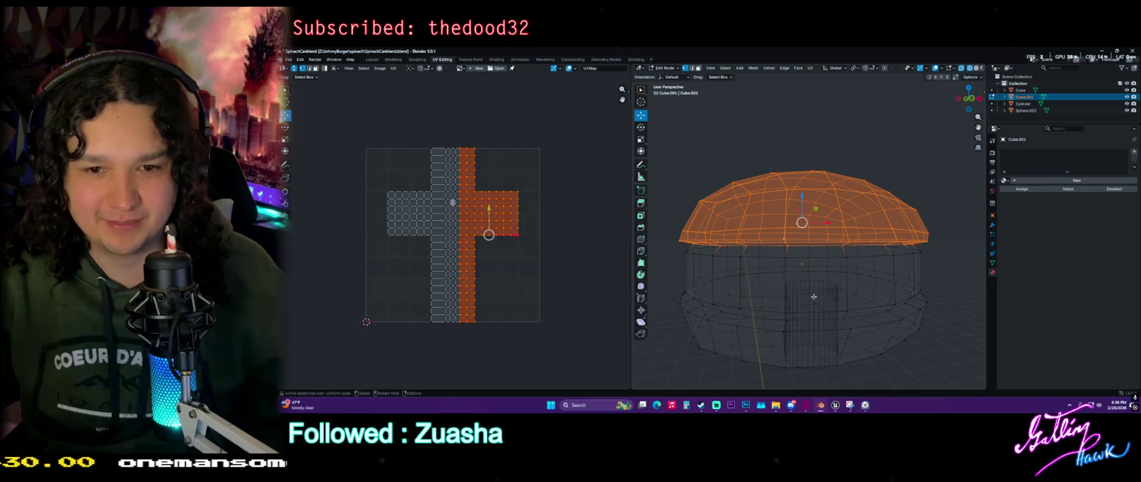
Orbit beneath the bun and try selecting face loops around it, then clear the selection
{"action": "scroll", "coordinate": [623, 256], "scroll_direction": "up", "scroll_amount": 3}
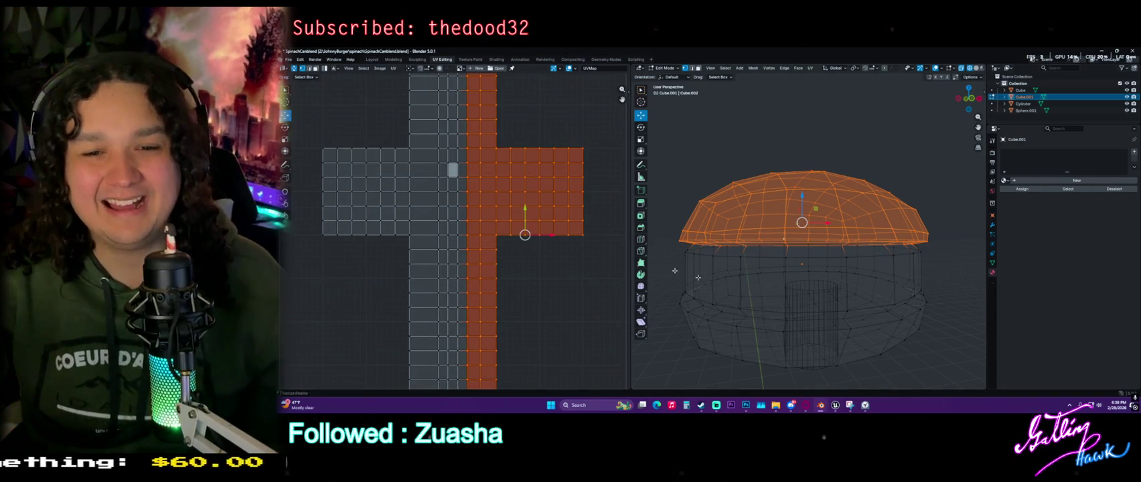
{"action": "middle_click_drag", "start_coordinate": [650, 264], "coordinate": [754, 265]}
{"action": "left_click", "coordinate": [720, 281]}
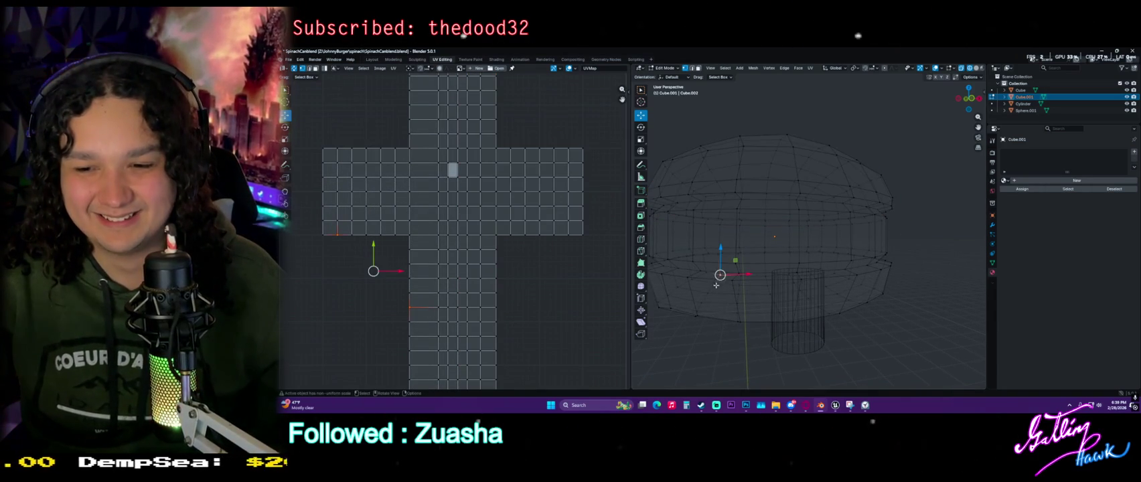
{"action": "left_click", "coordinate": [698, 68]}
{"action": "left_click", "coordinate": [775, 297], "text": "alt"}
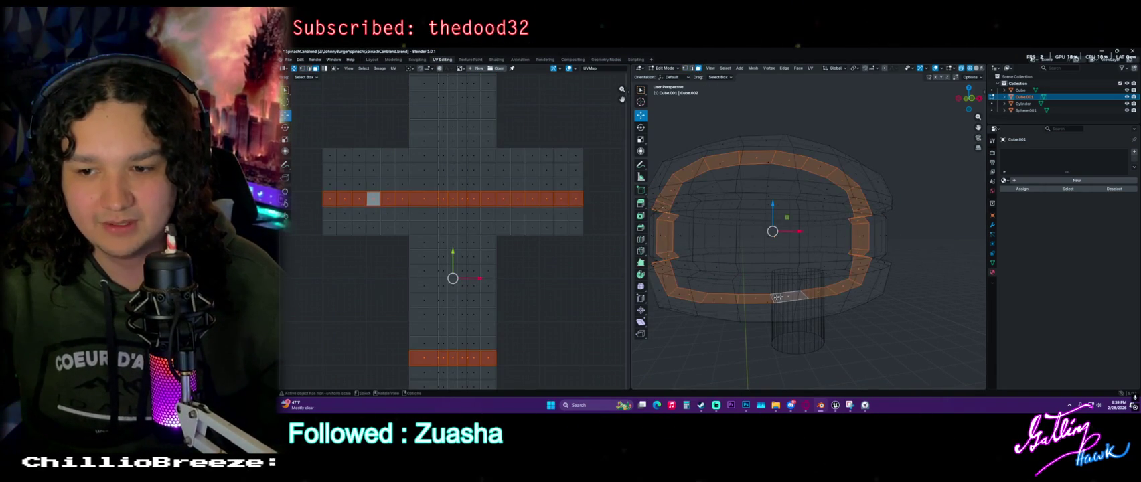
{"action": "middle_click_drag", "start_coordinate": [895, 295], "coordinate": [877, 276]}
{"action": "left_click", "coordinate": [878, 276], "text": "alt+shift"}
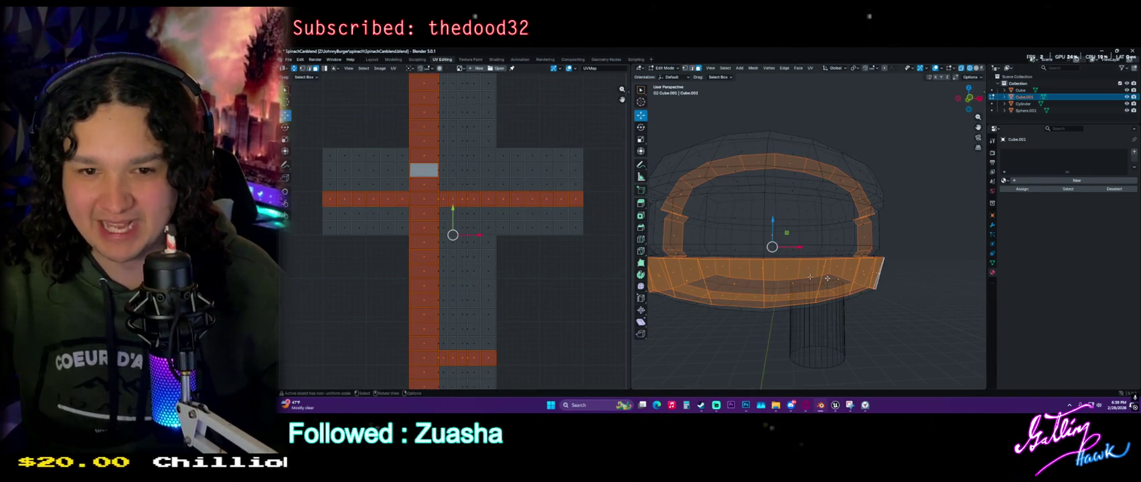
{"action": "key", "text": "alt+a"}
{"action": "mouse_move", "coordinate": [923, 283]}
{"action": "middle_mouse_down"}
{"action": "mouse_move", "coordinate": [800, 288]}
{"action": "mouse_move", "coordinate": [845, 284]}
{"action": "middle_mouse_up"}
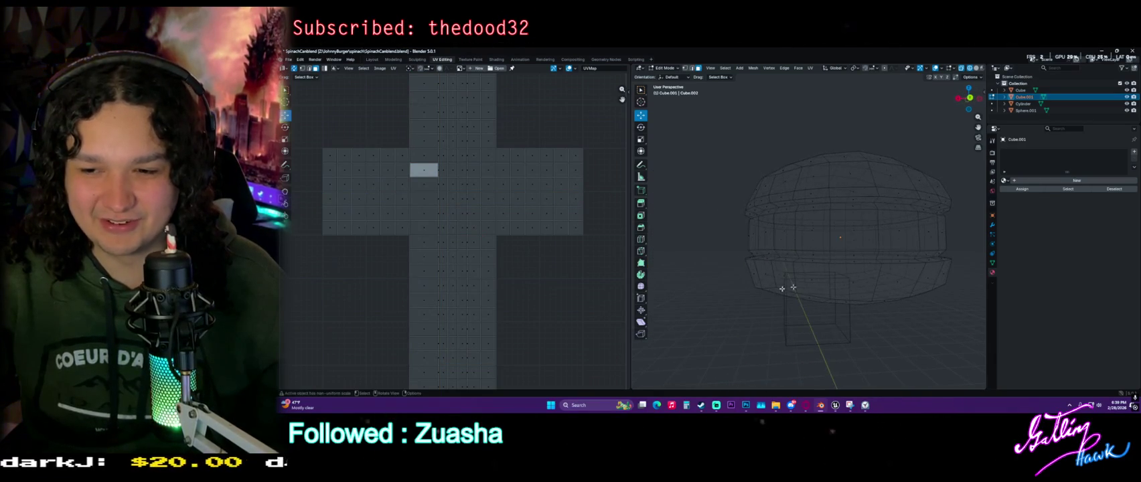
{"action": "left_click", "coordinate": [844, 284], "text": "alt"}
{"action": "left_click", "coordinate": [845, 284]}
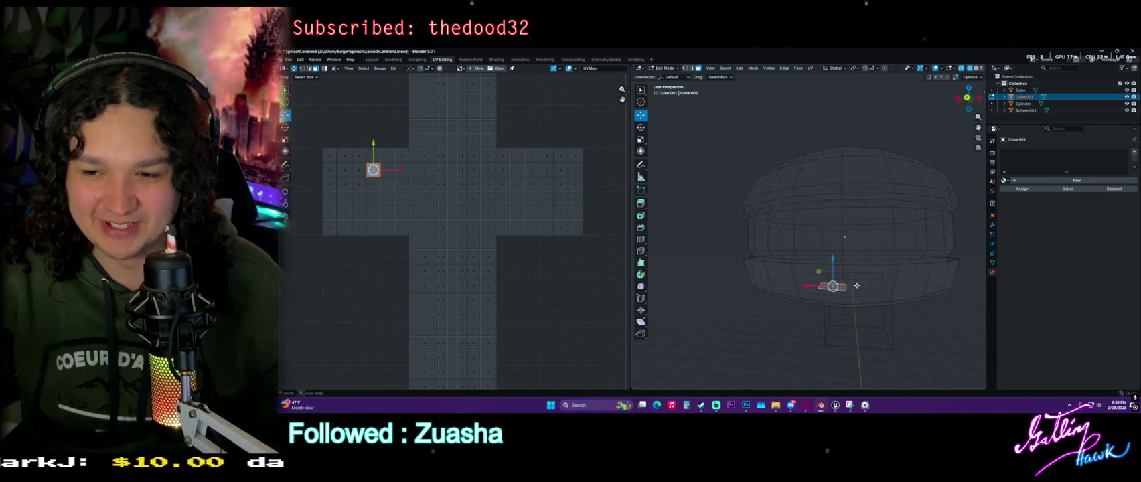
Switch to solid shading and select the edge loop at the bun's lower band in edge mode
{"action": "left_click", "coordinate": [977, 69]}
{"action": "middle_click_drag", "start_coordinate": [870, 268], "coordinate": [838, 269]}
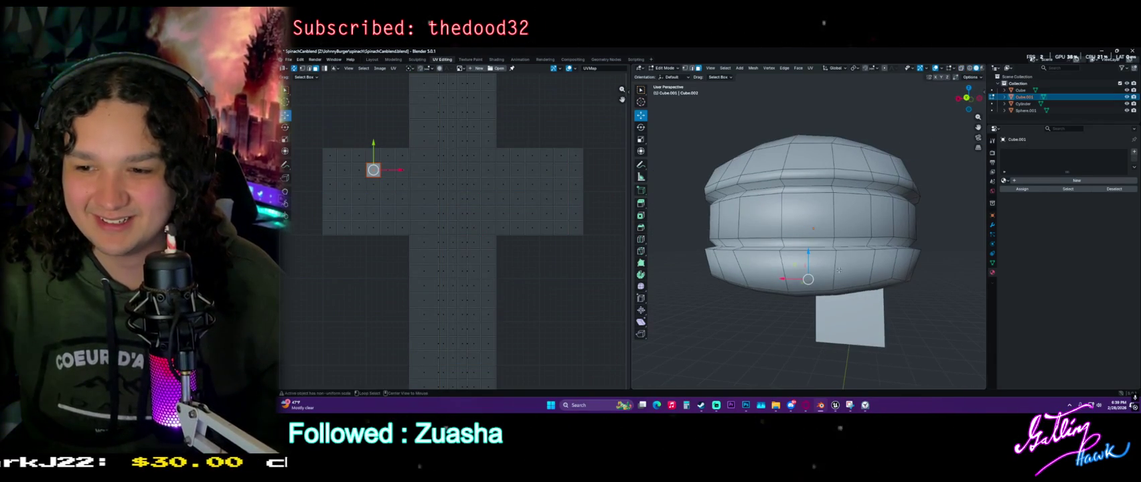
{"action": "left_click", "coordinate": [838, 269], "text": "alt"}
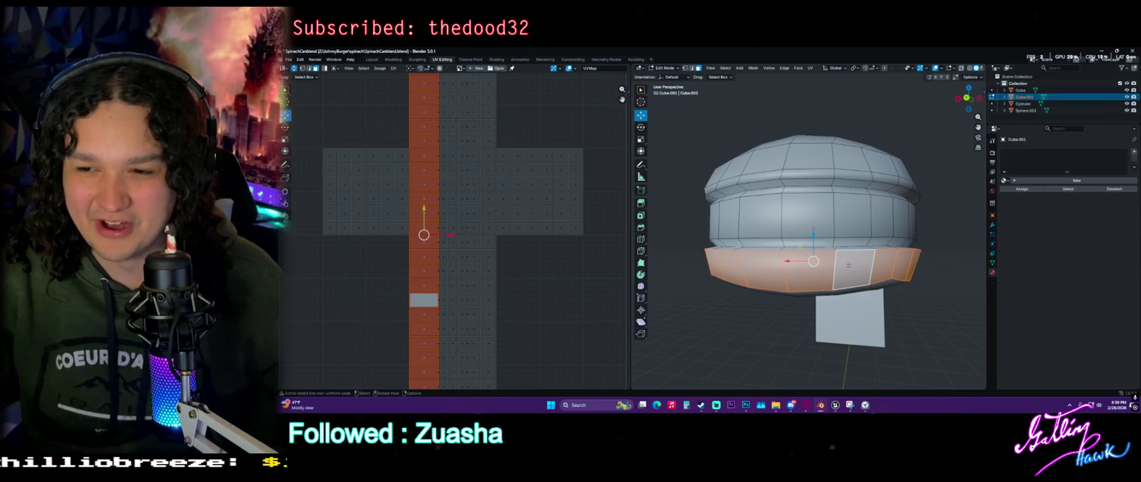
{"action": "middle_click_drag", "start_coordinate": [856, 269], "coordinate": [849, 276]}
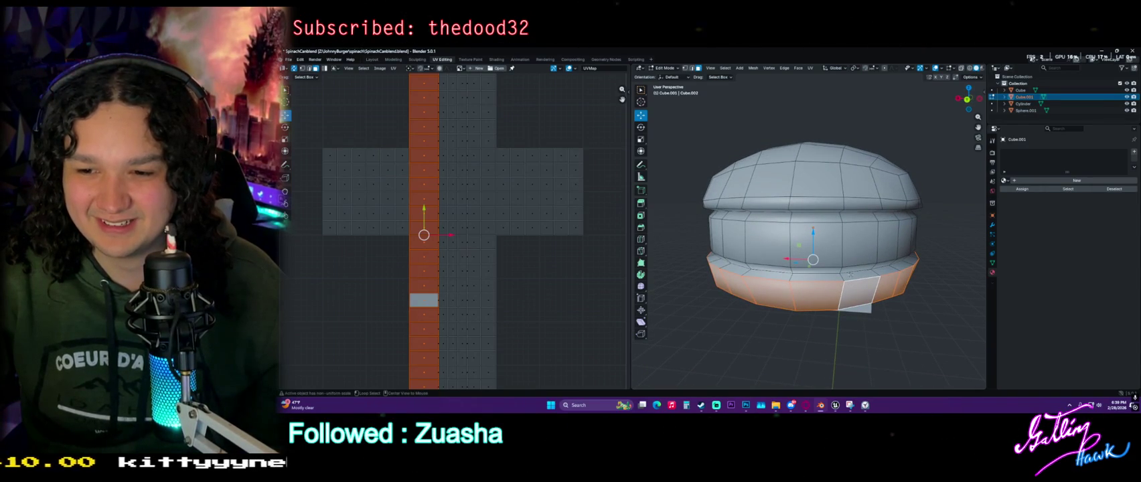
{"action": "left_click", "coordinate": [850, 274], "text": "alt"}
{"action": "left_click", "coordinate": [797, 275], "text": "alt"}
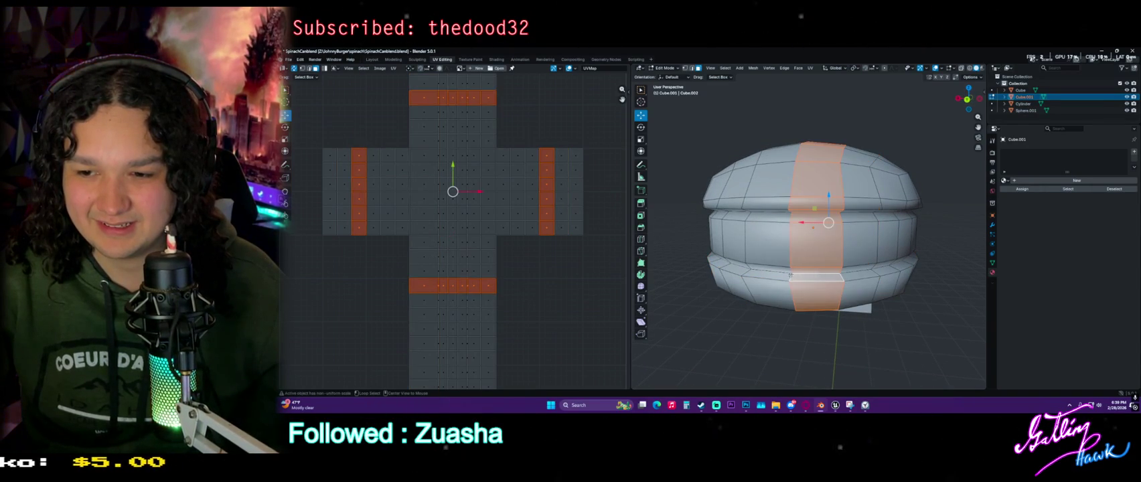
{"action": "left_click", "coordinate": [784, 276], "text": "alt"}
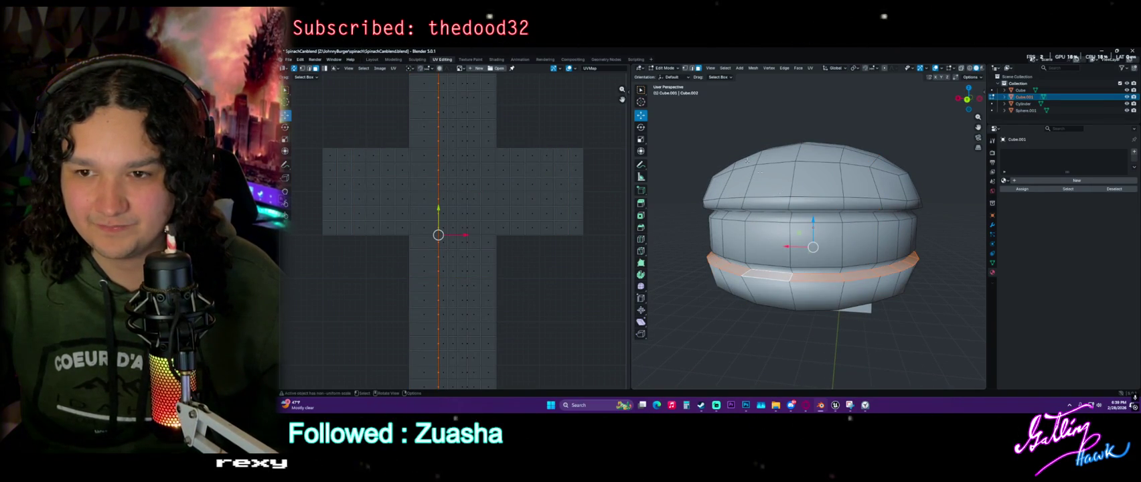
{"action": "left_click", "coordinate": [866, 263], "text": "alt"}
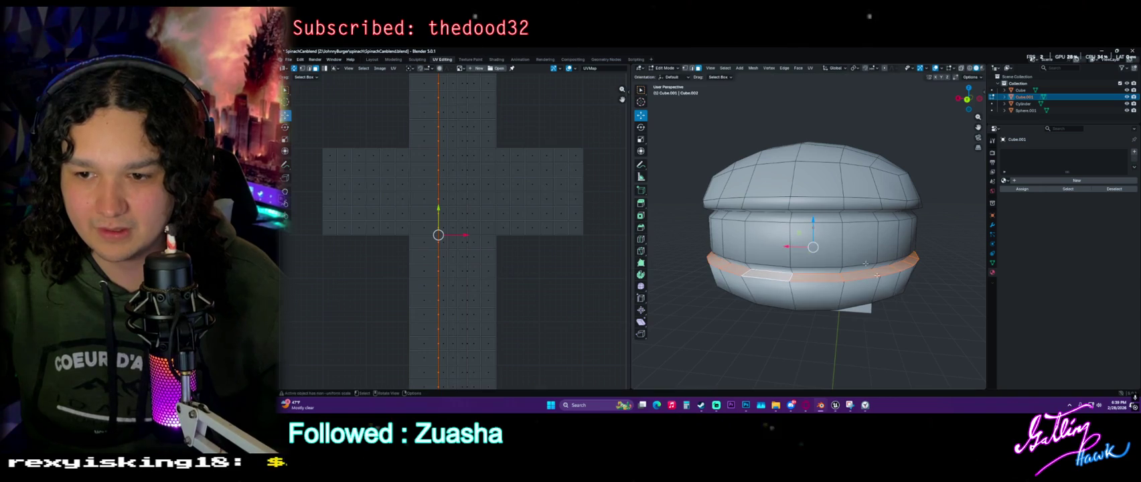
{"action": "left_click", "coordinate": [693, 69]}
{"action": "left_click", "coordinate": [817, 272], "text": "alt"}
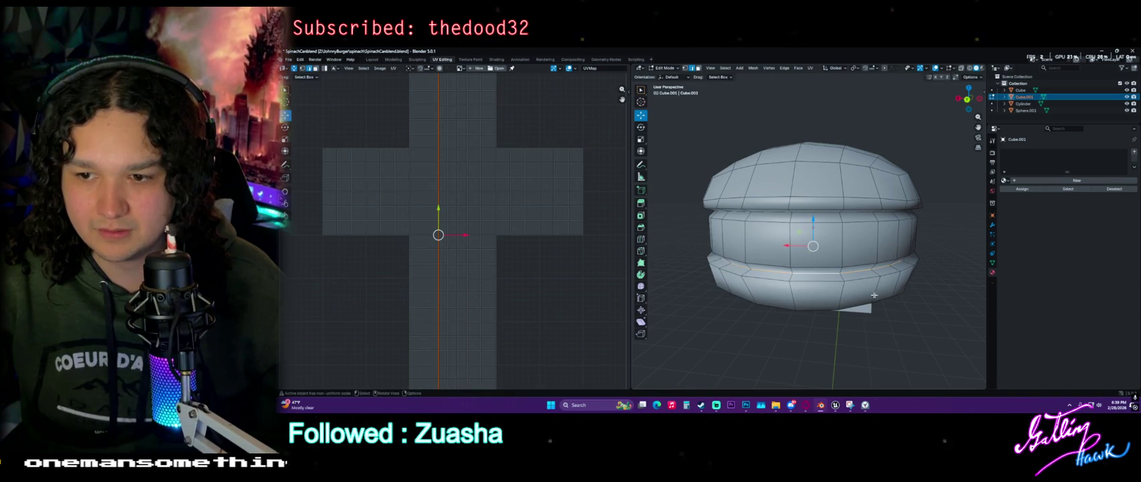
Scale the lower band edge loop slightly outward and move it along Z
{"action": "key", "text": "s"}
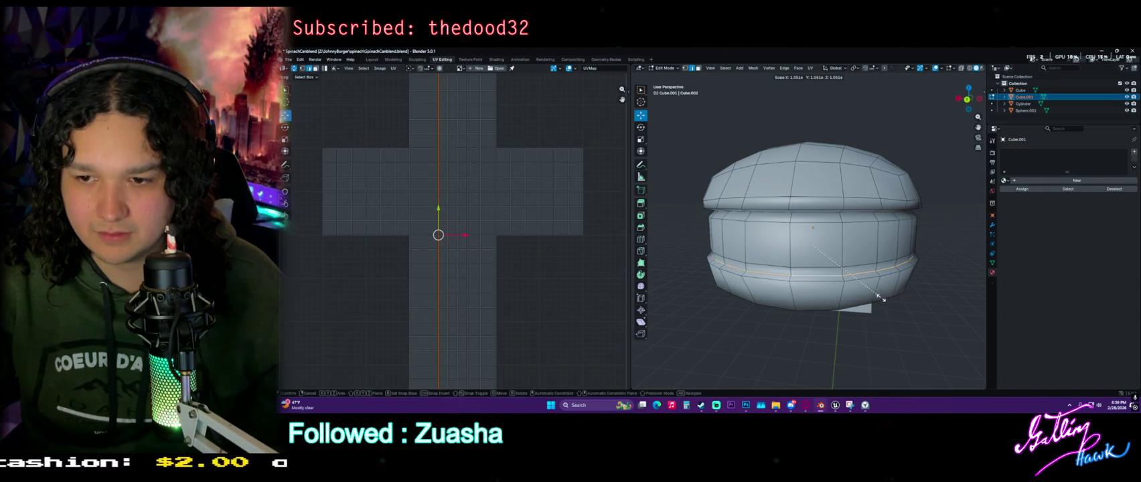
{"action": "left_click", "coordinate": [901, 292]}
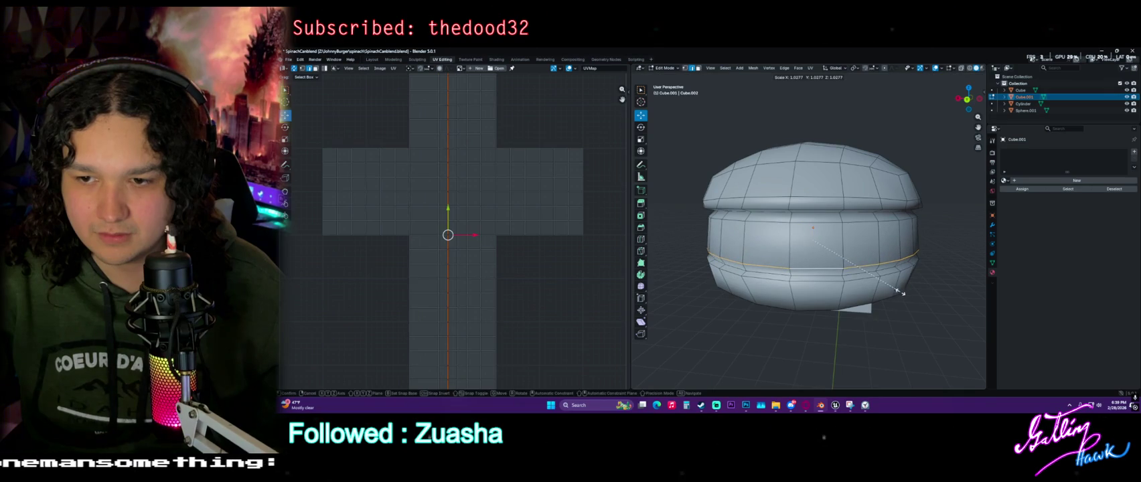
{"action": "key", "text": "g"}
{"action": "key", "text": "z"}
{"action": "left_click", "coordinate": [823, 228]}
{"action": "mouse_move", "coordinate": [830, 228]}
{"action": "middle_mouse_down"}
{"action": "mouse_move", "coordinate": [853, 247]}
{"action": "mouse_move", "coordinate": [778, 248]}
{"action": "mouse_move", "coordinate": [855, 285]}
{"action": "mouse_move", "coordinate": [844, 254]}
{"action": "middle_mouse_up"}
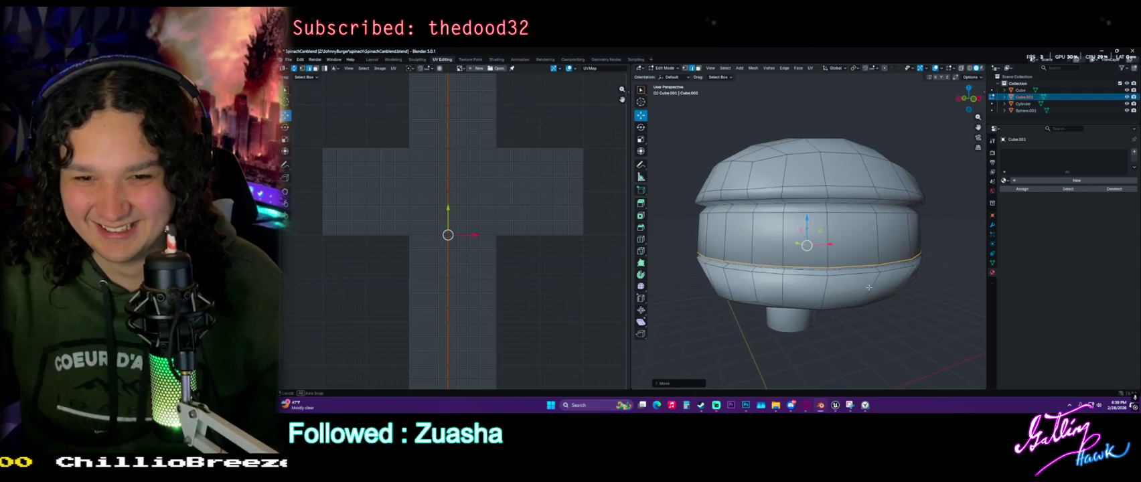
{"action": "key", "text": "3"}
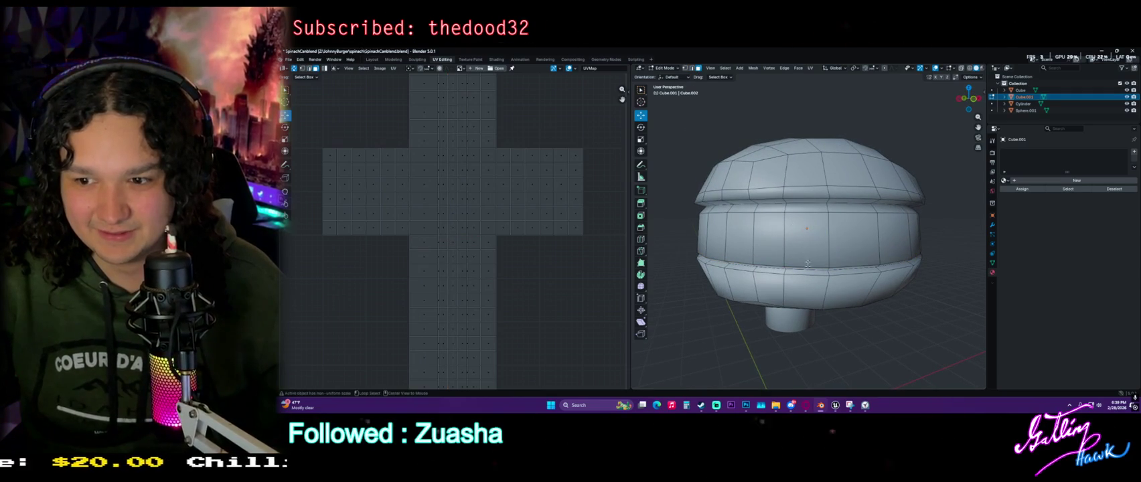
{"action": "left_click", "coordinate": [807, 273], "text": "alt"}
{"action": "left_click", "coordinate": [836, 271], "text": "alt"}
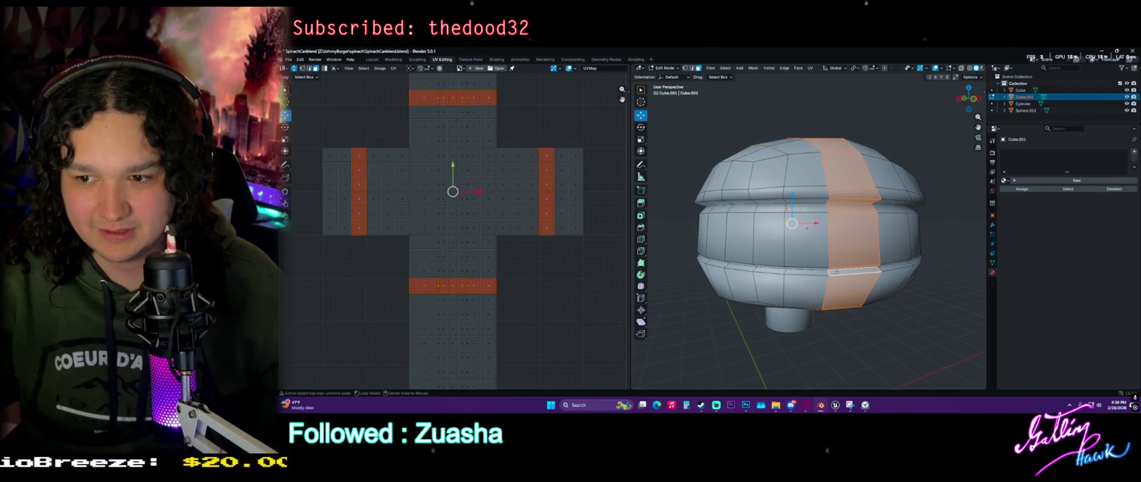
{"action": "key", "text": "2"}
{"action": "middle_click_drag", "start_coordinate": [864, 270], "coordinate": [727, 286]}
{"action": "left_click", "coordinate": [834, 281], "text": "ctrl"}
{"action": "left_click", "coordinate": [820, 287], "text": "alt"}
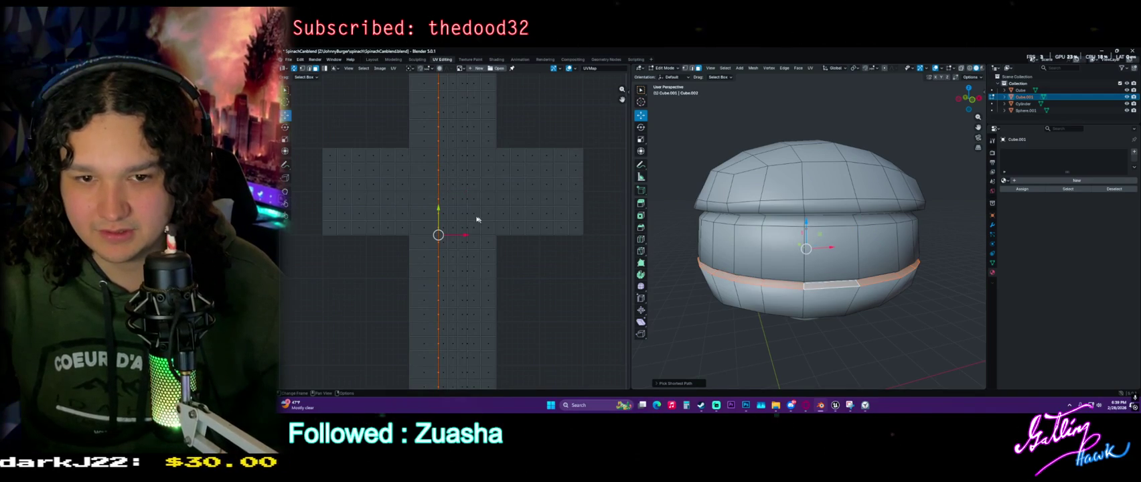
{"action": "left_click_drag", "start_coordinate": [458, 235], "coordinate": [459, 234]}
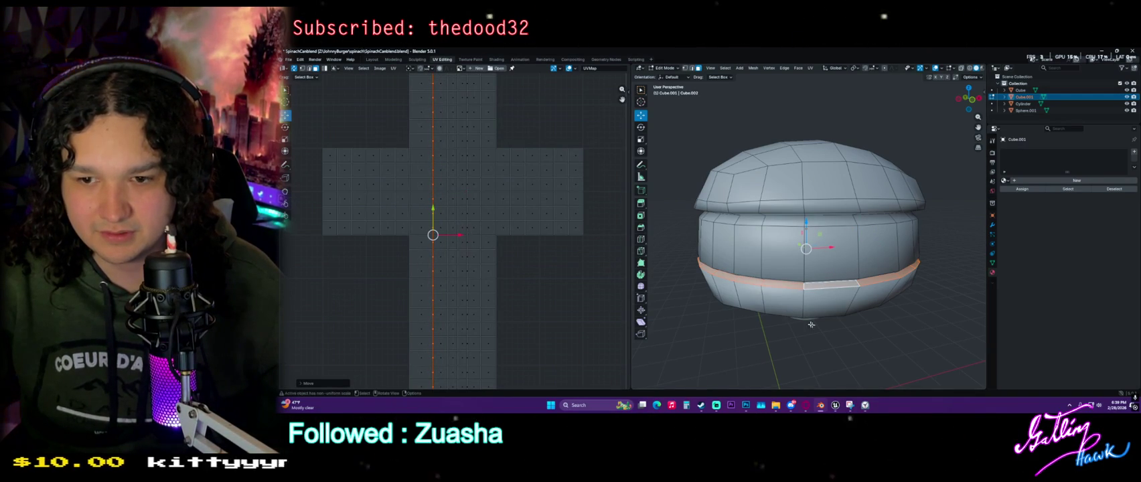
{"action": "key", "text": "ctrl+z"}
{"action": "key", "text": "ctrl+z"}
{"action": "key", "text": "ctrl+z"}
{"action": "key", "text": "ctrl+z"}
{"action": "key", "text": "ctrl+z"}
{"action": "key", "text": "ctrl+z"}
{"action": "key", "text": "ctrl+z"}
{"action": "key", "text": "ctrl+z"}
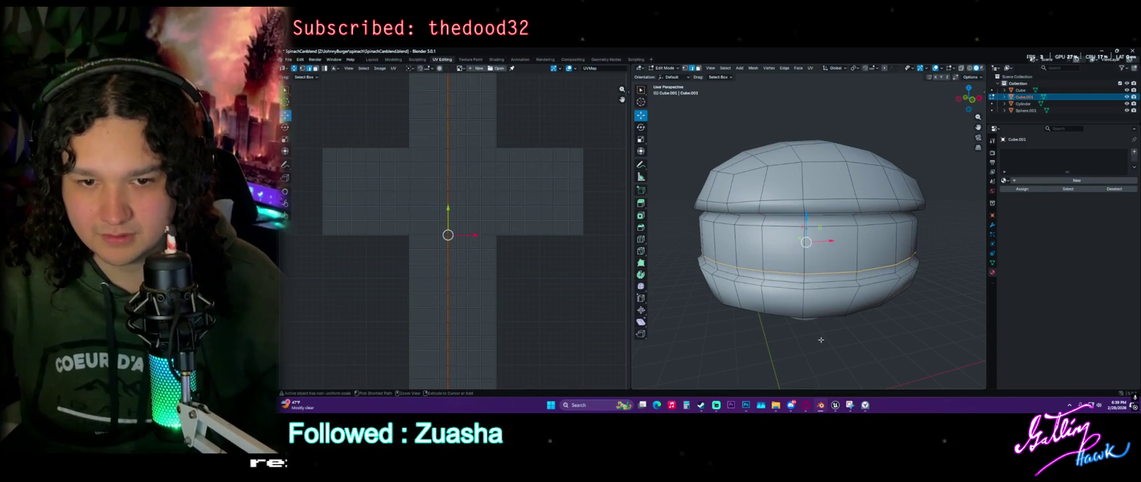
{"action": "key", "text": "ctrl+z"}
{"action": "key", "text": "ctrl+z"}
{"action": "key", "text": "ctrl+z"}
{"action": "scroll", "coordinate": [552, 269], "scroll_direction": "down", "scroll_amount": 4}
{"action": "key", "text": "ctrl+shift+z"}
{"action": "key", "text": "ctrl+shift+z"}
{"action": "key", "text": "ctrl+shift+z"}
{"action": "key", "text": "ctrl+shift+z"}
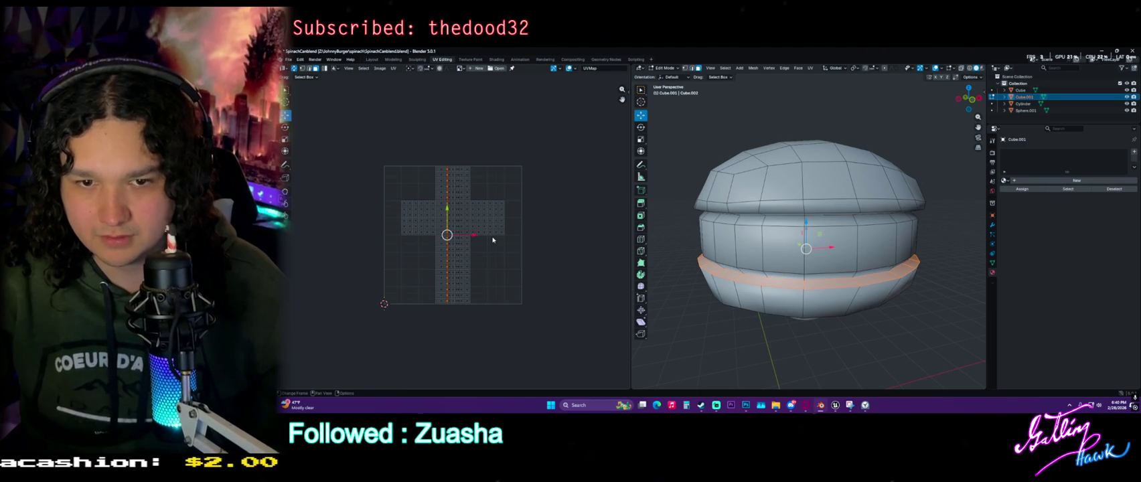
{"action": "scroll", "coordinate": [492, 239], "scroll_direction": "up", "scroll_amount": 2}
{"action": "scroll", "coordinate": [492, 239], "scroll_direction": "up", "scroll_amount": 2}
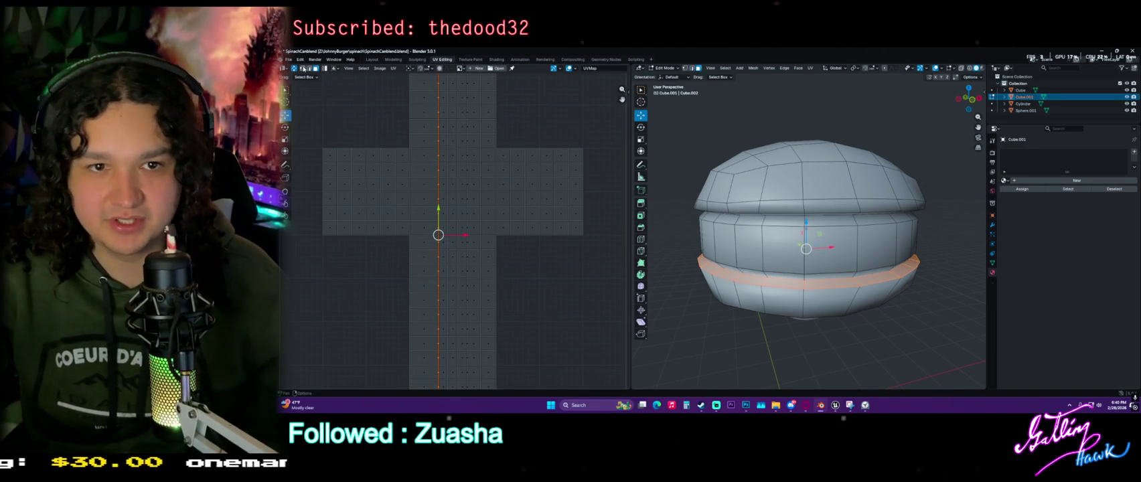
Slide the UVs of two bun edge loops slightly left in the UV editor
{"action": "key", "text": "g"}
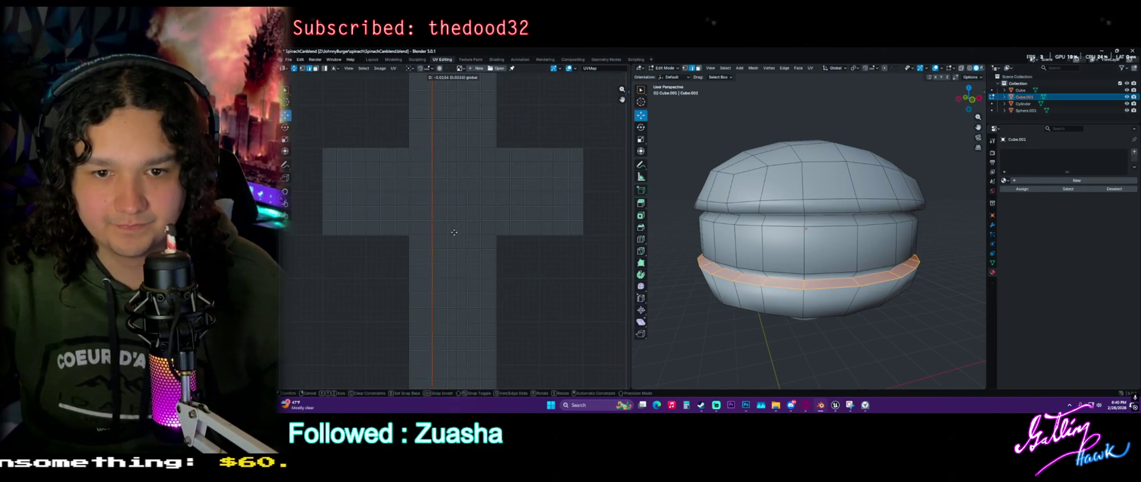
{"action": "left_click", "coordinate": [456, 233]}
{"action": "left_click", "coordinate": [785, 279]}
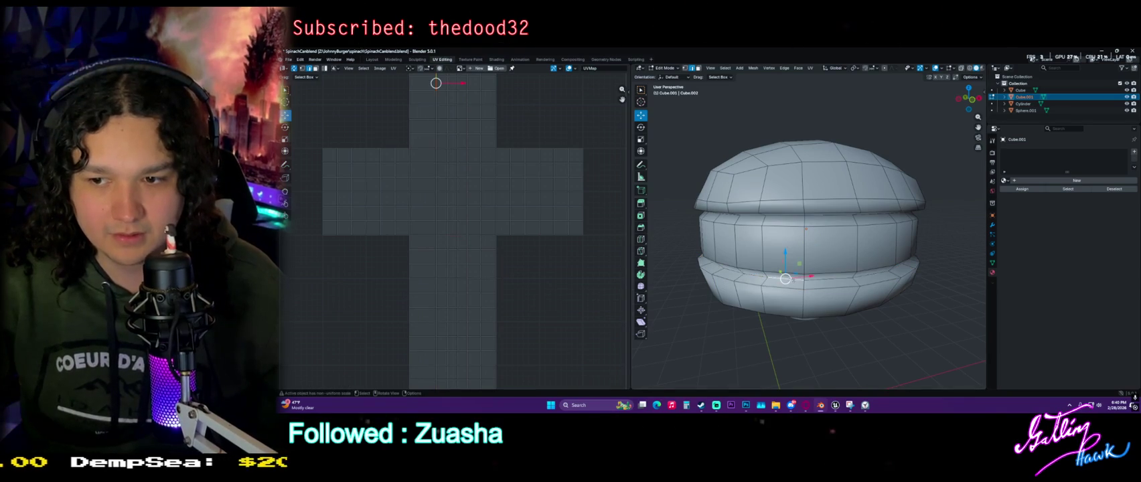
{"action": "left_click", "coordinate": [834, 277], "text": "alt"}
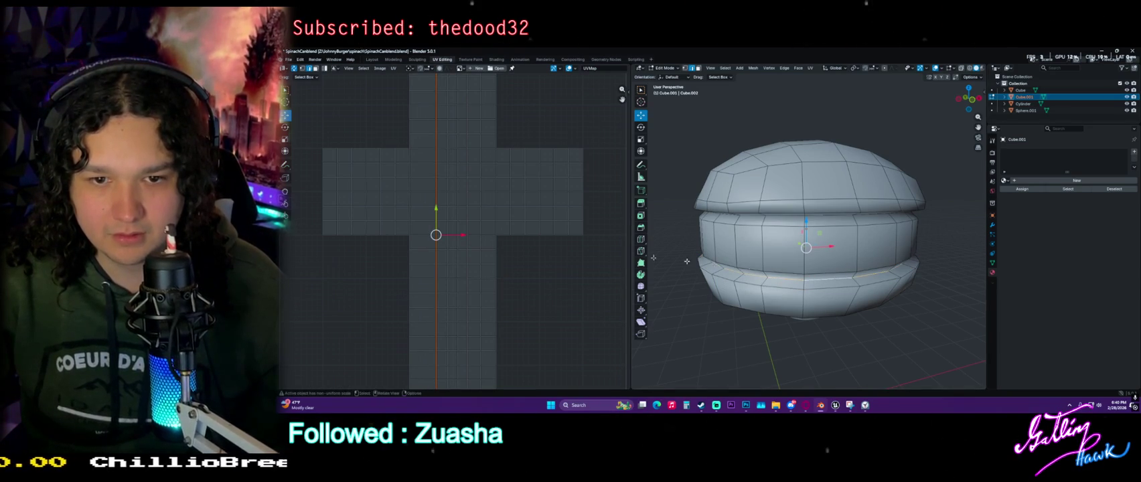
{"action": "key", "text": "g"}
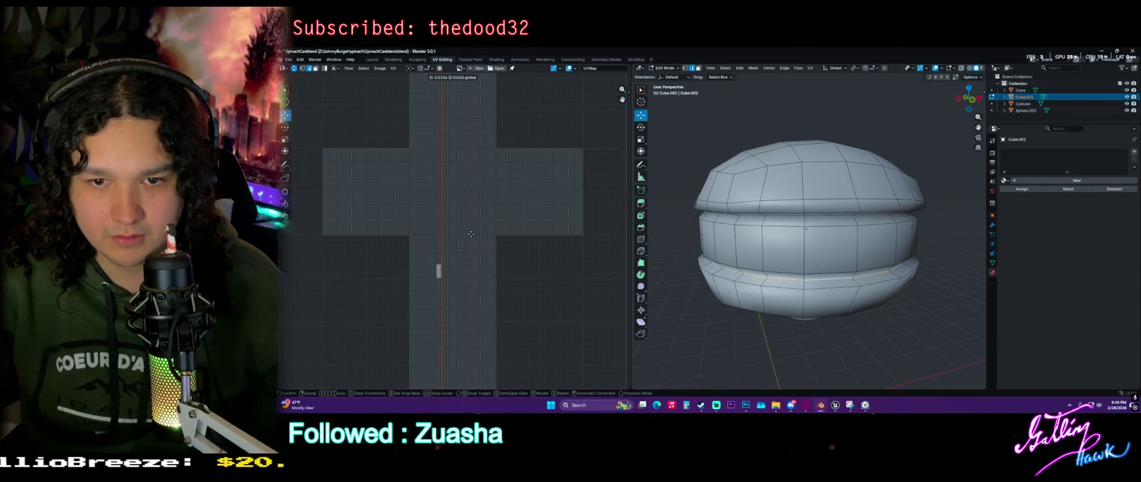
{"action": "left_click", "coordinate": [471, 234]}
Nudge the lower bun loop's UVs left, then clear the selection and pick a top vertex
{"action": "left_click", "coordinate": [790, 287], "text": "alt"}
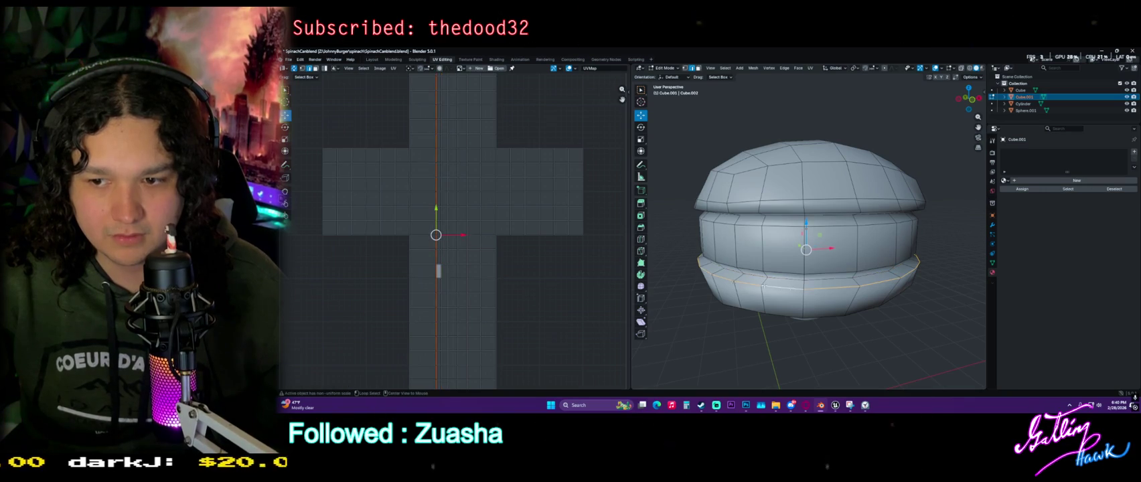
{"action": "left_click_drag", "start_coordinate": [467, 234], "coordinate": [462, 232]}
{"action": "left_click", "coordinate": [456, 231]}
{"action": "scroll", "coordinate": [457, 233], "scroll_direction": "down", "scroll_amount": 2}
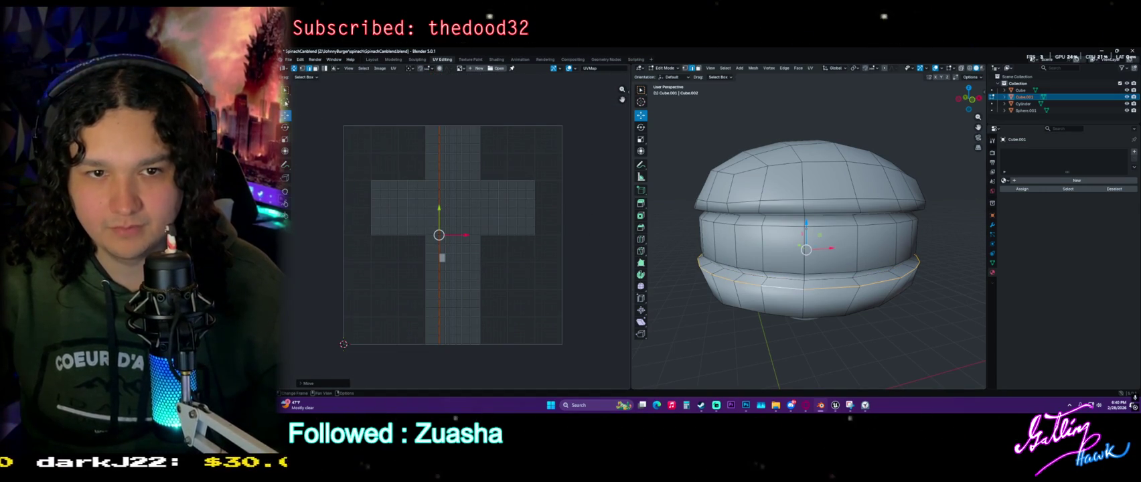
{"action": "key", "text": "alt+a"}
{"action": "middle_click_drag", "start_coordinate": [769, 214], "coordinate": [808, 201]}
{"action": "left_click", "coordinate": [809, 202]}
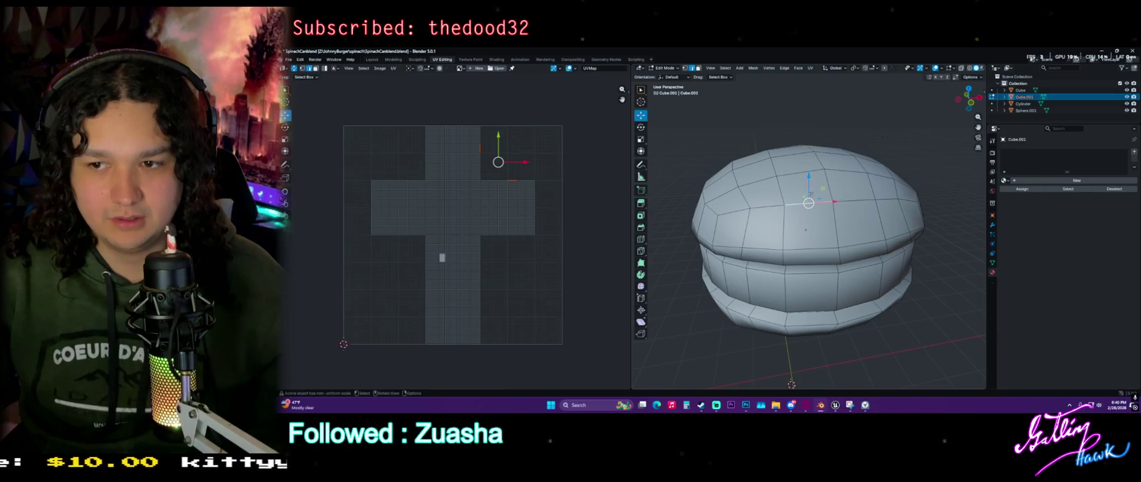
In face mode, circle-select some top faces, then deselect everything
{"action": "left_click", "coordinate": [698, 68]}
{"action": "middle_click_drag", "start_coordinate": [790, 201], "coordinate": [796, 241]}
{"action": "key", "text": "c"}
{"action": "mouse_move", "coordinate": [807, 248]}
{"action": "left_mouse_down"}
{"action": "mouse_move", "coordinate": [802, 189]}
{"action": "mouse_move", "coordinate": [843, 191]}
{"action": "left_mouse_up"}
{"action": "right_click", "coordinate": [843, 190]}
{"action": "middle_click_drag", "start_coordinate": [844, 191], "coordinate": [811, 211]}
{"action": "mouse_move", "coordinate": [773, 201]}
{"action": "left_mouse_down"}
{"action": "mouse_move", "coordinate": [821, 241]}
{"action": "mouse_move", "coordinate": [750, 262]}
{"action": "mouse_move", "coordinate": [777, 160]}
{"action": "mouse_move", "coordinate": [864, 221]}
{"action": "mouse_move", "coordinate": [781, 268]}
{"action": "left_mouse_up"}
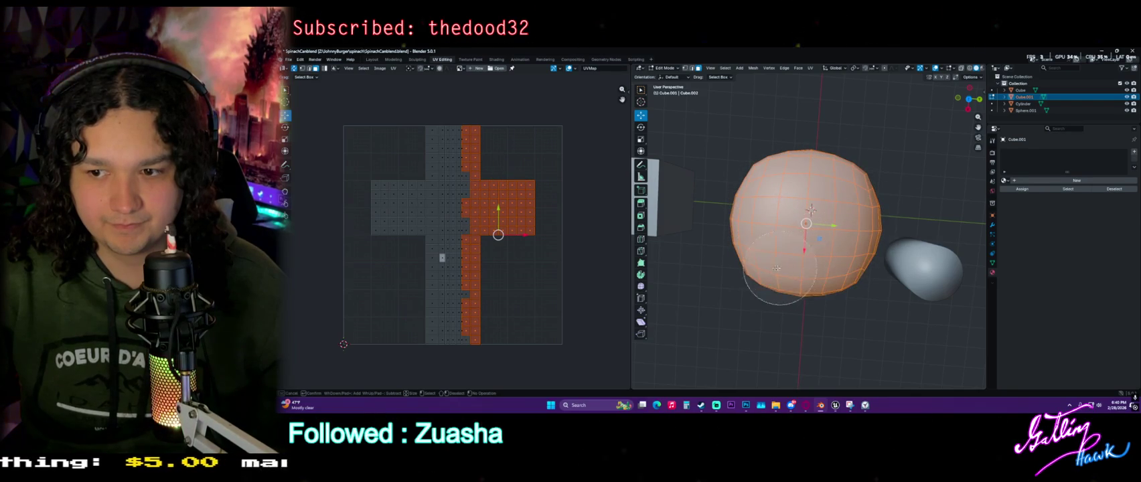
{"action": "right_click", "coordinate": [830, 113]}
{"action": "left_click", "coordinate": [843, 108]}
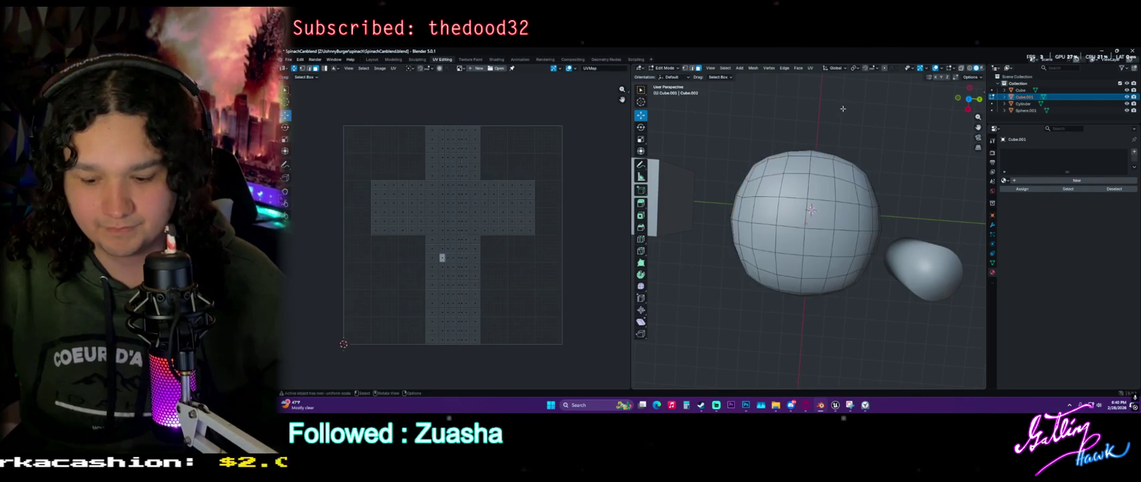
In Top view (Numpad 7), circle-select all the top dome's faces
{"action": "key", "text": "KP_7"}
{"action": "key", "text": "c"}
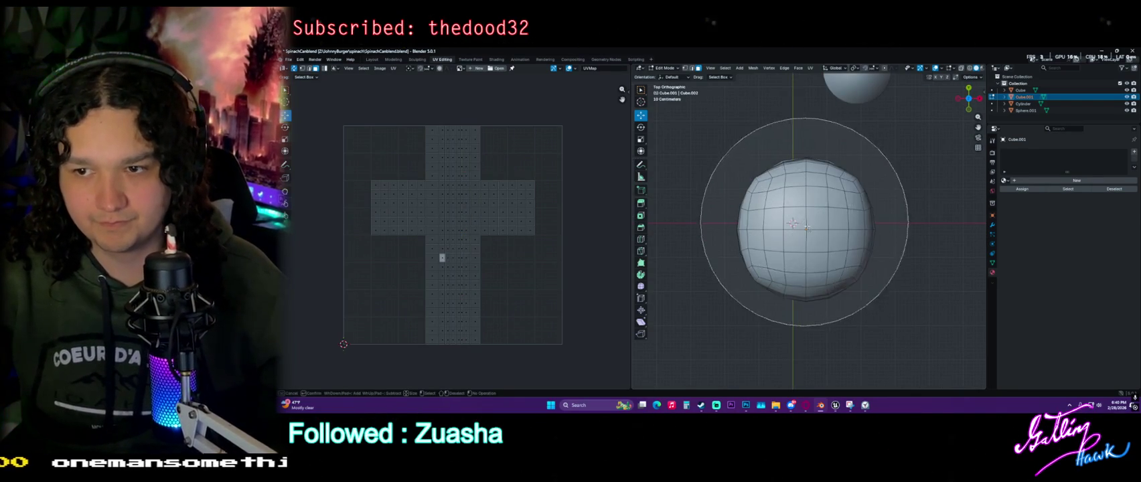
{"action": "left_click", "coordinate": [805, 223]}
{"action": "right_click", "coordinate": [812, 233]}
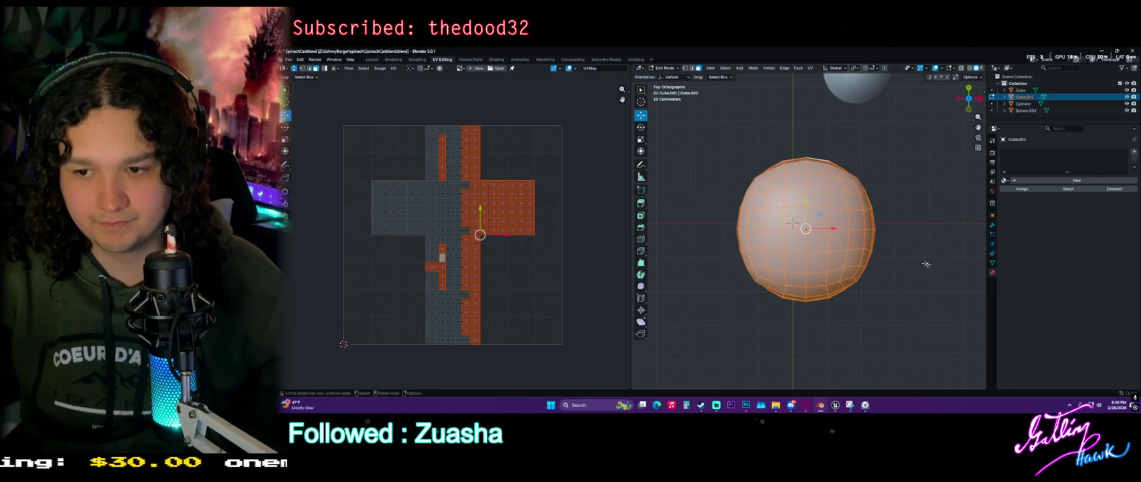
{"action": "scroll", "coordinate": [914, 249], "scroll_direction": "up", "scroll_amount": 1}
{"action": "scroll", "coordinate": [891, 245], "scroll_direction": "up", "scroll_amount": 1}
{"action": "scroll", "coordinate": [884, 242], "scroll_direction": "up", "scroll_amount": 1}
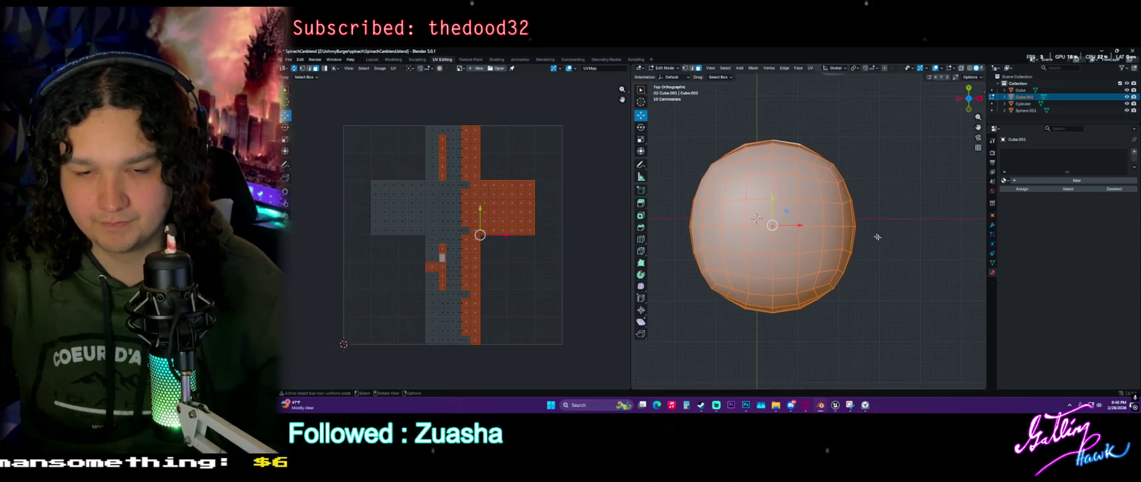
{"action": "scroll", "coordinate": [891, 235], "scroll_direction": "up", "scroll_amount": 1}
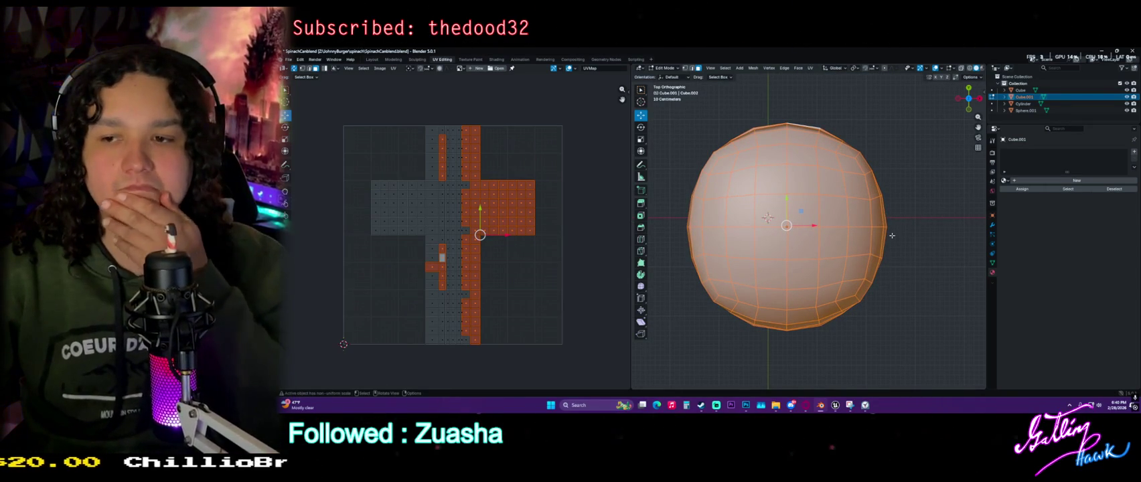
Refine the dome selection and inspect it from several angles, returning to Top view
{"action": "mouse_move", "coordinate": [875, 246]}
{"action": "middle_mouse_down"}
{"action": "mouse_move", "coordinate": [815, 206]}
{"action": "mouse_move", "coordinate": [836, 341]}
{"action": "middle_mouse_up"}
{"action": "left_click", "coordinate": [815, 206], "text": "shift"}
{"action": "key", "text": "c"}
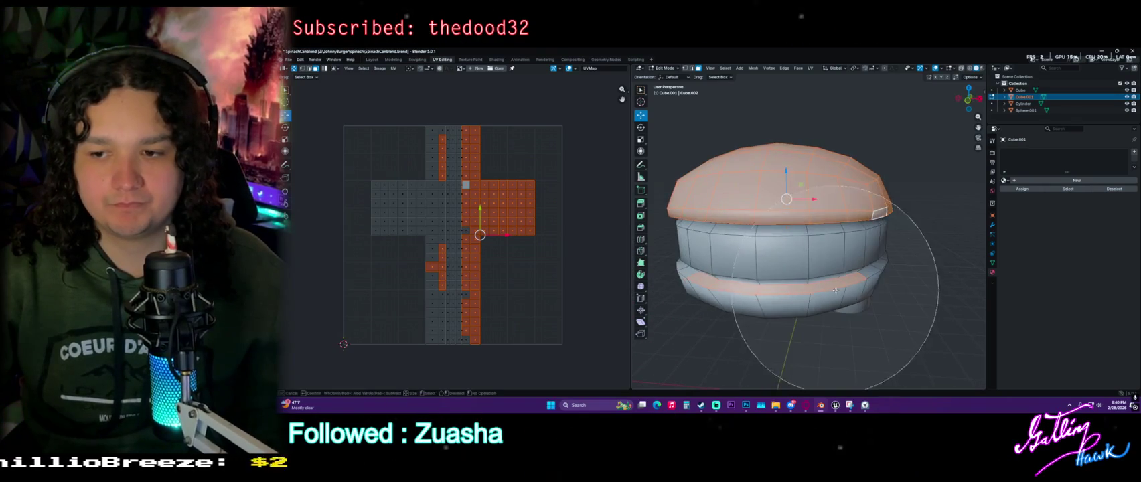
{"action": "right_click", "coordinate": [716, 322]}
{"action": "middle_click_drag", "start_coordinate": [716, 321], "coordinate": [806, 286]}
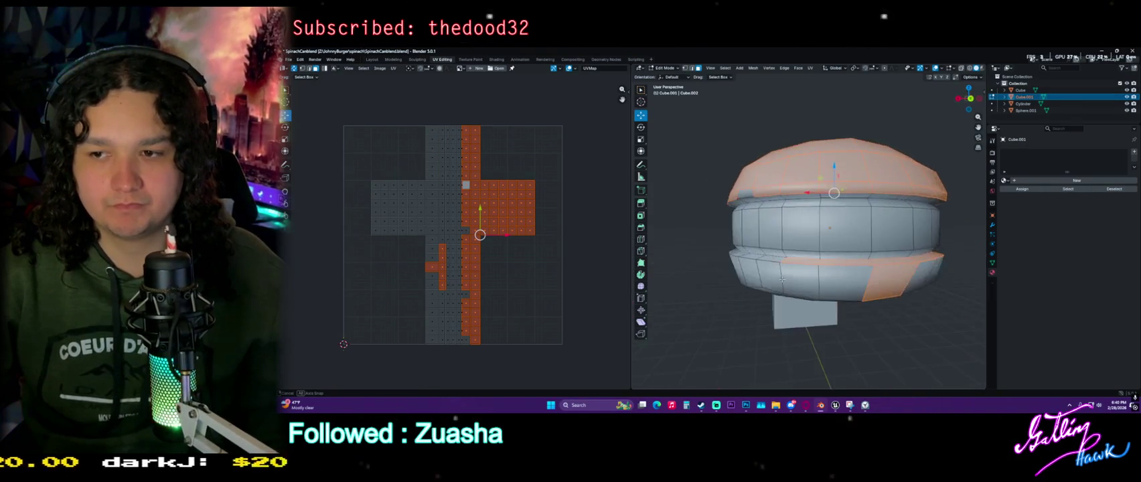
{"action": "middle_click_drag", "start_coordinate": [822, 224], "coordinate": [758, 225]}
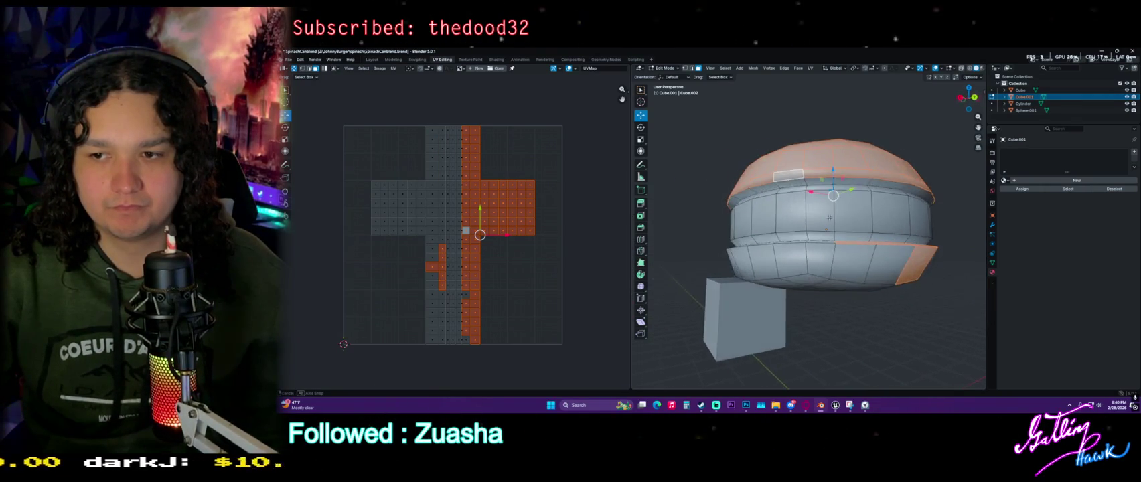
{"action": "middle_click_drag", "start_coordinate": [825, 191], "coordinate": [792, 208]}
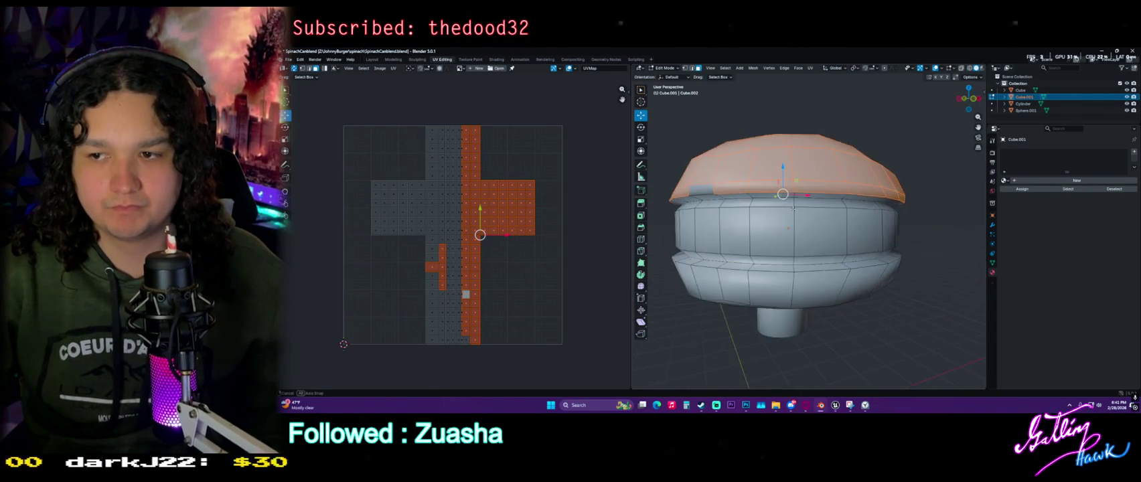
{"action": "middle_click_drag", "start_coordinate": [706, 189], "coordinate": [959, 252]}
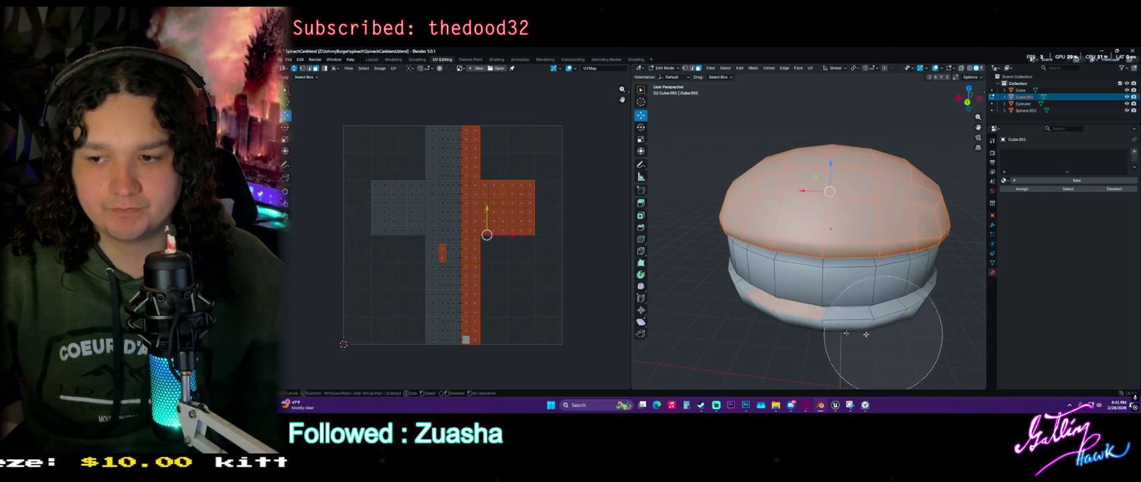
{"action": "mouse_move", "coordinate": [959, 253]}
{"action": "middle_mouse_down"}
{"action": "mouse_move", "coordinate": [795, 286]}
{"action": "mouse_move", "coordinate": [907, 288]}
{"action": "middle_mouse_up"}
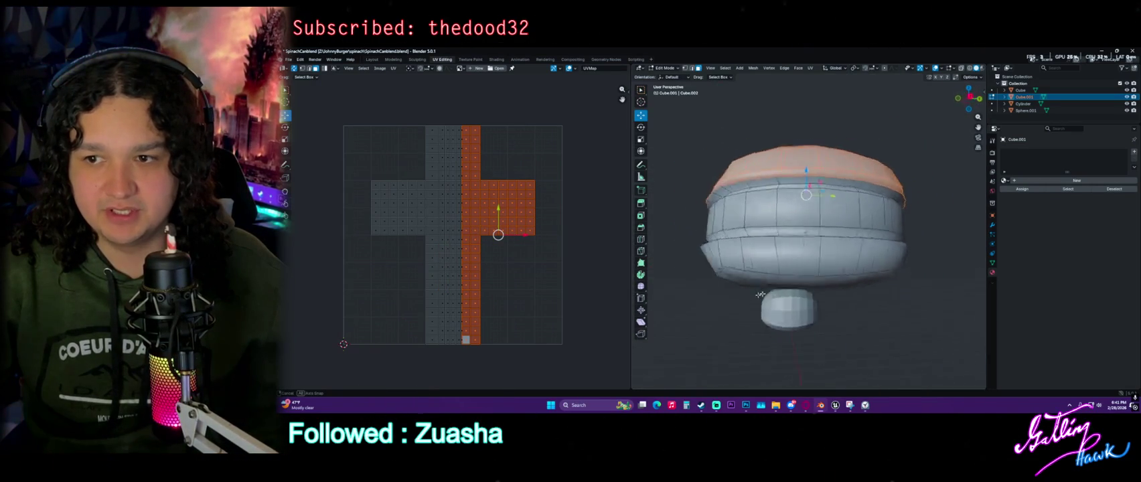
{"action": "middle_click_drag", "start_coordinate": [907, 288], "coordinate": [809, 247]}
{"action": "key", "text": "KP_7"}
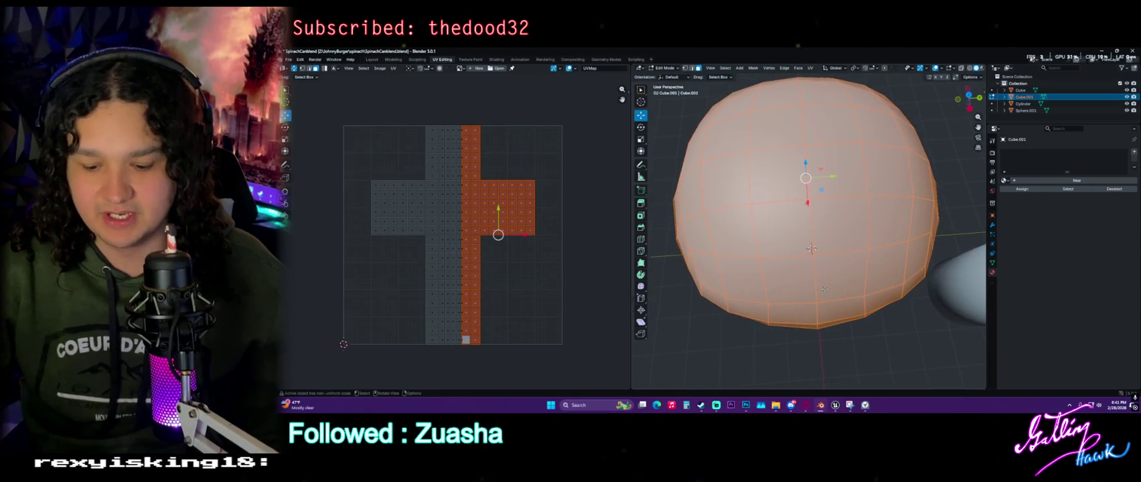
{"action": "scroll", "coordinate": [873, 312], "scroll_direction": "down", "scroll_amount": 2}
{"action": "scroll", "coordinate": [874, 312], "scroll_direction": "down", "scroll_amount": 2}
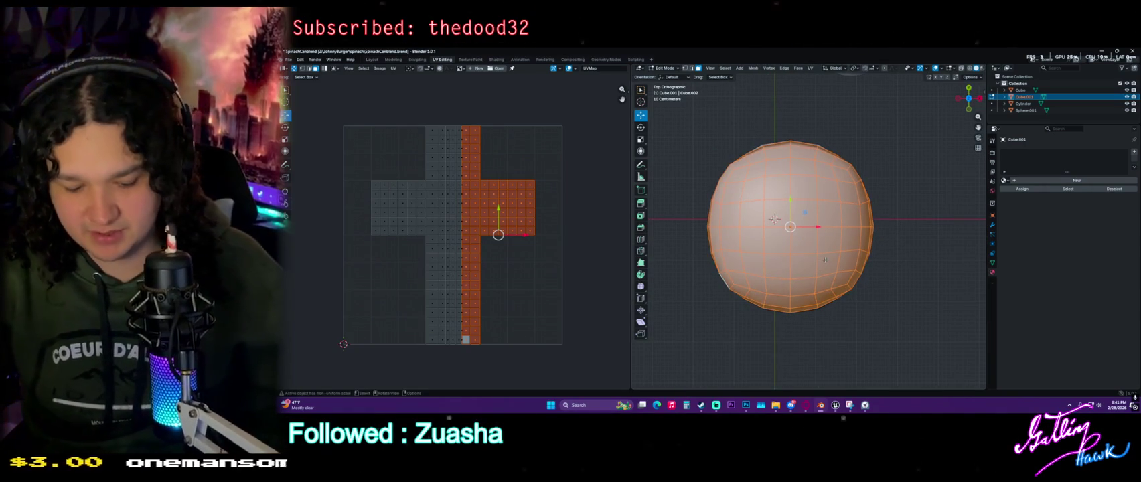
Project the dome's UVs from view, scale the island to about 0.9, and place it upper right
{"action": "key", "text": "u"}
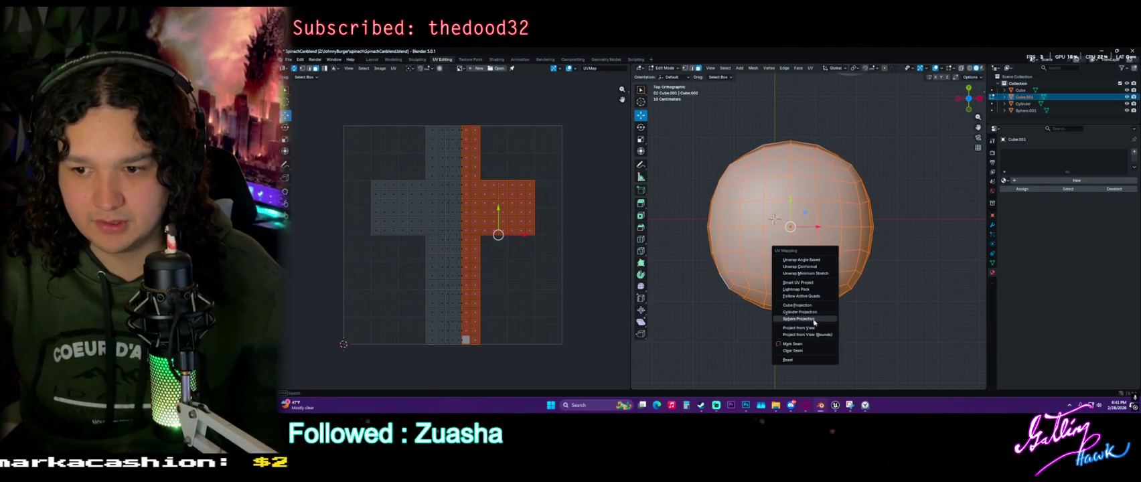
{"action": "left_click", "coordinate": [804, 328]}
{"action": "key", "text": "g"}
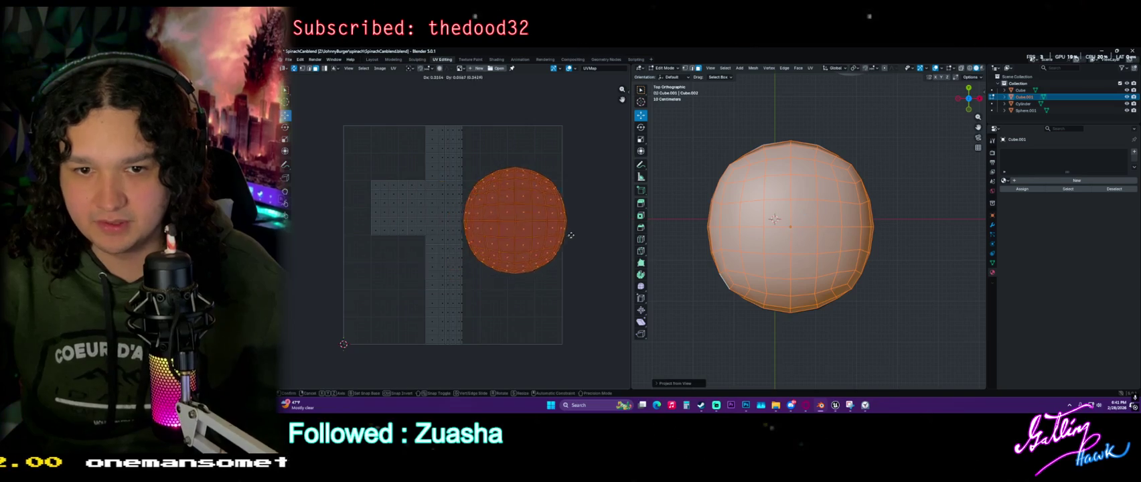
{"action": "left_click", "coordinate": [568, 204]}
{"action": "key", "text": "s"}
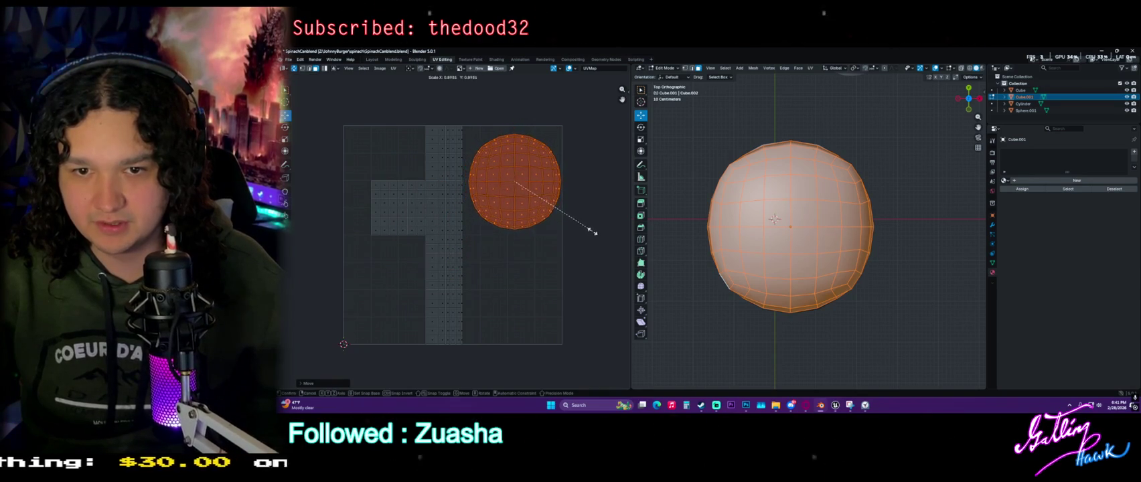
{"action": "left_click", "coordinate": [590, 231]}
{"action": "key", "text": "g"}
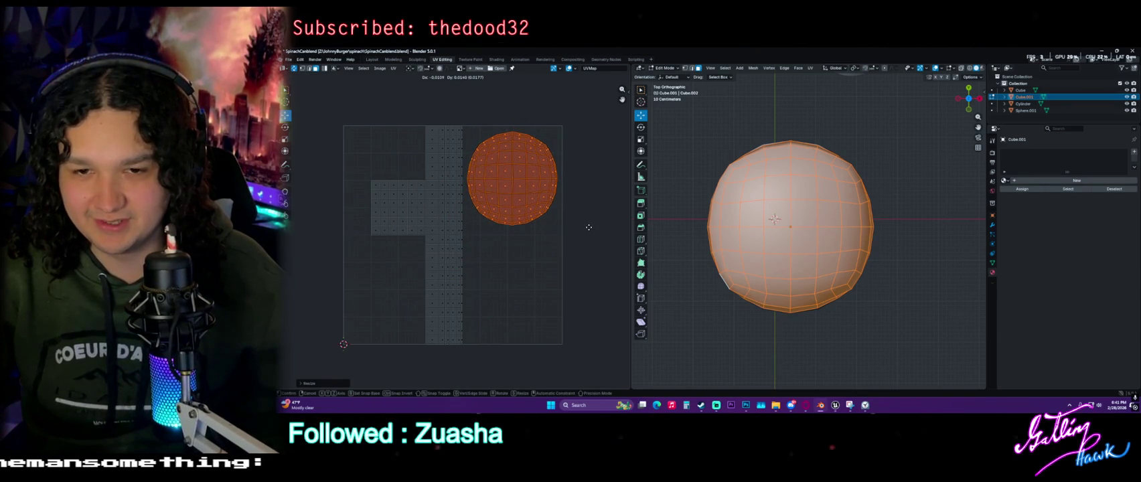
{"action": "left_click", "coordinate": [588, 227]}
{"action": "mouse_move", "coordinate": [853, 315]}
{"action": "middle_mouse_down"}
{"action": "mouse_move", "coordinate": [780, 240]}
{"action": "mouse_move", "coordinate": [798, 236]}
{"action": "middle_mouse_up"}
{"action": "left_click", "coordinate": [802, 235], "text": "alt"}
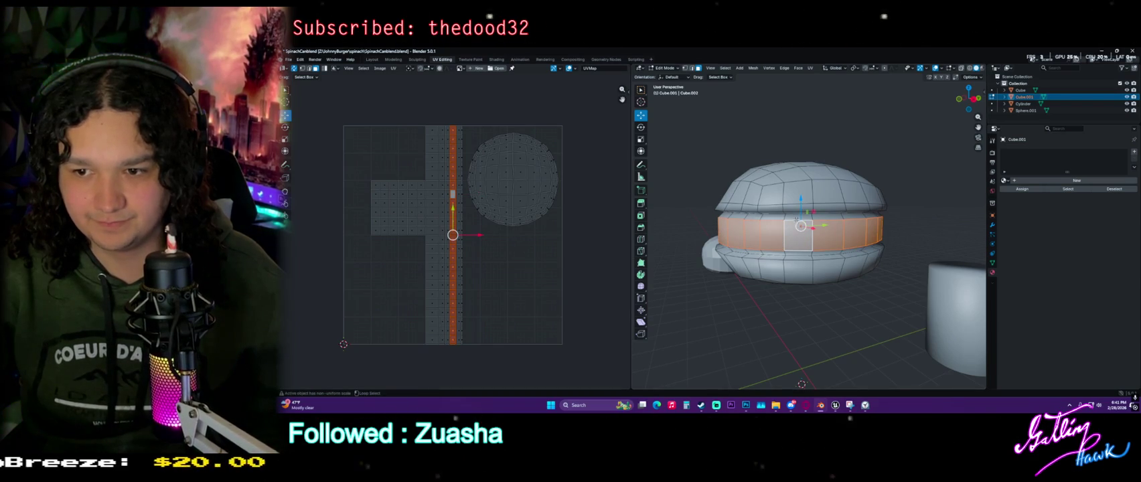
Select the bun's middle band face loops plus the thin loop below it
{"action": "left_click", "coordinate": [797, 223], "text": "shift"}
{"action": "left_click", "coordinate": [796, 217], "text": "alt"}
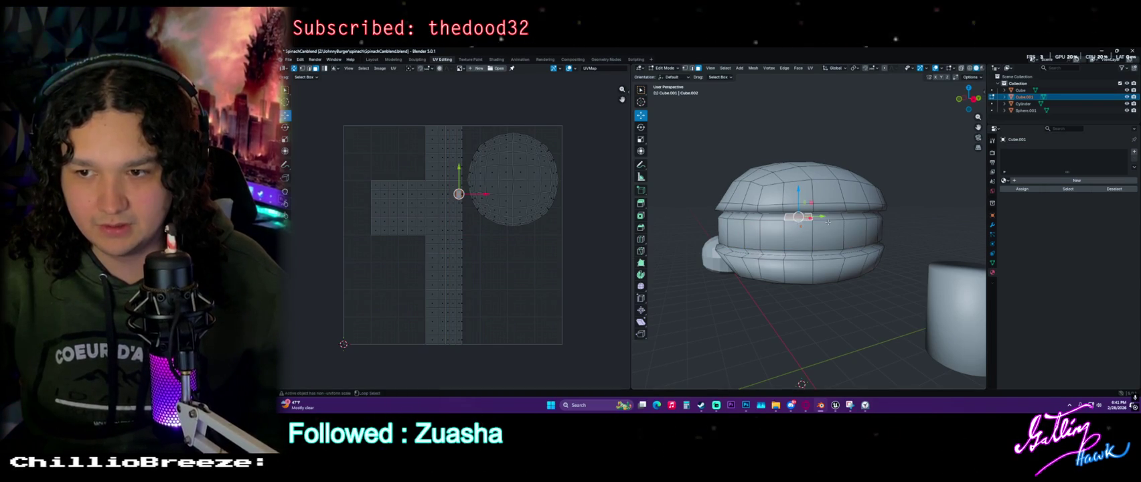
{"action": "left_click", "coordinate": [830, 217], "text": "alt"}
{"action": "left_click", "coordinate": [832, 216], "text": "alt"}
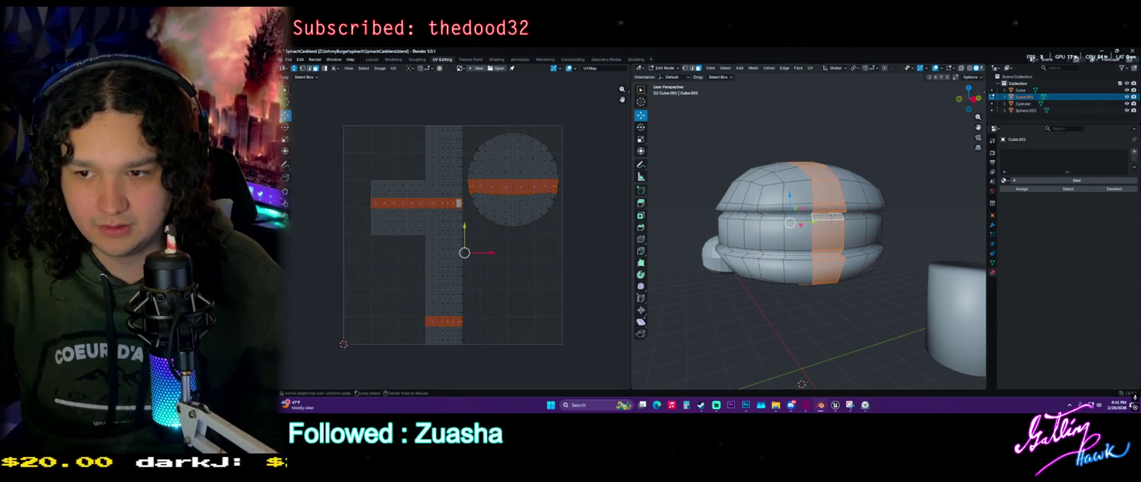
{"action": "left_click", "coordinate": [845, 216], "text": "alt"}
{"action": "left_click", "coordinate": [864, 229], "text": "alt"}
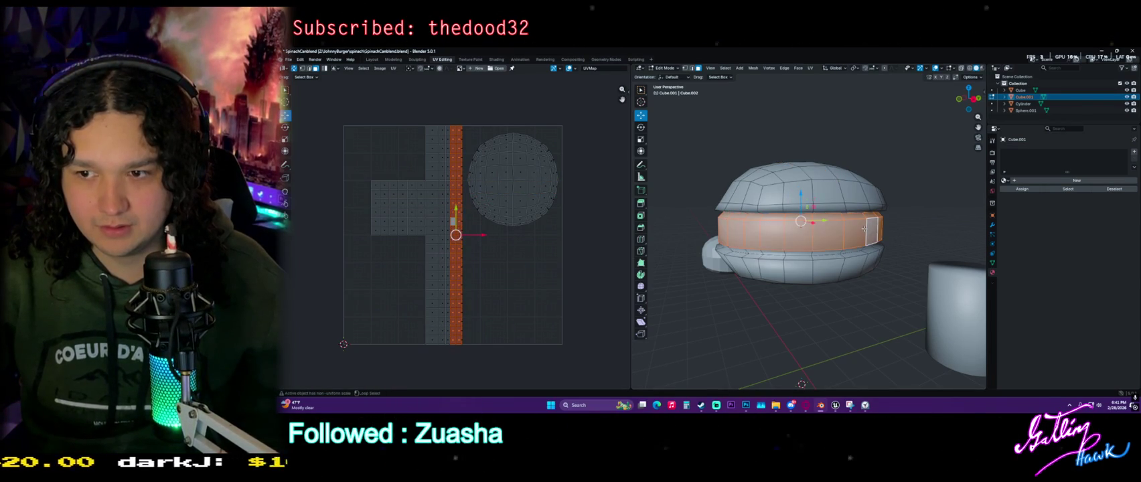
{"action": "scroll", "coordinate": [802, 246], "scroll_direction": "up", "scroll_amount": 2}
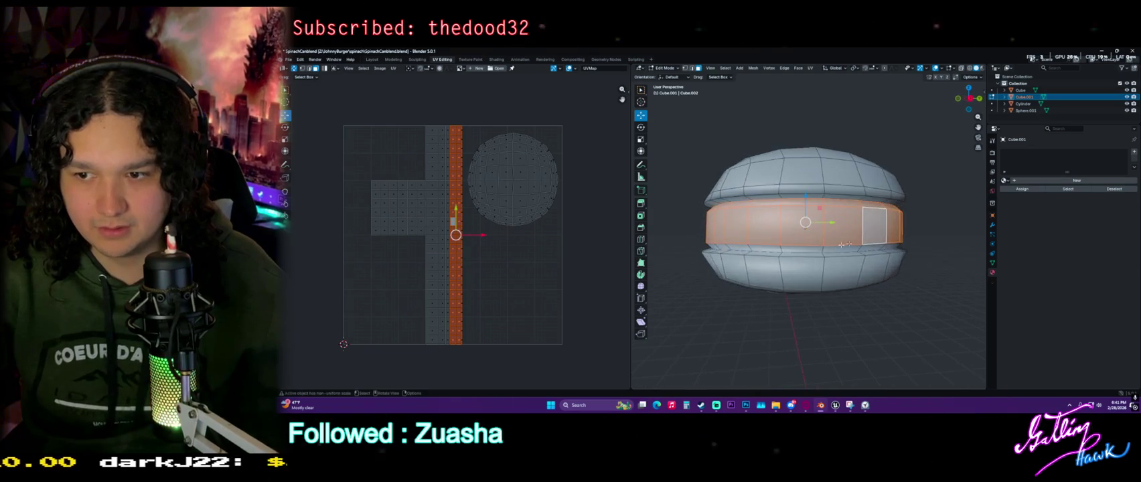
{"action": "scroll", "coordinate": [811, 244], "scroll_direction": "up", "scroll_amount": 3}
{"action": "scroll", "coordinate": [844, 241], "scroll_direction": "up", "scroll_amount": 2}
{"action": "left_click", "coordinate": [956, 249], "text": "alt+shift"}
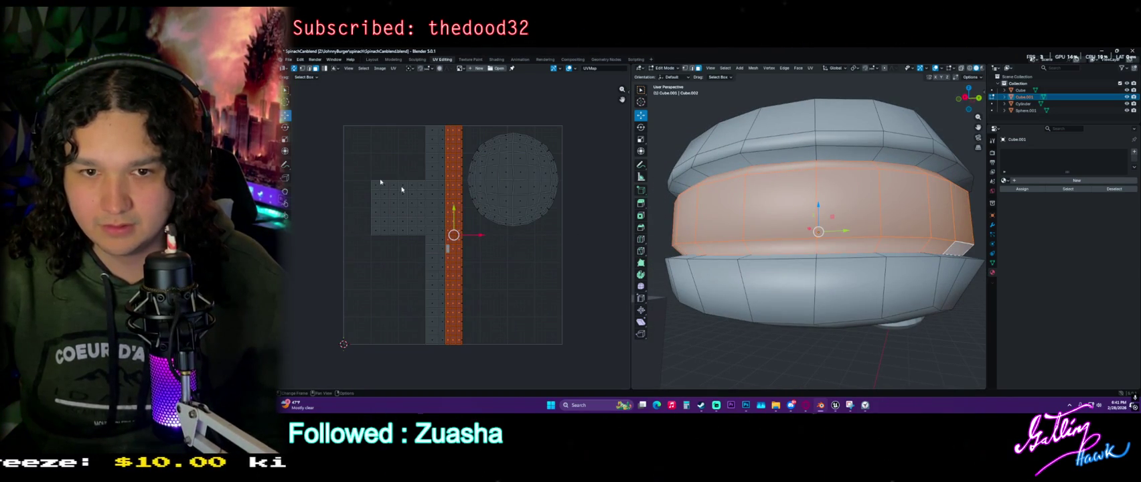
Slide the bottom bun's UV islands left and reselect only the middle band face loop
{"action": "left_click_drag", "start_coordinate": [356, 112], "coordinate": [441, 356]}
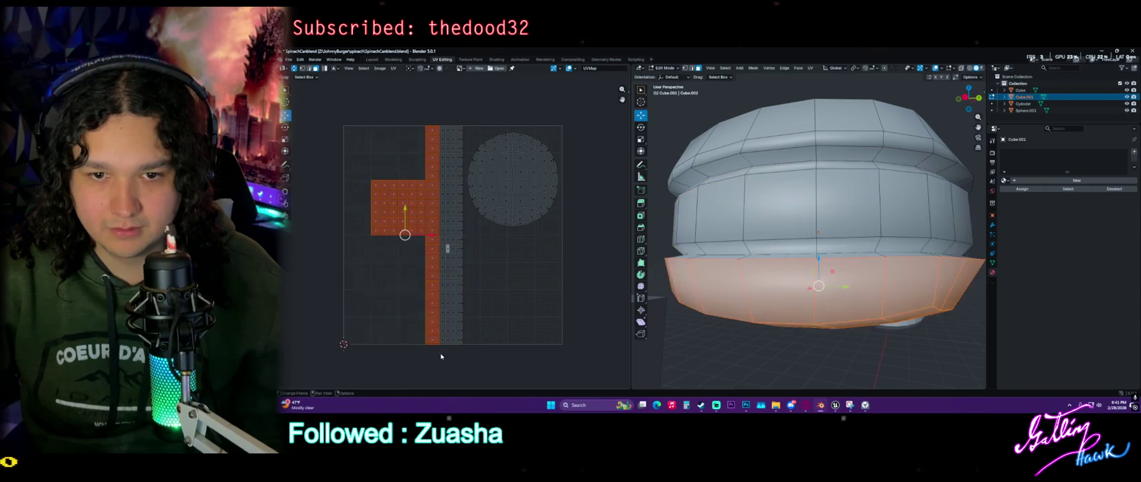
{"action": "left_click_drag", "start_coordinate": [426, 236], "coordinate": [411, 236]}
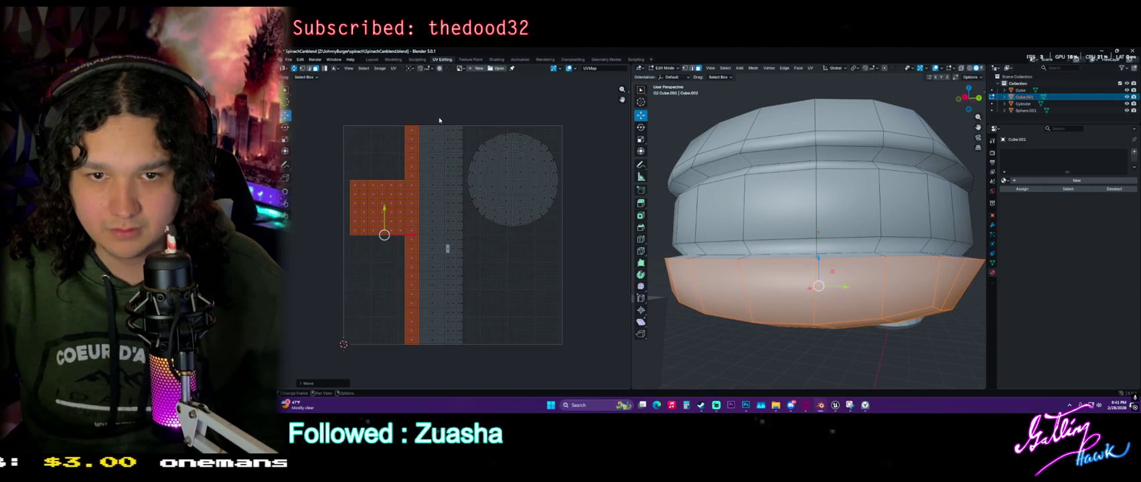
{"action": "middle_click_drag", "start_coordinate": [736, 239], "coordinate": [764, 253]}
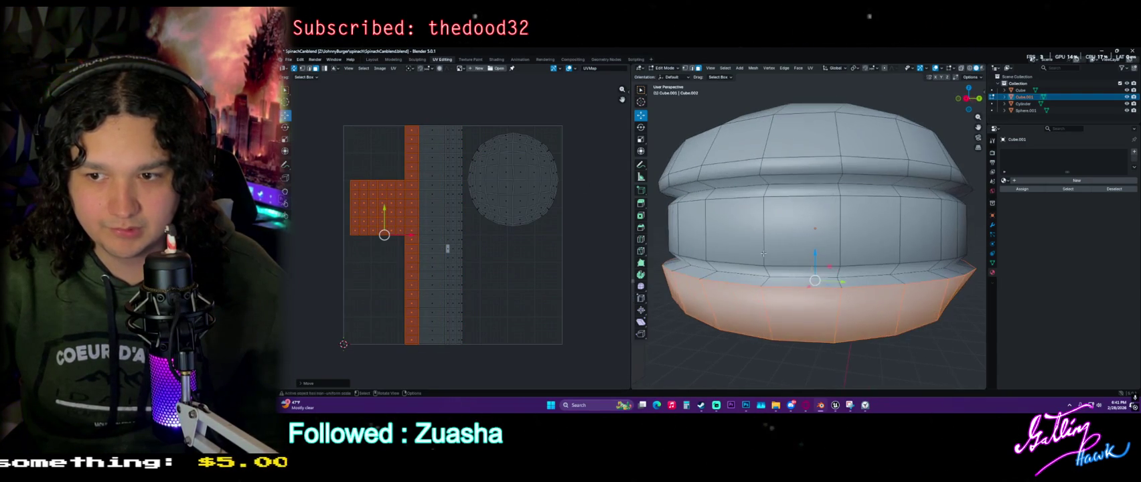
{"action": "left_click", "coordinate": [786, 273]}
{"action": "left_click", "coordinate": [949, 260], "text": "alt"}
{"action": "left_click", "coordinate": [958, 210], "text": "alt"}
{"action": "left_click", "coordinate": [958, 199], "text": "alt"}
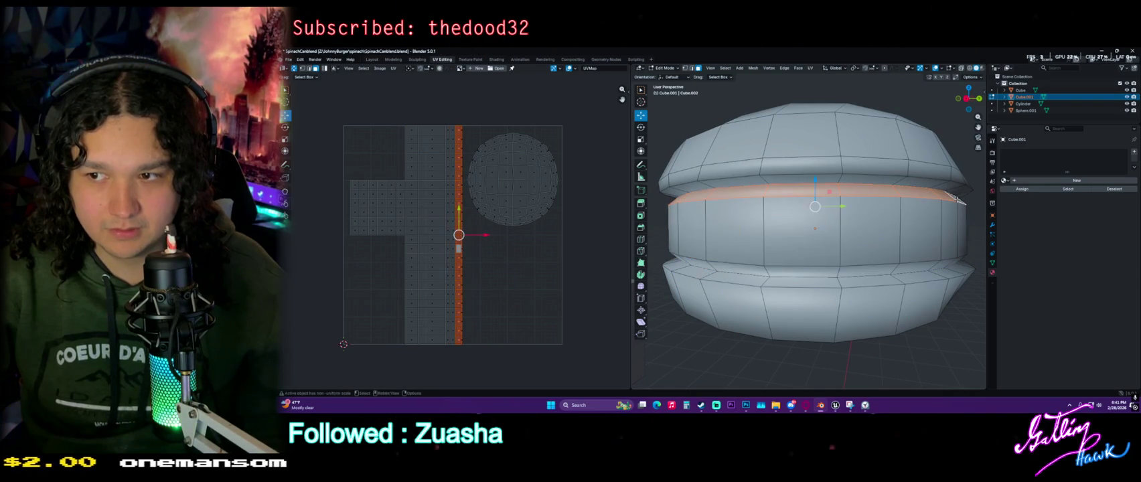
{"action": "left_click", "coordinate": [956, 225], "text": "alt"}
{"action": "middle_click_drag", "start_coordinate": [957, 226], "coordinate": [964, 264]}
{"action": "left_click", "coordinate": [954, 258], "text": "alt+shift"}
{"action": "left_click", "coordinate": [967, 266], "text": "alt+shift"}
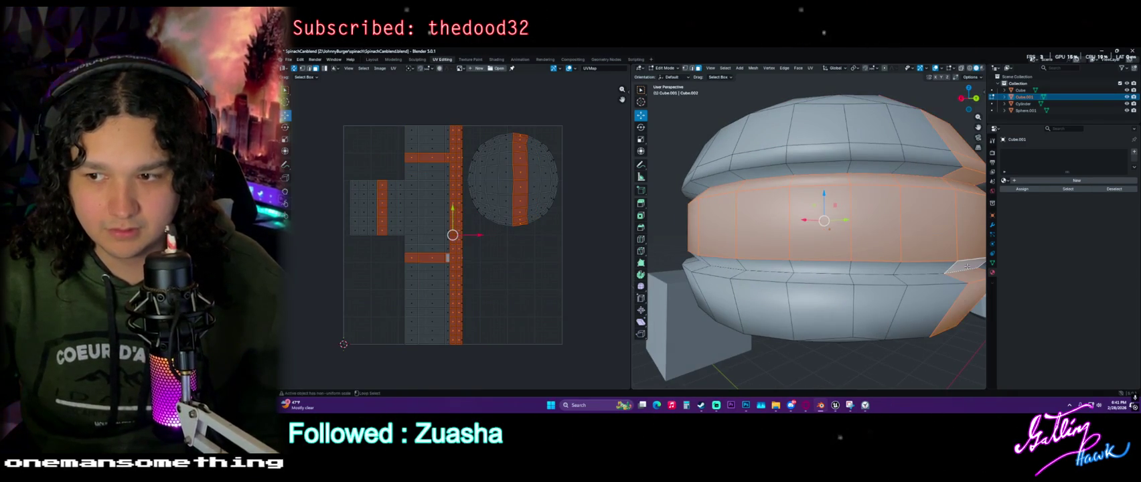
{"action": "left_click", "coordinate": [967, 266], "text": "alt"}
{"action": "mouse_move", "coordinate": [967, 266]}
{"action": "middle_mouse_down"}
{"action": "mouse_move", "coordinate": [832, 273]}
{"action": "mouse_move", "coordinate": [843, 257]}
{"action": "middle_mouse_up"}
{"action": "left_click", "coordinate": [843, 256], "text": "alt"}
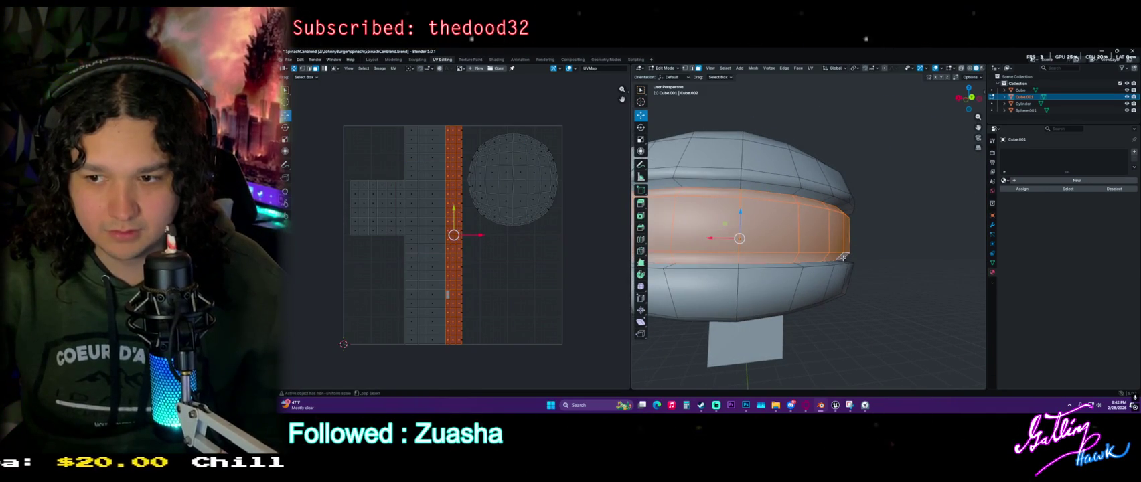
Move the band's UV strip left along X and widen it along X
{"action": "key", "text": "g"}
{"action": "key", "text": "x"}
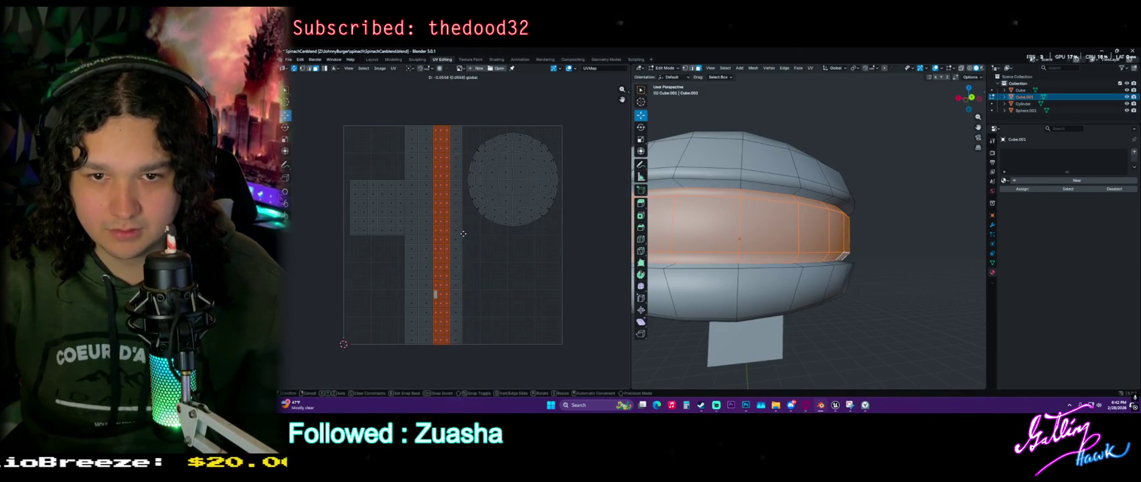
{"action": "left_click", "coordinate": [422, 218]}
{"action": "key", "text": "s"}
{"action": "key", "text": "x"}
{"action": "left_click", "coordinate": [485, 236]}
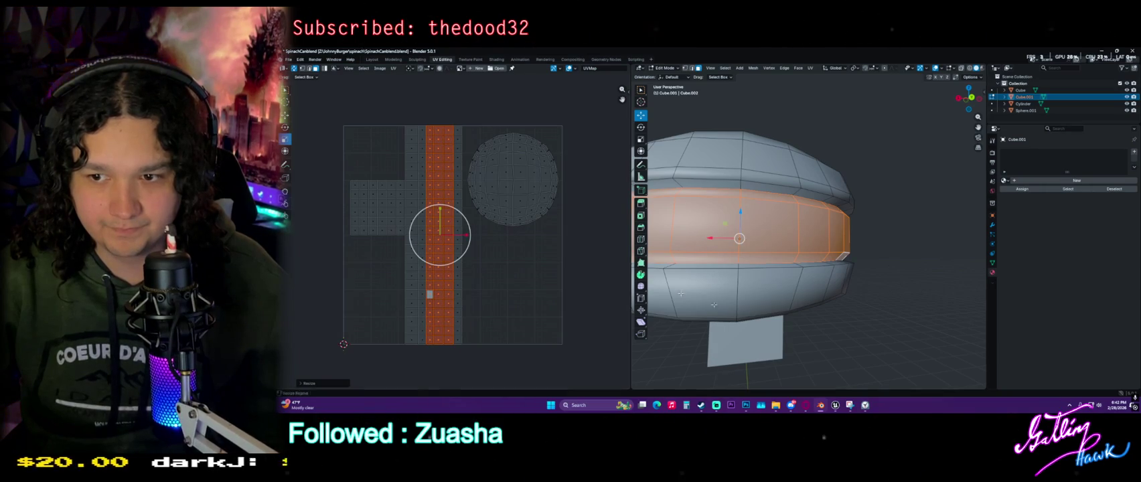
Select a vertical face ring and a middle band face, then clear the mesh selection
{"action": "middle_click_drag", "start_coordinate": [710, 268], "coordinate": [662, 268]}
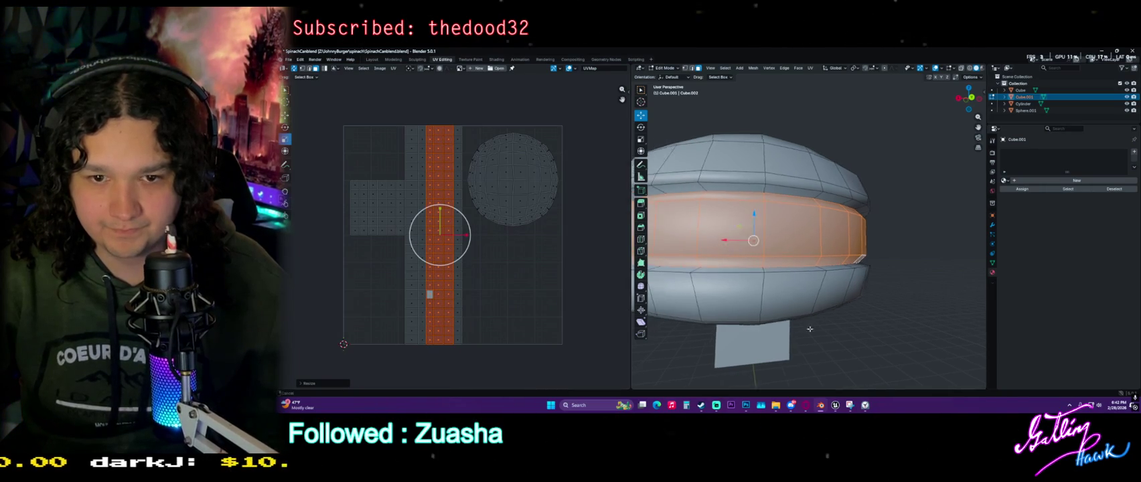
{"action": "key", "text": "alt+a"}
{"action": "left_click", "coordinate": [757, 271], "text": "alt"}
{"action": "left_click", "coordinate": [801, 193]}
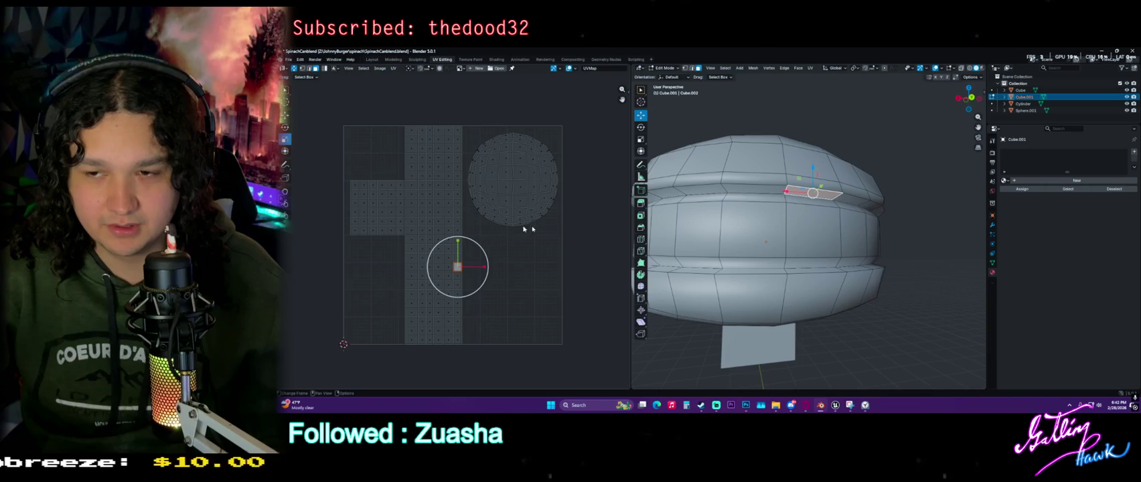
{"action": "left_click", "coordinate": [862, 115]}
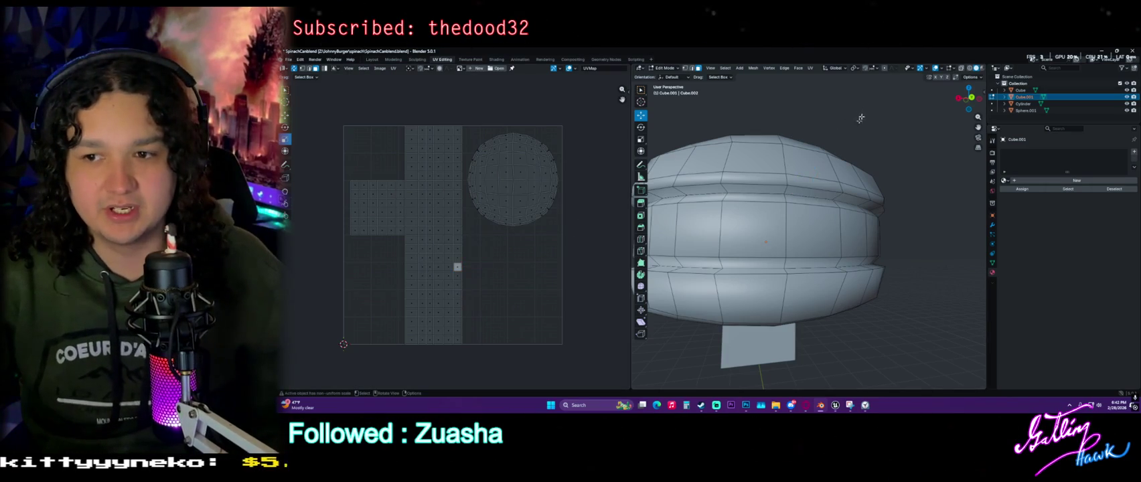
{"action": "middle_click_drag", "start_coordinate": [862, 115], "coordinate": [792, 265]}
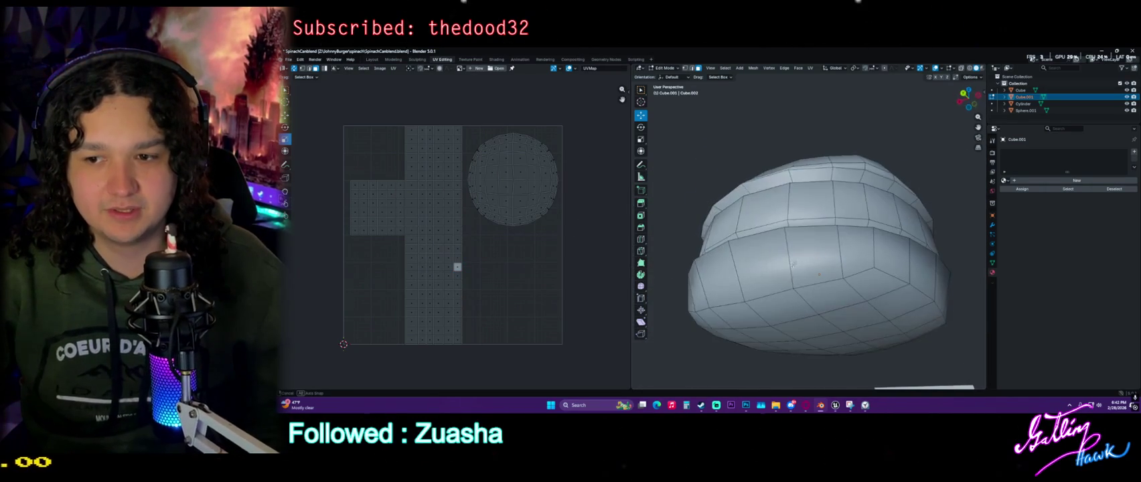
Select a bottom face, extend it with Ctrl+L to the whole bottom half, and face it head-on
{"action": "mouse_move", "coordinate": [792, 266]}
{"action": "middle_mouse_down"}
{"action": "mouse_move", "coordinate": [806, 269]}
{"action": "mouse_move", "coordinate": [842, 238]}
{"action": "mouse_move", "coordinate": [809, 245]}
{"action": "middle_mouse_up"}
{"action": "left_click", "coordinate": [785, 260]}
{"action": "key", "text": "ctrl+l"}
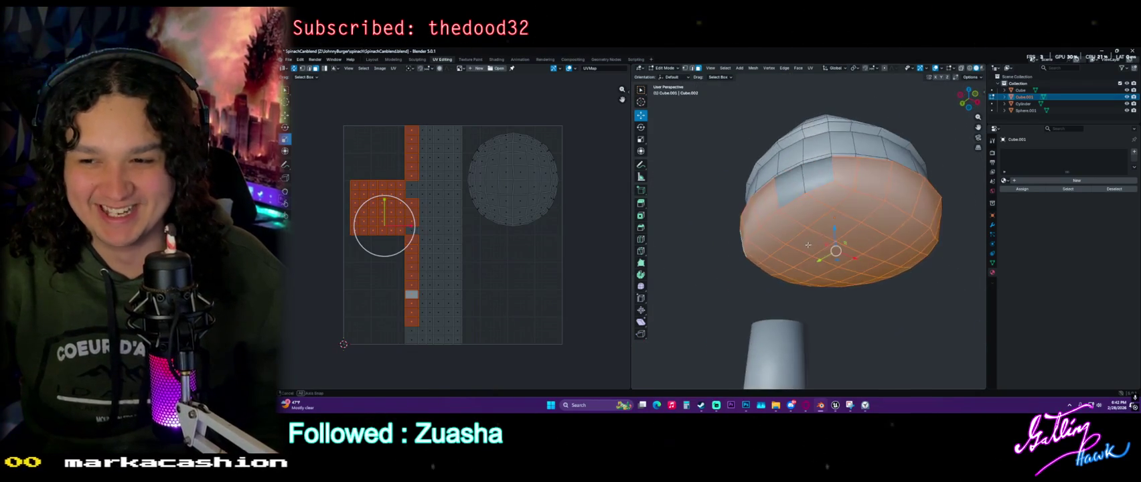
{"action": "mouse_move", "coordinate": [808, 245]}
{"action": "middle_mouse_down"}
{"action": "mouse_move", "coordinate": [773, 213]}
{"action": "mouse_move", "coordinate": [823, 224]}
{"action": "middle_mouse_up"}
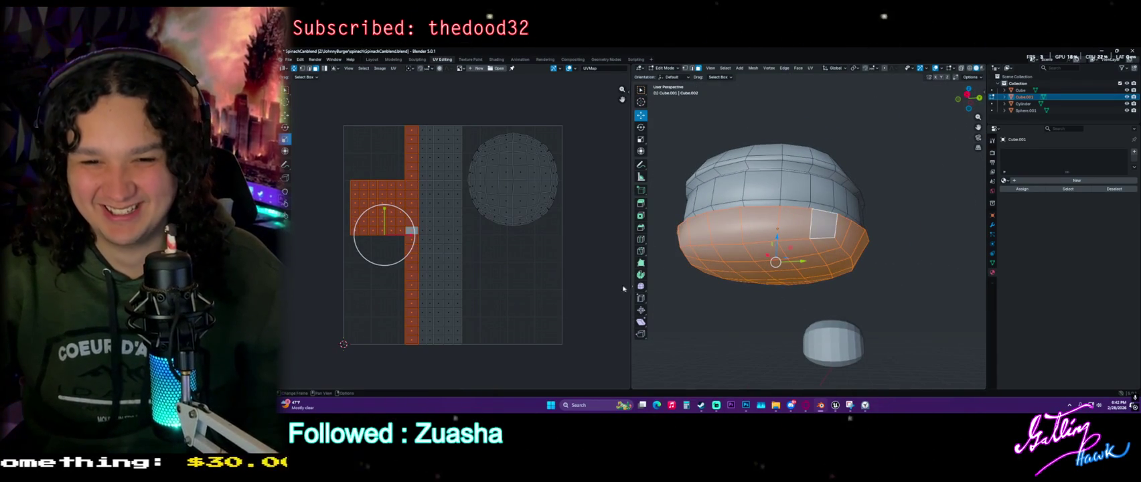
{"action": "mouse_move", "coordinate": [677, 268]}
{"action": "middle_mouse_down"}
{"action": "mouse_move", "coordinate": [715, 277]}
{"action": "mouse_move", "coordinate": [697, 264]}
{"action": "middle_mouse_up"}
{"action": "key", "text": "u"}
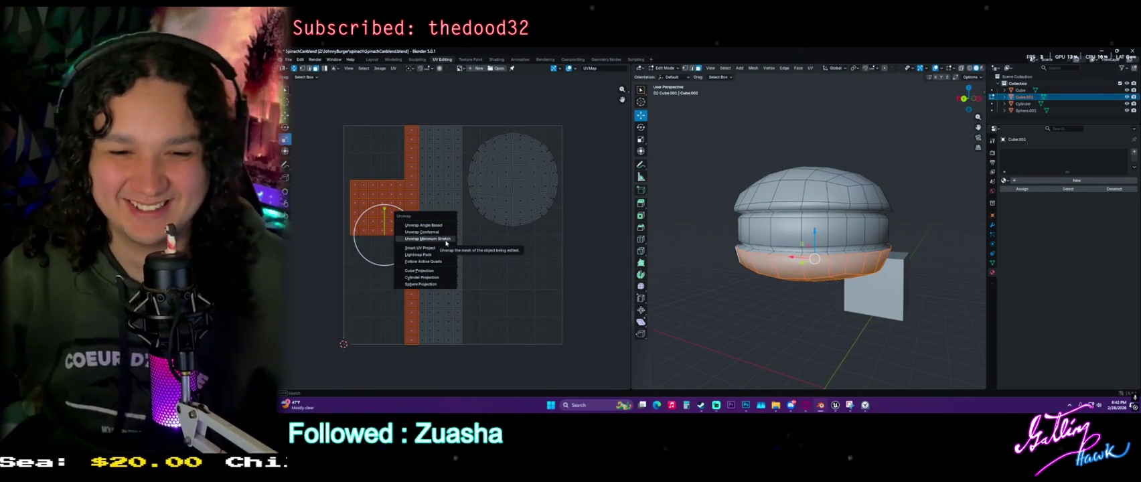
{"action": "mouse_move", "coordinate": [845, 275]}
{"action": "middle_mouse_down"}
{"action": "mouse_move", "coordinate": [826, 253]}
{"action": "mouse_move", "coordinate": [825, 275]}
{"action": "mouse_move", "coordinate": [811, 275]}
{"action": "middle_mouse_up"}
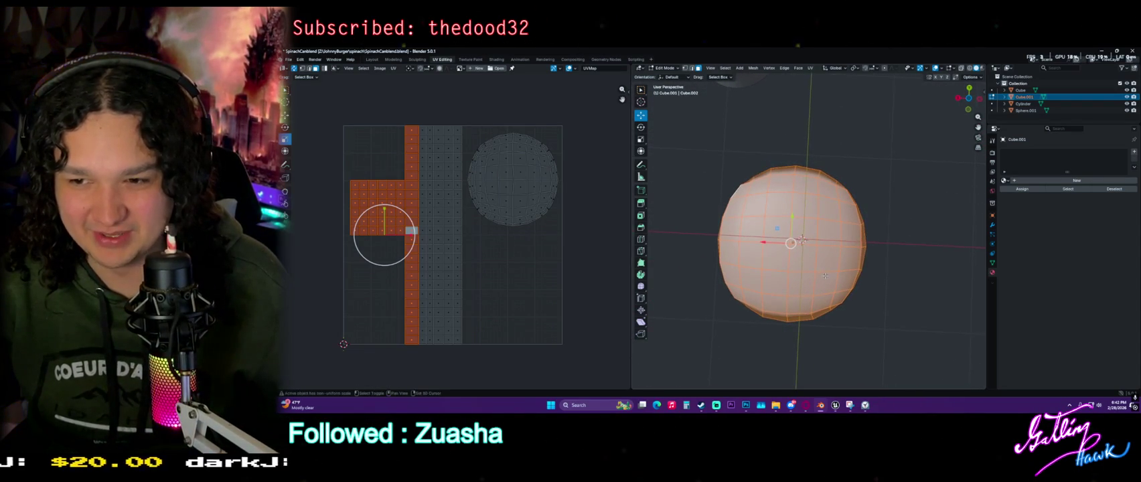
Project the bottom half from view, place its round island below the top circle, then box-select the middle strip
{"action": "middle_click_drag", "start_coordinate": [811, 276], "coordinate": [850, 270]}
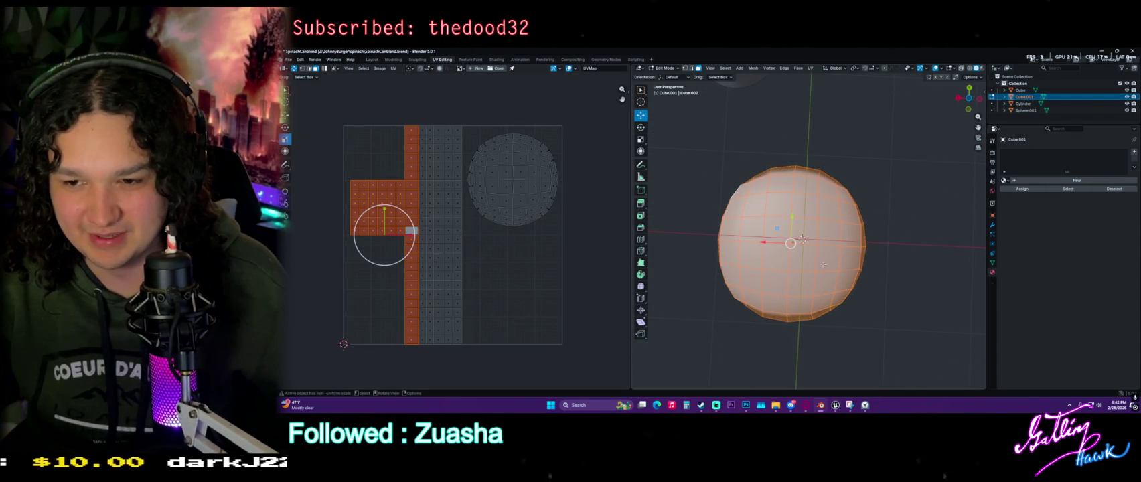
{"action": "key", "text": "u"}
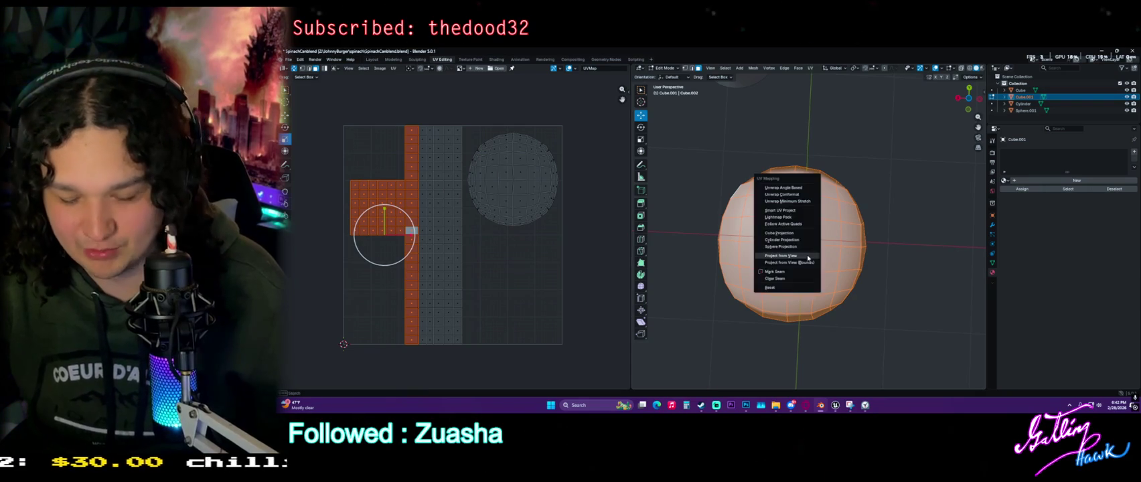
{"action": "left_click", "coordinate": [807, 267]}
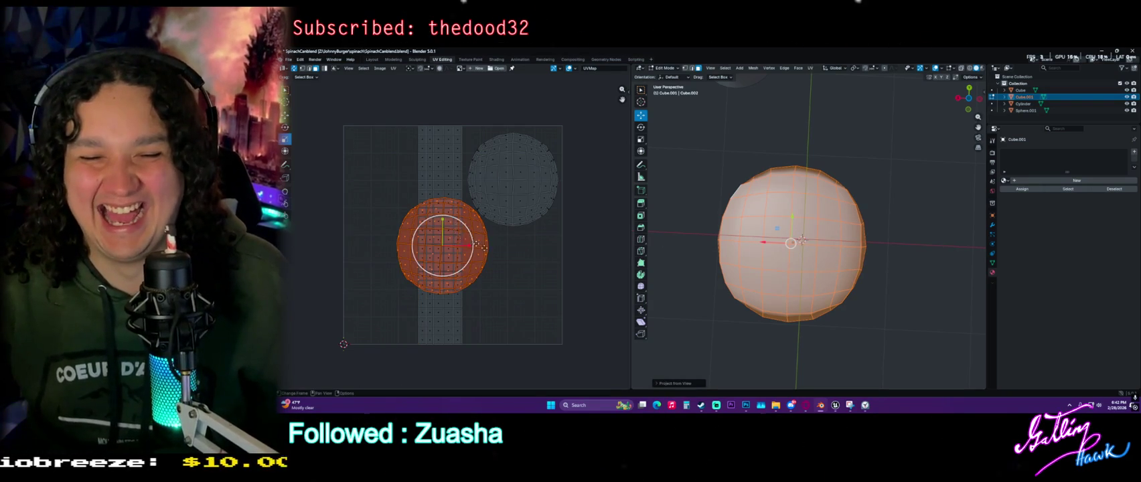
{"action": "key", "text": "g"}
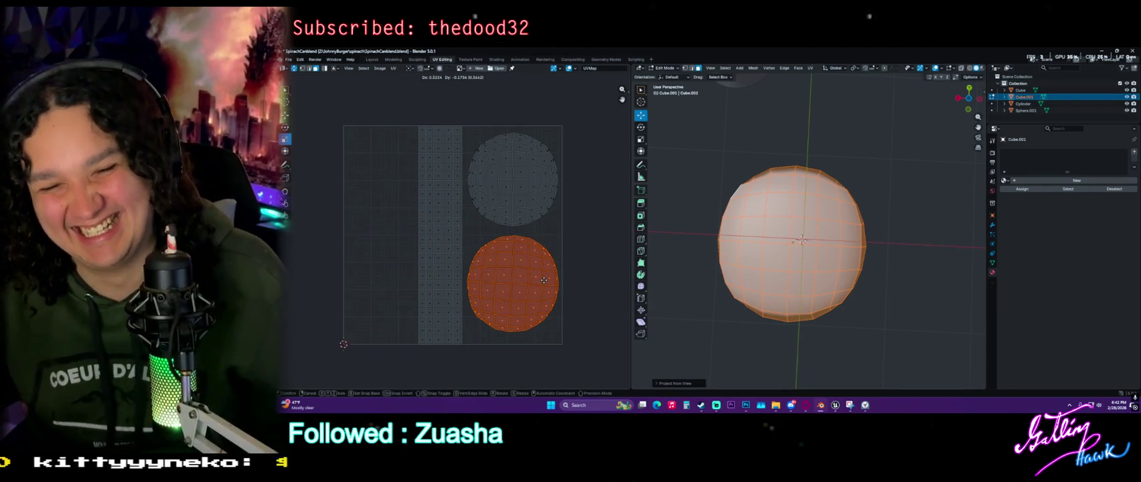
{"action": "left_click", "coordinate": [544, 280]}
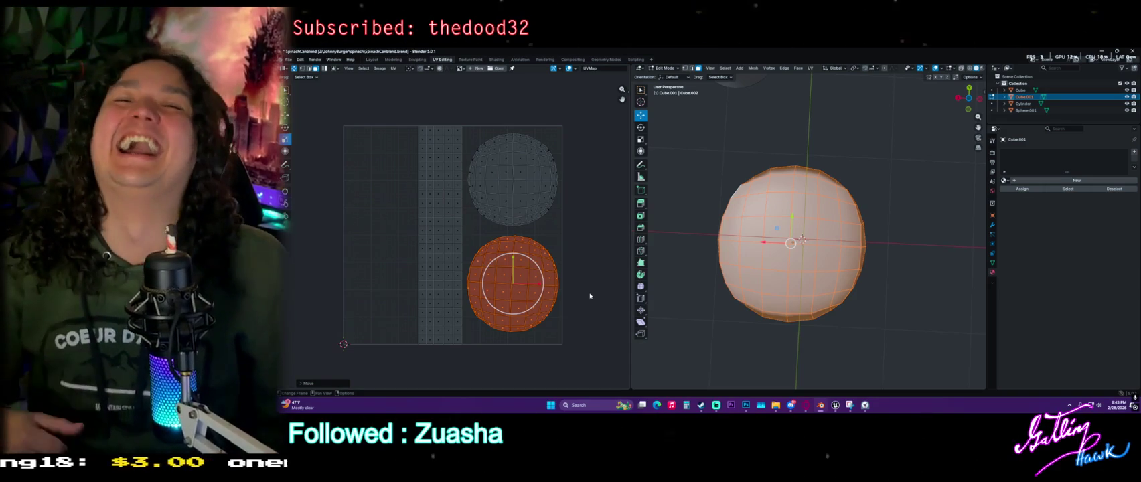
{"action": "left_click", "coordinate": [762, 121]}
{"action": "left_click_drag", "start_coordinate": [383, 106], "coordinate": [468, 353]}
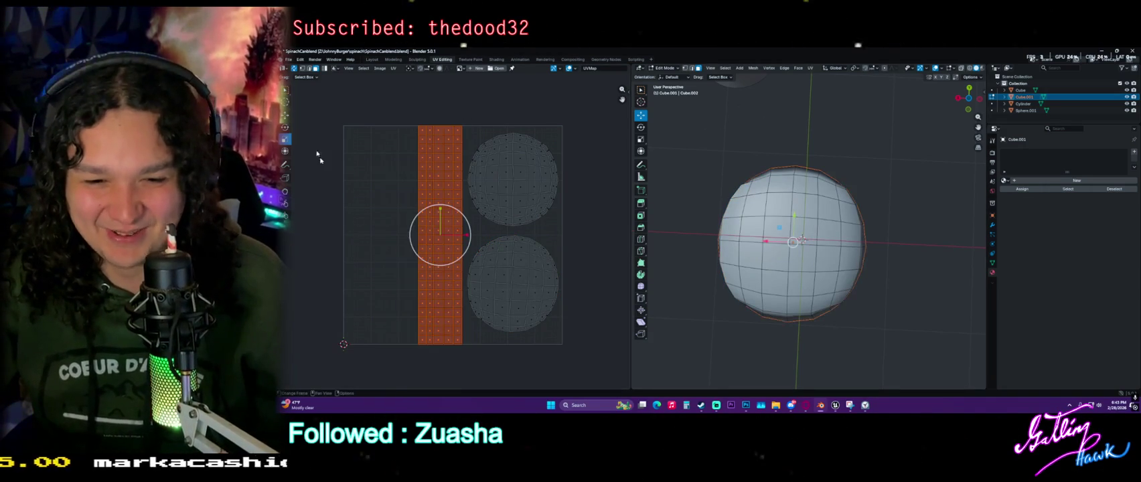
Shift the middle-band UV strip left, scale it wider, then clear the UV selection
{"action": "left_click", "coordinate": [285, 115]}
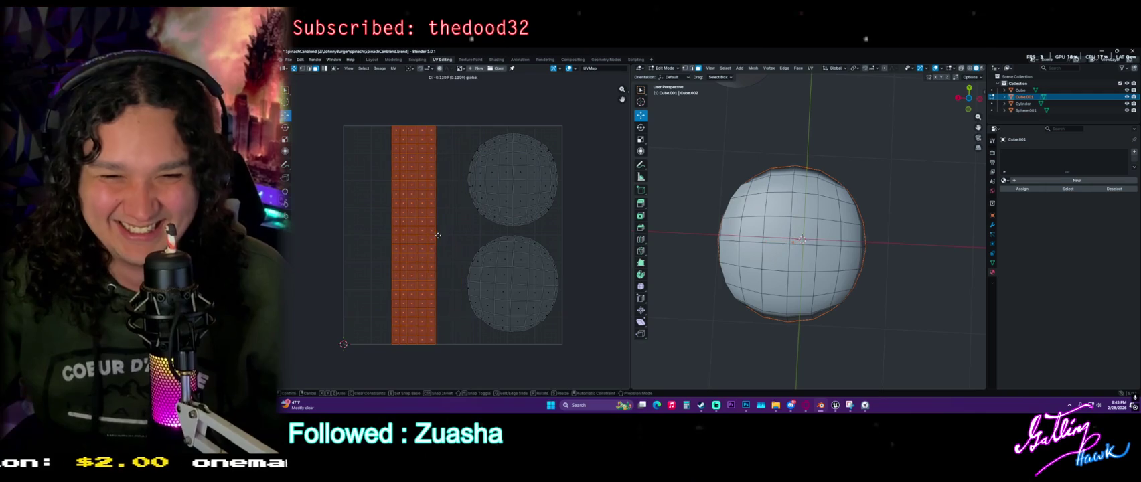
{"action": "key", "text": "g"}
{"action": "left_click", "coordinate": [302, 156]}
{"action": "left_click", "coordinate": [285, 139]}
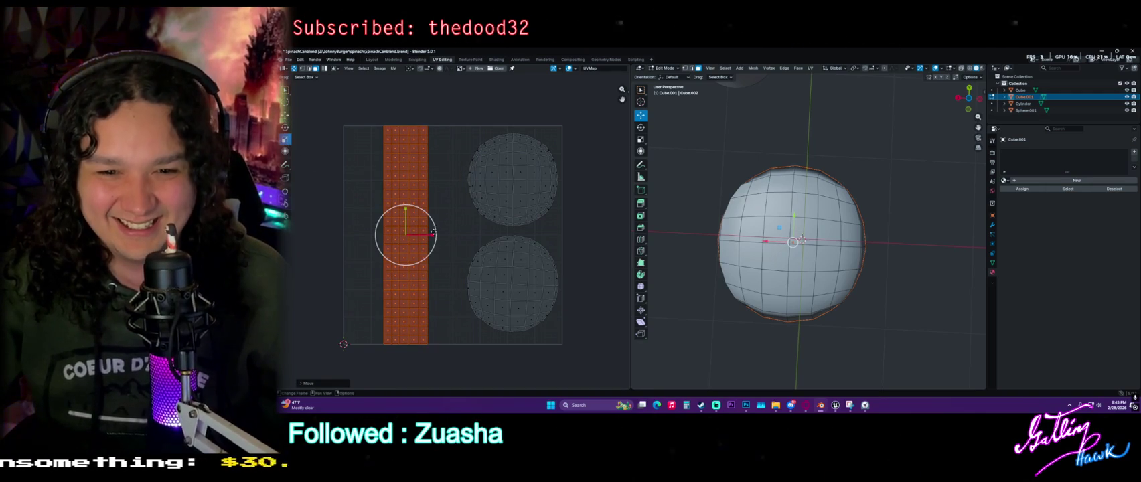
{"action": "left_click_drag", "start_coordinate": [432, 235], "coordinate": [461, 237]}
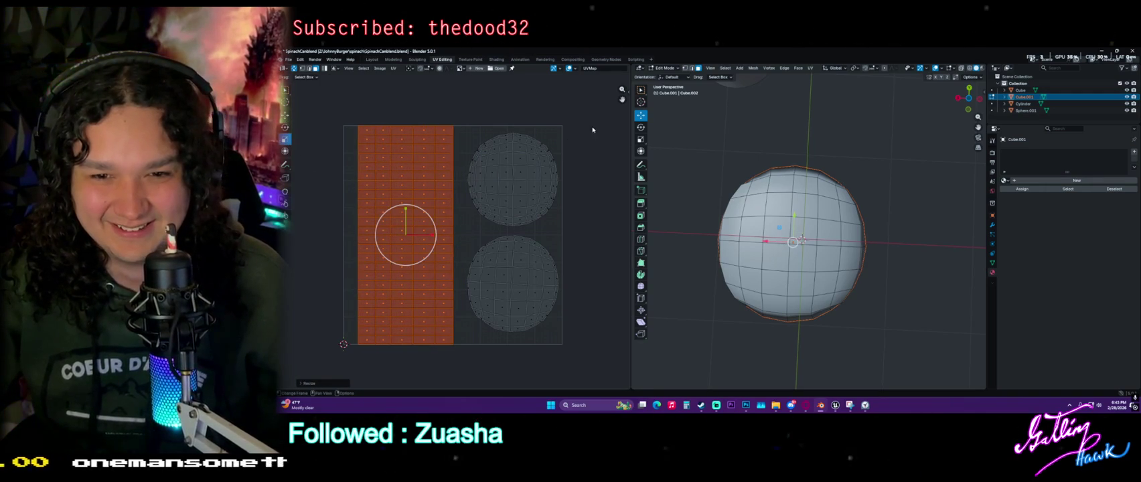
{"action": "key", "text": "alt+a"}
Orbit to a lower front view of the burger and select a face
{"action": "middle_click_drag", "start_coordinate": [727, 267], "coordinate": [831, 382]}
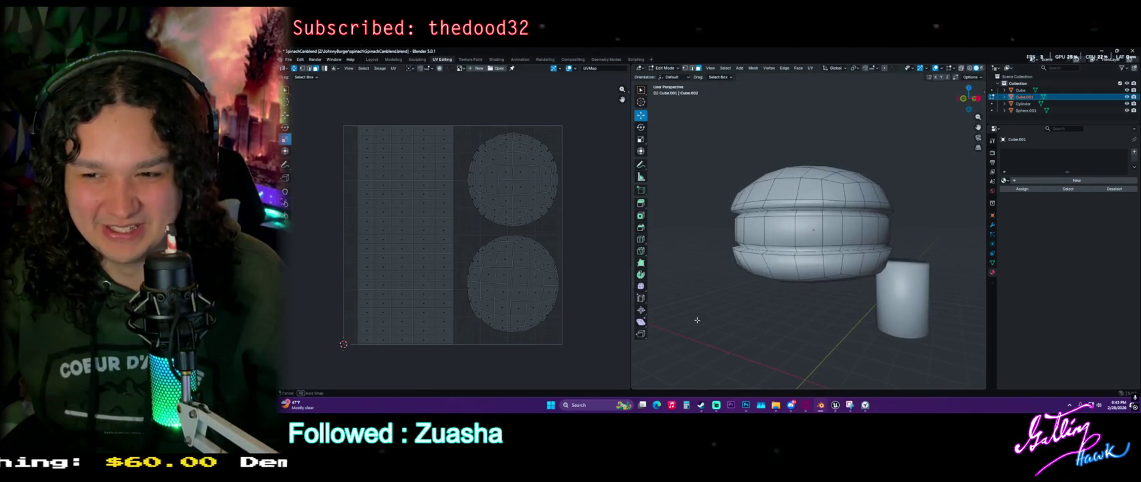
{"action": "mouse_move", "coordinate": [831, 382]}
{"action": "middle_mouse_down"}
{"action": "mouse_move", "coordinate": [778, 282]}
{"action": "mouse_move", "coordinate": [862, 255]}
{"action": "mouse_move", "coordinate": [800, 259]}
{"action": "middle_mouse_up"}
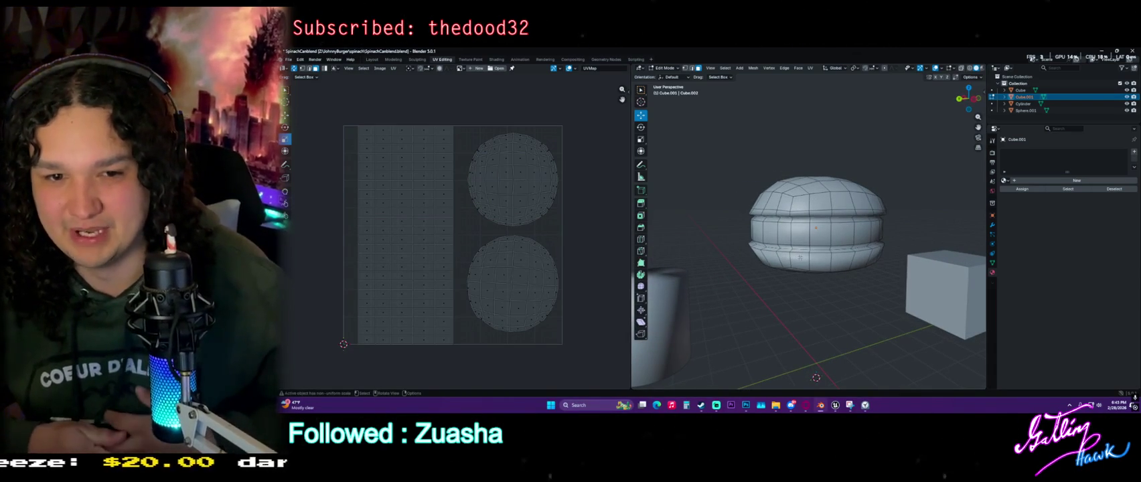
{"action": "scroll", "coordinate": [833, 228], "scroll_direction": "up", "scroll_amount": 2}
{"action": "left_click", "coordinate": [829, 218]}
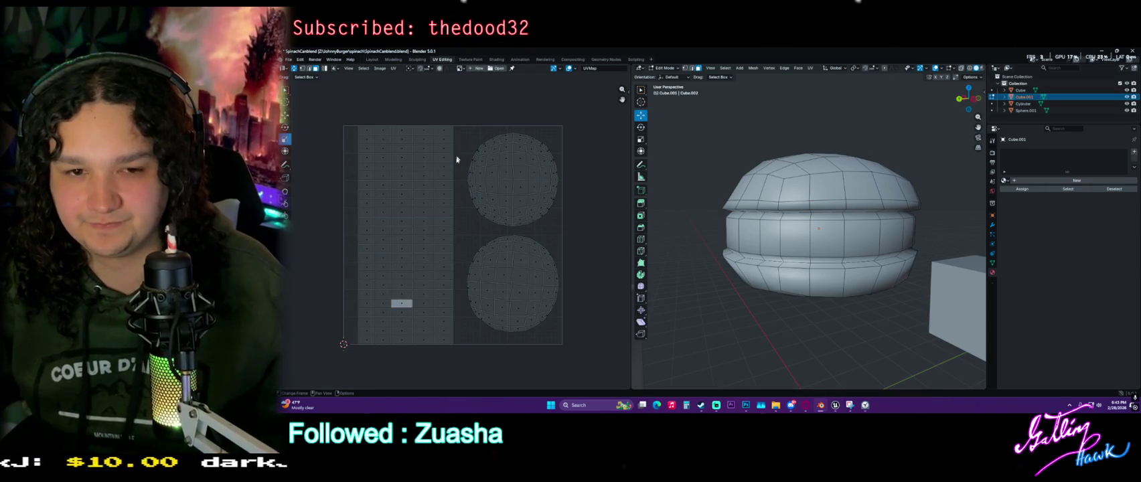
{"action": "scroll", "coordinate": [458, 153], "scroll_direction": "up", "scroll_amount": 3}
{"action": "scroll", "coordinate": [434, 187], "scroll_direction": "down", "scroll_amount": 1}
Return to the Move tool and start a new Snipping Tool capture
{"action": "left_click", "coordinate": [286, 115]}
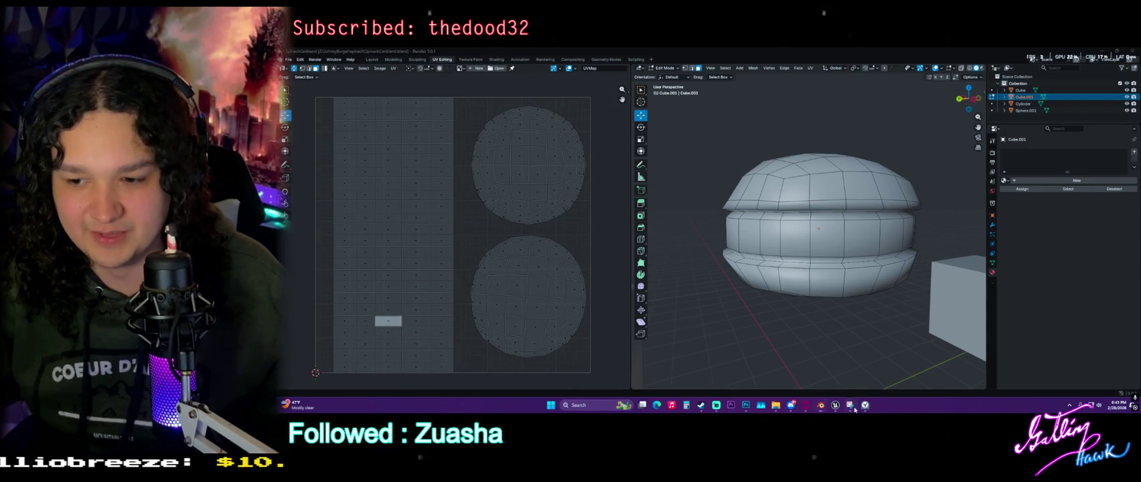
{"action": "left_click", "coordinate": [850, 405]}
{"action": "left_click", "coordinate": [469, 66]}
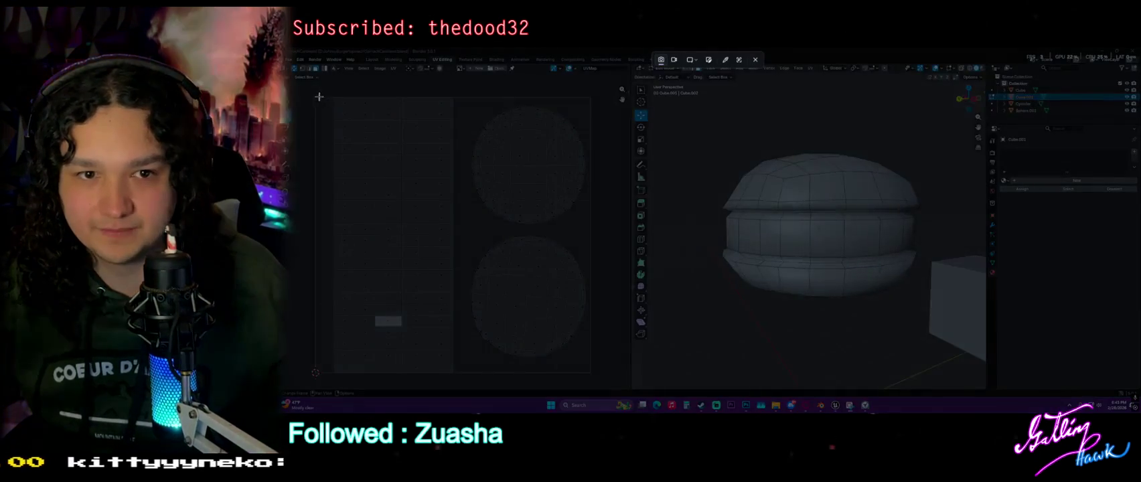
Snip the UV editor area, close the snip preview, and switch to Photoshop
{"action": "left_click_drag", "start_coordinate": [315, 97], "coordinate": [590, 373]}
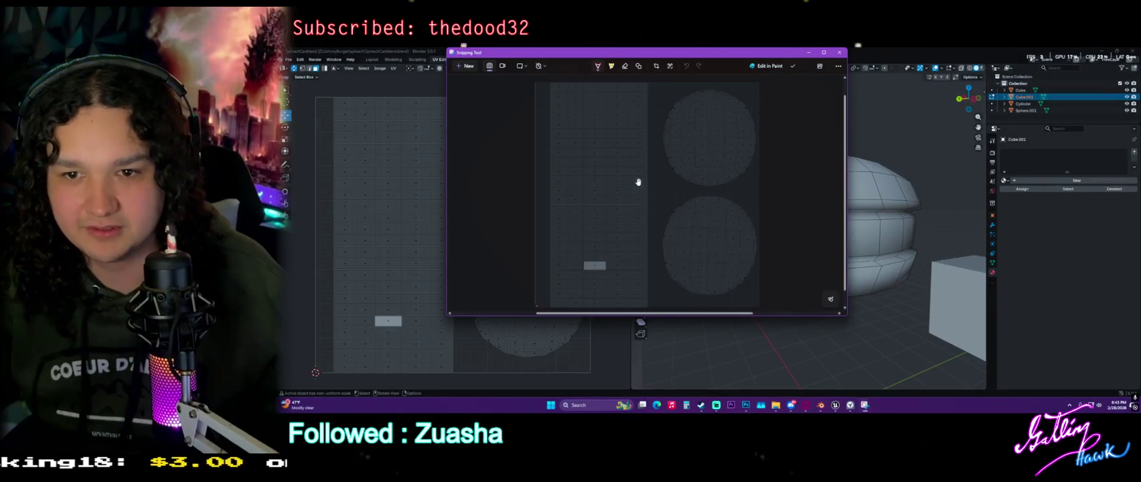
{"action": "left_click", "coordinate": [808, 53]}
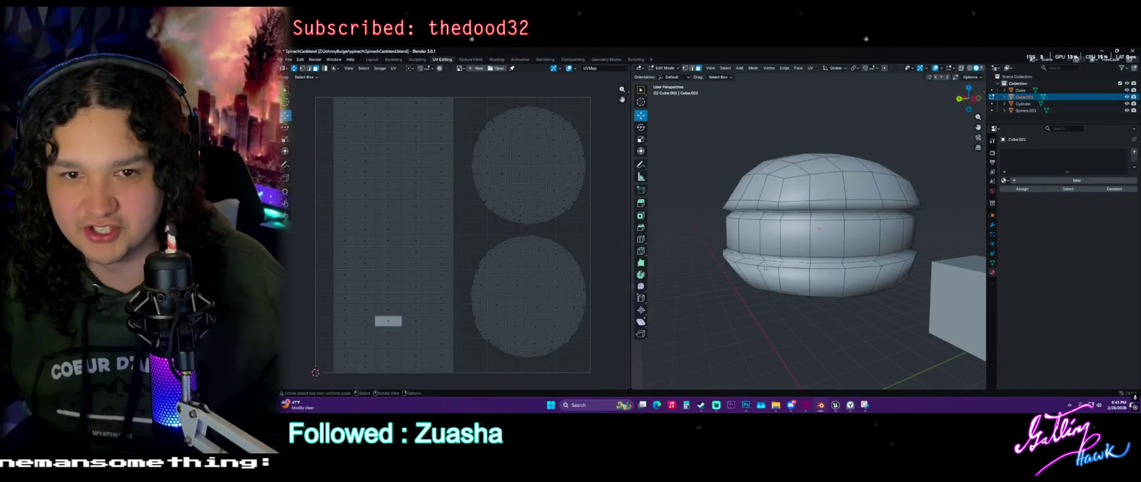
{"action": "left_click", "coordinate": [745, 405]}
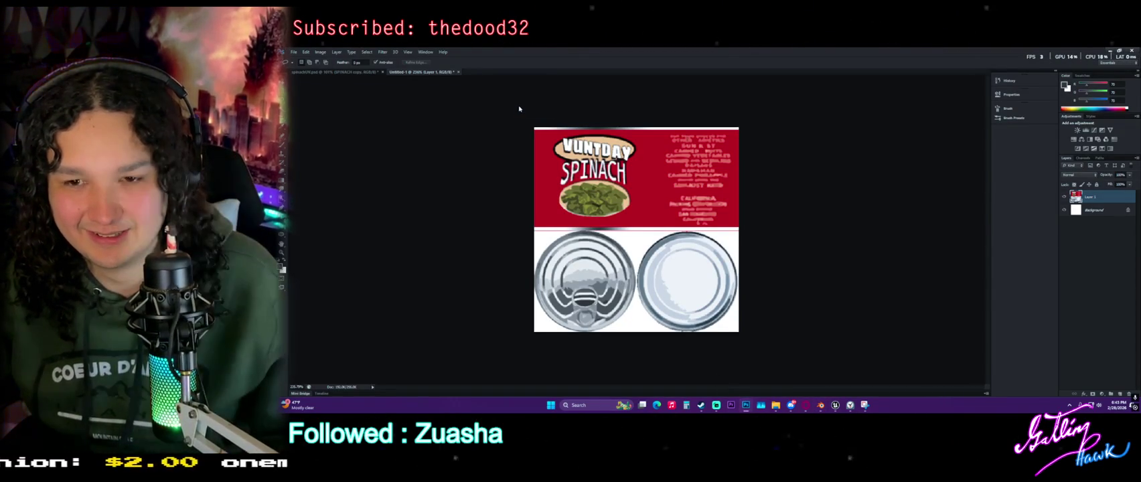
Create a new blank Photoshop document with width and height of 512 pixels
{"action": "right_click", "coordinate": [487, 72]}
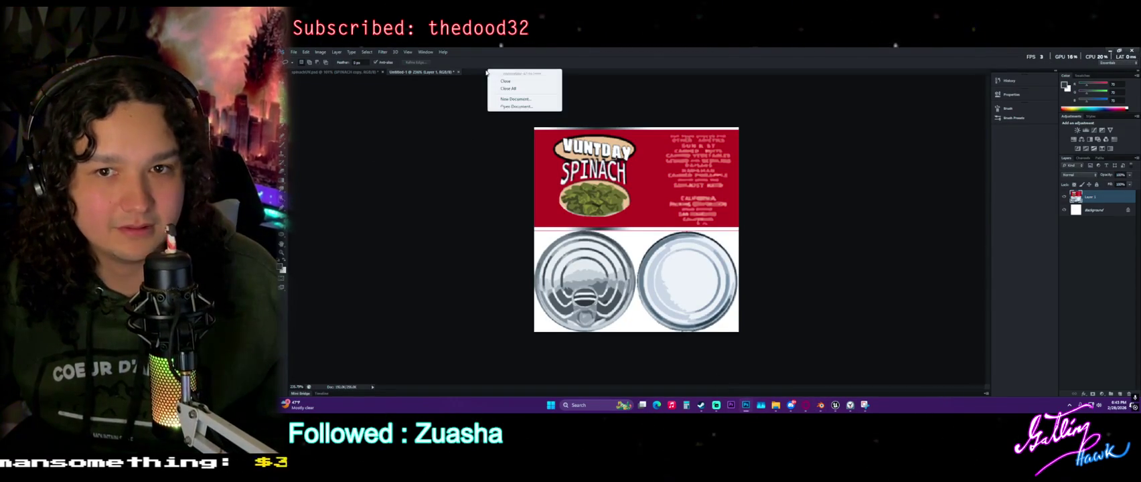
{"action": "left_click", "coordinate": [514, 98]}
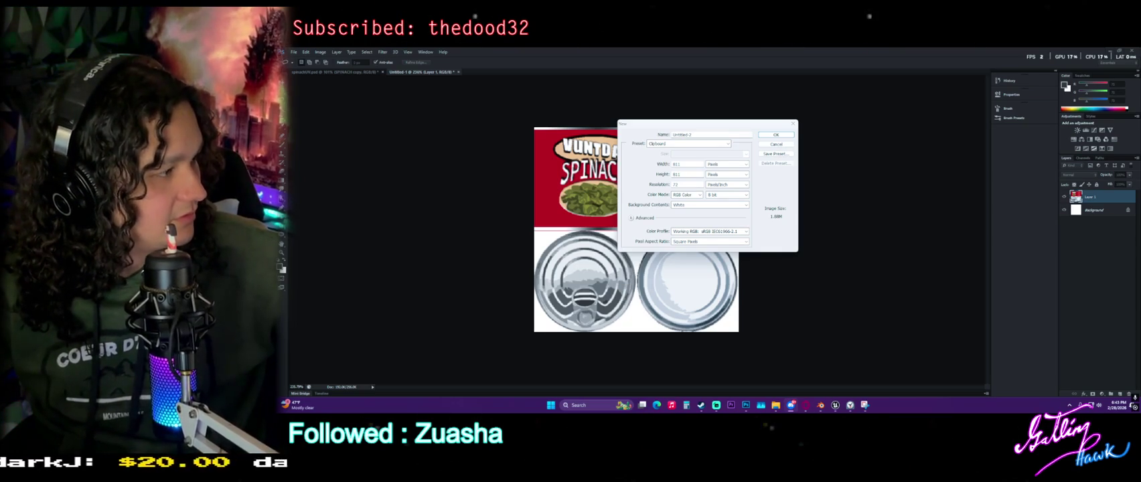
{"action": "left_click", "coordinate": [690, 165]}
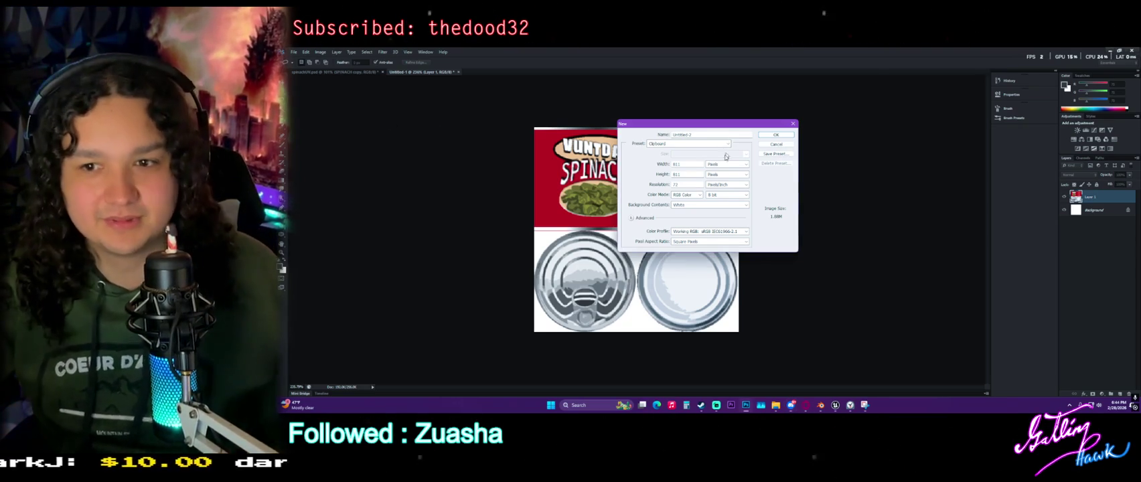
{"action": "key", "text": "Tab"}
{"action": "type", "text": "5"}
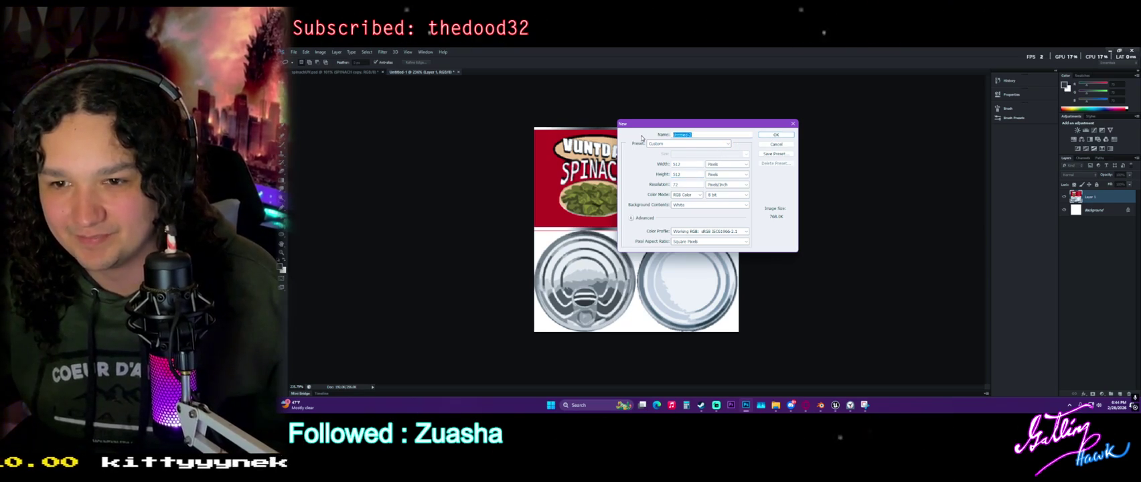
{"action": "type", "text": "JohnnyBurger"}
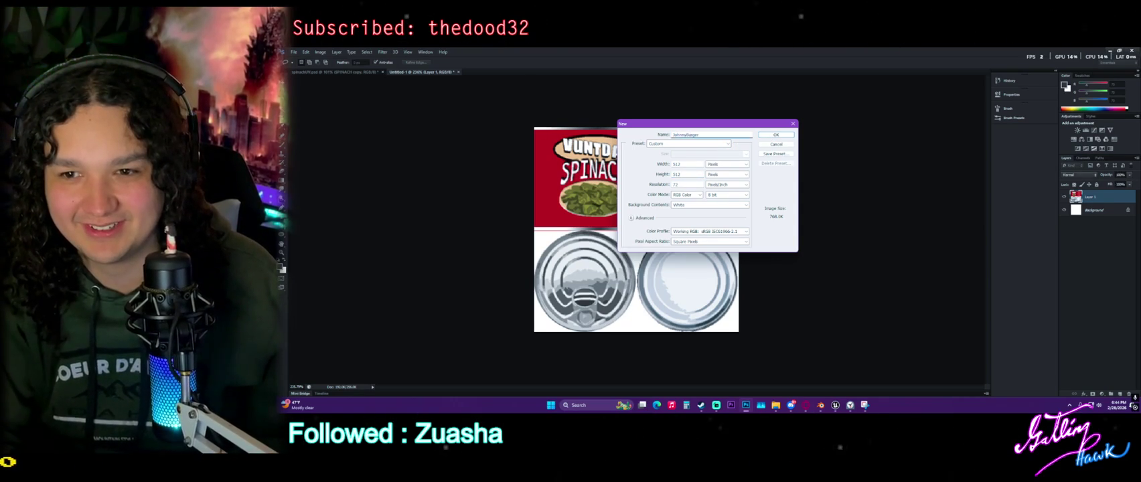
{"action": "key", "text": "Return"}
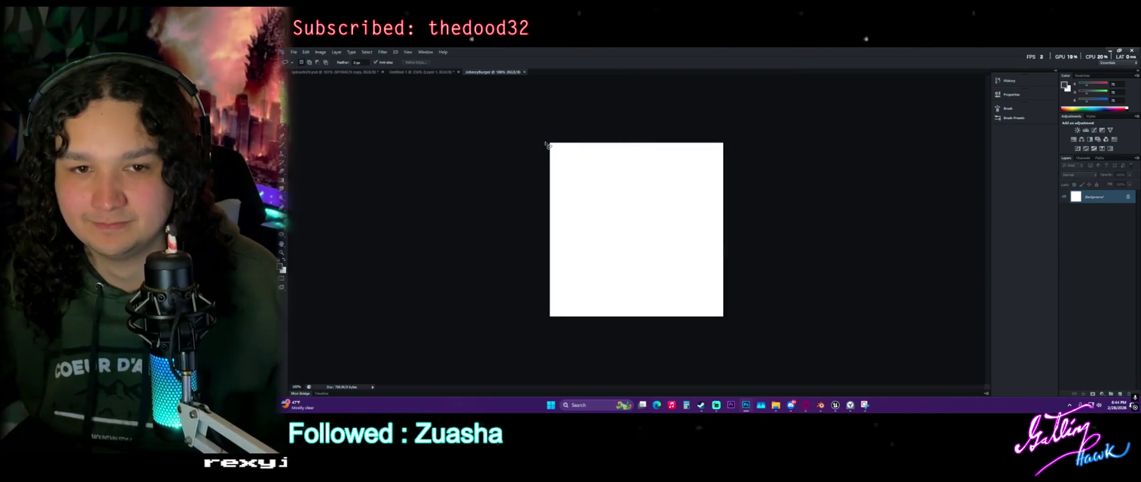
Paste the UV layout snip as a layer and zoom out to see it whole
{"action": "key", "text": "ctrl+v"}
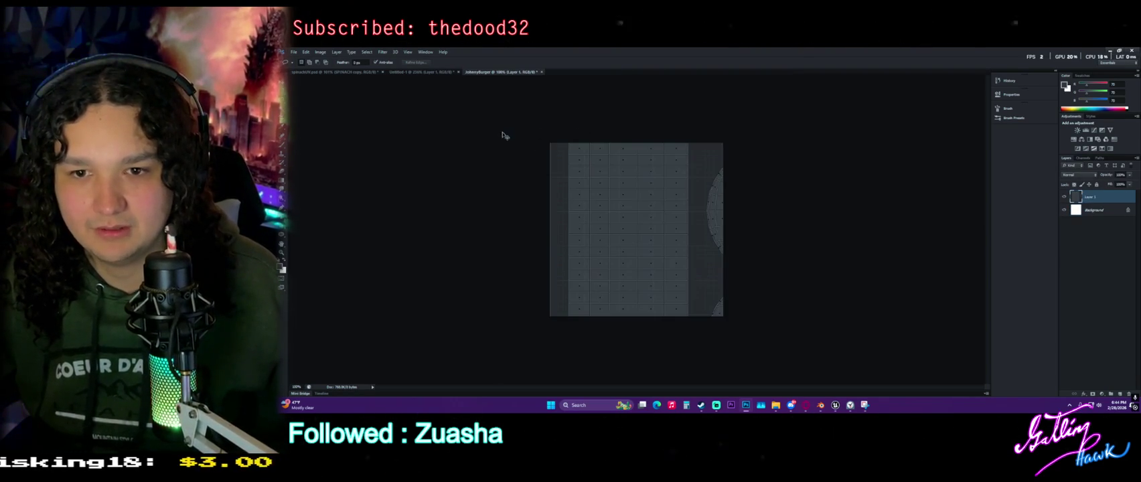
{"action": "left_click", "coordinate": [284, 83]}
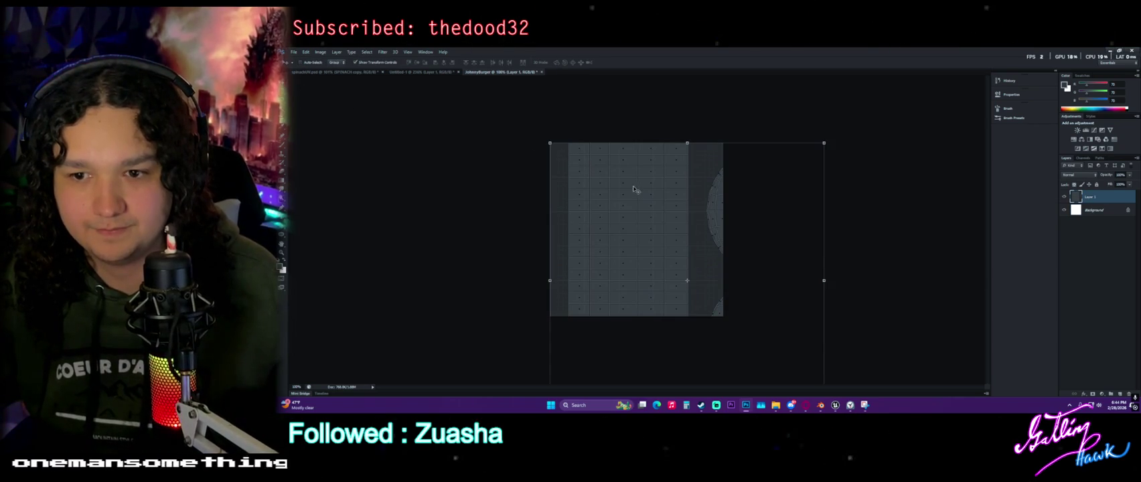
{"action": "key", "text": "ctrl+minus"}
Create another new blank document, entering 'lil' as its name
{"action": "right_click", "coordinate": [566, 75]}
{"action": "left_click", "coordinate": [588, 102]}
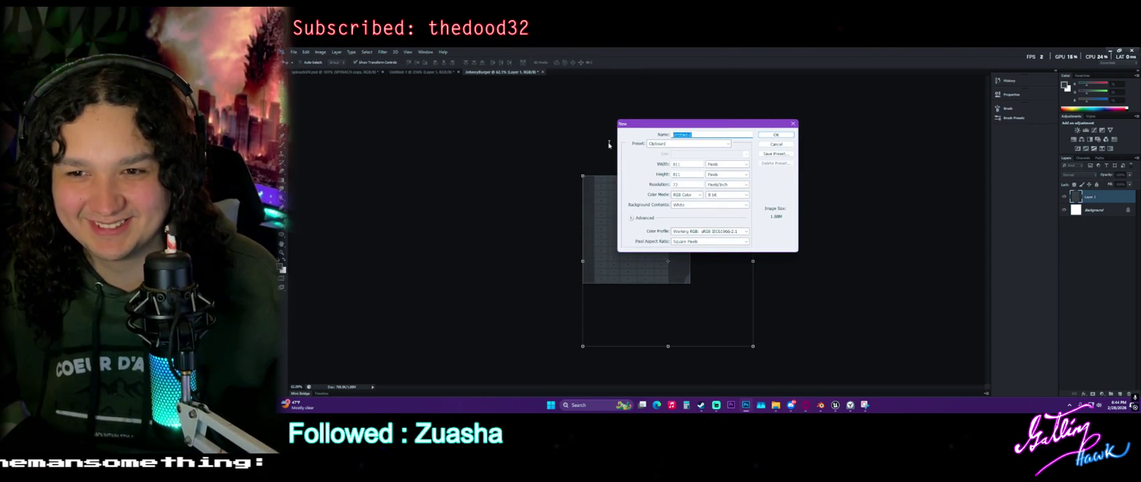
{"action": "type", "text": "lil"}
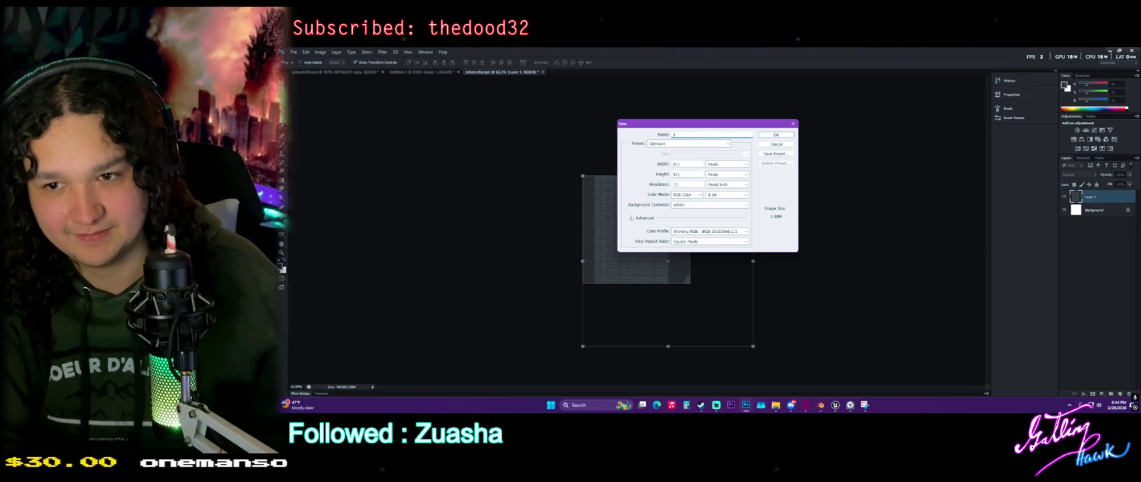
{"action": "key", "text": "Return"}
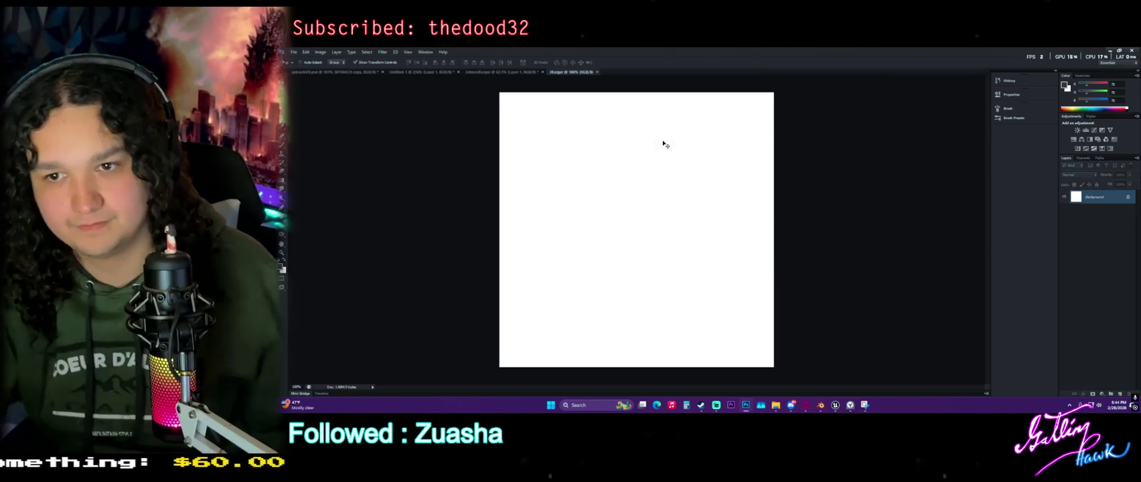
Paste the UV layout, lighten it with a fill, and place the burger photo over it
{"action": "key", "text": "ctrl+b"}
{"action": "left_click", "coordinate": [885, 209]}
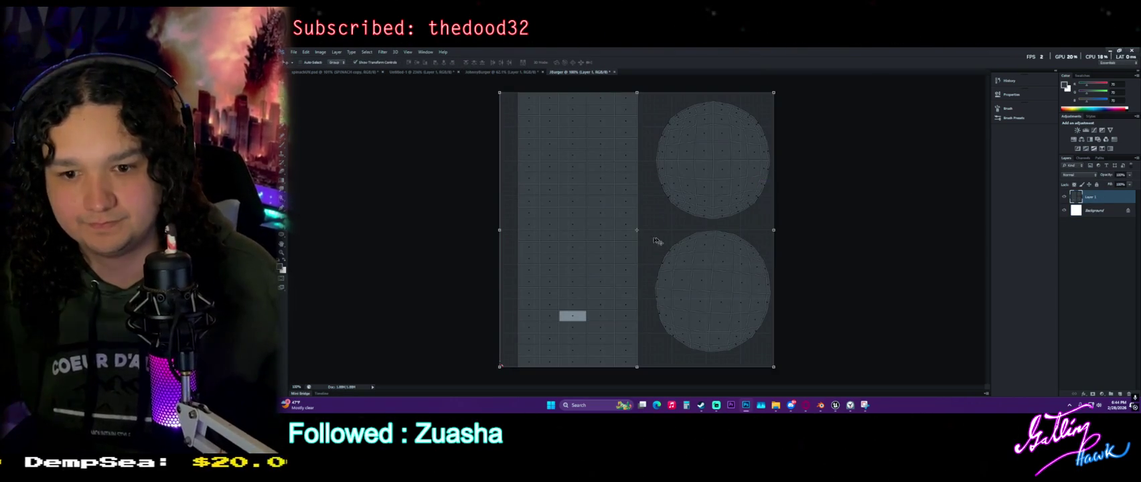
{"action": "key", "text": "m"}
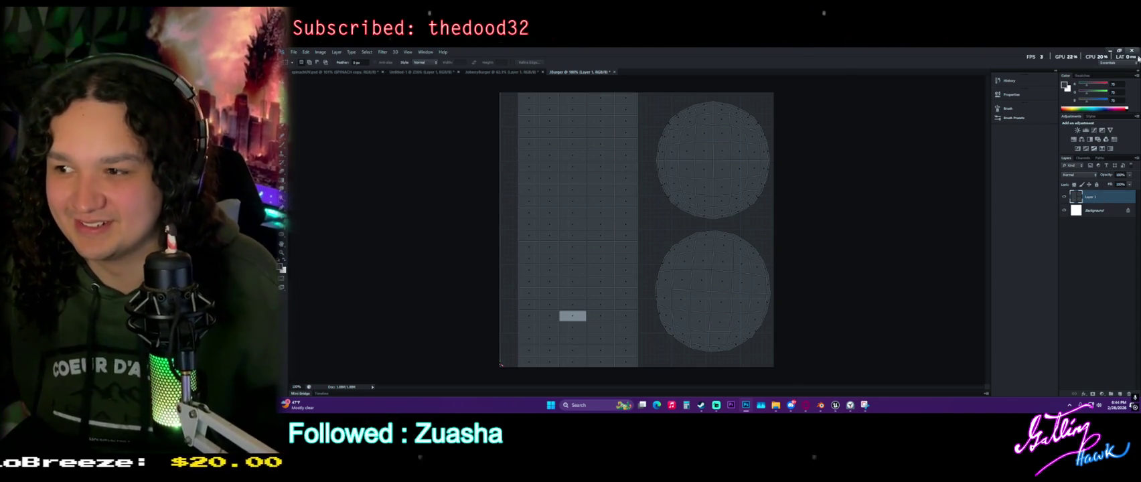
{"action": "key", "text": "alt+BackSpace"}
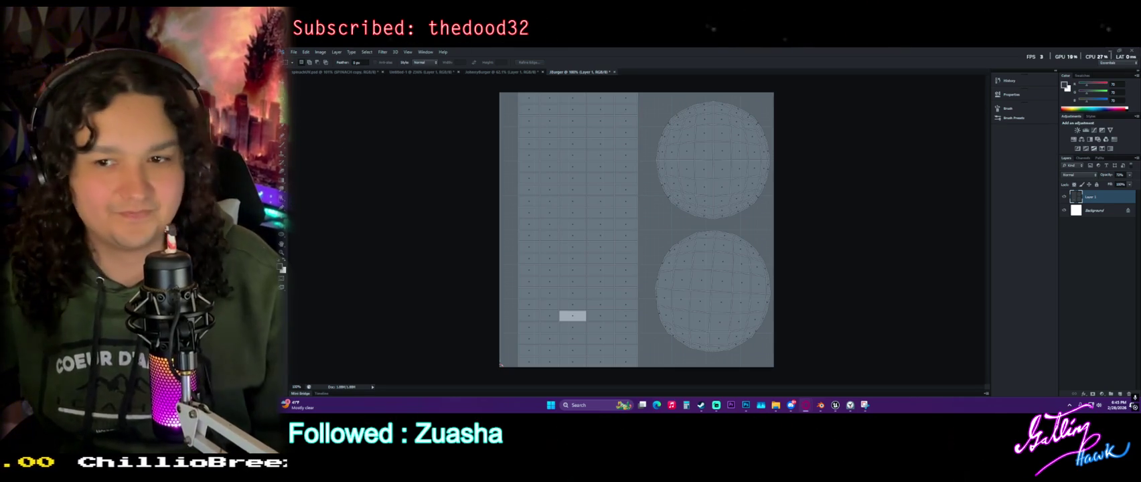
{"action": "left_click_drag", "start_coordinate": [730, 188], "coordinate": [739, 223]}
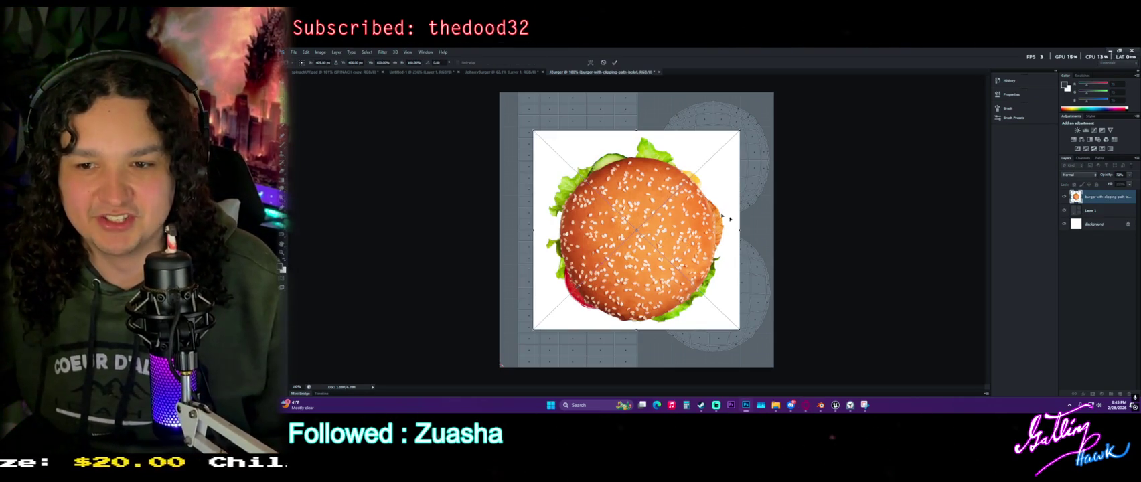
Commit the burger photo, Magic Wand-select around the bun, and copy it to Layer 2
{"action": "key", "text": "m"}
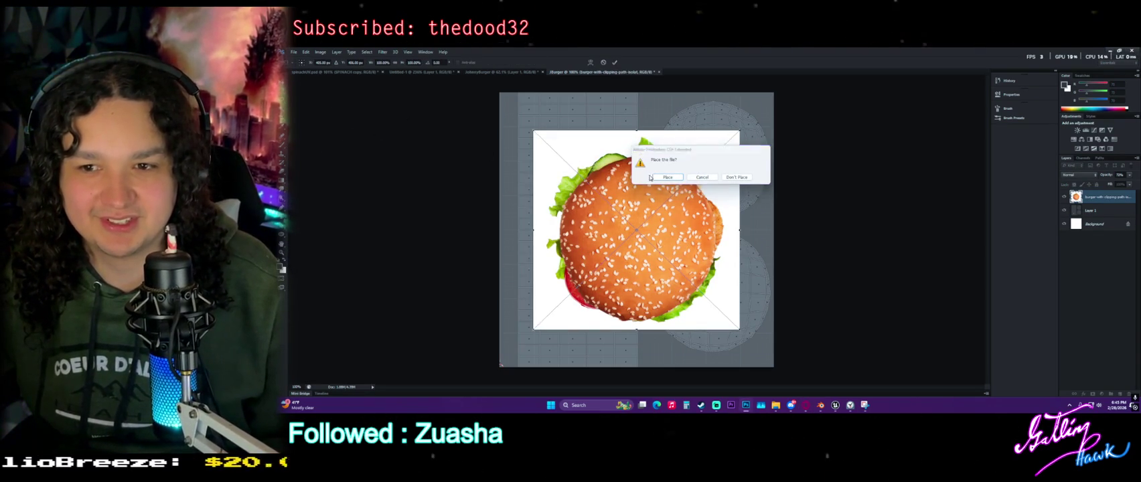
{"action": "key", "text": "Return"}
{"action": "key", "text": "w"}
{"action": "left_click", "coordinate": [590, 142]}
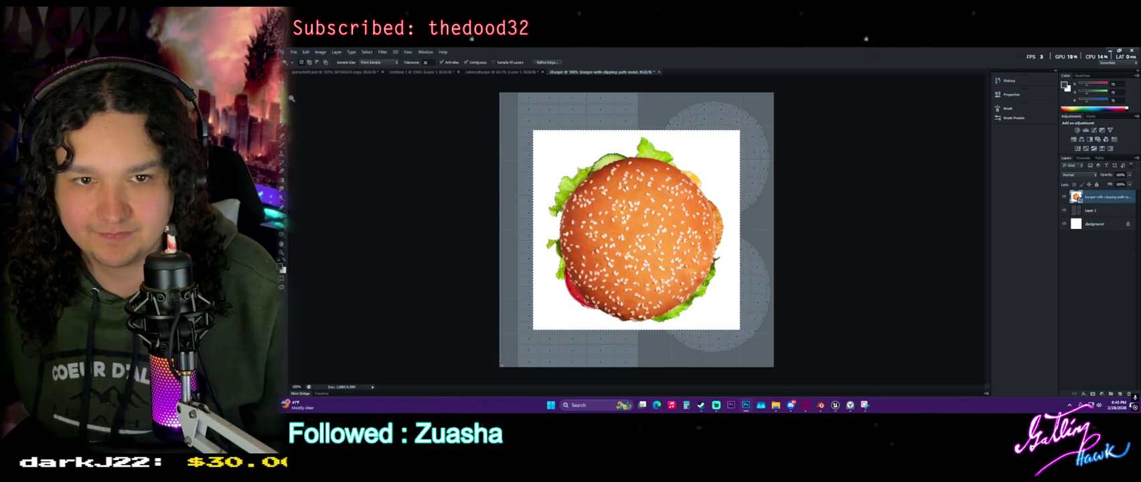
{"action": "key", "text": "m"}
{"action": "scroll", "coordinate": [603, 190], "scroll_direction": "up", "scroll_amount": 4, "text": "alt"}
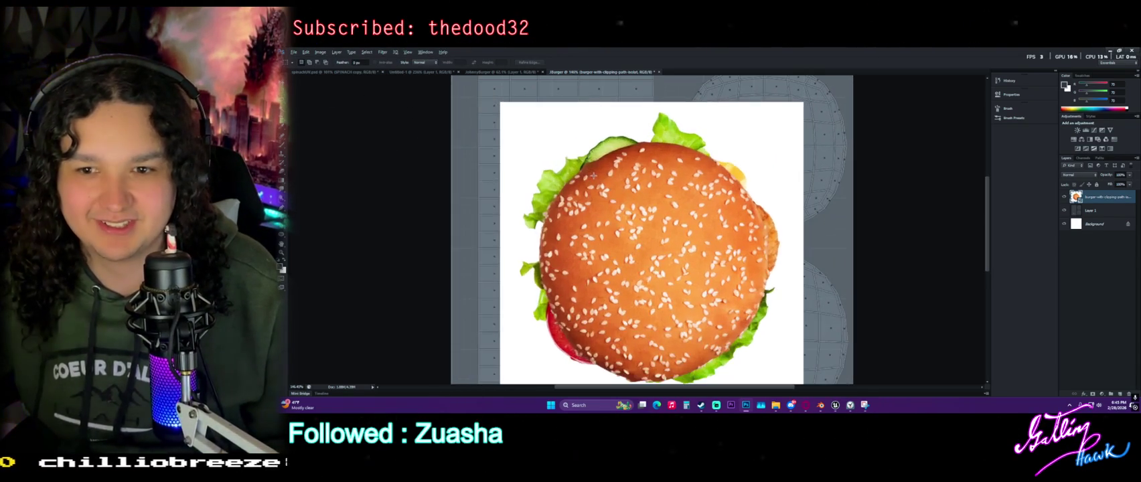
{"action": "scroll", "coordinate": [694, 236], "scroll_direction": "down", "scroll_amount": 1}
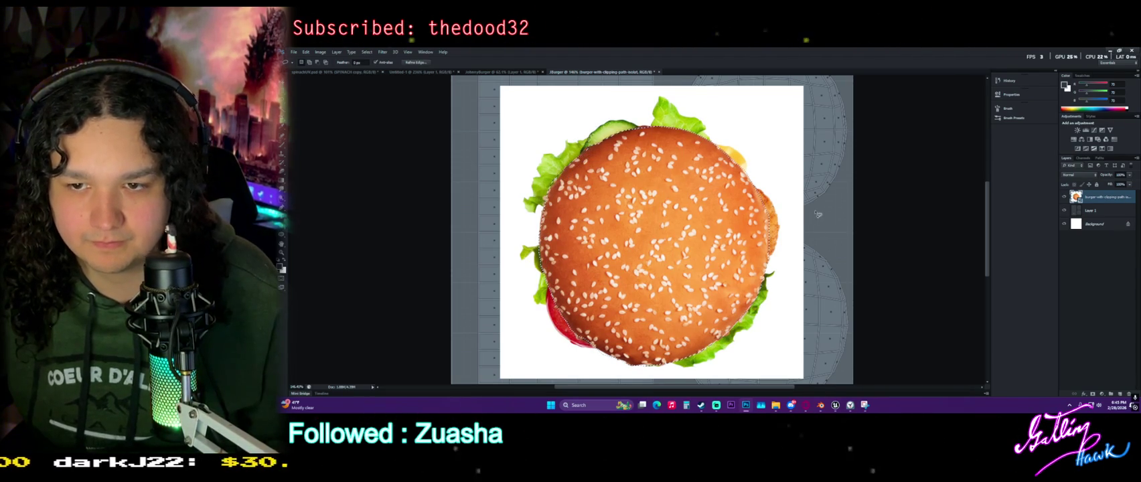
{"action": "key", "text": "ctrl+j"}
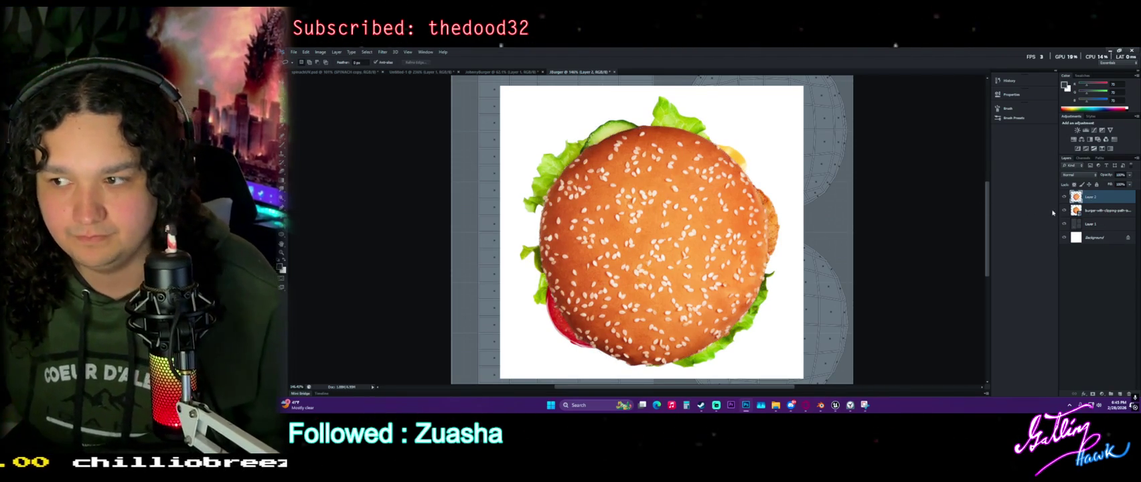
Delete the full burger layer, shrink the bun over the upper circle, and set 40% opacity
{"action": "left_click_drag", "start_coordinate": [1098, 210], "coordinate": [1129, 394]}
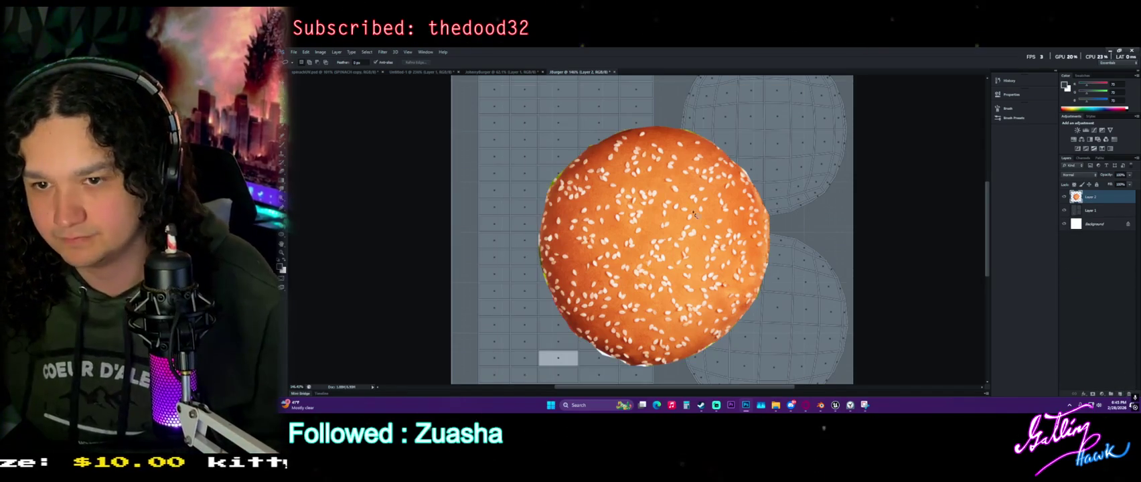
{"action": "scroll", "coordinate": [487, 379], "scroll_direction": "down", "scroll_amount": 2, "text": "alt"}
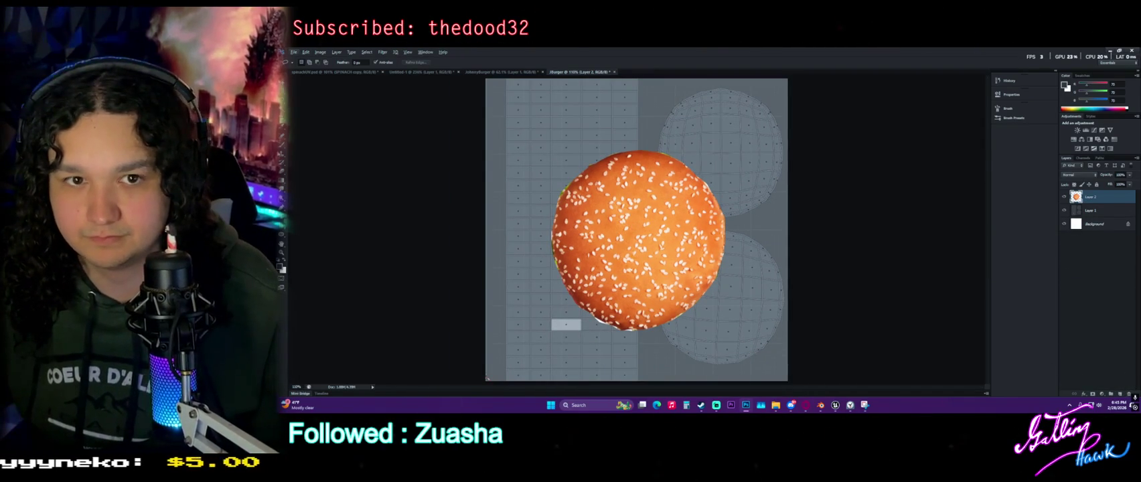
{"action": "key", "text": "v"}
{"action": "left_click_drag", "start_coordinate": [642, 214], "coordinate": [708, 137]}
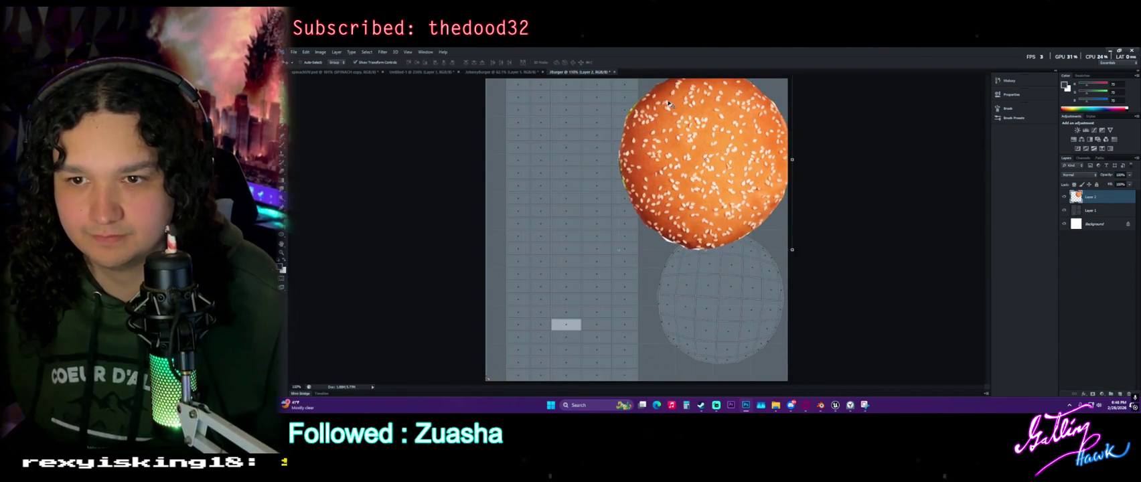
{"action": "left_click_drag", "start_coordinate": [791, 250], "coordinate": [712, 172]}
{"action": "left_click_drag", "start_coordinate": [681, 130], "coordinate": [721, 143]}
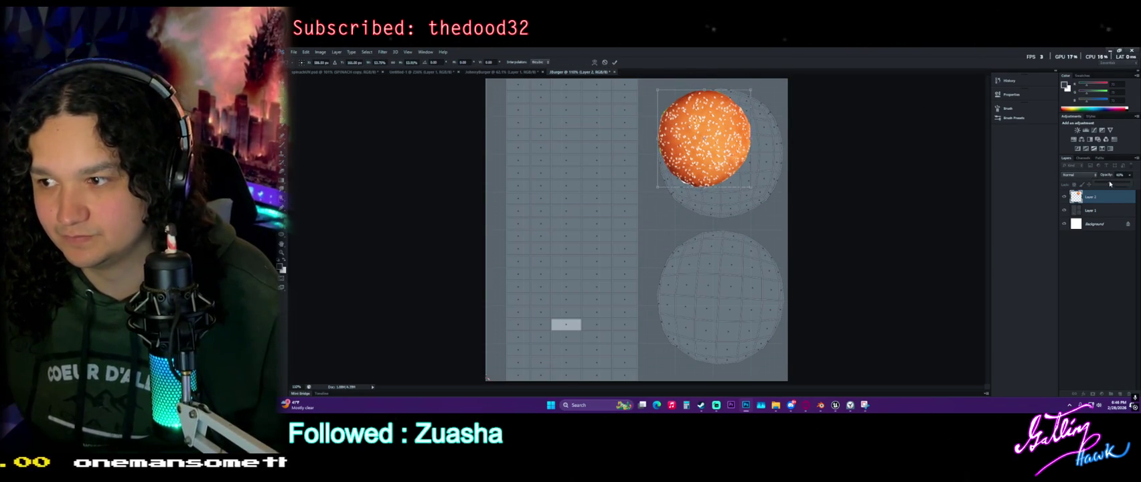
{"action": "left_click_drag", "start_coordinate": [1129, 177], "coordinate": [1113, 178]}
{"action": "scroll", "coordinate": [789, 169], "scroll_direction": "up", "scroll_amount": 5, "text": "alt"}
Drag the bun's transform handles to stretch it over the upper UV circle
{"action": "mouse_move", "coordinate": [704, 234]}
{"action": "left_mouse_down"}
{"action": "mouse_move", "coordinate": [707, 298]}
{"action": "mouse_move", "coordinate": [784, 343]}
{"action": "mouse_move", "coordinate": [780, 365]}
{"action": "left_mouse_up"}
{"action": "left_click_drag", "start_coordinate": [642, 85], "coordinate": [644, 81]}
{"action": "left_click_drag", "start_coordinate": [502, 222], "coordinate": [494, 220]}
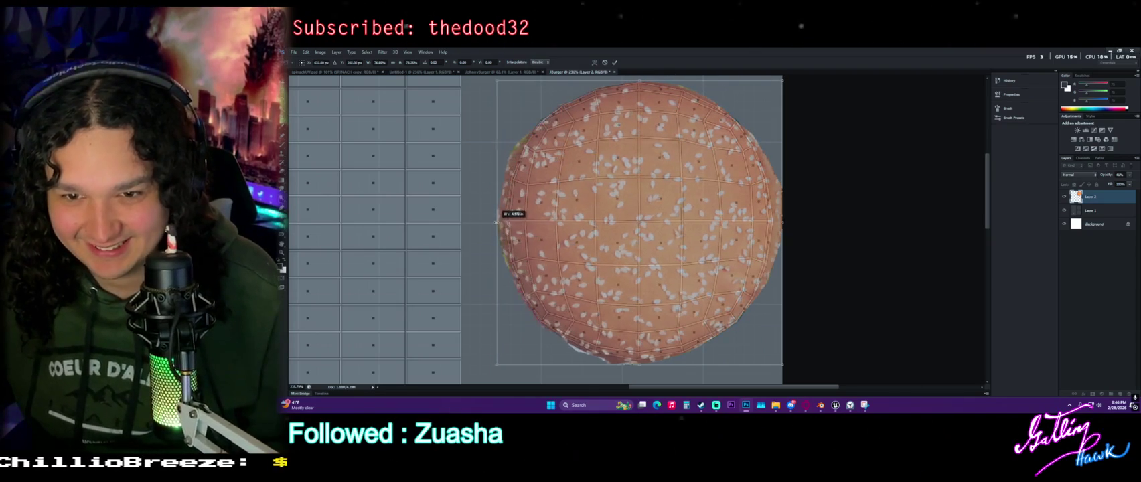
{"action": "left_click_drag", "start_coordinate": [493, 79], "coordinate": [493, 77]}
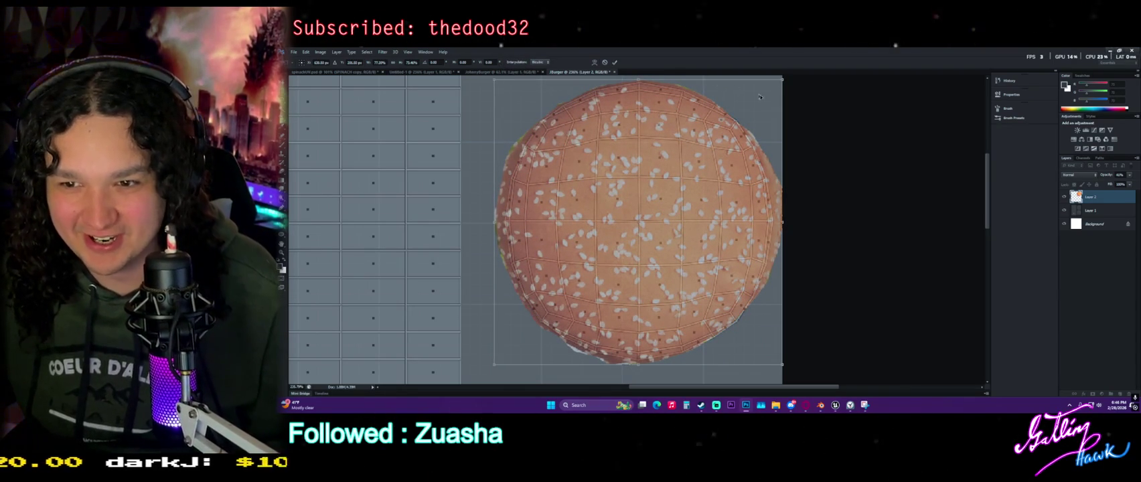
{"action": "left_click_drag", "start_coordinate": [782, 78], "coordinate": [783, 78]}
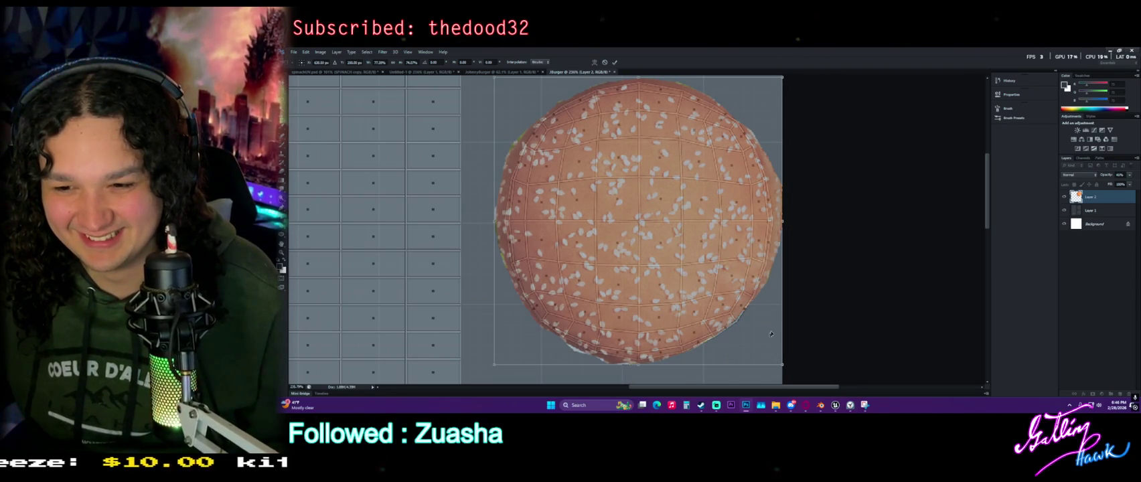
{"action": "left_click_drag", "start_coordinate": [783, 365], "coordinate": [785, 367]}
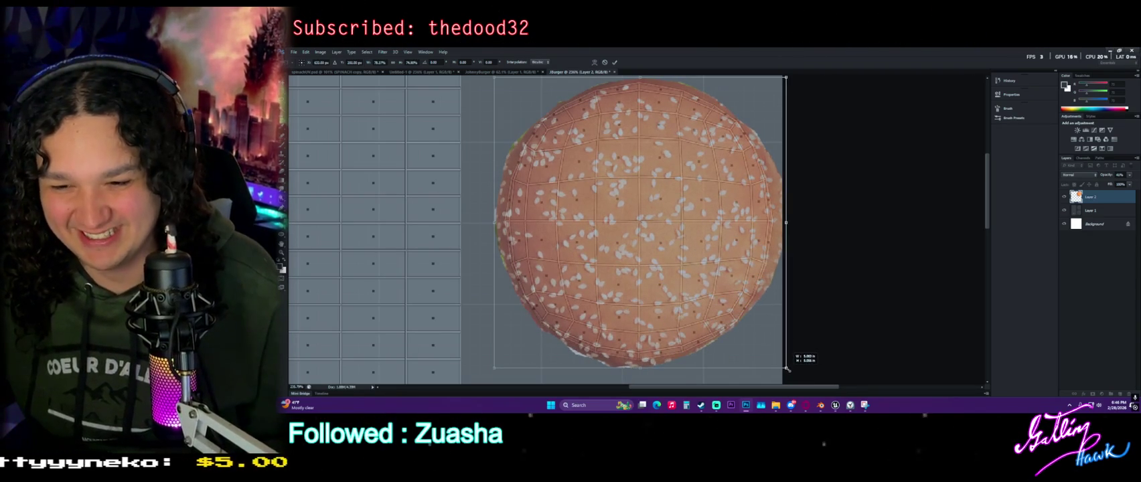
{"action": "left_click_drag", "start_coordinate": [495, 221], "coordinate": [497, 222], "text": "alt"}
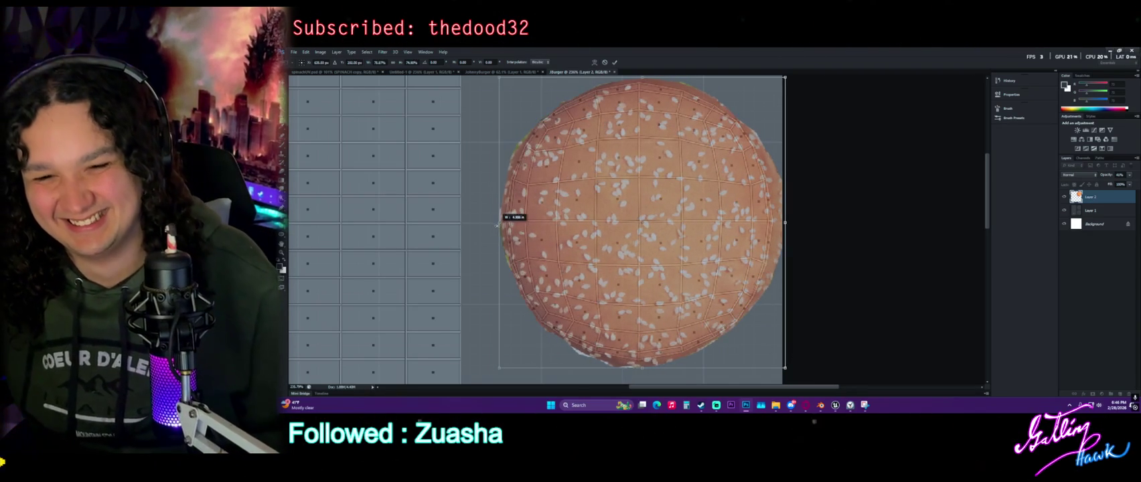
Fine-tune the bun's fit, rotate it about 1.4°, and apply the transform
{"action": "left_click_drag", "start_coordinate": [594, 238], "coordinate": [595, 237]}
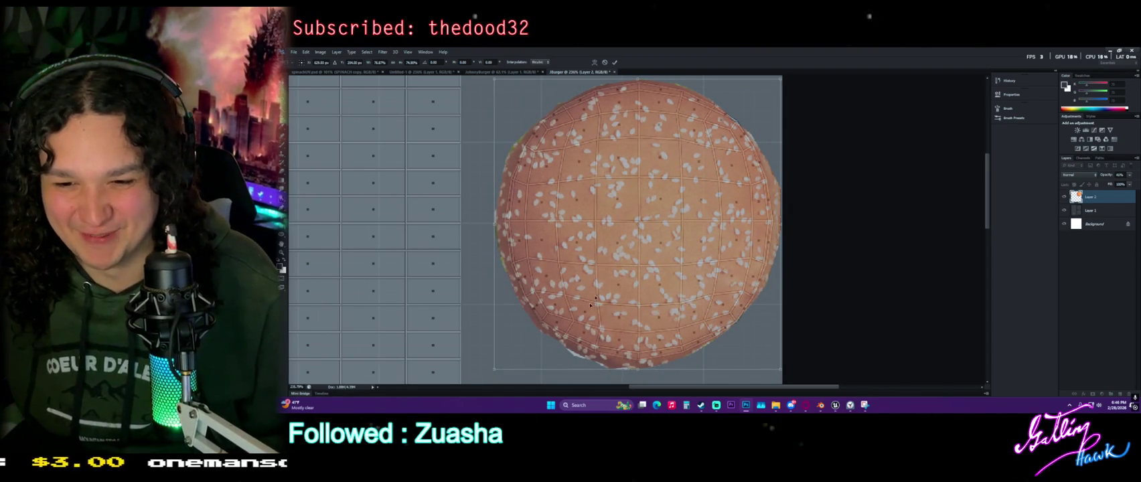
{"action": "left_click_drag", "start_coordinate": [631, 367], "coordinate": [642, 366]}
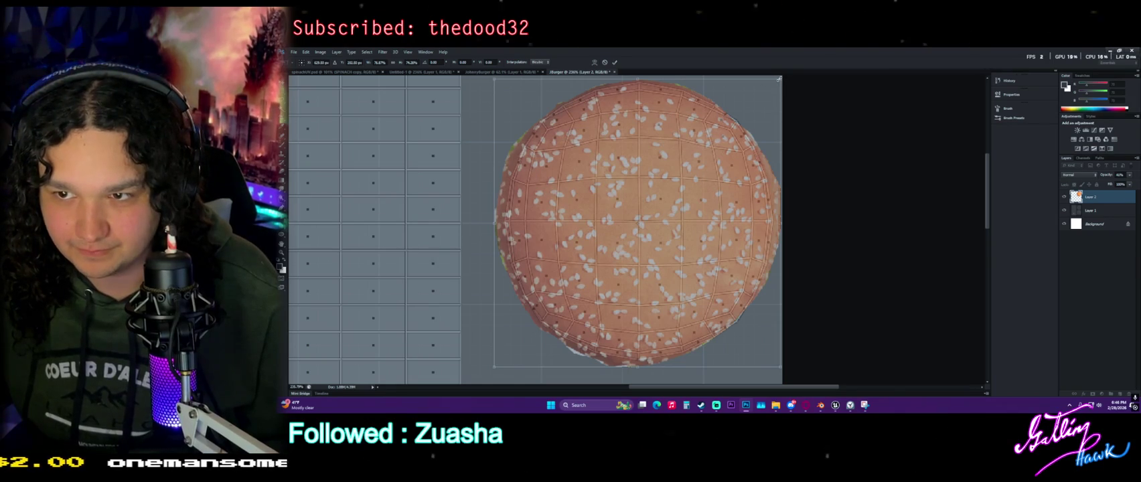
{"action": "left_click_drag", "start_coordinate": [779, 79], "coordinate": [785, 78]}
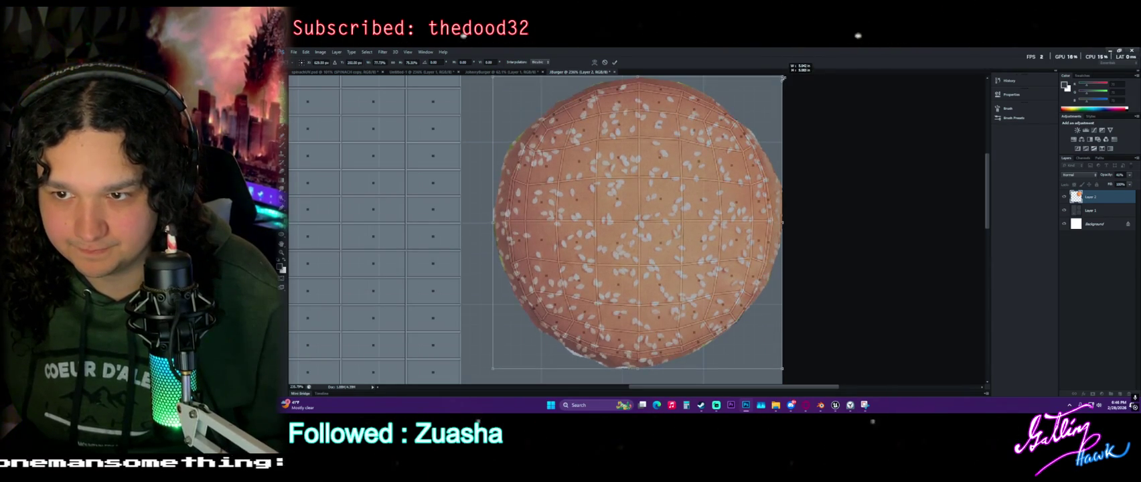
{"action": "left_click_drag", "start_coordinate": [752, 138], "coordinate": [752, 139]}
{"action": "scroll", "coordinate": [818, 295], "scroll_direction": "down", "scroll_amount": 2, "text": "alt"}
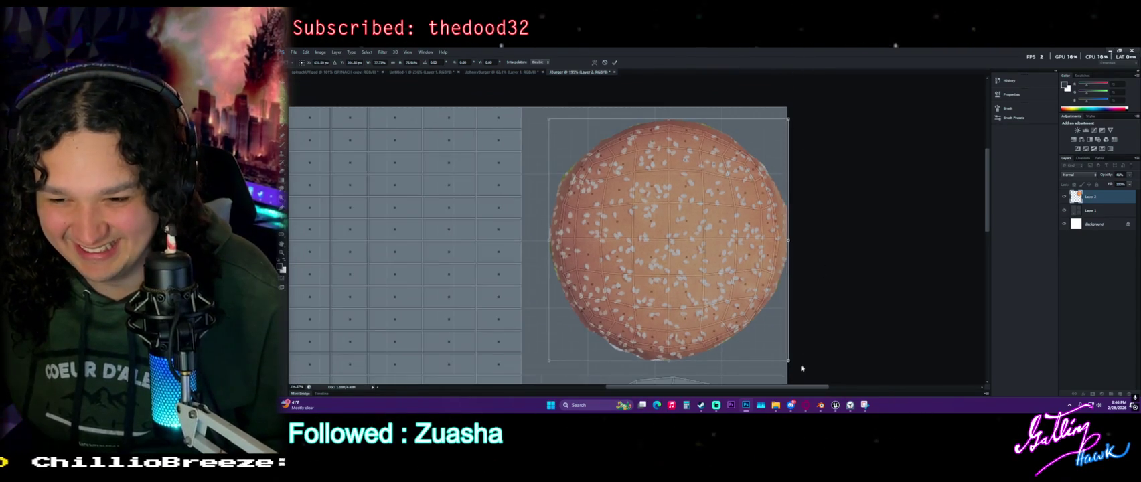
{"action": "left_click_drag", "start_coordinate": [803, 359], "coordinate": [759, 380]}
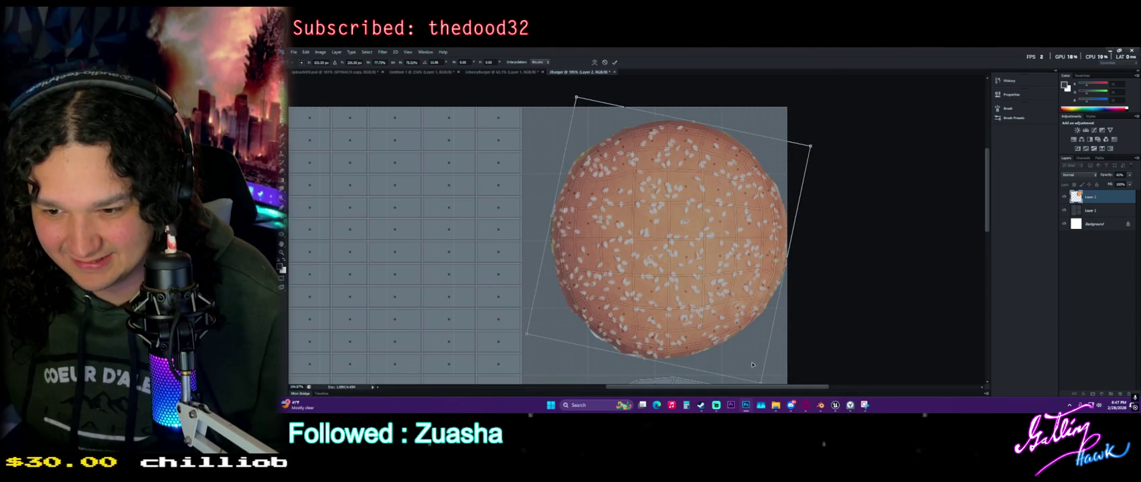
{"action": "key", "text": "Return"}
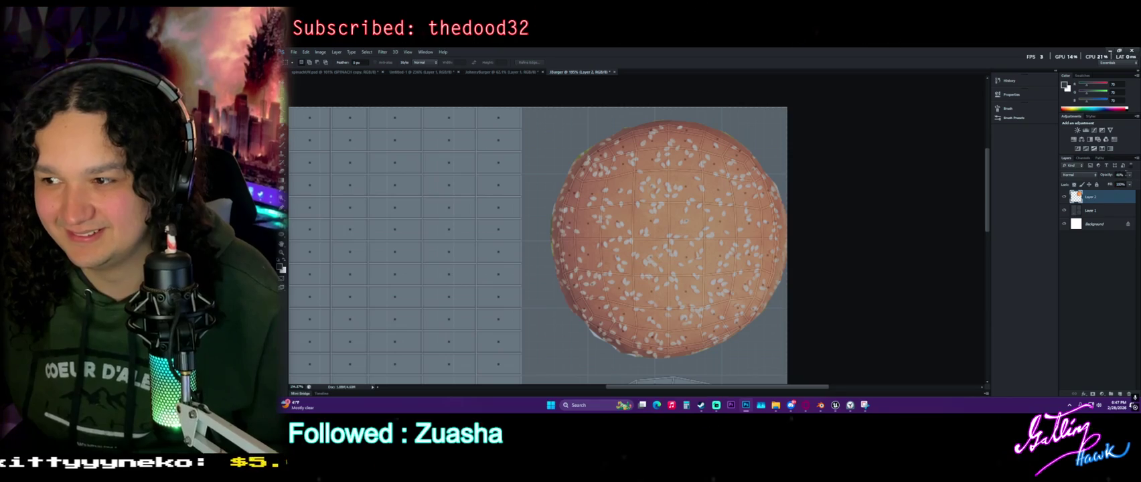
Restore the bun to full opacity, duplicate it as Layer 2 copy, and undo a trial Cutout
{"action": "key", "text": "0"}
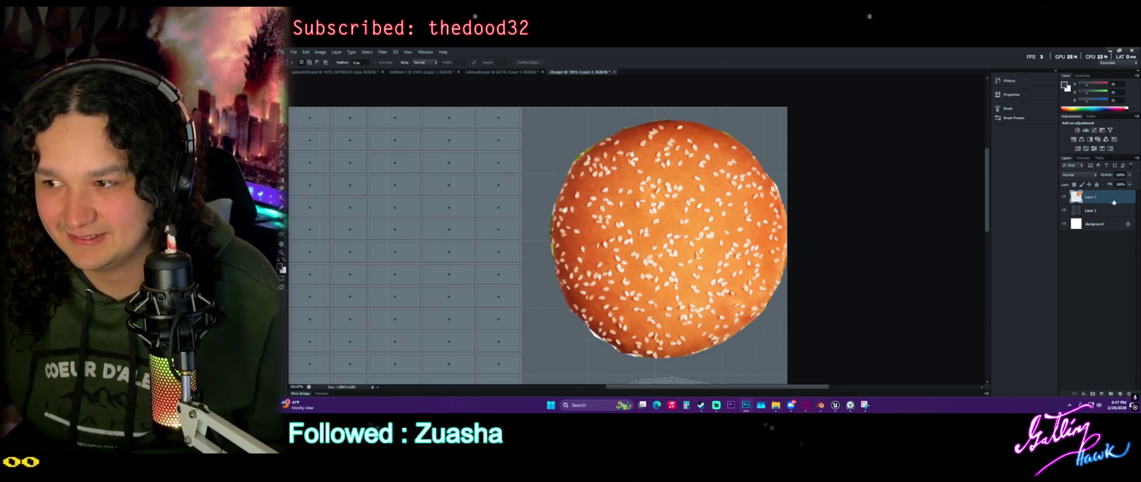
{"action": "key", "text": "ctrl+j"}
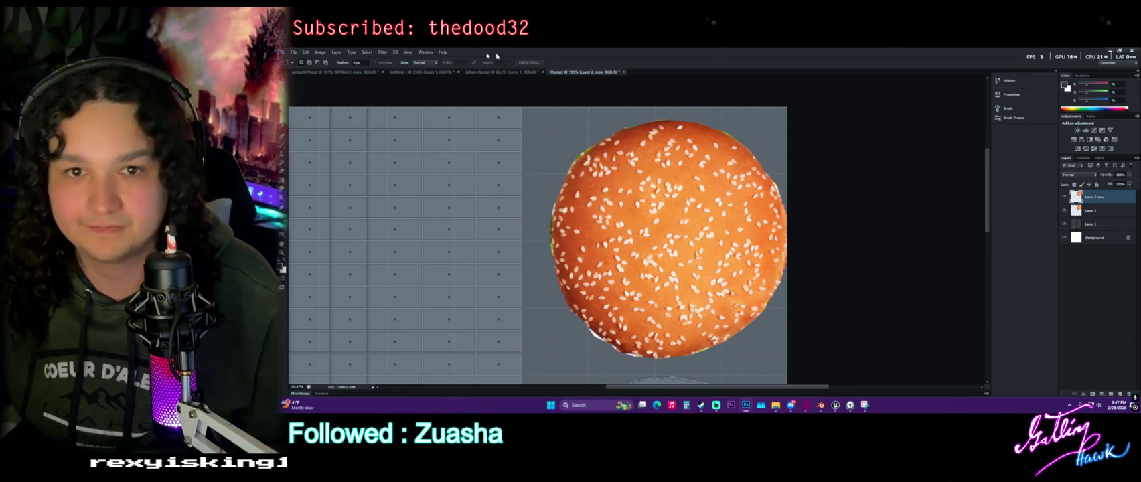
{"action": "left_click", "coordinate": [383, 51]}
{"action": "left_click", "coordinate": [409, 59]}
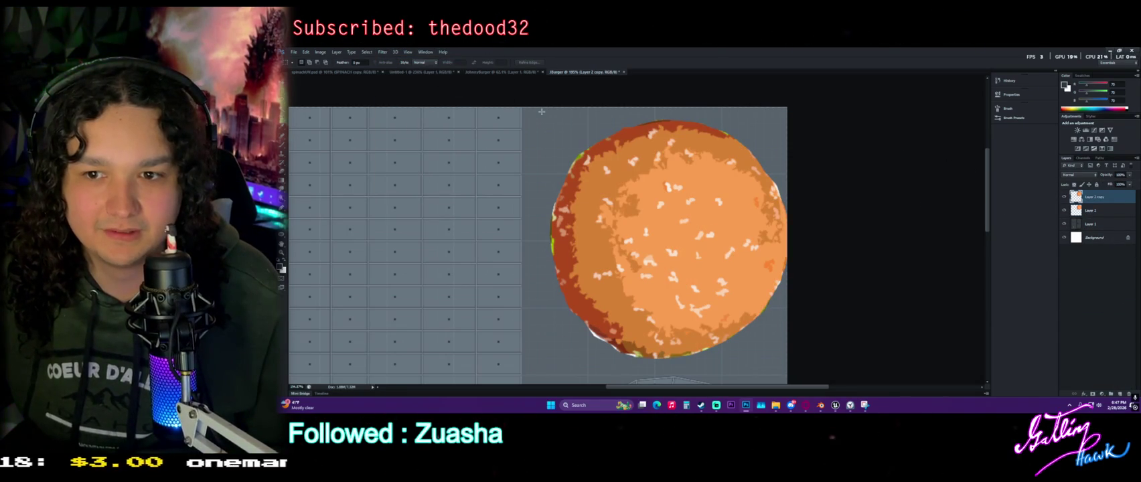
{"action": "key", "text": "ctrl+z"}
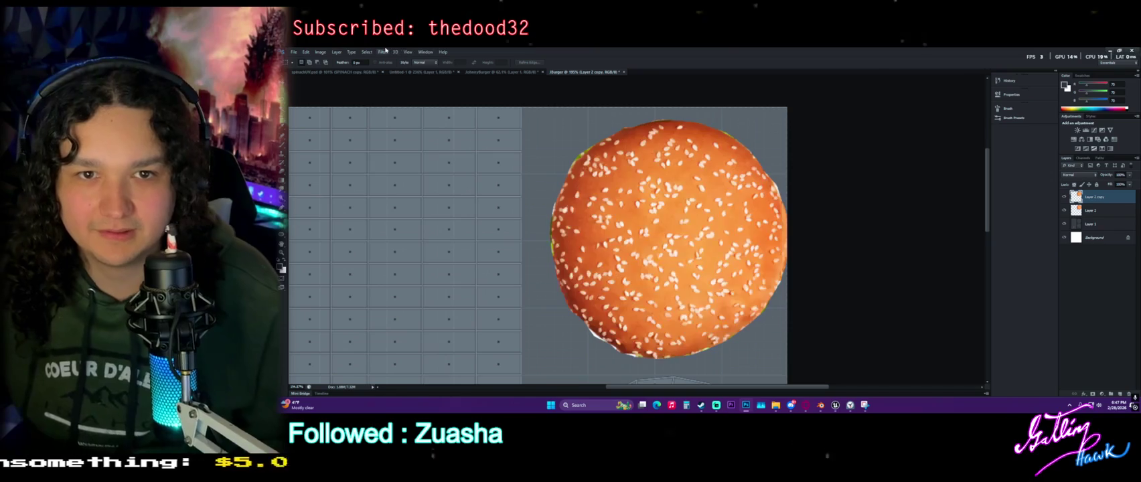
{"action": "left_click", "coordinate": [382, 51]}
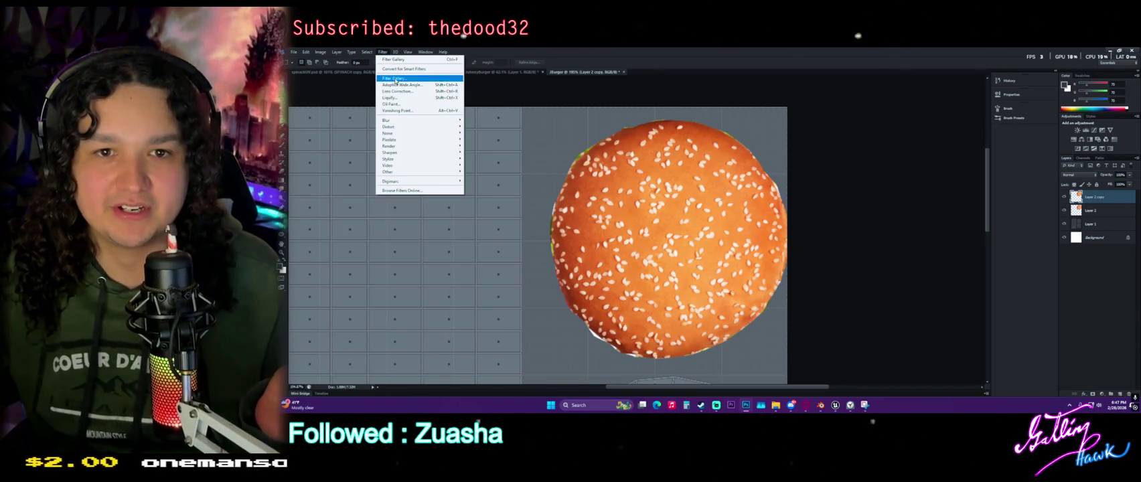
Apply the Filter Gallery Cutout to Layer 2 copy with lower Number of Levels and Edge Simplicity
{"action": "left_click", "coordinate": [395, 80]}
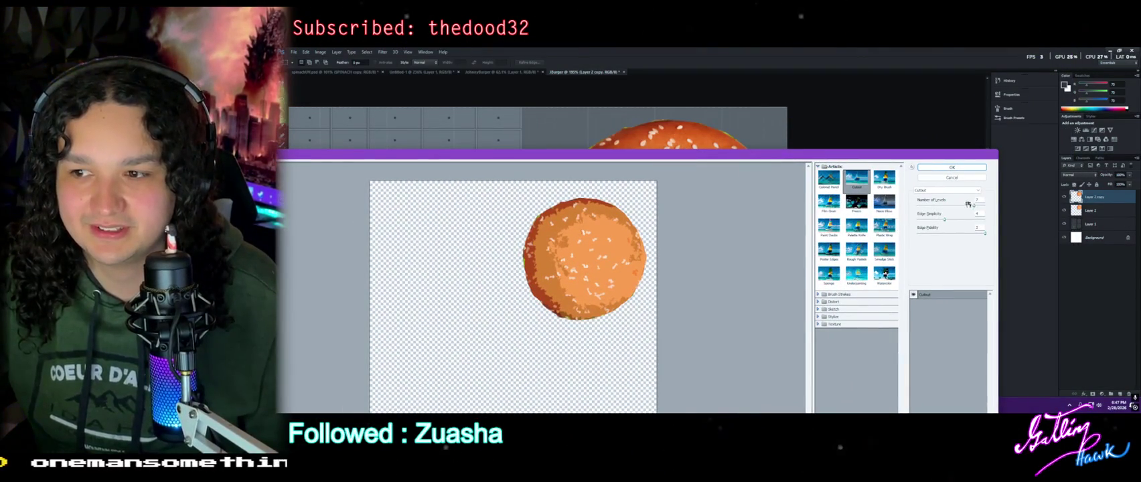
{"action": "left_click_drag", "start_coordinate": [967, 204], "coordinate": [962, 207]}
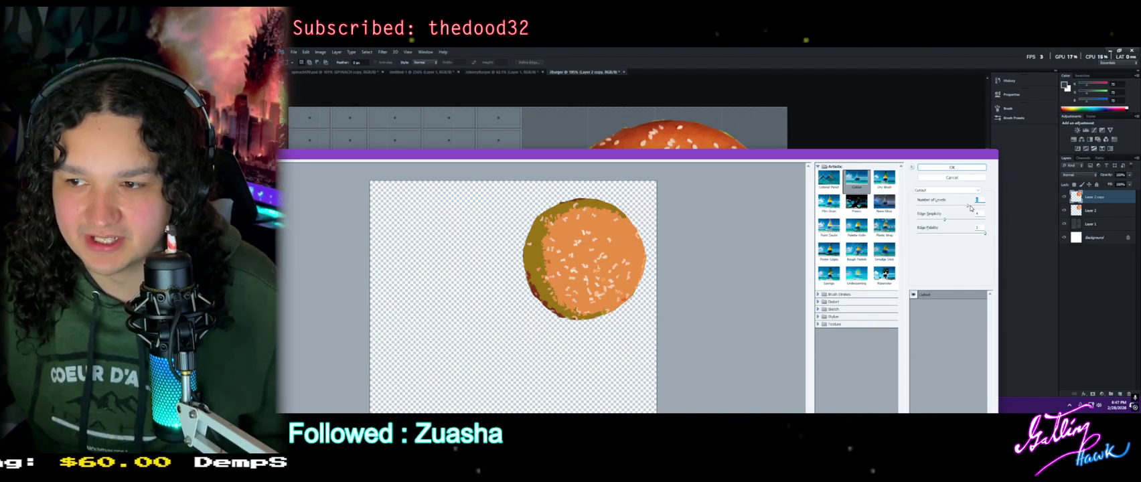
{"action": "left_click_drag", "start_coordinate": [954, 220], "coordinate": [936, 221]}
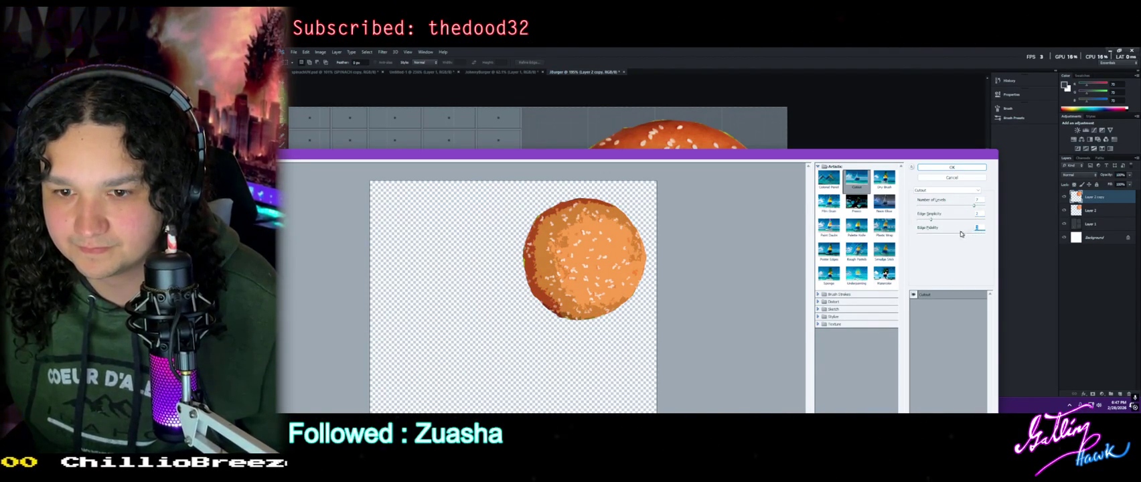
{"action": "left_click", "coordinate": [951, 168]}
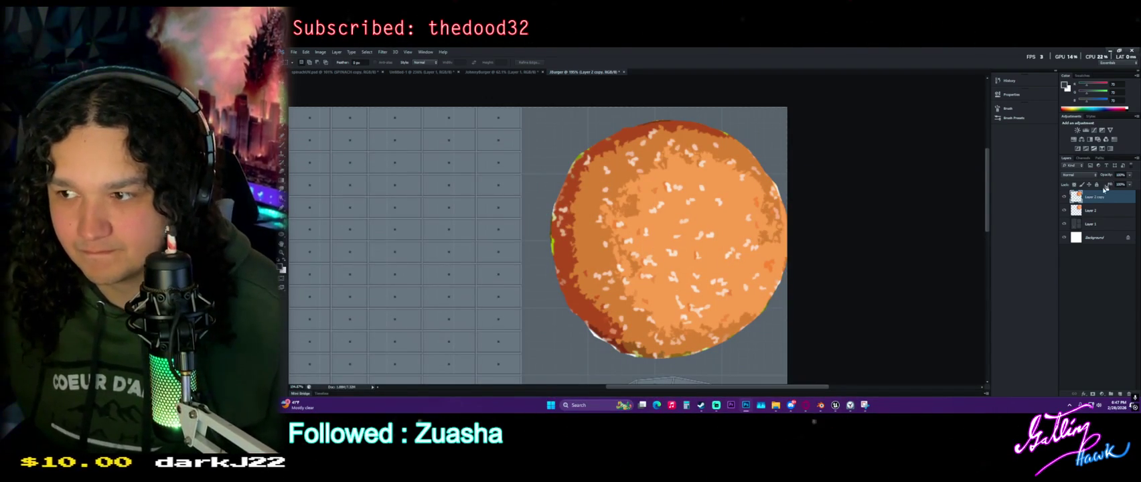
Try the cutout bun layer, Layer 2 copy, at opacities from about 30% to 95%
{"action": "left_click_drag", "start_coordinate": [1122, 183], "coordinate": [1110, 183]}
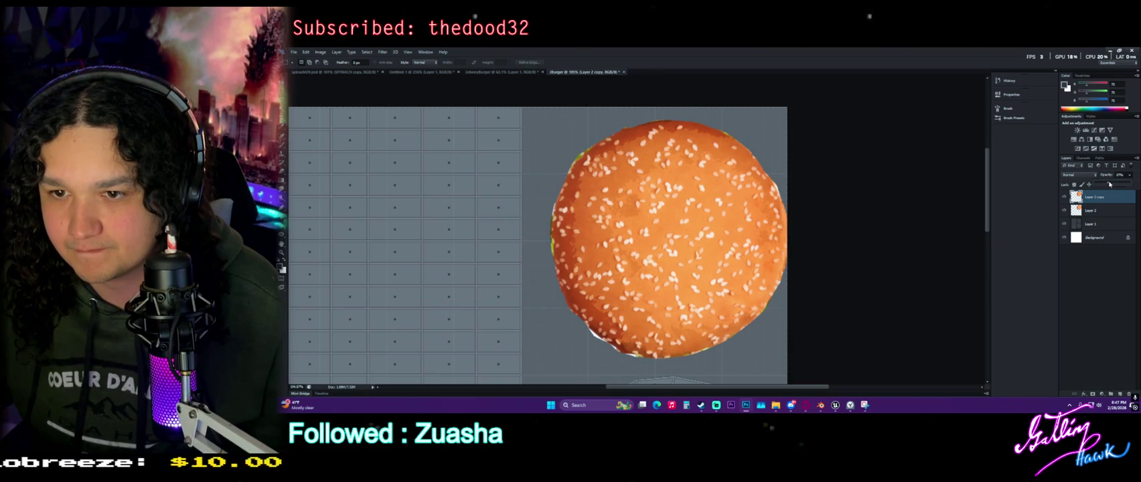
{"action": "mouse_move", "coordinate": [1110, 184]}
{"action": "left_mouse_down"}
{"action": "mouse_move", "coordinate": [1124, 185]}
{"action": "mouse_move", "coordinate": [1096, 185]}
{"action": "mouse_move", "coordinate": [1126, 183]}
{"action": "left_mouse_up"}
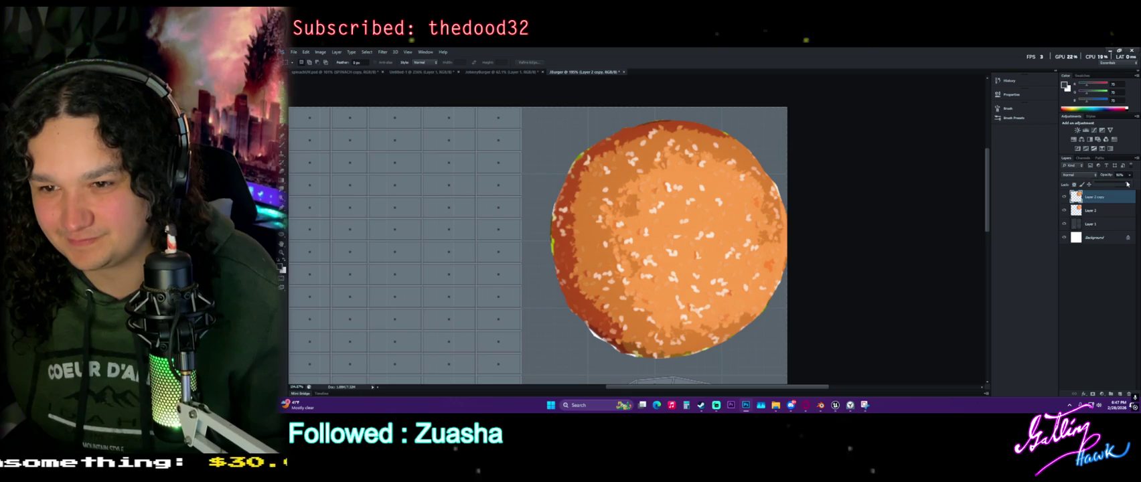
{"action": "left_click_drag", "start_coordinate": [1126, 183], "coordinate": [1101, 182]}
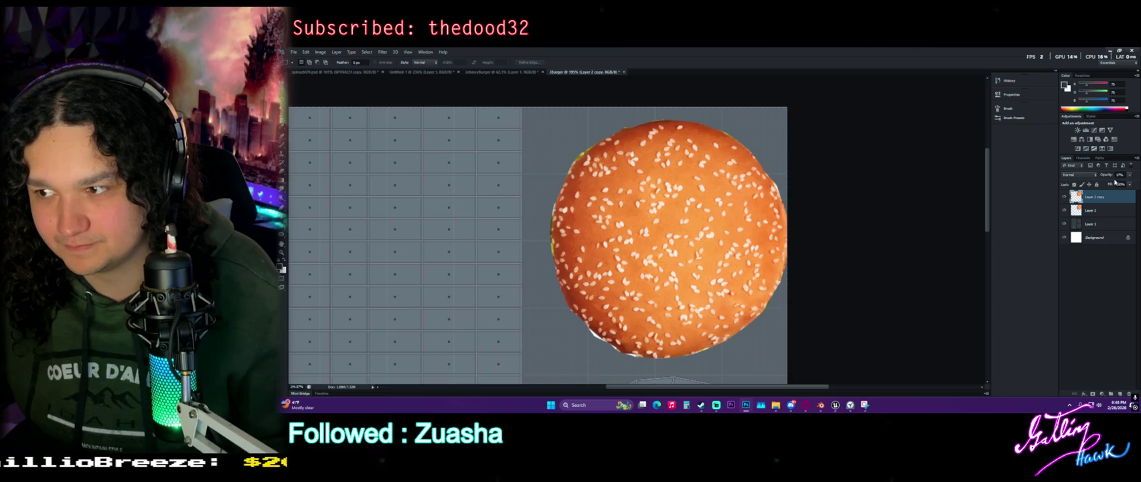
{"action": "left_click", "coordinate": [1130, 177]}
{"action": "left_click_drag", "start_coordinate": [1115, 184], "coordinate": [1131, 185]}
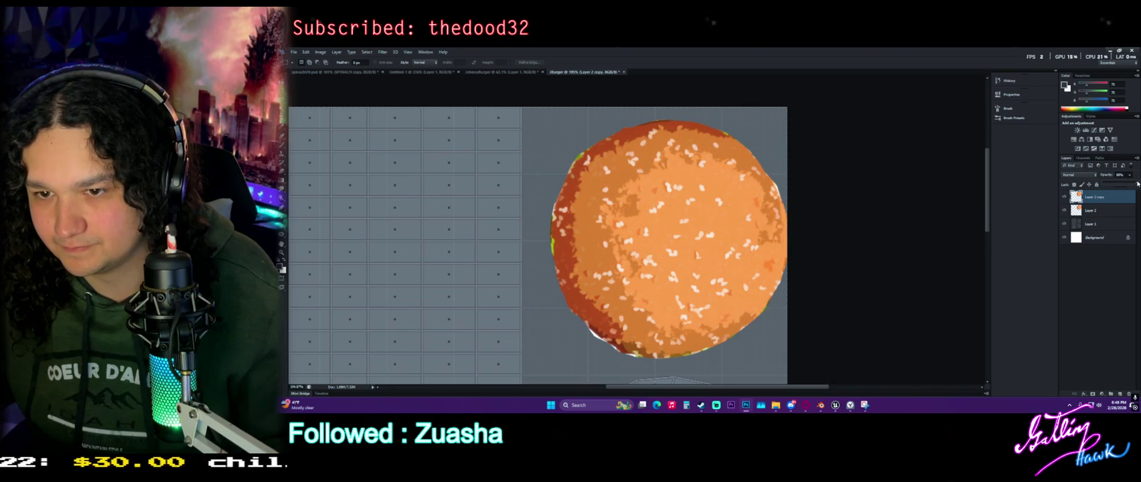
Move Layer 2 on top at about 39% opacity, then put Layer 2 copy back above it
{"action": "left_click_drag", "start_coordinate": [1094, 210], "coordinate": [1109, 197]}
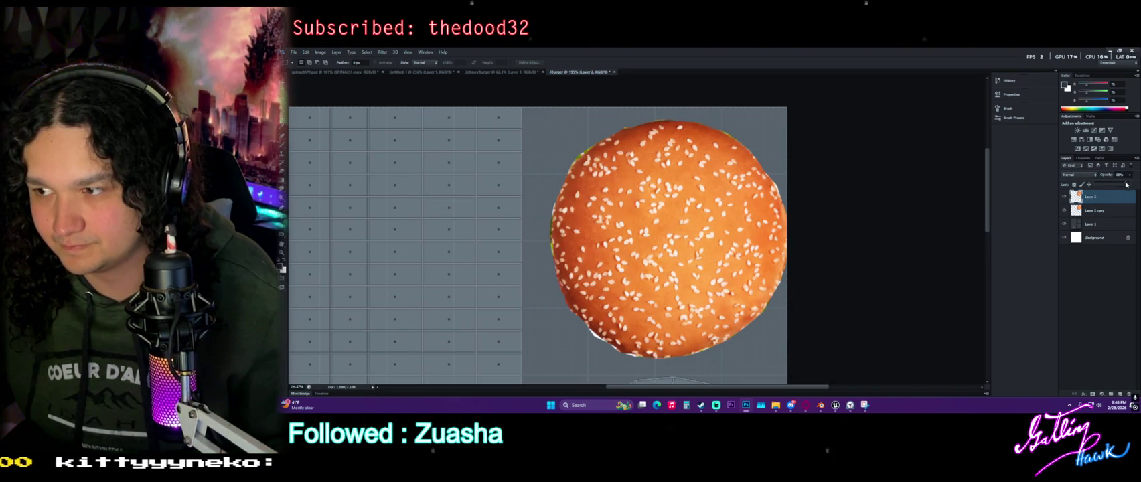
{"action": "left_click_drag", "start_coordinate": [1115, 185], "coordinate": [1125, 184]}
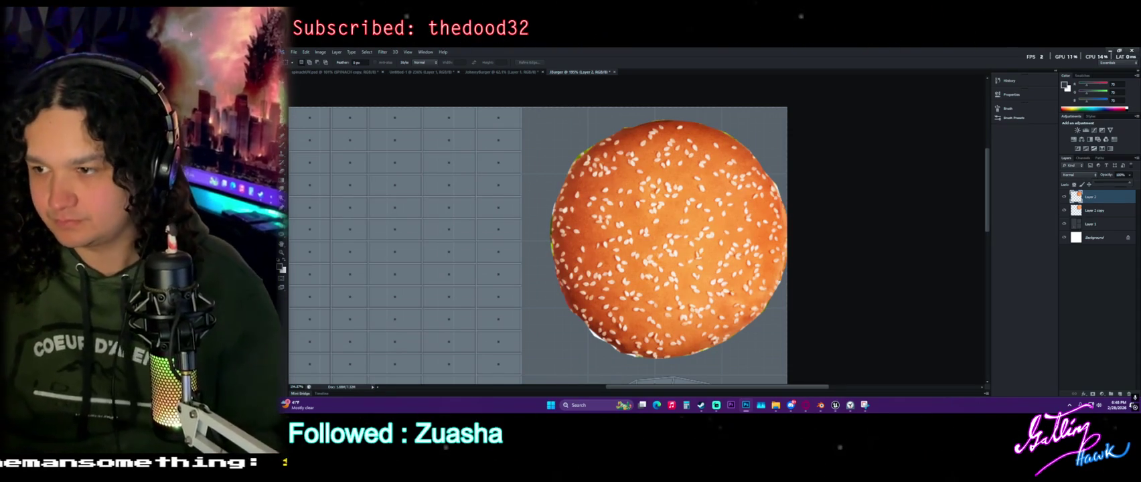
{"action": "left_click_drag", "start_coordinate": [1090, 210], "coordinate": [1098, 194]}
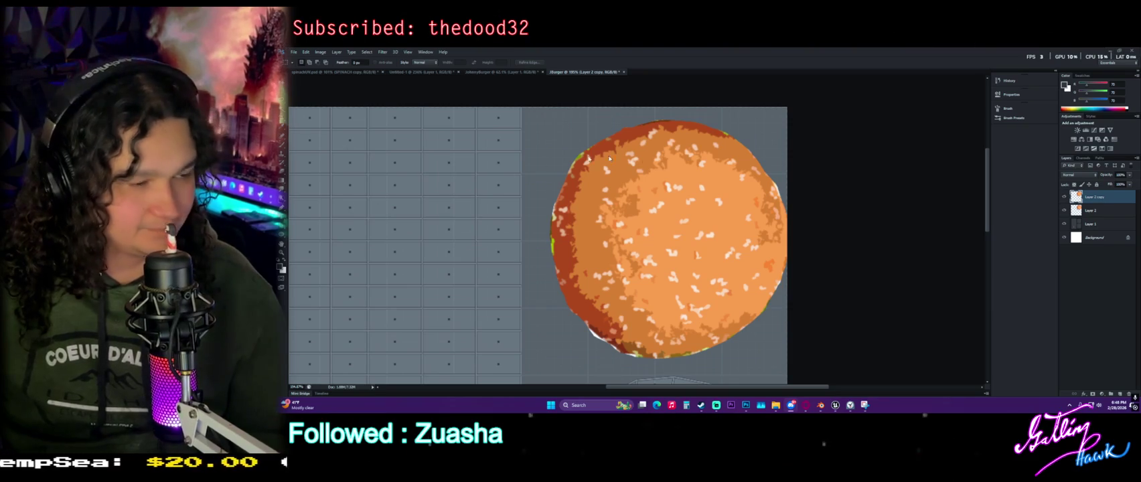
{"action": "scroll", "coordinate": [816, 236], "scroll_direction": "down", "scroll_amount": 1}
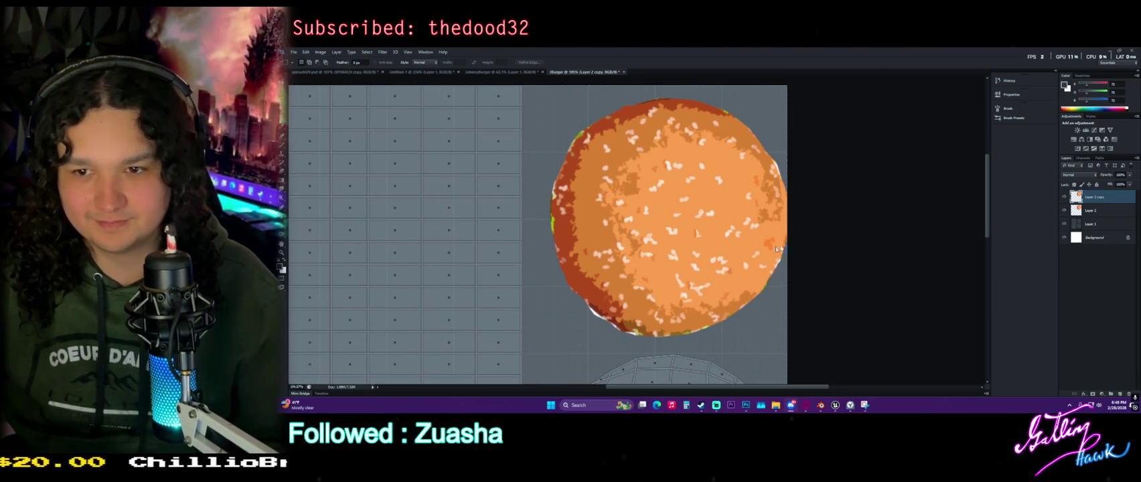
{"action": "scroll", "coordinate": [788, 245], "scroll_direction": "down", "scroll_amount": 1, "text": "alt"}
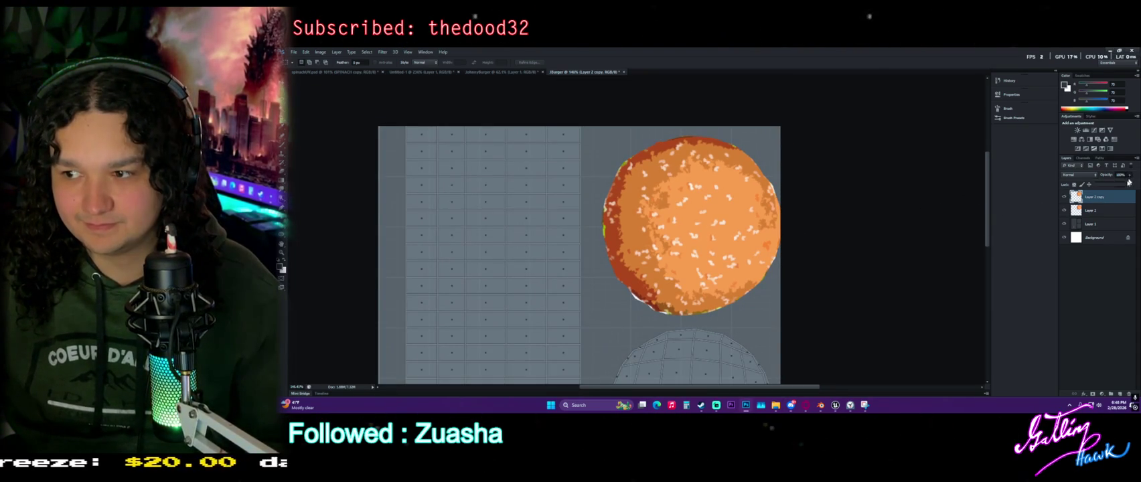
Merge Layer 2 and Layer 2 copy into a single bun layer
{"action": "left_click", "coordinate": [1105, 212]}
{"action": "left_click", "coordinate": [1118, 198], "text": "ctrl"}
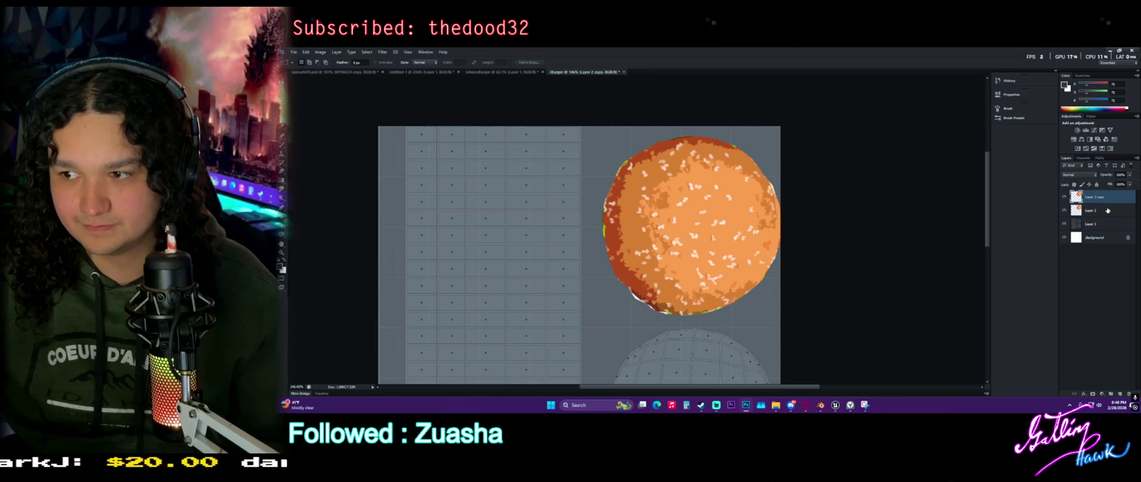
{"action": "right_click", "coordinate": [1109, 209]}
{"action": "left_click", "coordinate": [1026, 297]}
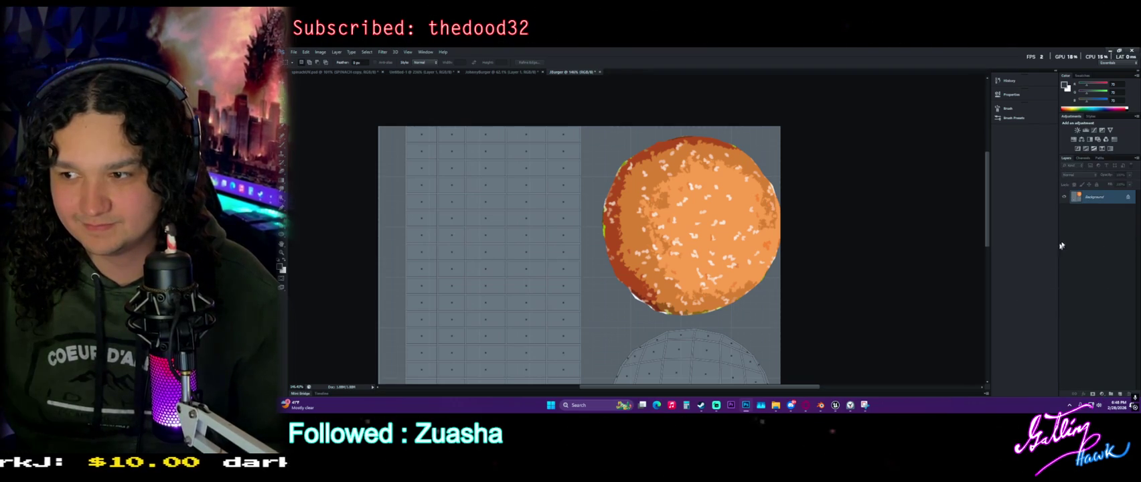
{"action": "right_click", "coordinate": [1105, 201]}
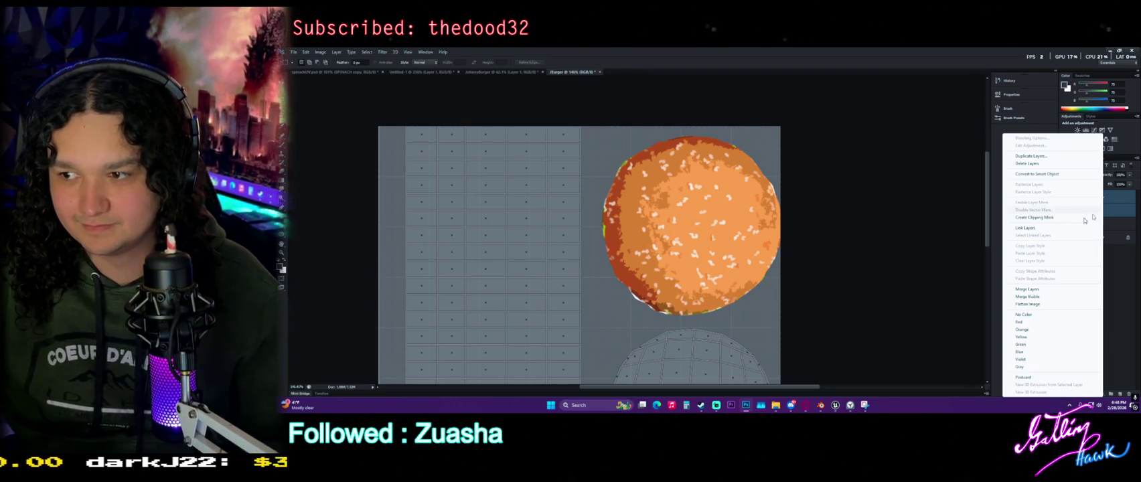
{"action": "left_click", "coordinate": [1027, 289]}
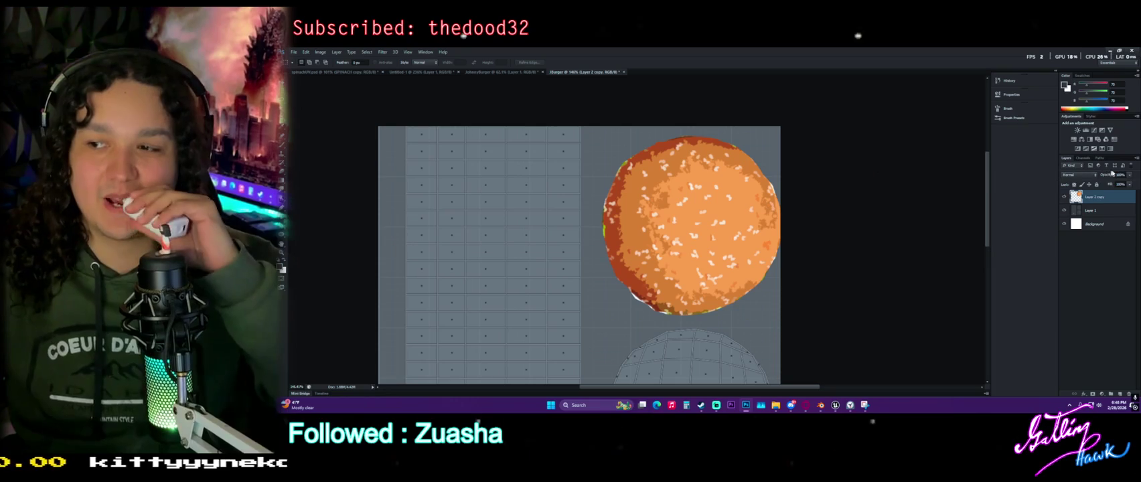
Set the merged bun layer back to 100% opacity
{"action": "left_click", "coordinate": [1130, 175]}
{"action": "left_click_drag", "start_coordinate": [1129, 184], "coordinate": [1111, 184]}
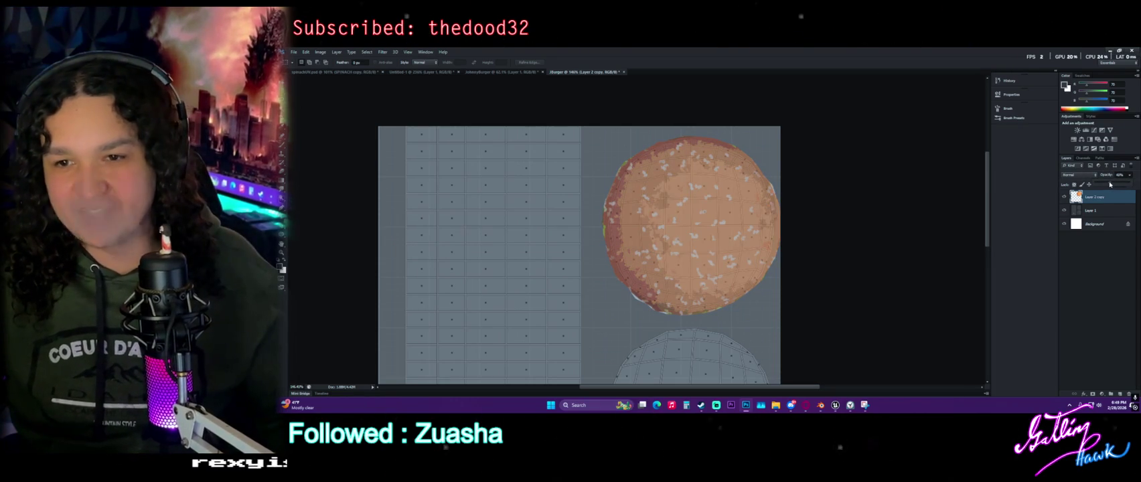
{"action": "left_click", "coordinate": [1138, 182]}
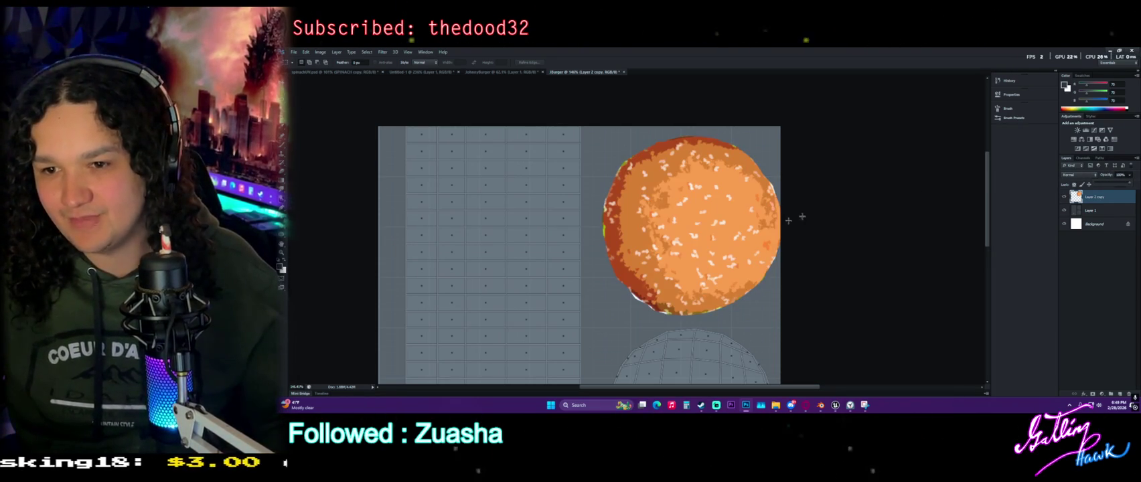
{"action": "scroll", "coordinate": [808, 311], "scroll_direction": "down", "scroll_amount": 1}
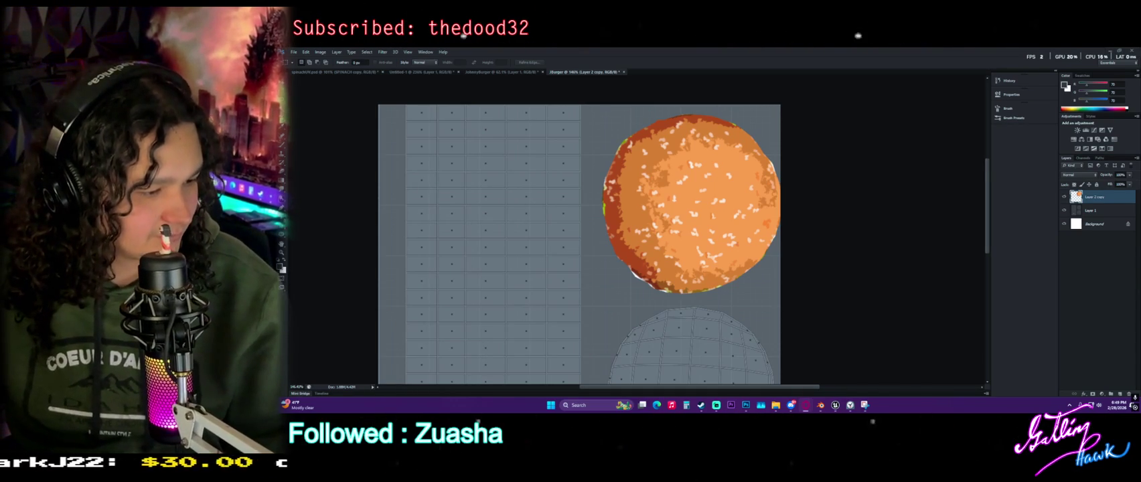
{"action": "key", "text": "alt+Tab"}
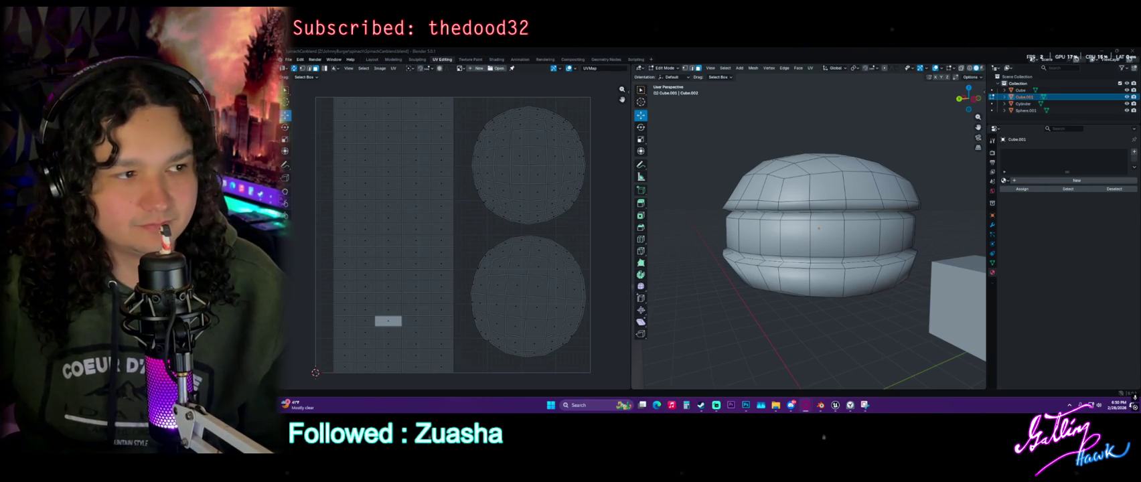
{"action": "mouse_move", "coordinate": [819, 406]}
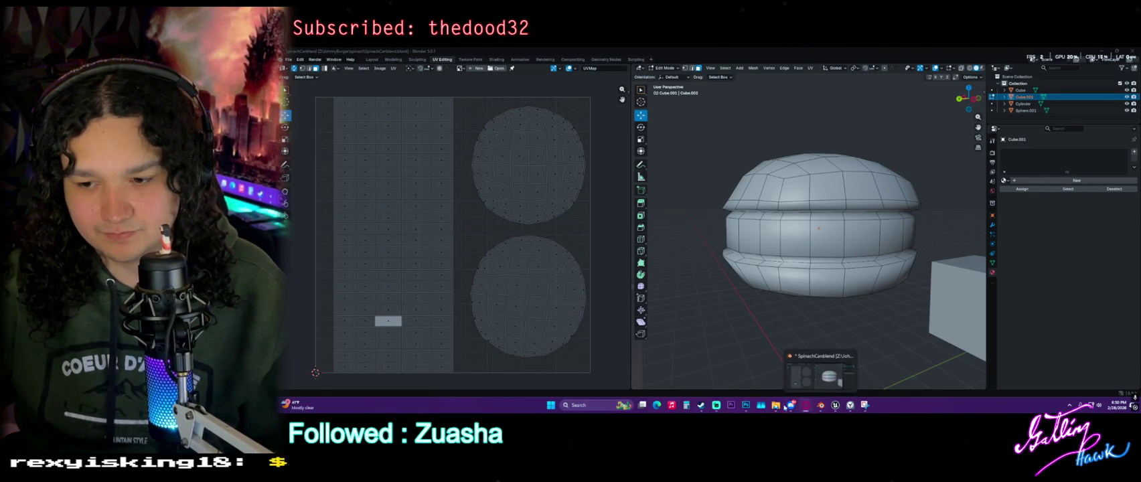
{"action": "left_click", "coordinate": [818, 372]}
{"action": "scroll", "coordinate": [488, 248], "scroll_direction": "down", "scroll_amount": 3}
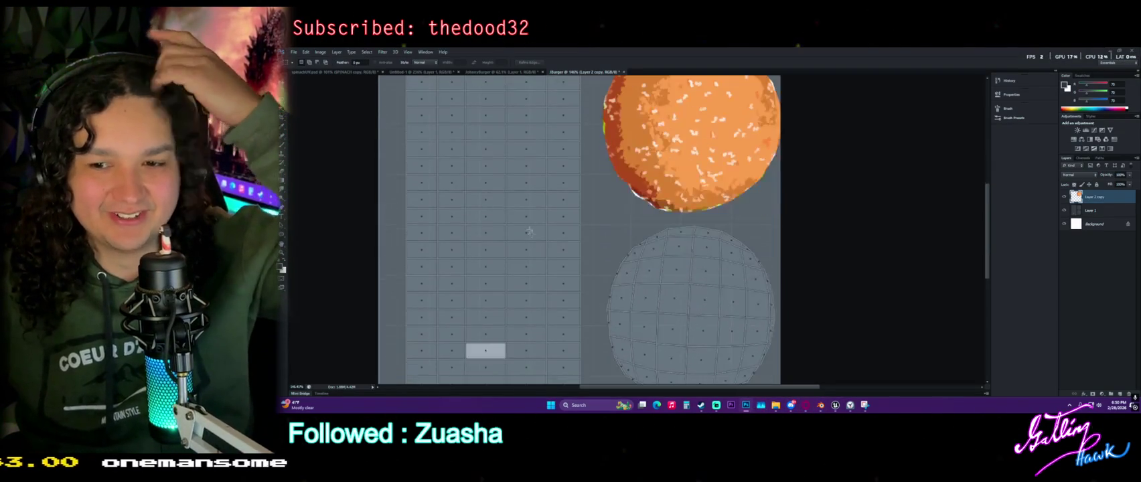
{"action": "scroll", "coordinate": [489, 247], "scroll_direction": "down", "scroll_amount": 2}
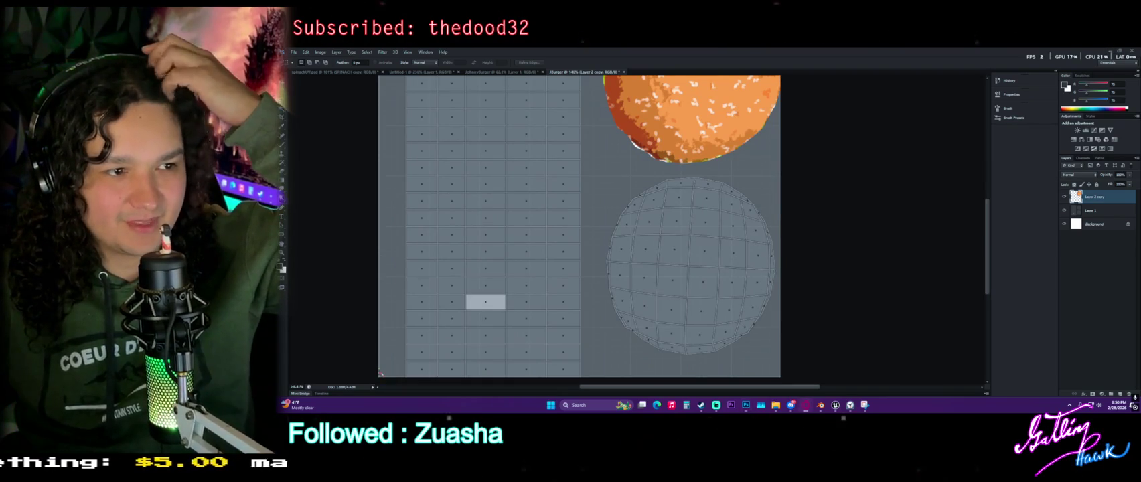
Paste the two bun photos, copy the left bun to its own layer, and delete the original
{"action": "key", "text": "ctrl+v"}
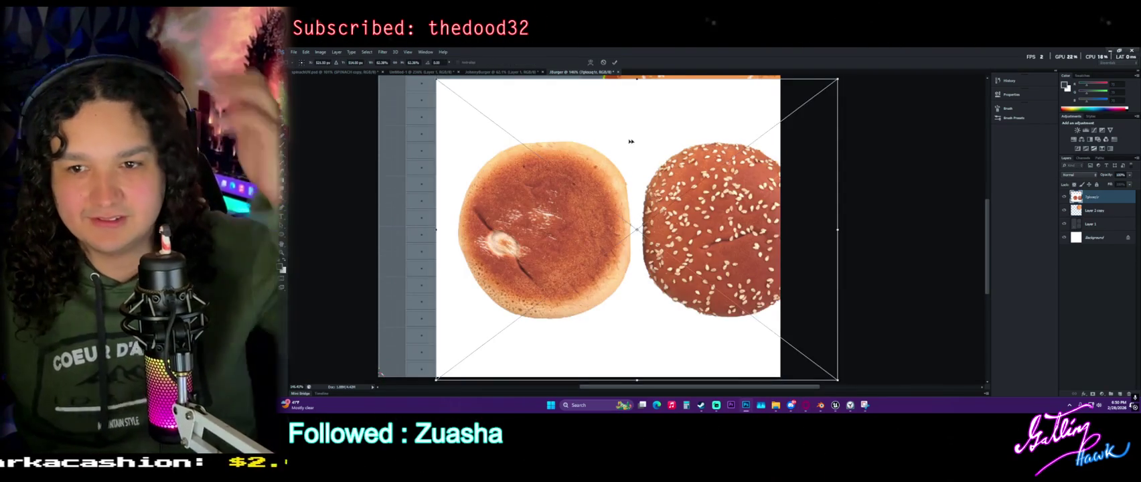
{"action": "left_click_drag", "start_coordinate": [629, 140], "coordinate": [576, 149]}
{"action": "key", "text": "Return"}
{"action": "key", "text": "m"}
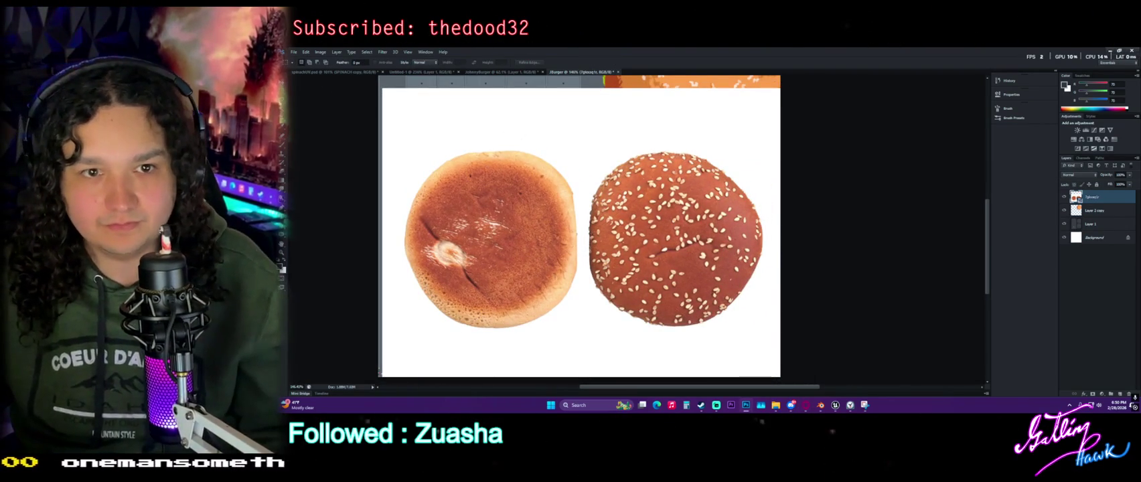
{"action": "left_click_drag", "start_coordinate": [384, 127], "coordinate": [584, 342]}
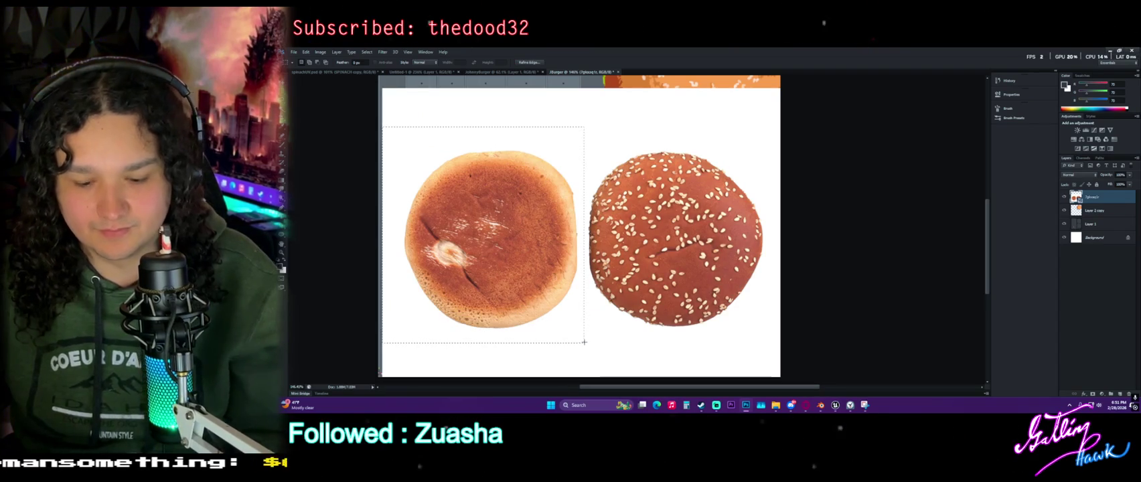
{"action": "key", "text": "ctrl+j"}
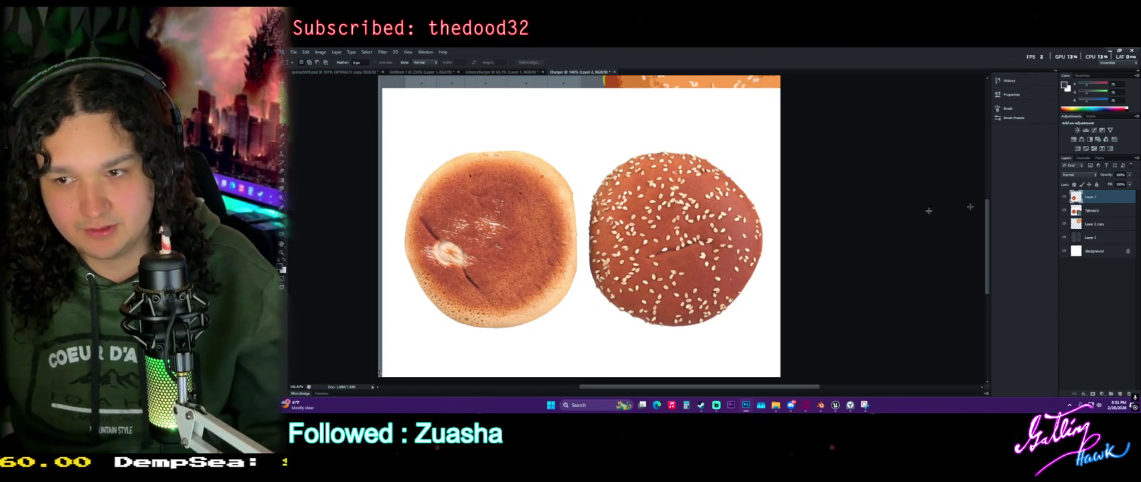
{"action": "key", "text": "Delete"}
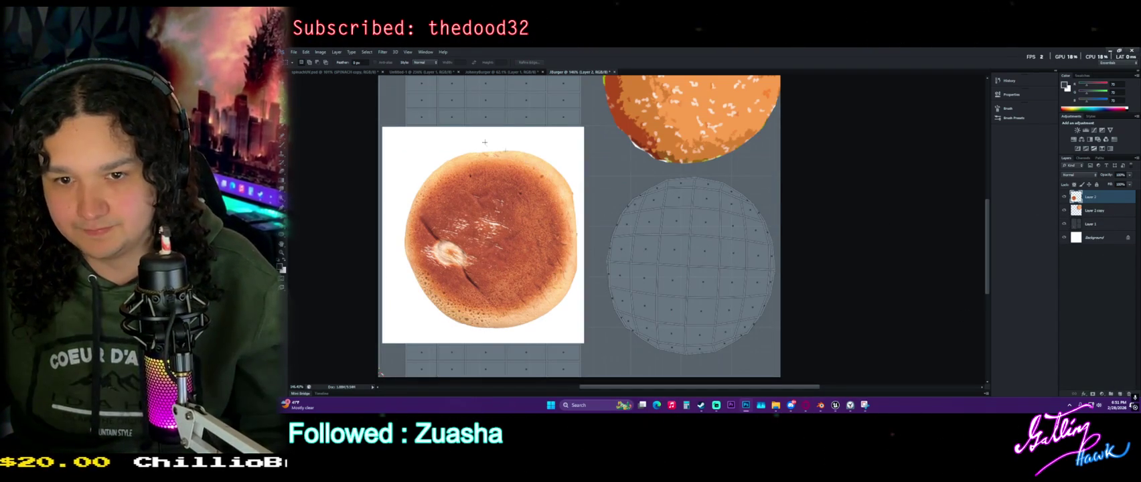
Clear the bun's white background with the Magic Wand and move it onto the lower circle
{"action": "key", "text": "w"}
{"action": "left_click", "coordinate": [401, 135]}
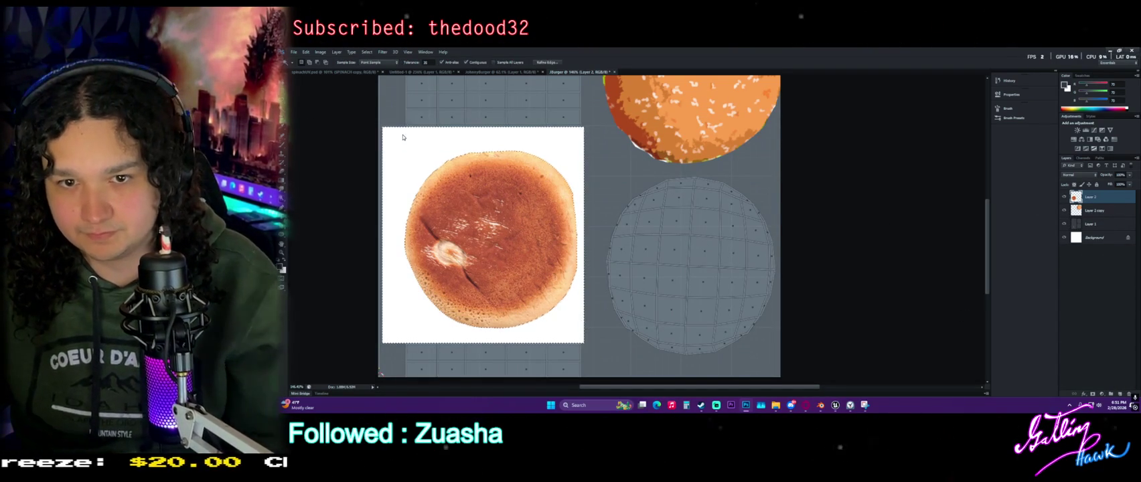
{"action": "key", "text": "Delete"}
{"action": "key", "text": "v"}
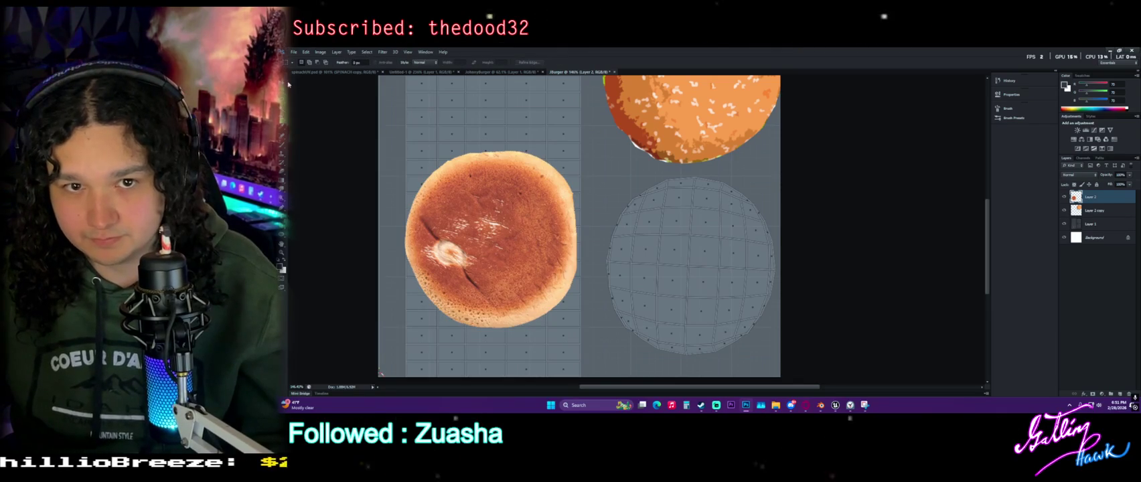
{"action": "left_click_drag", "start_coordinate": [530, 207], "coordinate": [708, 228]}
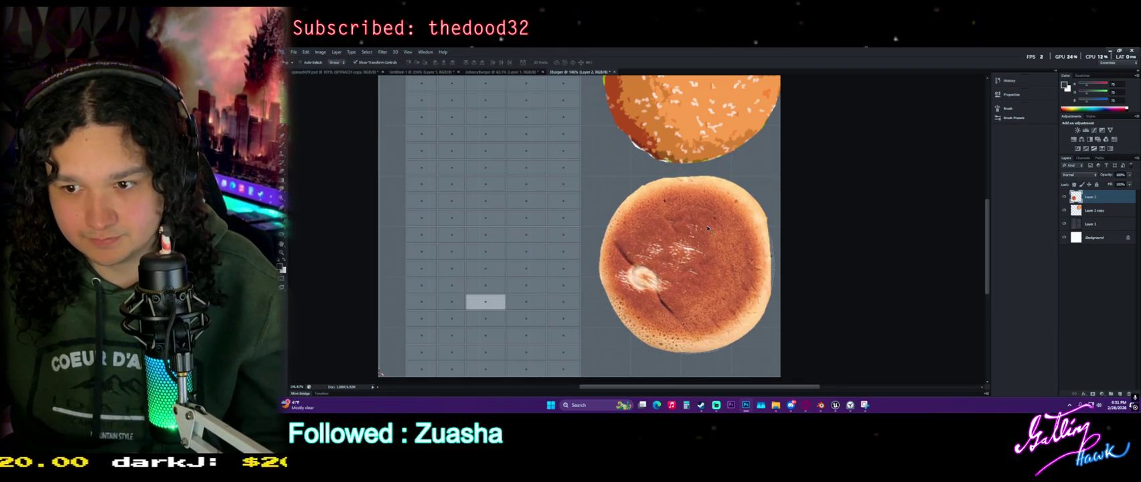
Stretch the bottom bun to fill the lower circle and duplicate it as Layer 2 copy 2
{"action": "left_click_drag", "start_coordinate": [772, 265], "coordinate": [776, 265]}
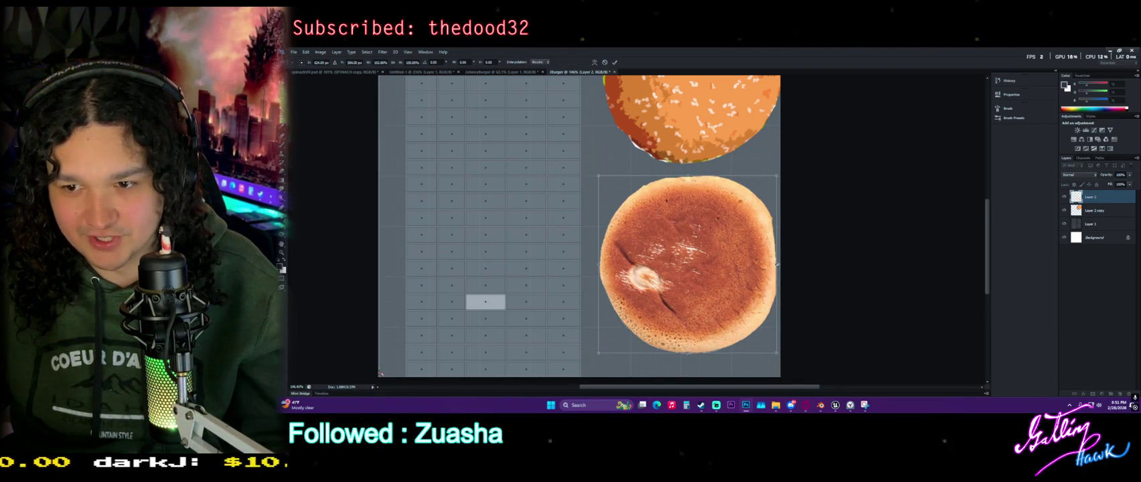
{"action": "key", "text": "Return"}
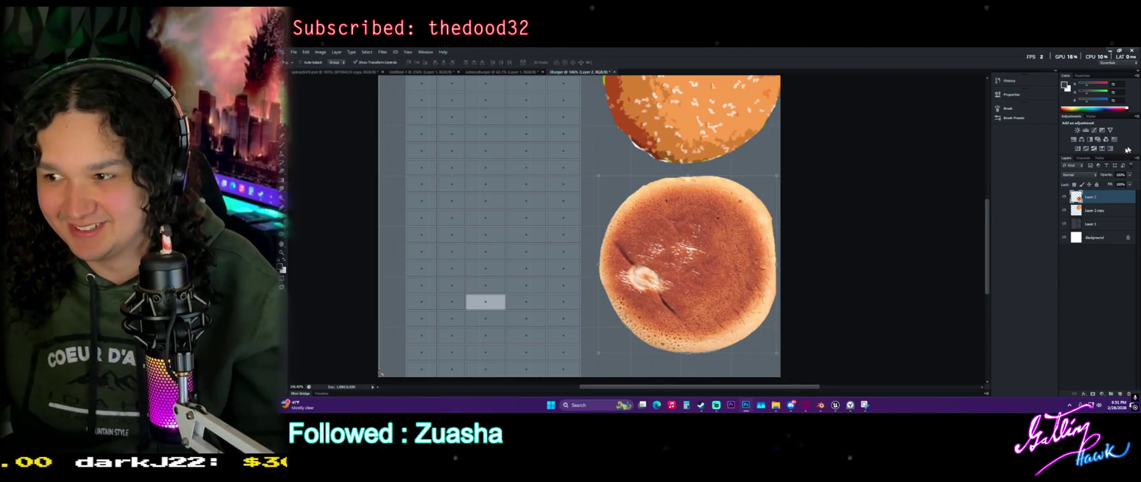
{"action": "mouse_move", "coordinate": [1123, 184]}
{"action": "left_mouse_down"}
{"action": "mouse_move", "coordinate": [1100, 183]}
{"action": "mouse_move", "coordinate": [1131, 184]}
{"action": "left_mouse_up"}
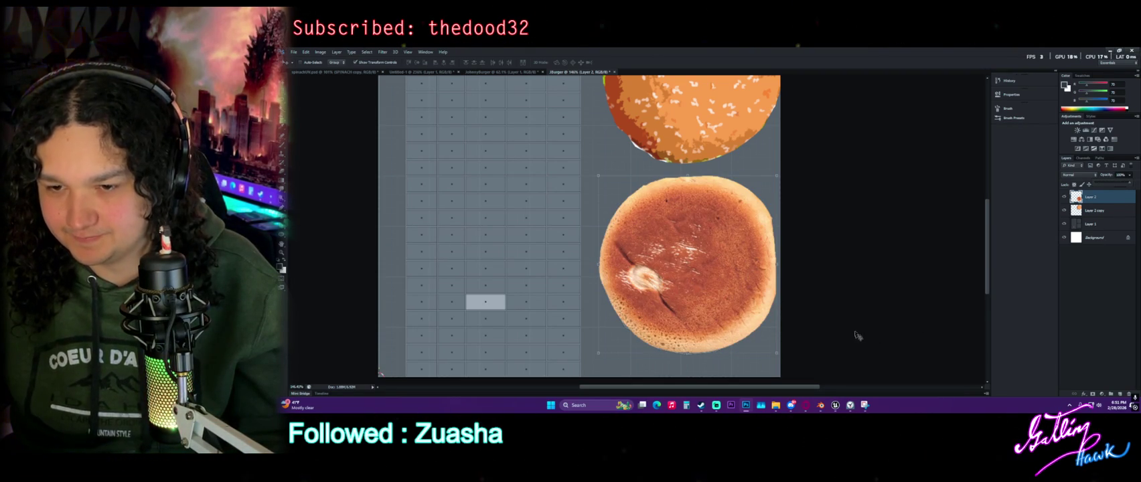
{"action": "scroll", "coordinate": [833, 332], "scroll_direction": "up", "scroll_amount": 1}
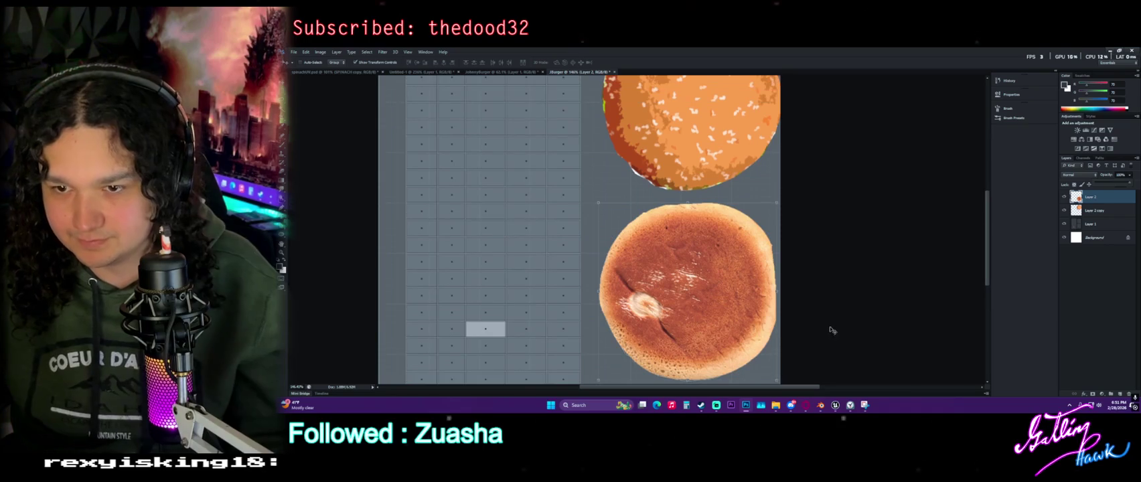
{"action": "scroll", "coordinate": [830, 329], "scroll_direction": "down", "scroll_amount": 1, "text": "alt"}
{"action": "scroll", "coordinate": [749, 252], "scroll_direction": "down", "scroll_amount": 1, "text": "alt"}
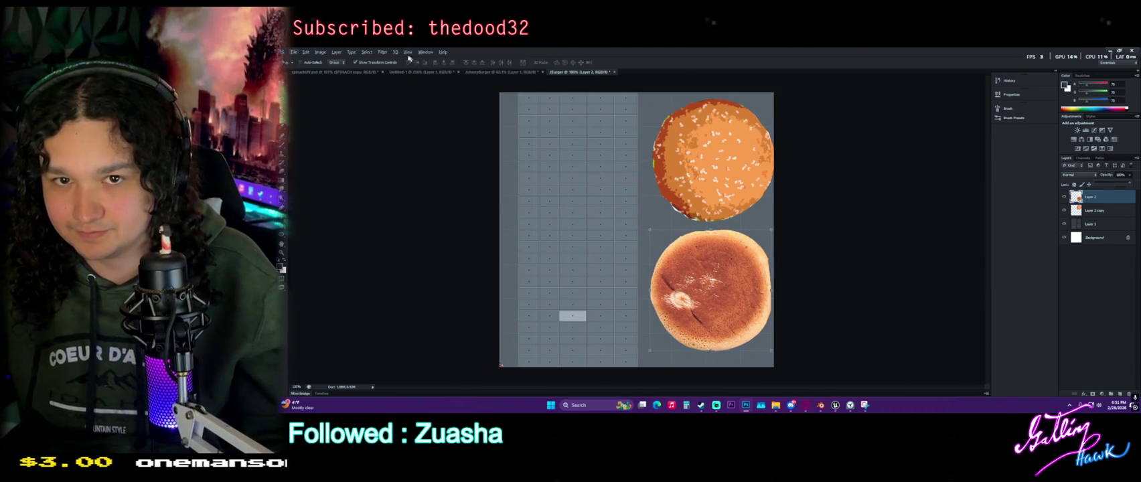
{"action": "key", "text": "ctrl+j"}
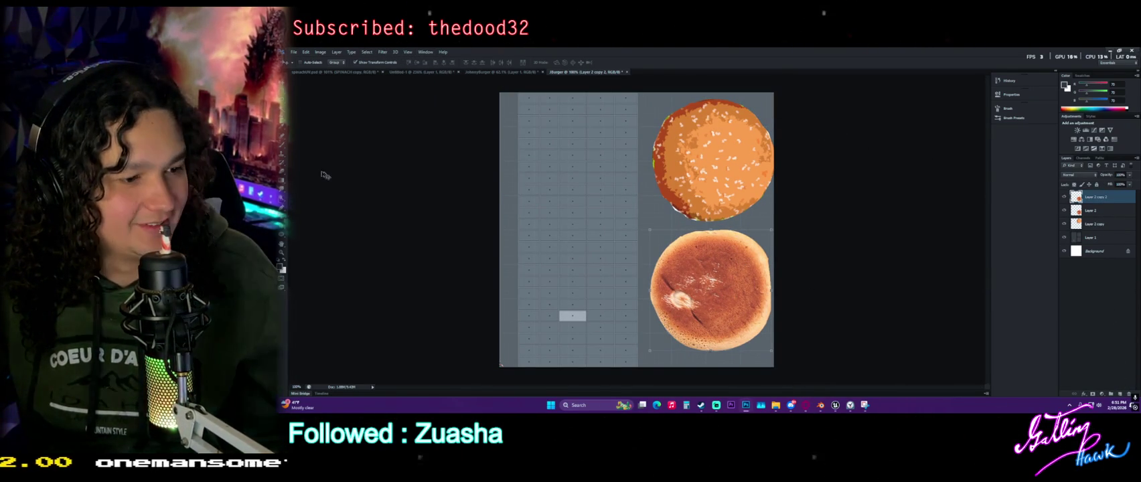
Apply the Artistic Cutout filter with adjusted Edge Simplicity to the bottom bun copy
{"action": "left_click", "coordinate": [382, 51]}
{"action": "left_click", "coordinate": [402, 81]}
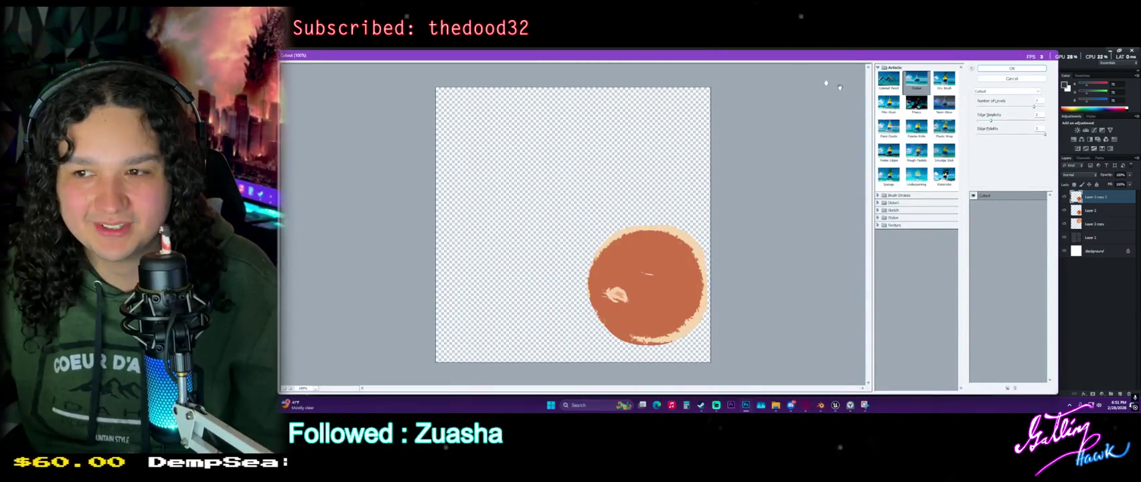
{"action": "mouse_move", "coordinate": [1007, 121]}
{"action": "left_mouse_down"}
{"action": "mouse_move", "coordinate": [1040, 135]}
{"action": "mouse_move", "coordinate": [1048, 108]}
{"action": "left_mouse_up"}
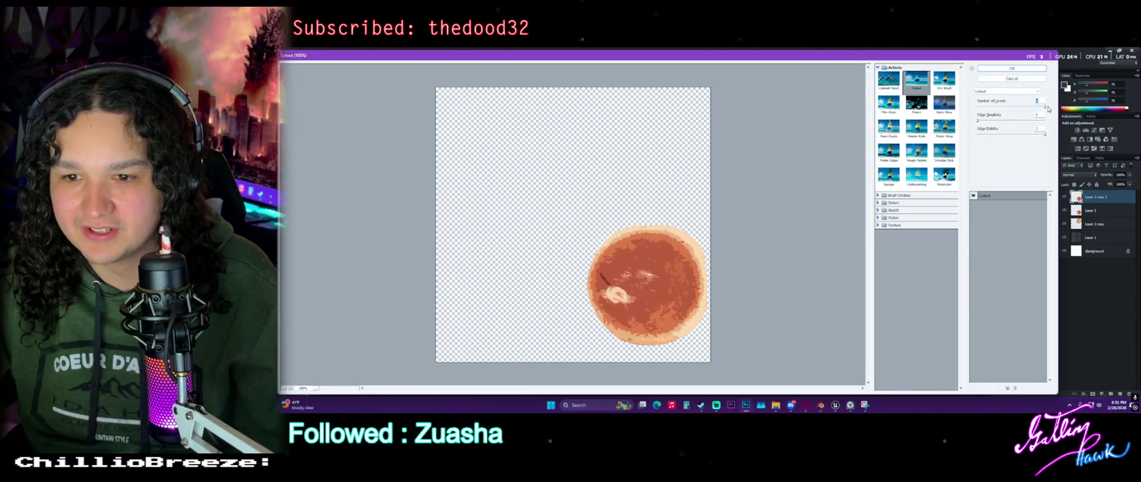
{"action": "left_click", "coordinate": [1014, 68]}
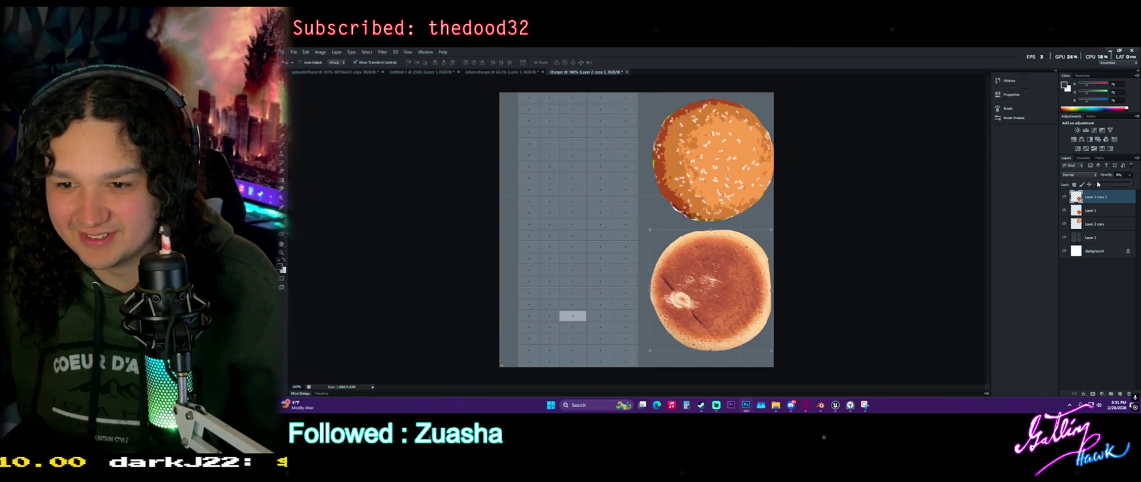
Lower the bottom bun copy's opacity so the lower UV circle shows through
{"action": "mouse_move", "coordinate": [1116, 185]}
{"action": "left_mouse_down"}
{"action": "mouse_move", "coordinate": [1130, 188]}
{"action": "mouse_move", "coordinate": [1106, 184]}
{"action": "left_mouse_up"}
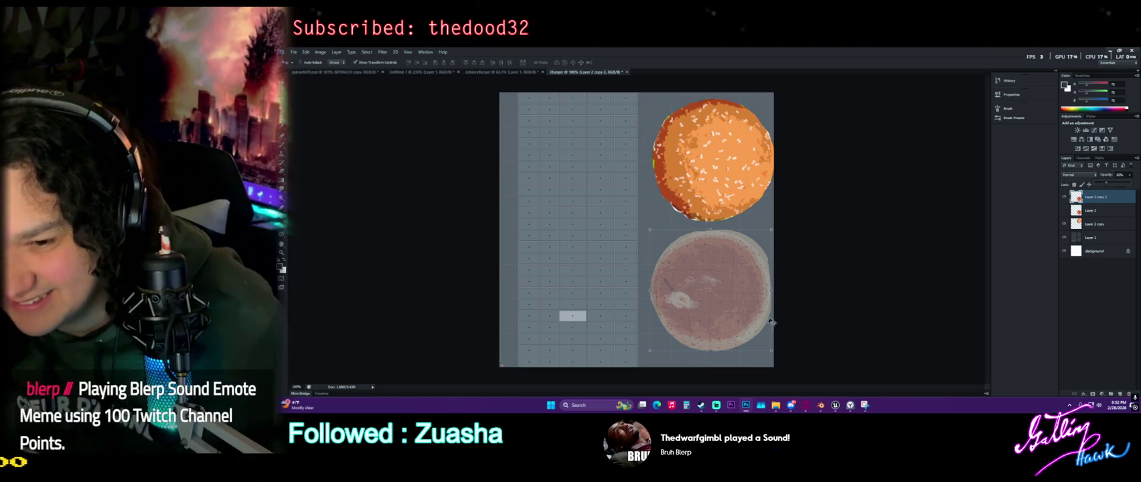
{"action": "scroll", "coordinate": [728, 304], "scroll_direction": "up", "scroll_amount": 2, "text": "alt"}
{"action": "scroll", "coordinate": [728, 304], "scroll_direction": "up", "scroll_amount": 1, "text": "alt"}
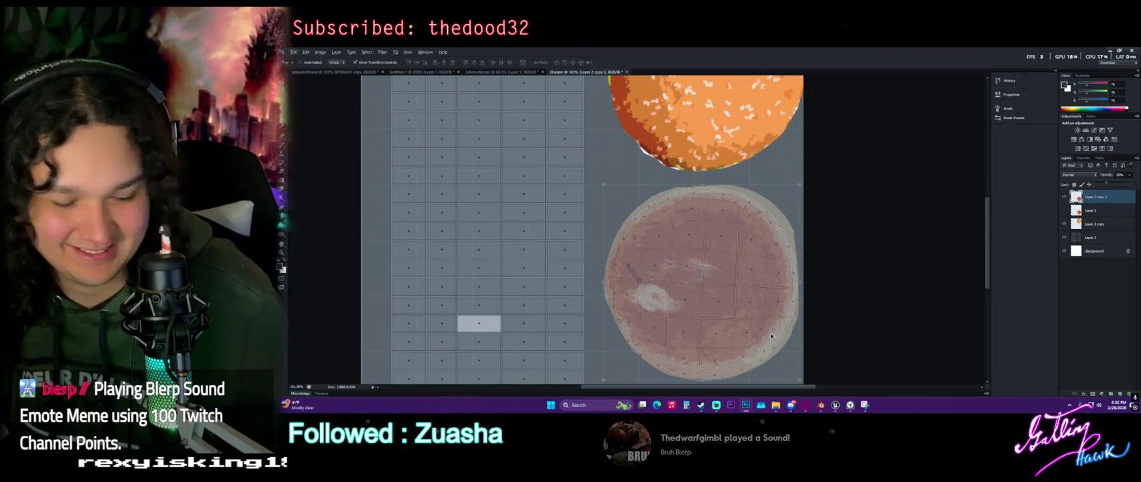
{"action": "scroll", "coordinate": [767, 331], "scroll_direction": "right", "scroll_amount": 2, "text": "ctrl"}
{"action": "scroll", "coordinate": [753, 315], "scroll_direction": "down", "scroll_amount": 1}
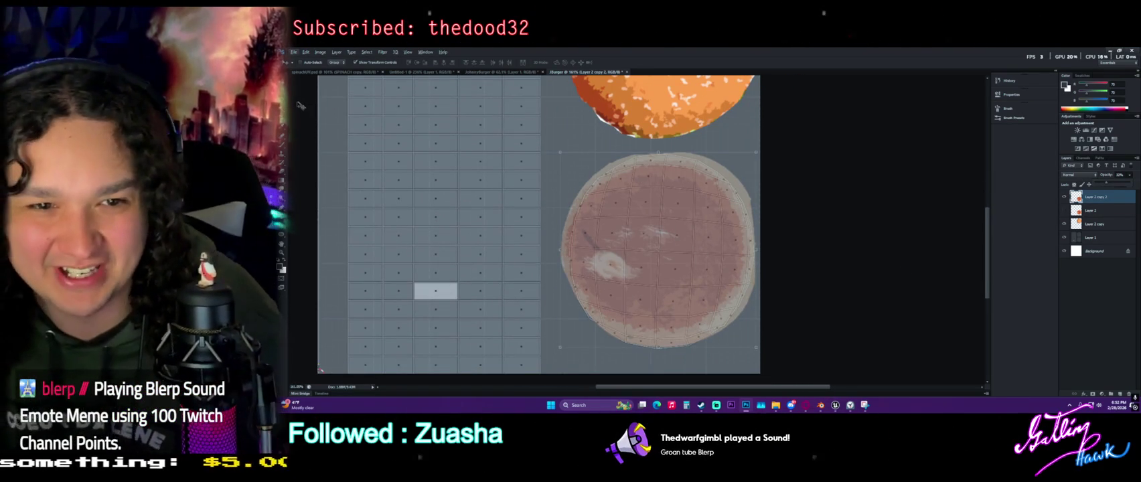
{"action": "key", "text": "m"}
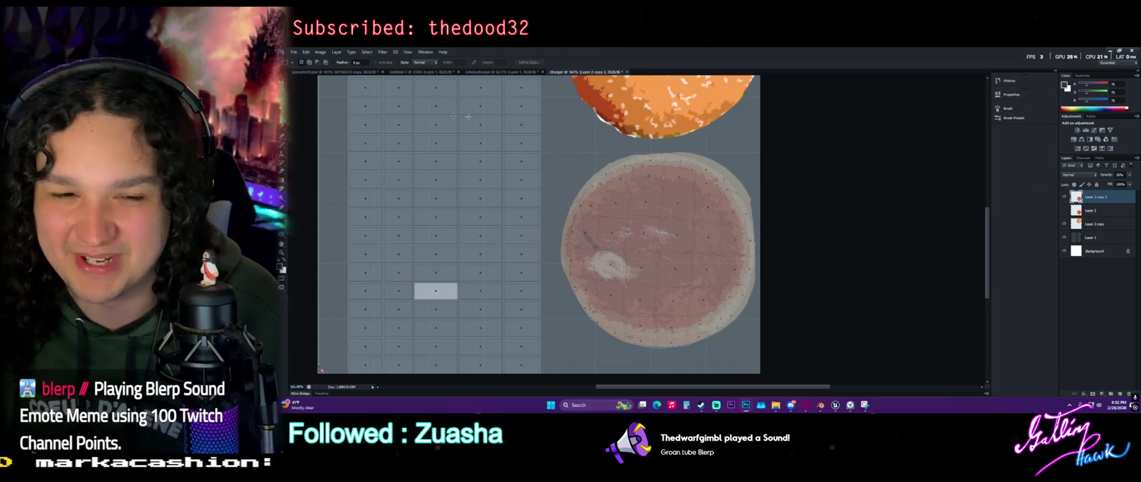
{"action": "key", "text": "v"}
Warp the bun copy's corners and edges to fit the lower circle and commit the warp
{"action": "right_click", "coordinate": [654, 156]}
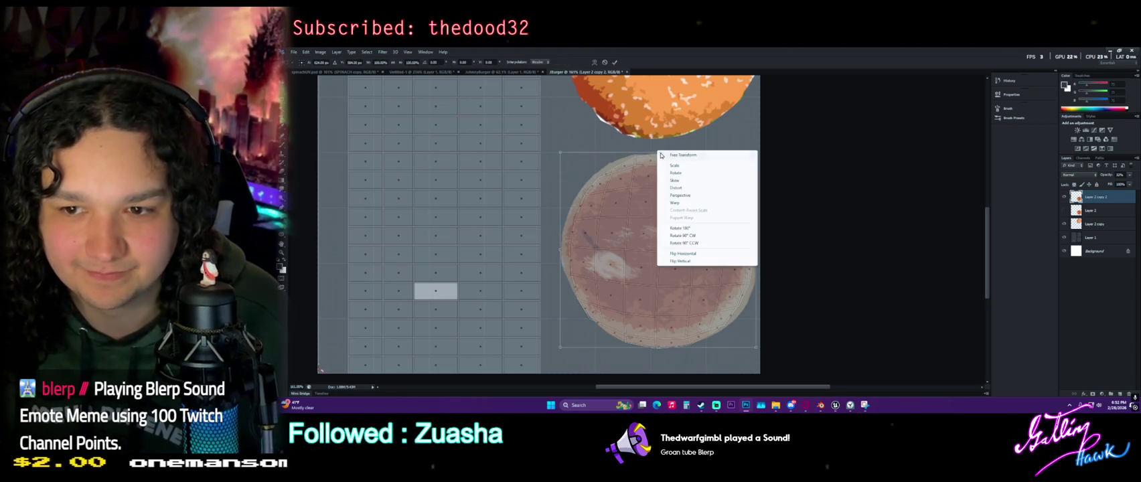
{"action": "left_click", "coordinate": [689, 203]}
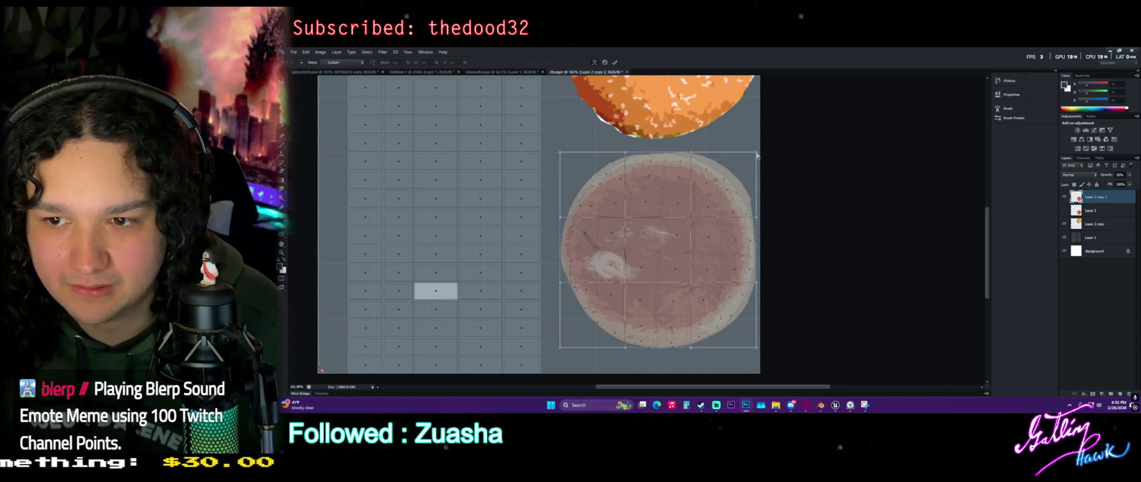
{"action": "left_click_drag", "start_coordinate": [753, 160], "coordinate": [743, 163]}
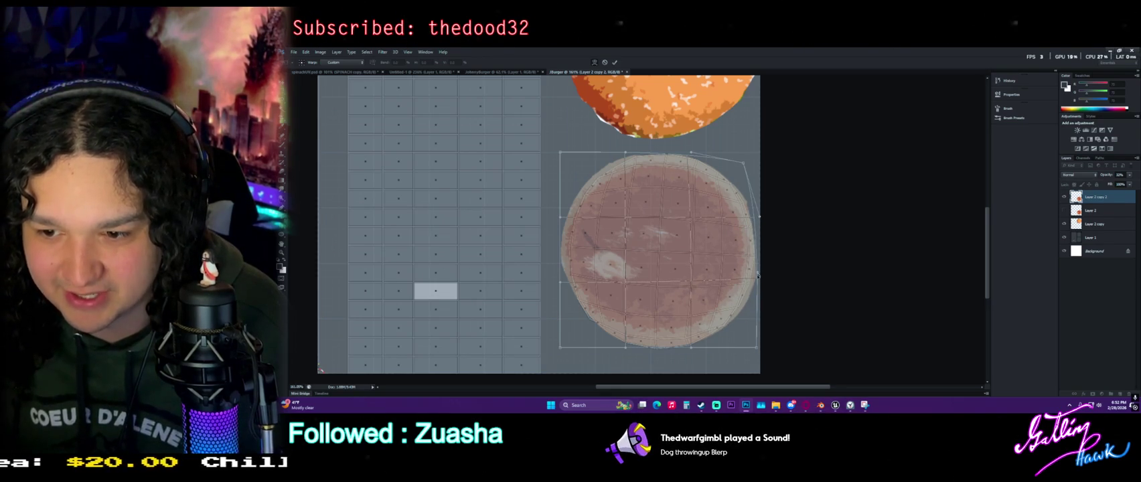
{"action": "left_click_drag", "start_coordinate": [656, 348], "coordinate": [659, 353]}
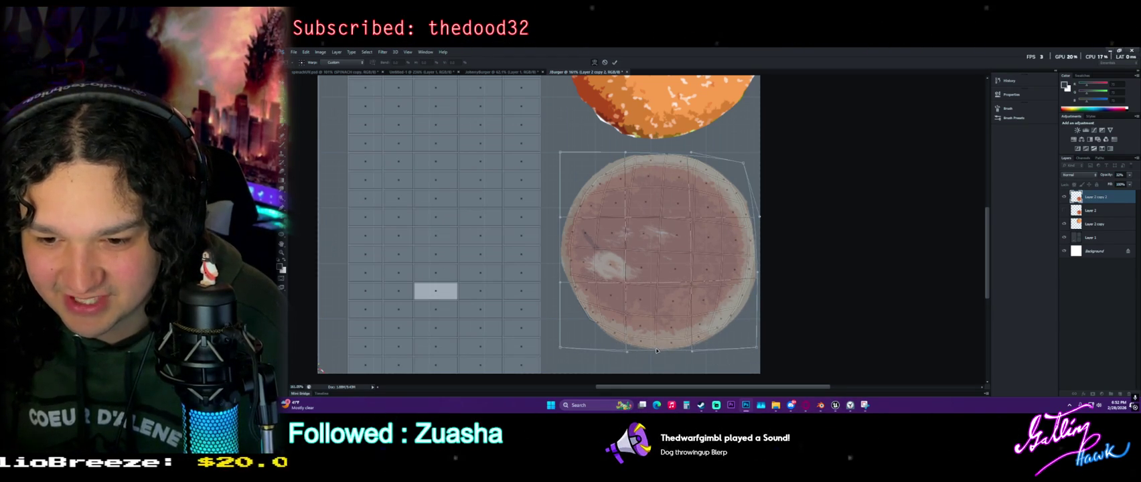
{"action": "left_click_drag", "start_coordinate": [598, 284], "coordinate": [606, 287]}
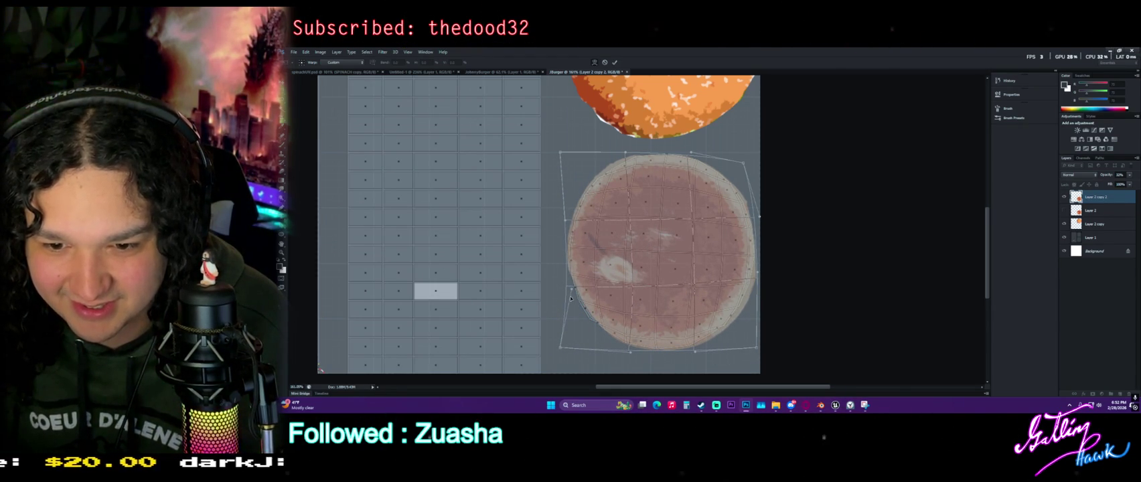
{"action": "left_click_drag", "start_coordinate": [557, 351], "coordinate": [547, 345]}
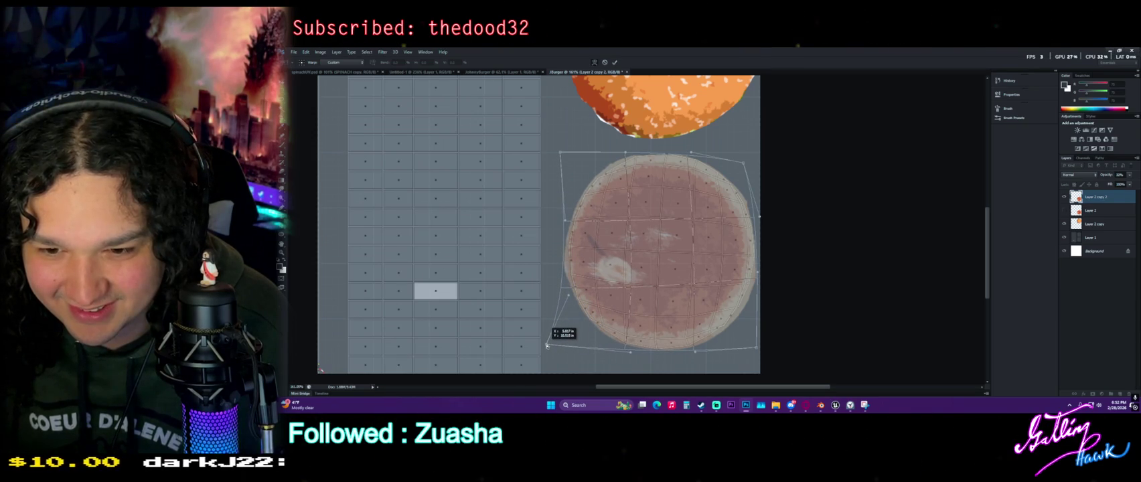
{"action": "left_click_drag", "start_coordinate": [559, 153], "coordinate": [562, 155]}
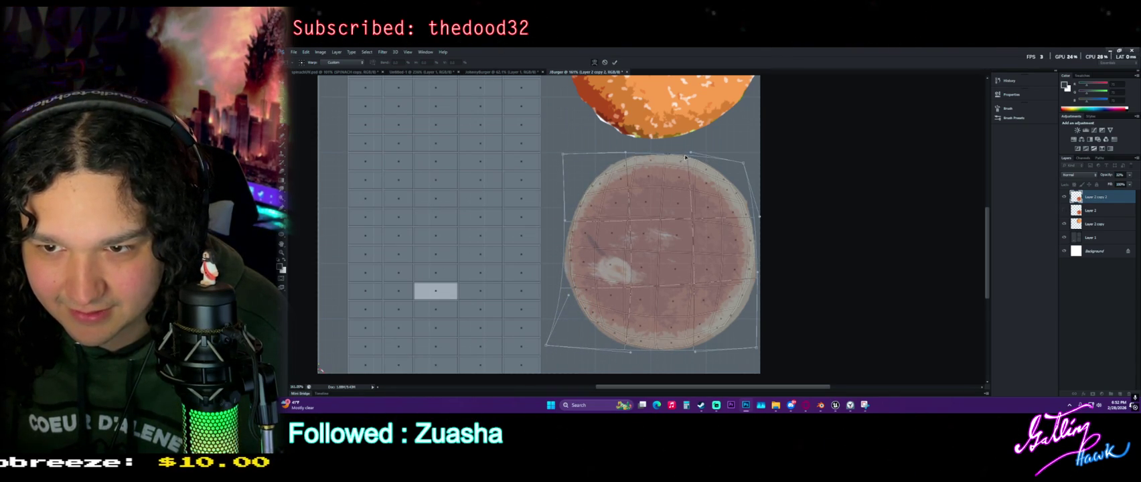
{"action": "left_click_drag", "start_coordinate": [688, 159], "coordinate": [687, 156]}
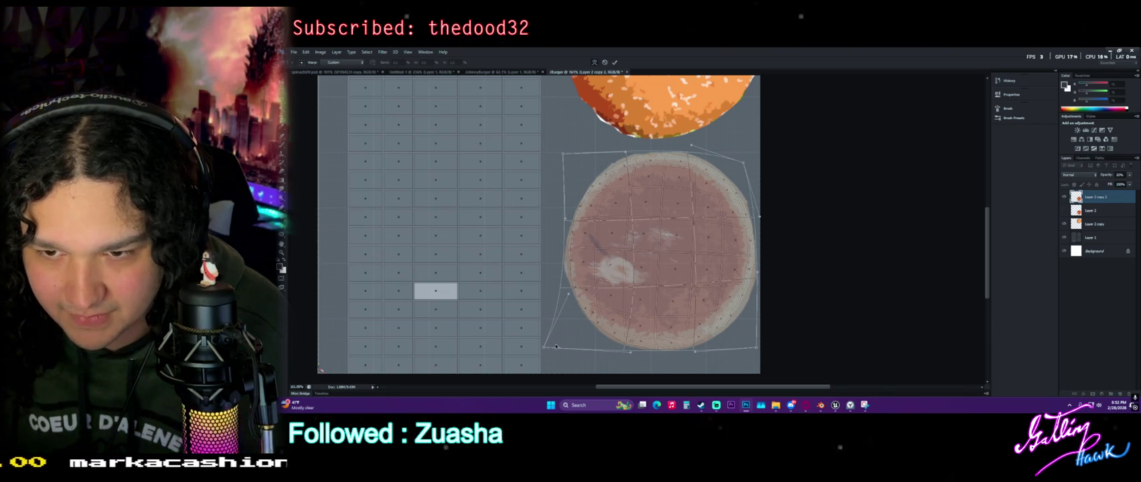
{"action": "key", "text": "Return"}
{"action": "key", "text": "ctrl+0"}
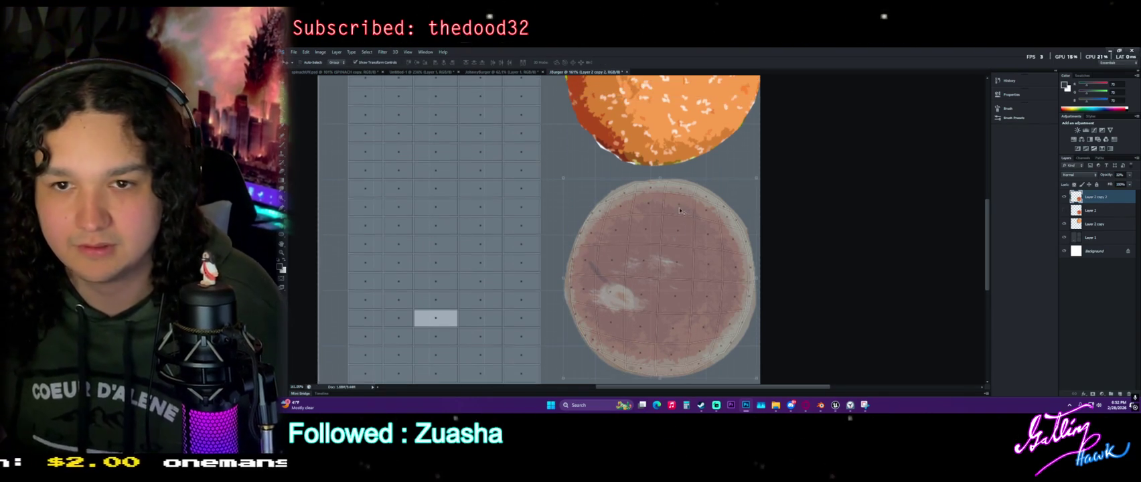
Restore the bottom bun copy to full opacity and zoom out to the whole texture
{"action": "left_click", "coordinate": [394, 54]}
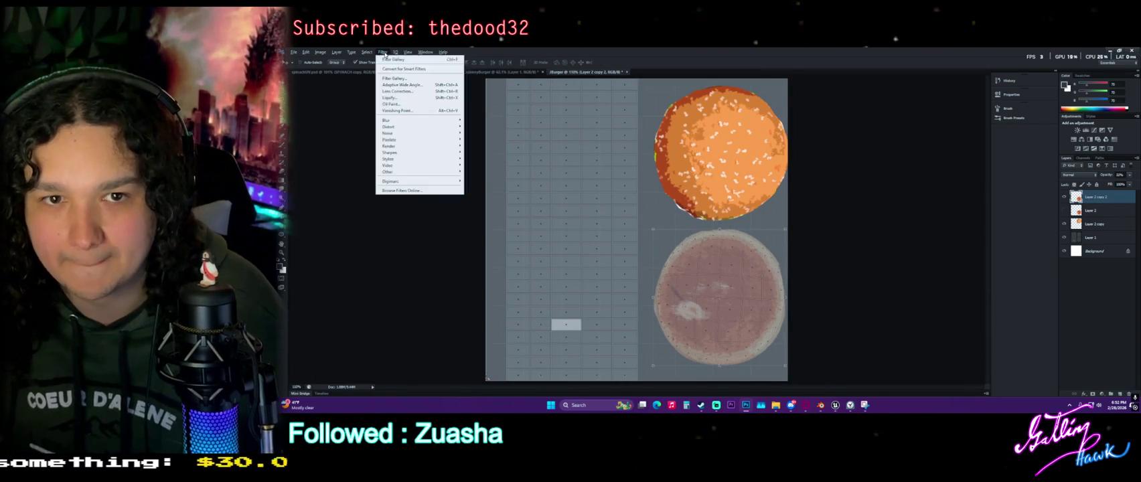
{"action": "left_click", "coordinate": [941, 232]}
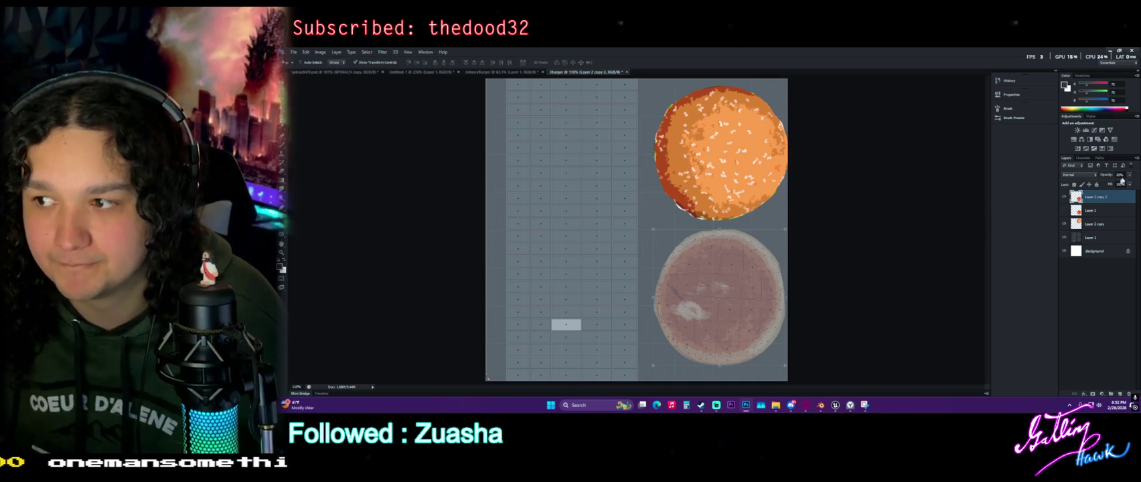
{"action": "key", "text": "0"}
{"action": "key", "text": "m"}
{"action": "scroll", "coordinate": [429, 132], "scroll_direction": "down", "scroll_amount": 1, "text": "alt"}
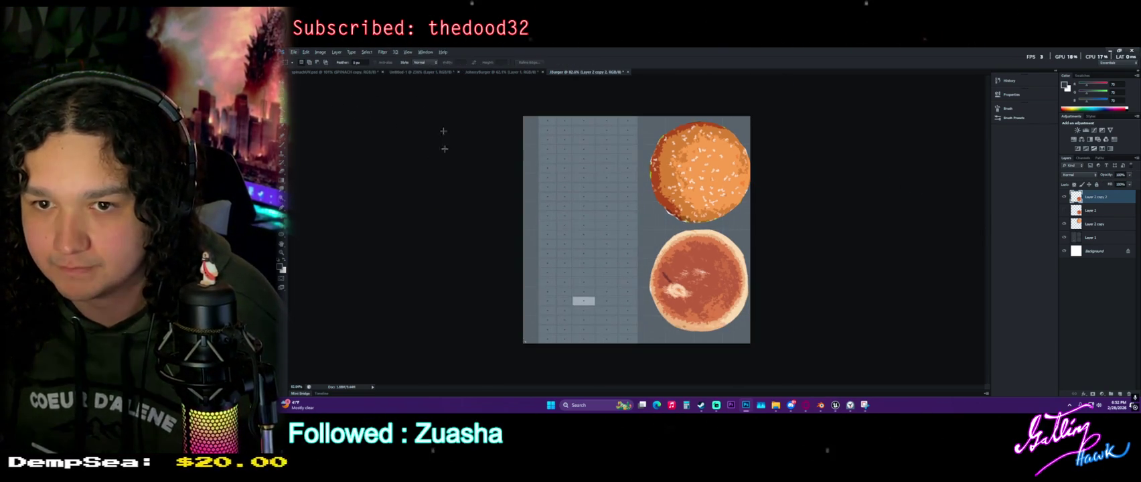
Save the burger texture as a PNG and return to Blender
{"action": "left_click", "coordinate": [293, 52]}
{"action": "left_click", "coordinate": [327, 133]}
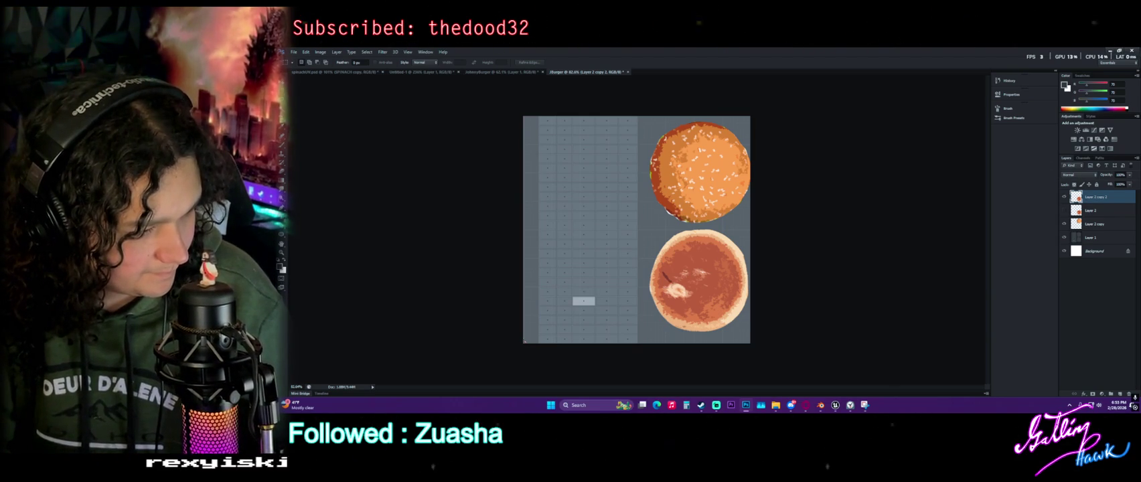
{"action": "key", "text": "Return"}
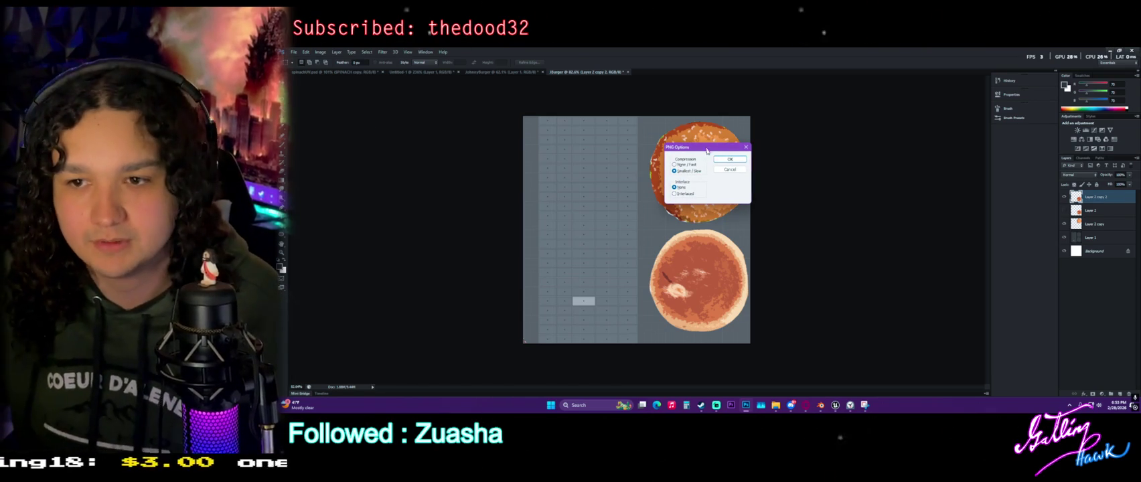
{"action": "left_click", "coordinate": [718, 160]}
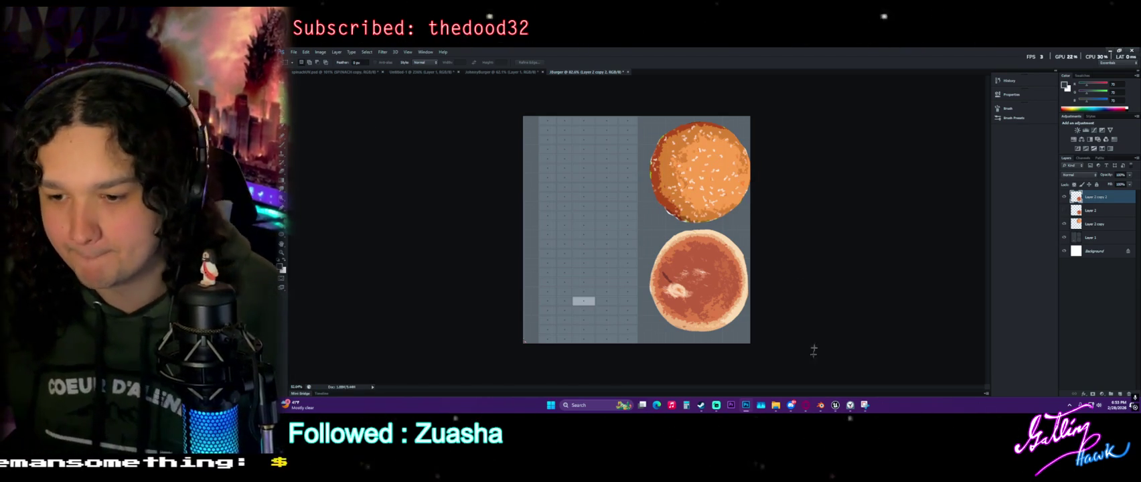
{"action": "left_click", "coordinate": [820, 405]}
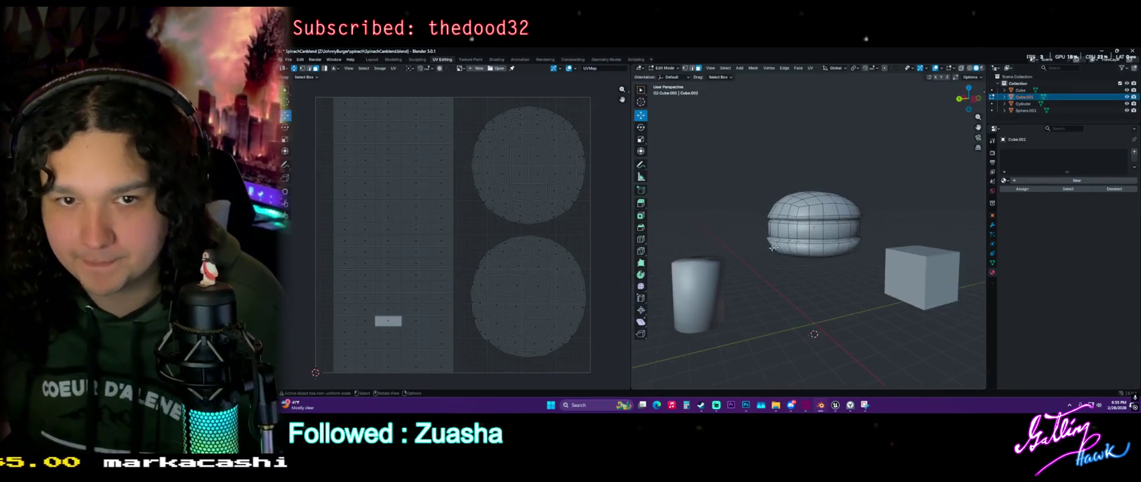
Load the burger bun PNG from the burger folder as the UV editor's image
{"action": "left_click", "coordinate": [499, 65]}
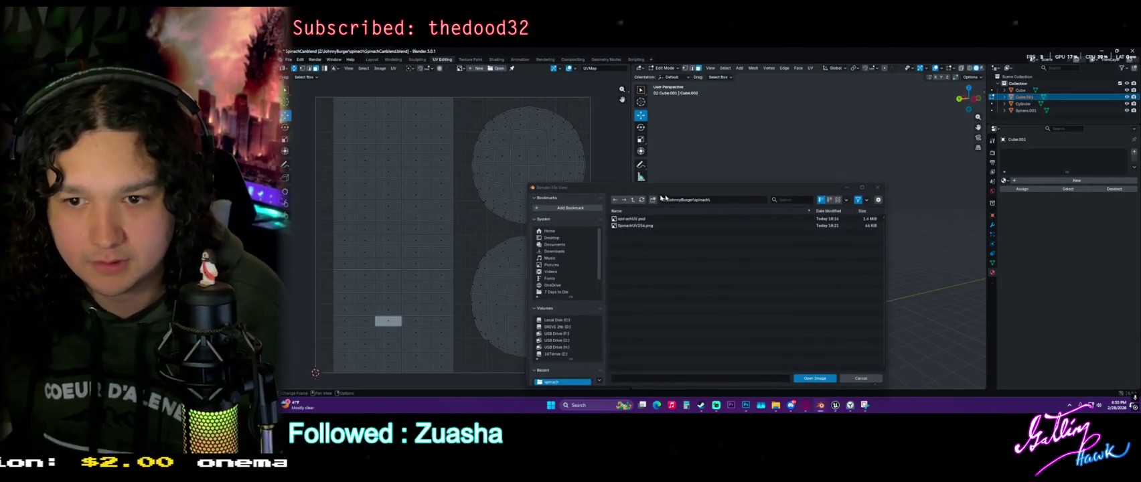
{"action": "left_click", "coordinate": [632, 199]}
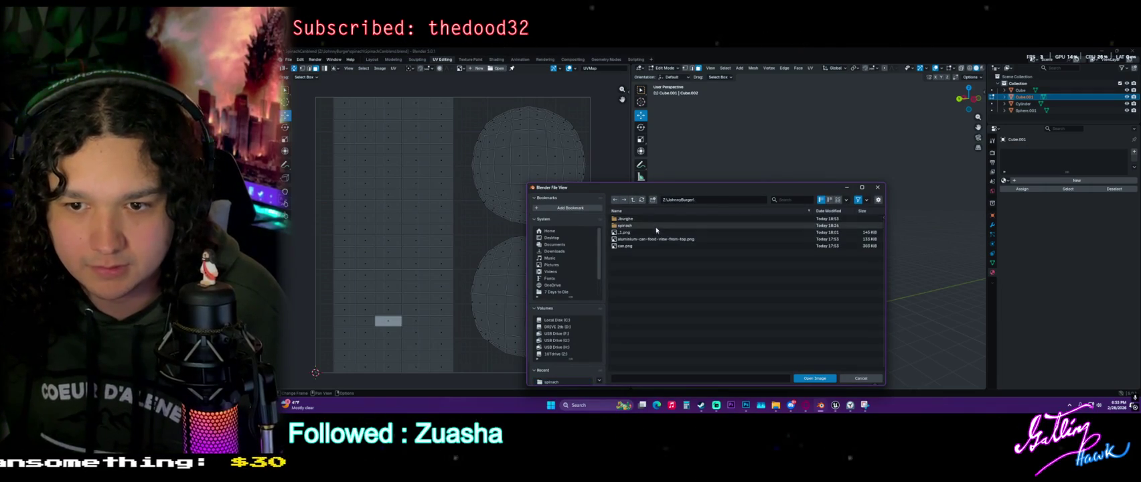
{"action": "double_click", "coordinate": [643, 219]}
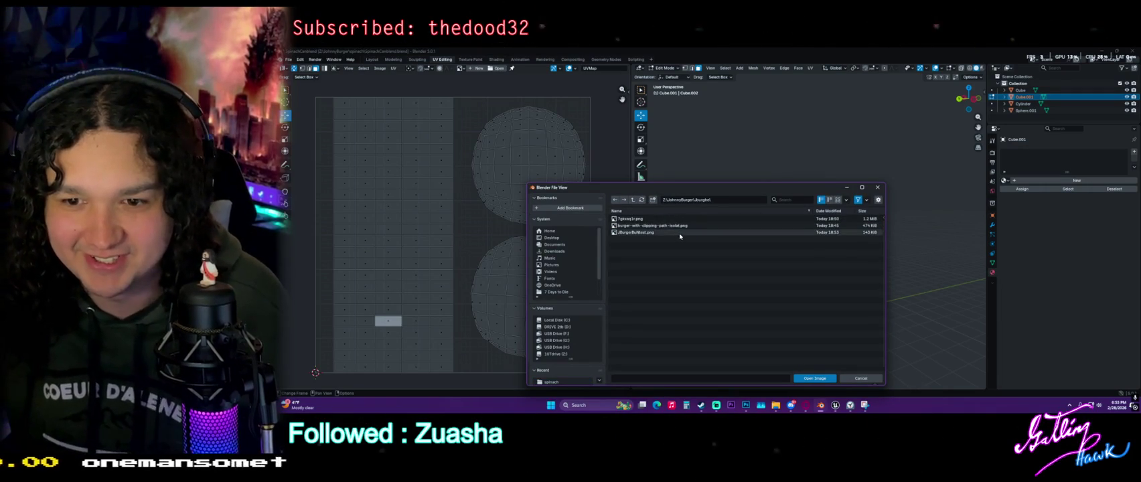
{"action": "double_click", "coordinate": [629, 219]}
{"action": "key", "text": "Home"}
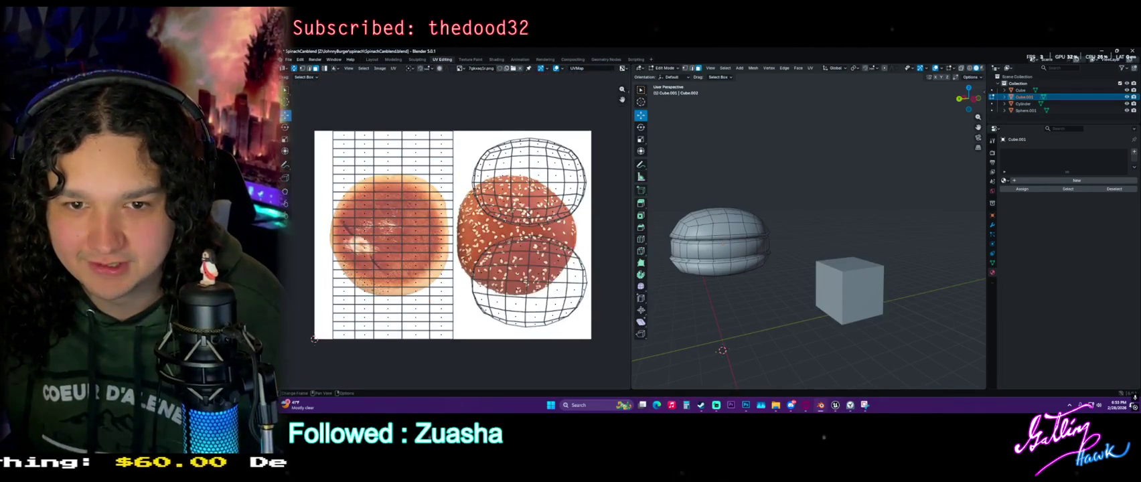
{"action": "left_click", "coordinate": [519, 68]}
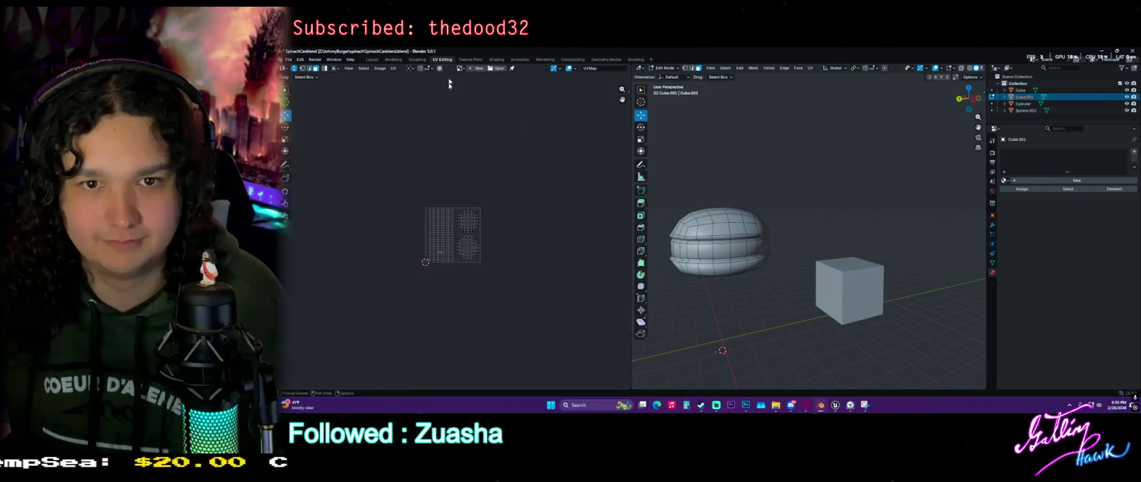
{"action": "left_click", "coordinate": [497, 68]}
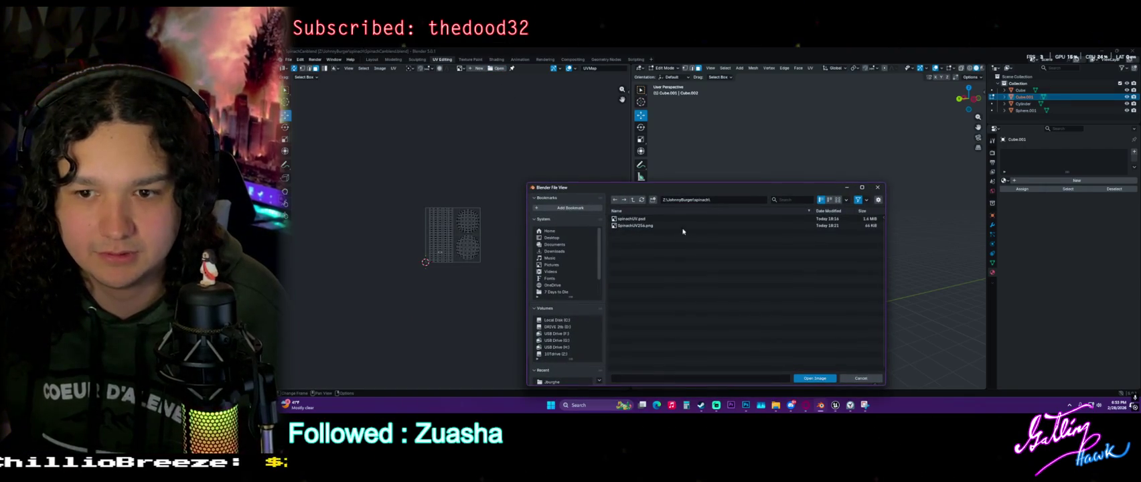
{"action": "left_click", "coordinate": [632, 199]}
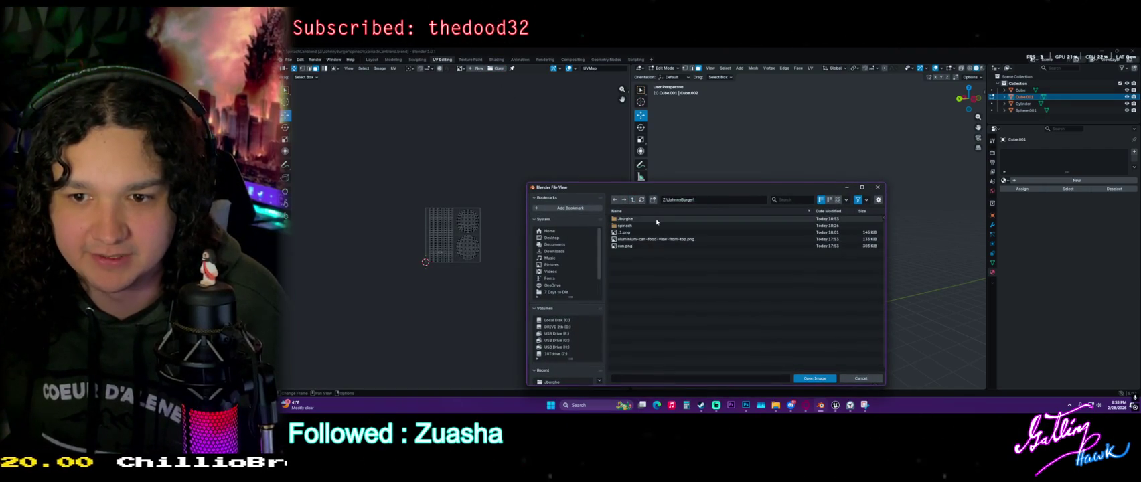
{"action": "double_click", "coordinate": [656, 219]}
{"action": "double_click", "coordinate": [671, 234]}
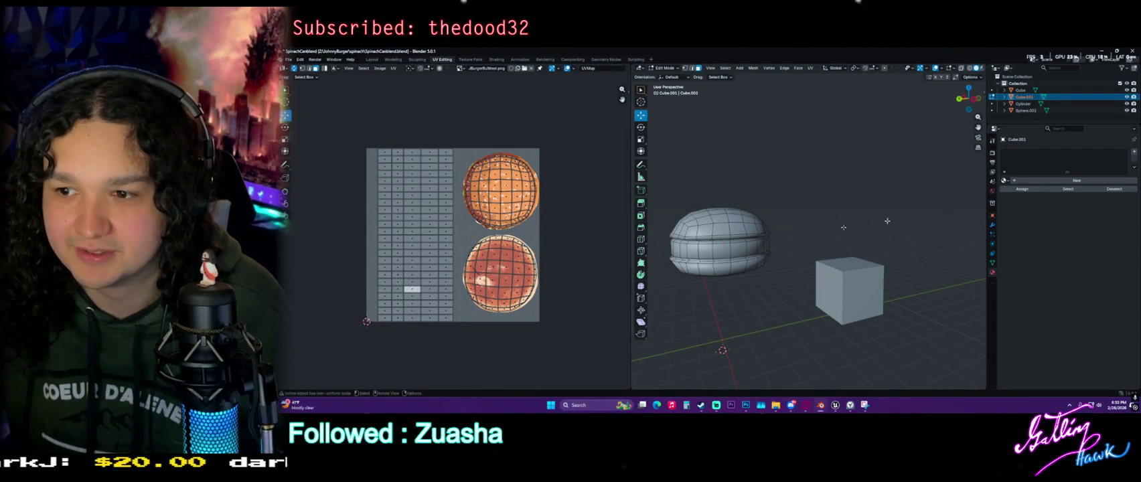
Give the bun mesh a new material, Material.002
{"action": "left_click", "coordinate": [1005, 180]}
{"action": "left_click", "coordinate": [1077, 180]}
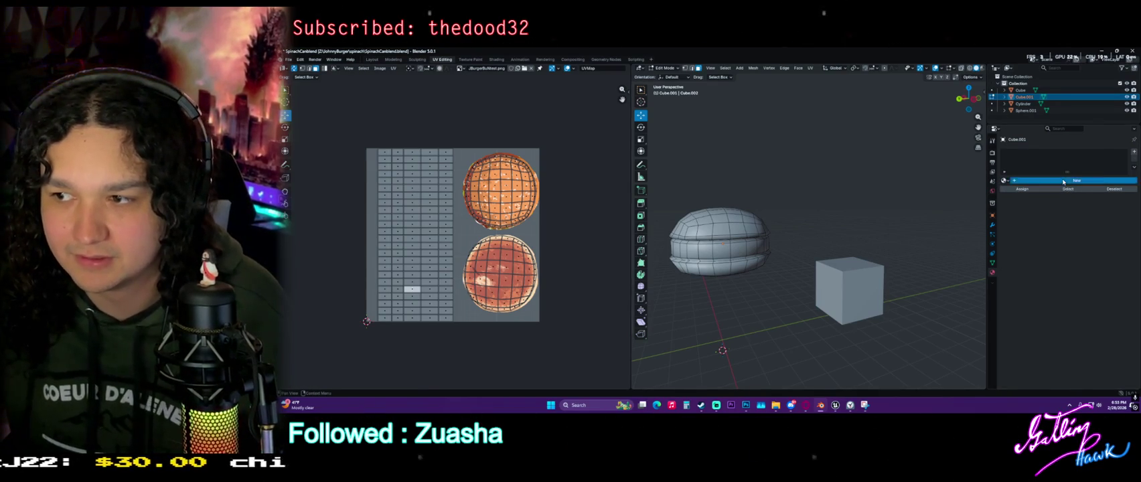
{"action": "middle_click_drag", "start_coordinate": [745, 218], "coordinate": [988, 204]}
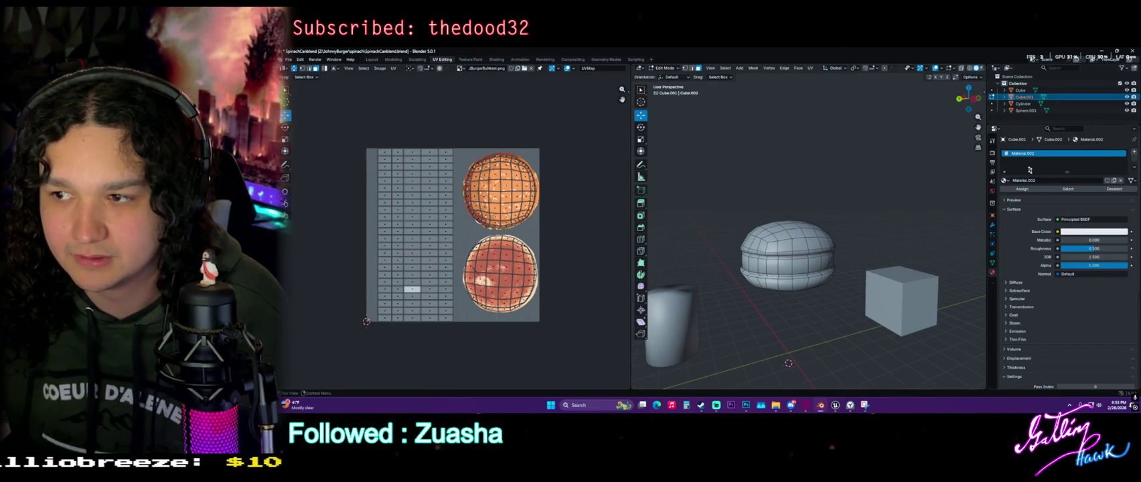
{"action": "left_click", "coordinate": [496, 59]}
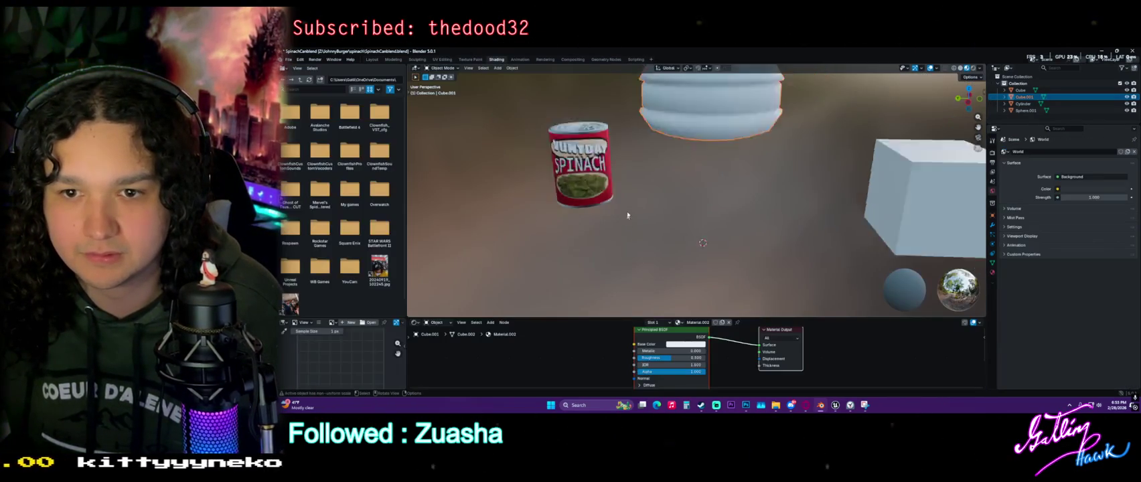
Add an Image Texture node and link its Color output to Base Color
{"action": "key", "text": "shift+a"}
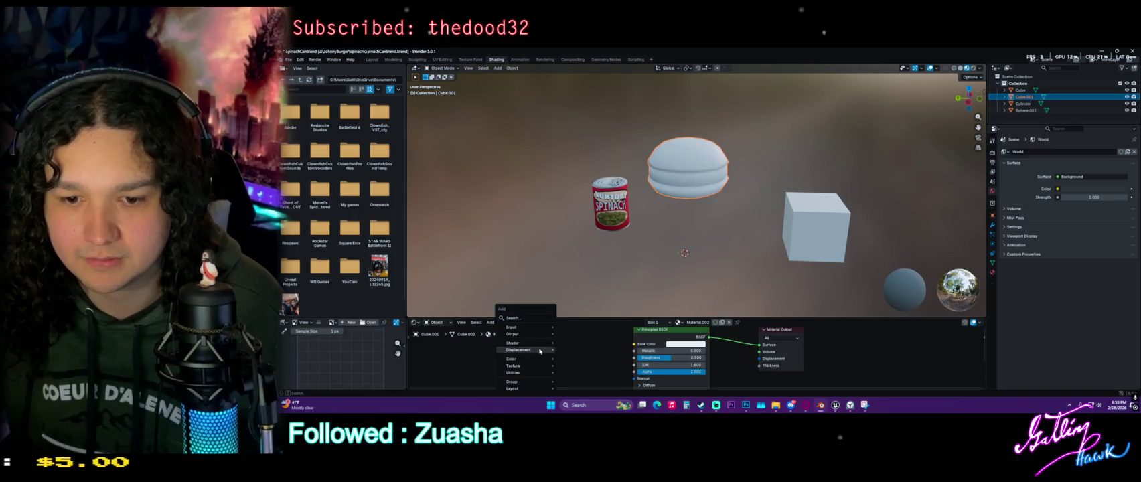
{"action": "left_click", "coordinate": [524, 320]}
{"action": "type", "text": "image te"}
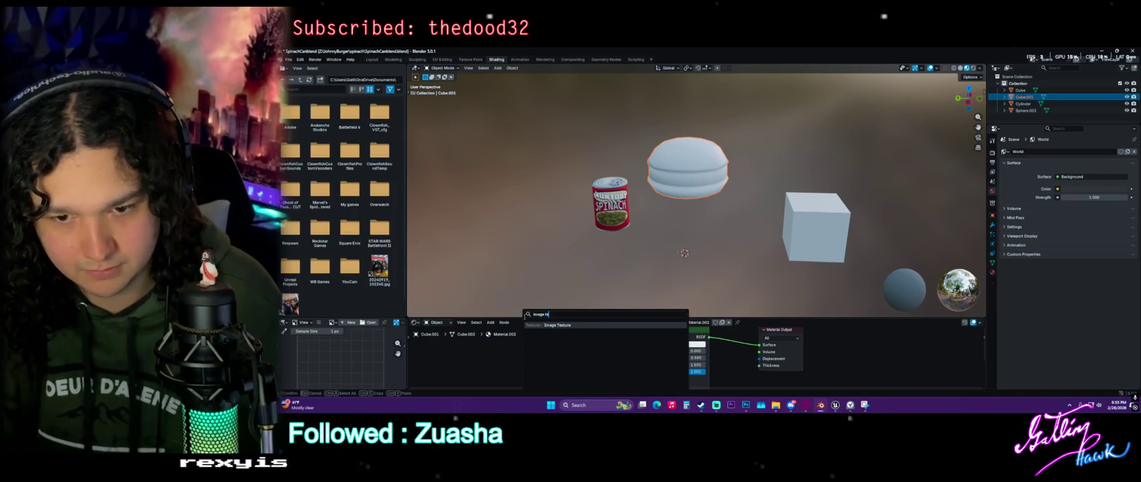
{"action": "key", "text": "Return"}
{"action": "left_click", "coordinate": [526, 326]}
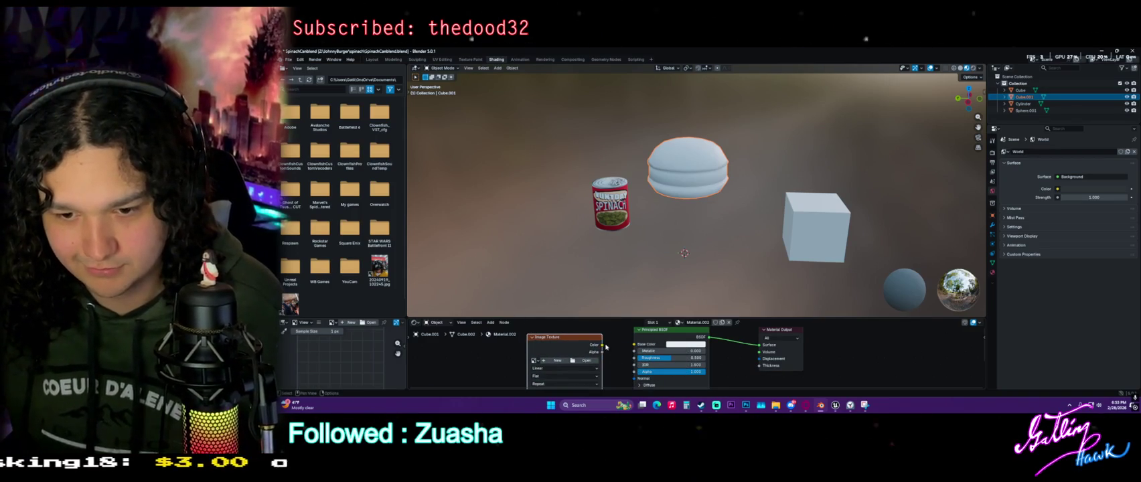
{"action": "left_click_drag", "start_coordinate": [628, 343], "coordinate": [633, 343]}
Assign the burger bun image to the Image Texture node
{"action": "middle_click_drag", "start_coordinate": [563, 352], "coordinate": [576, 345]}
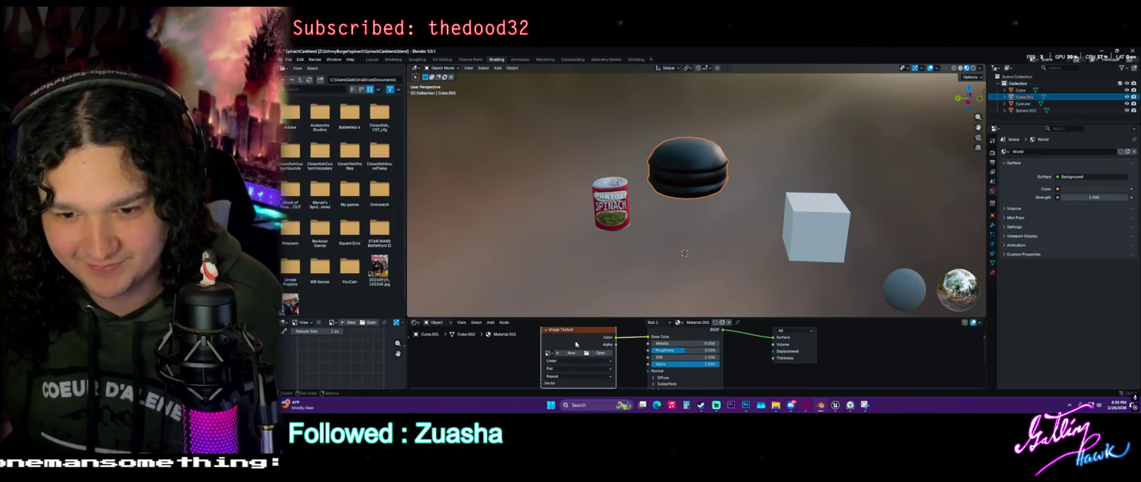
{"action": "scroll", "coordinate": [655, 133], "scroll_direction": "up", "scroll_amount": 5}
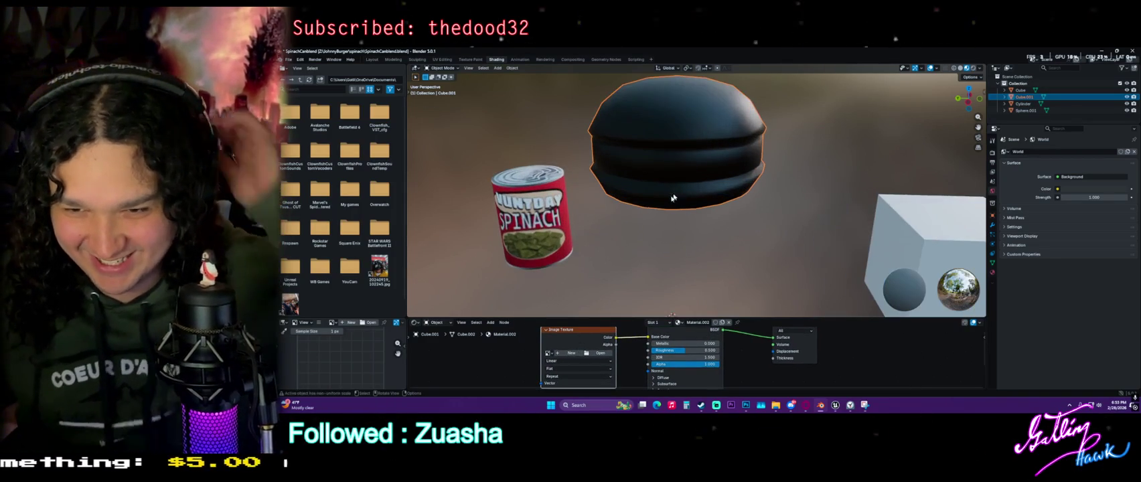
{"action": "left_click", "coordinate": [547, 353]}
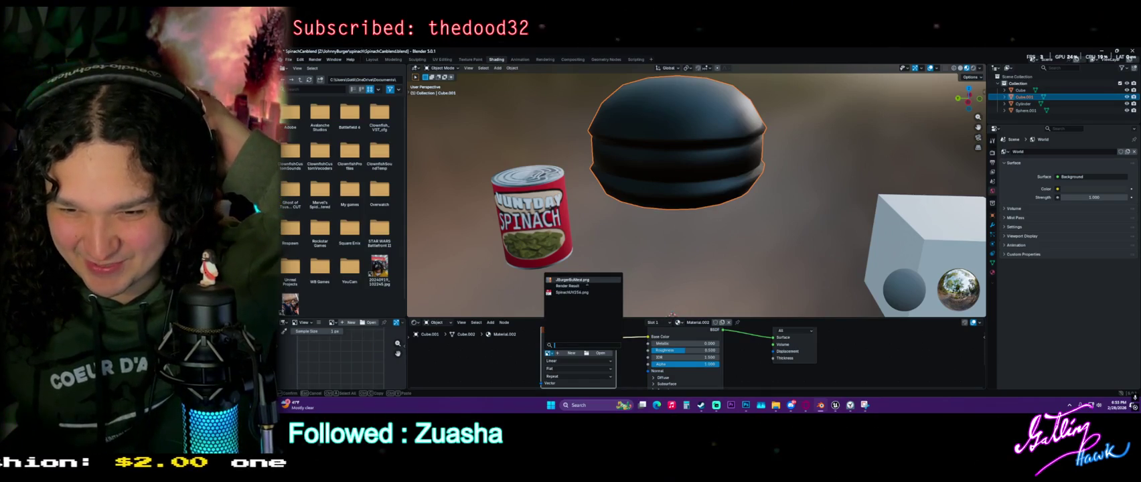
{"action": "left_click", "coordinate": [572, 279]}
{"action": "mouse_move", "coordinate": [587, 284]}
{"action": "middle_mouse_down"}
{"action": "mouse_move", "coordinate": [630, 186]}
{"action": "mouse_move", "coordinate": [735, 186]}
{"action": "mouse_move", "coordinate": [640, 209]}
{"action": "middle_mouse_up"}
Undo, try Render Result as the texture image, then reassign the burger bun image
{"action": "key", "text": "ctrl+z"}
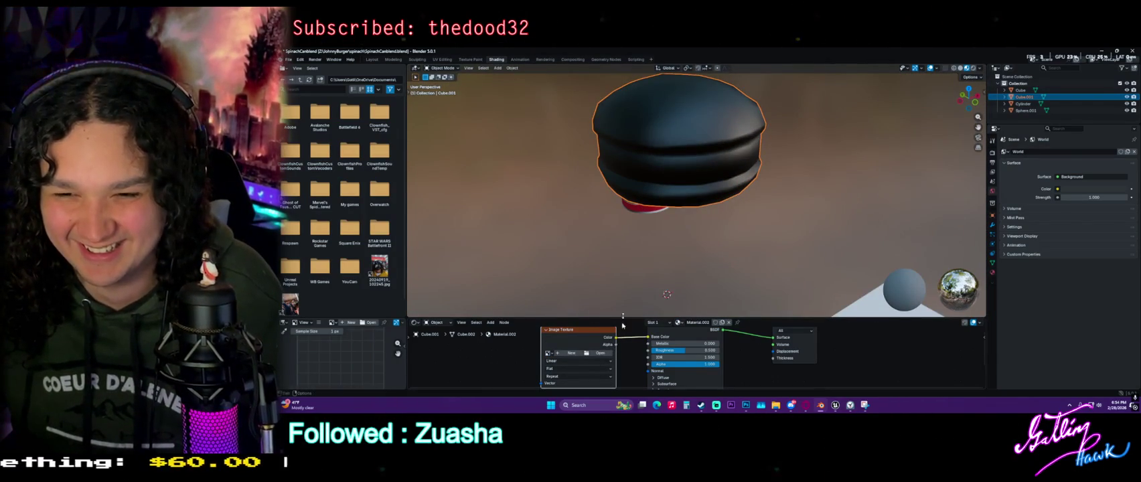
{"action": "left_click", "coordinate": [548, 353]}
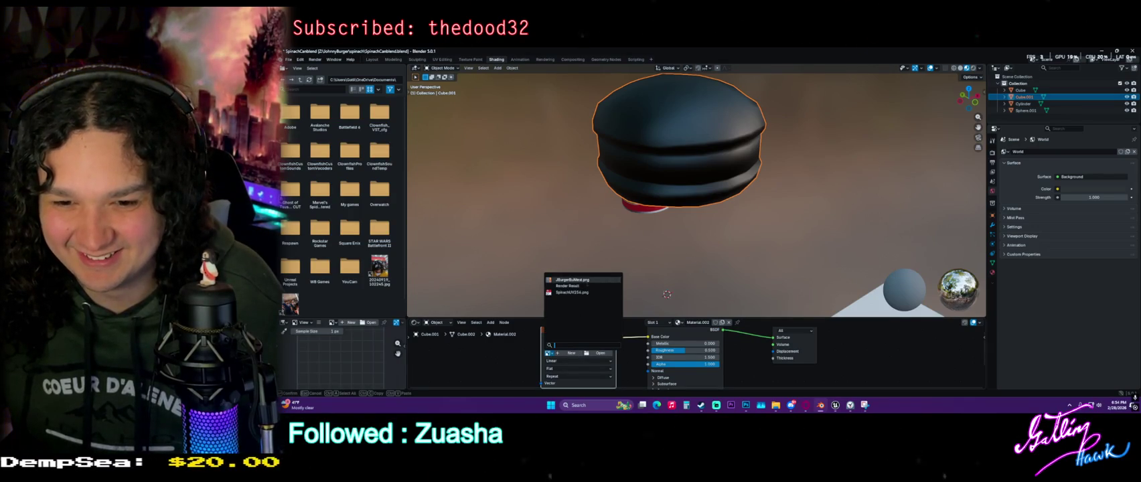
{"action": "left_click", "coordinate": [568, 286]}
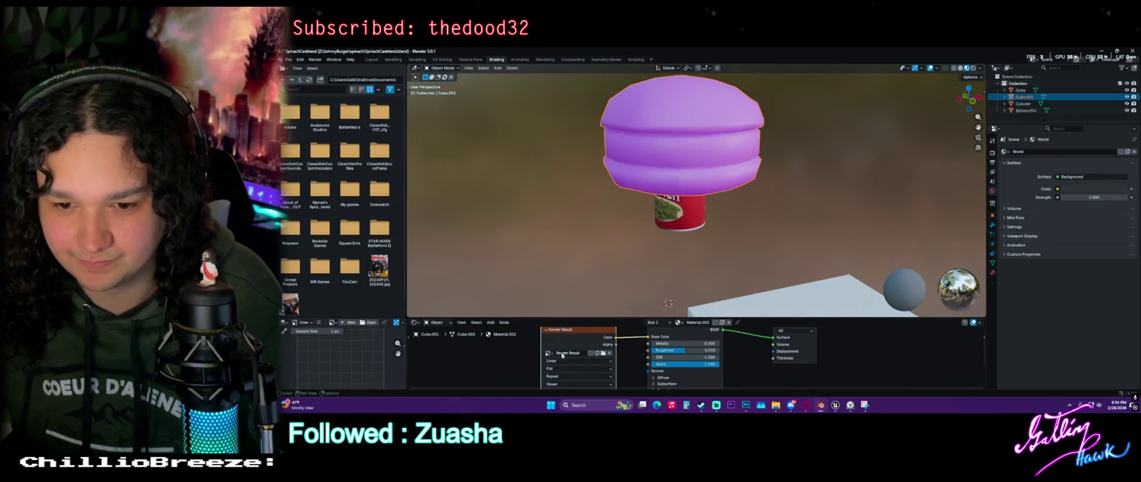
{"action": "left_click", "coordinate": [548, 354]}
{"action": "left_click", "coordinate": [579, 281]}
Orbit beneath the burger and set the bun material's Metallic to 1.000
{"action": "mouse_move", "coordinate": [579, 281]}
{"action": "middle_mouse_down"}
{"action": "mouse_move", "coordinate": [639, 203]}
{"action": "mouse_move", "coordinate": [446, 218]}
{"action": "mouse_move", "coordinate": [507, 226]}
{"action": "middle_mouse_up"}
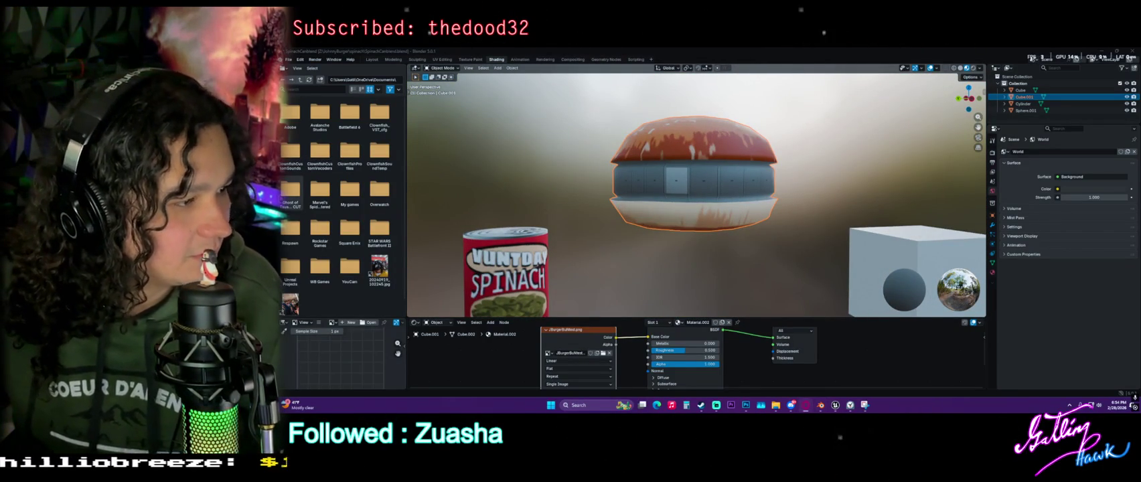
{"action": "mouse_move", "coordinate": [495, 220]}
{"action": "middle_mouse_down"}
{"action": "mouse_move", "coordinate": [455, 228]}
{"action": "mouse_move", "coordinate": [611, 209]}
{"action": "mouse_move", "coordinate": [716, 294]}
{"action": "middle_mouse_up"}
{"action": "left_click_drag", "start_coordinate": [676, 346], "coordinate": [721, 346]}
{"action": "mouse_move", "coordinate": [690, 200]}
{"action": "middle_mouse_down"}
{"action": "mouse_move", "coordinate": [743, 199]}
{"action": "mouse_move", "coordinate": [737, 207]}
{"action": "middle_mouse_up"}
{"action": "scroll", "coordinate": [733, 214], "scroll_direction": "up", "scroll_amount": 3}
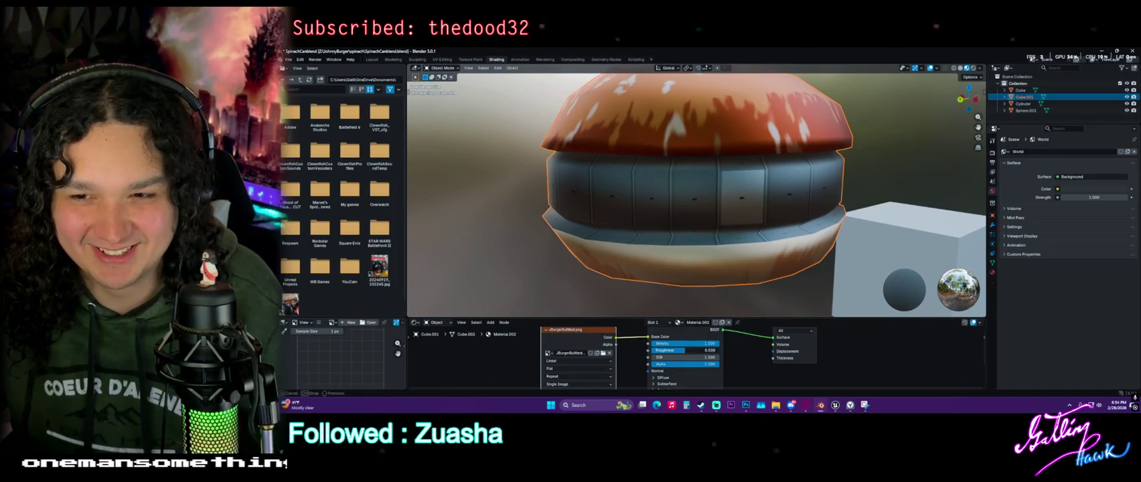
Raise the bun material's Roughness to remove mirror reflections, checking the bun from several angles
{"action": "left_click_drag", "start_coordinate": [683, 350], "coordinate": [659, 350]}
{"action": "mouse_move", "coordinate": [846, 165]}
{"action": "middle_mouse_down"}
{"action": "mouse_move", "coordinate": [867, 91]}
{"action": "mouse_move", "coordinate": [884, 120]}
{"action": "mouse_move", "coordinate": [861, 121]}
{"action": "mouse_move", "coordinate": [686, 315]}
{"action": "middle_mouse_up"}
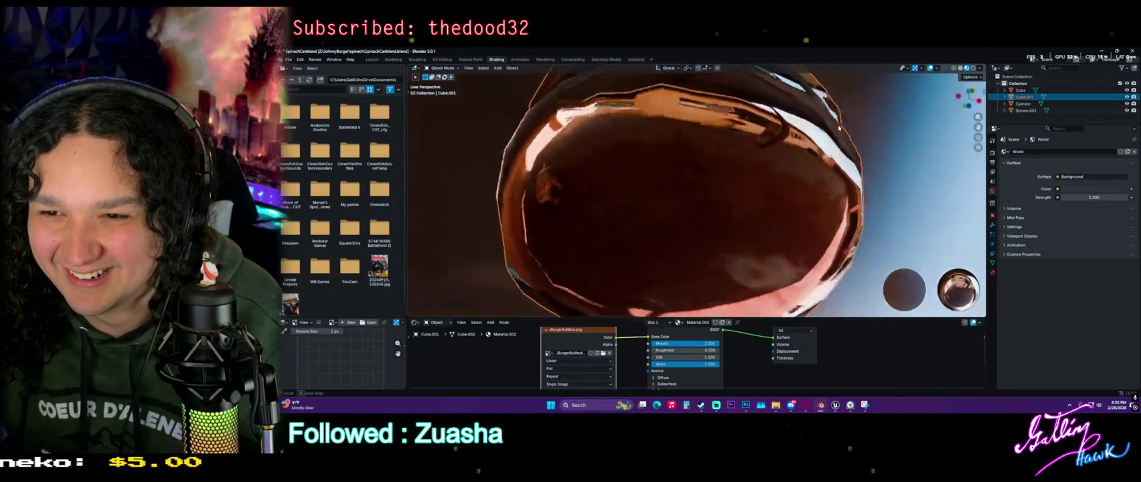
{"action": "left_click_drag", "start_coordinate": [677, 351], "coordinate": [717, 351]}
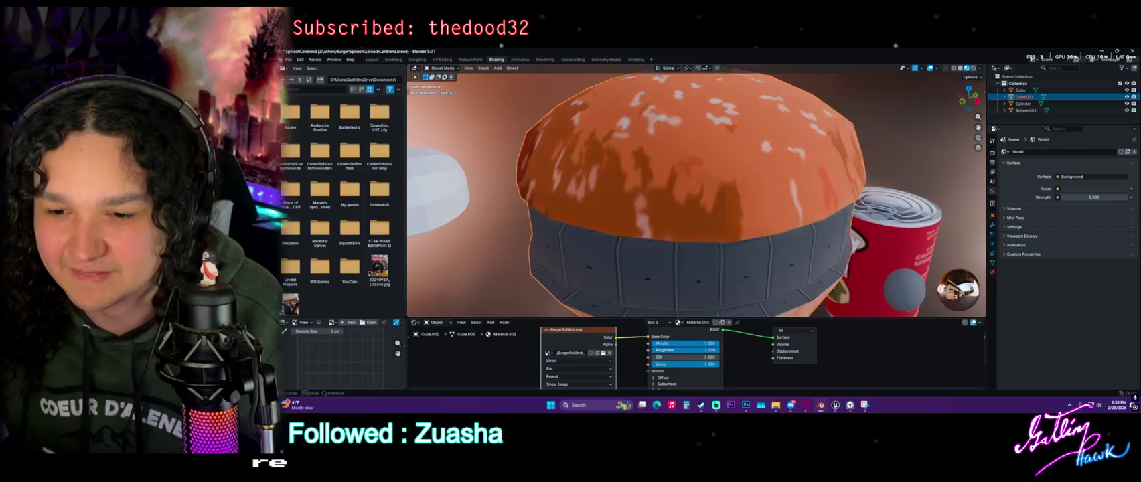
{"action": "scroll", "coordinate": [700, 292], "scroll_direction": "down", "scroll_amount": 3}
{"action": "middle_click_drag", "start_coordinate": [700, 292], "coordinate": [700, 268]}
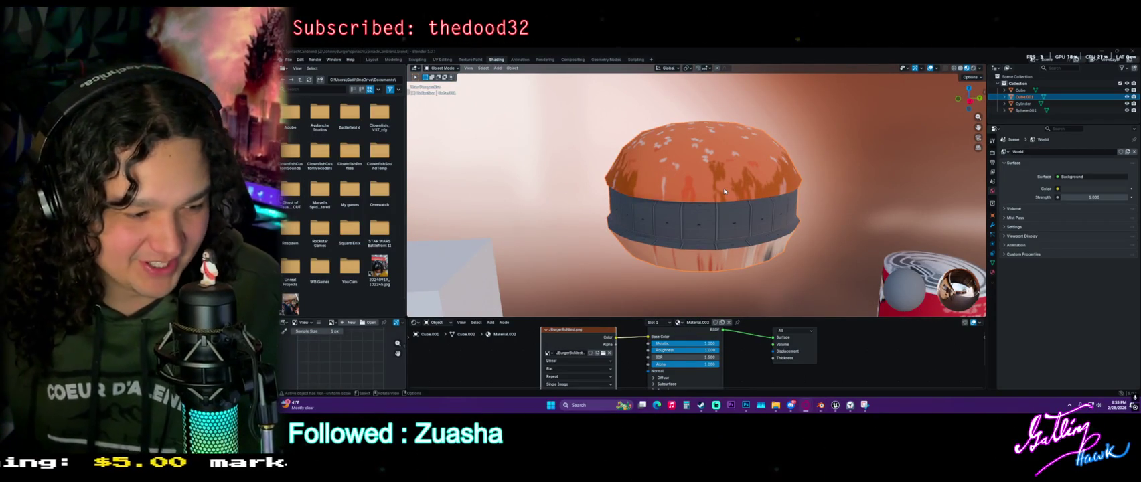
{"action": "mouse_move", "coordinate": [845, 234]}
{"action": "middle_mouse_down"}
{"action": "mouse_move", "coordinate": [774, 219]}
{"action": "mouse_move", "coordinate": [674, 254]}
{"action": "mouse_move", "coordinate": [723, 249]}
{"action": "middle_mouse_up"}
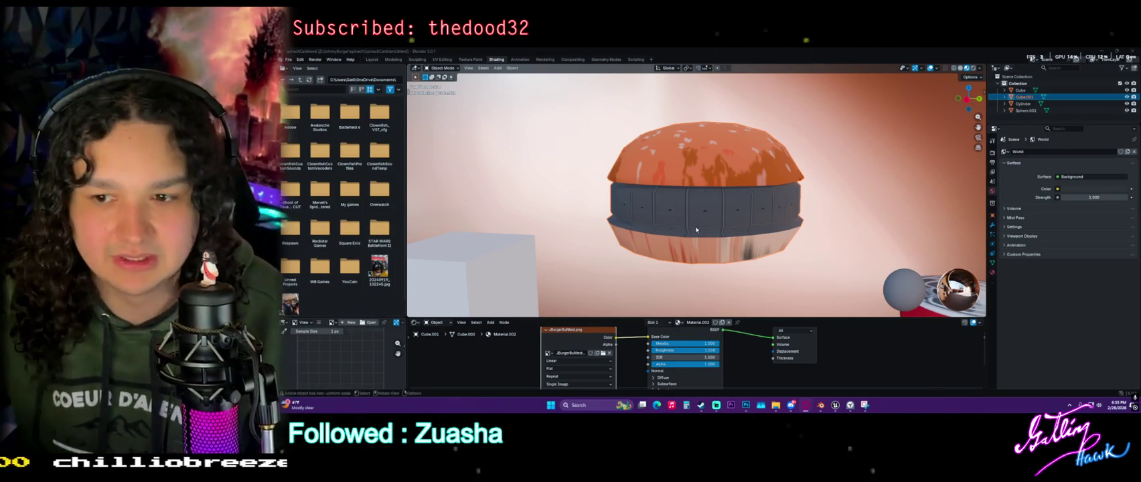
{"action": "middle_click_drag", "start_coordinate": [673, 231], "coordinate": [691, 235]}
{"action": "key", "text": "Tab"}
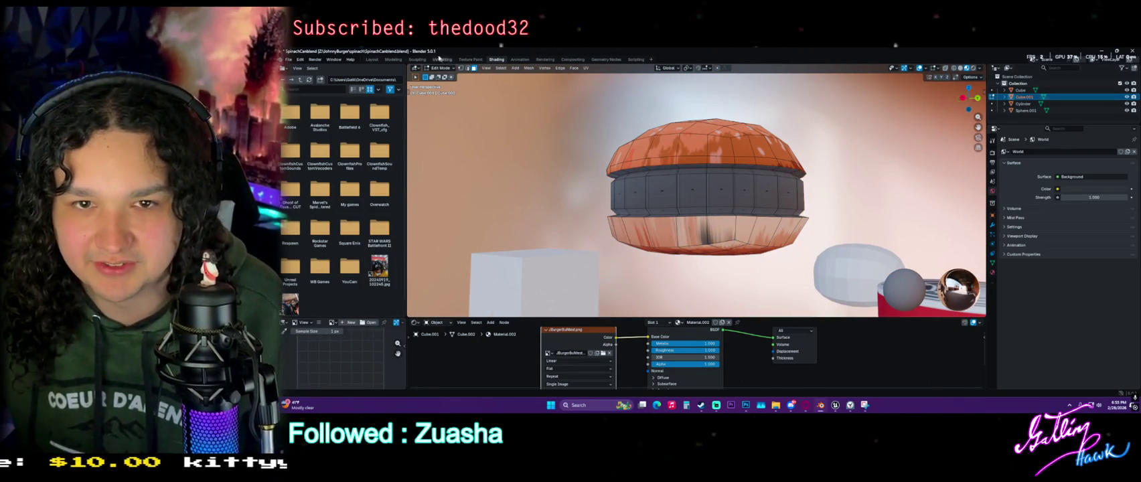
Return to the Layout workspace in Material Preview and view the burger from slightly above
{"action": "left_click", "coordinate": [378, 60]}
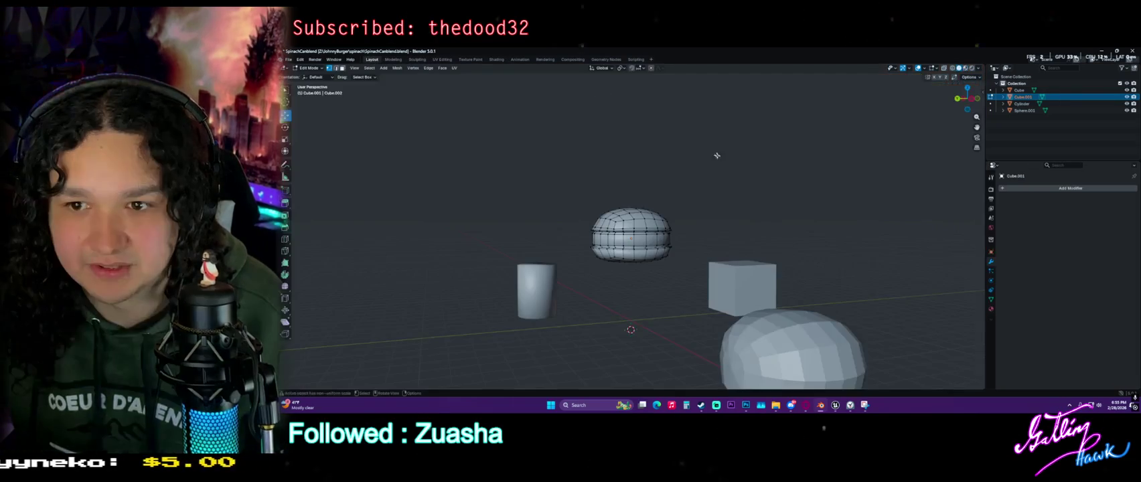
{"action": "left_click", "coordinate": [958, 68]}
{"action": "scroll", "coordinate": [678, 327], "scroll_direction": "up", "scroll_amount": 3}
{"action": "scroll", "coordinate": [678, 326], "scroll_direction": "up", "scroll_amount": 2}
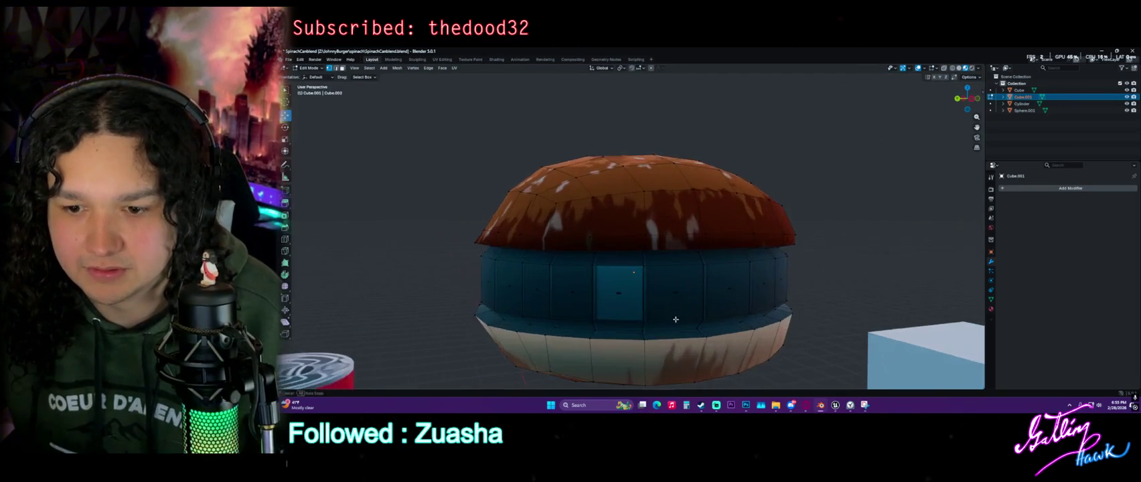
{"action": "scroll", "coordinate": [678, 326], "scroll_direction": "up", "scroll_amount": 2}
{"action": "mouse_move", "coordinate": [678, 327]}
{"action": "middle_mouse_down"}
{"action": "mouse_move", "coordinate": [650, 313]}
{"action": "mouse_move", "coordinate": [574, 321]}
{"action": "middle_mouse_up"}
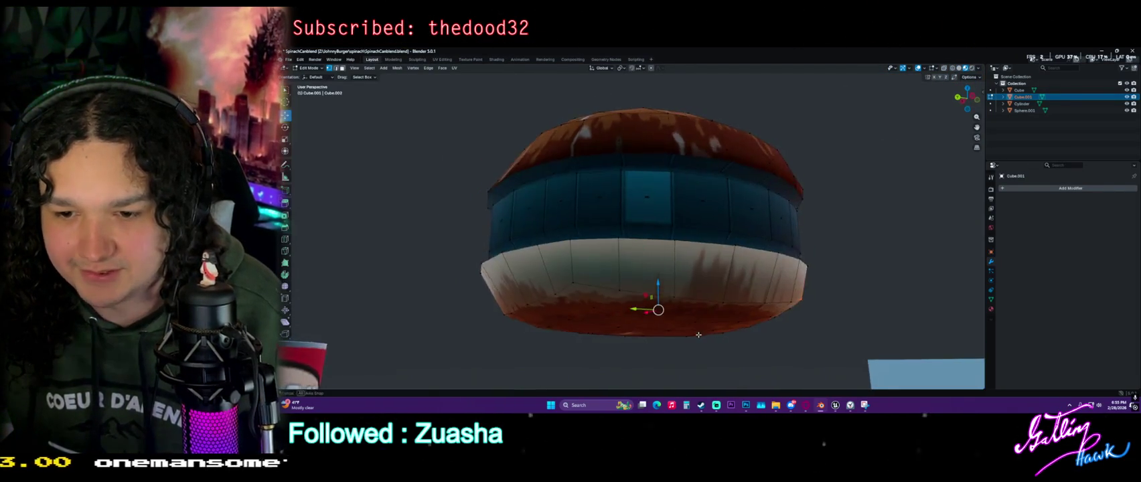
{"action": "mouse_move", "coordinate": [719, 347]}
{"action": "middle_mouse_down"}
{"action": "mouse_move", "coordinate": [672, 347]}
{"action": "mouse_move", "coordinate": [720, 335]}
{"action": "middle_mouse_up"}
Rotate the selected bottom bun part and lower it slightly along Z
{"action": "key", "text": "r"}
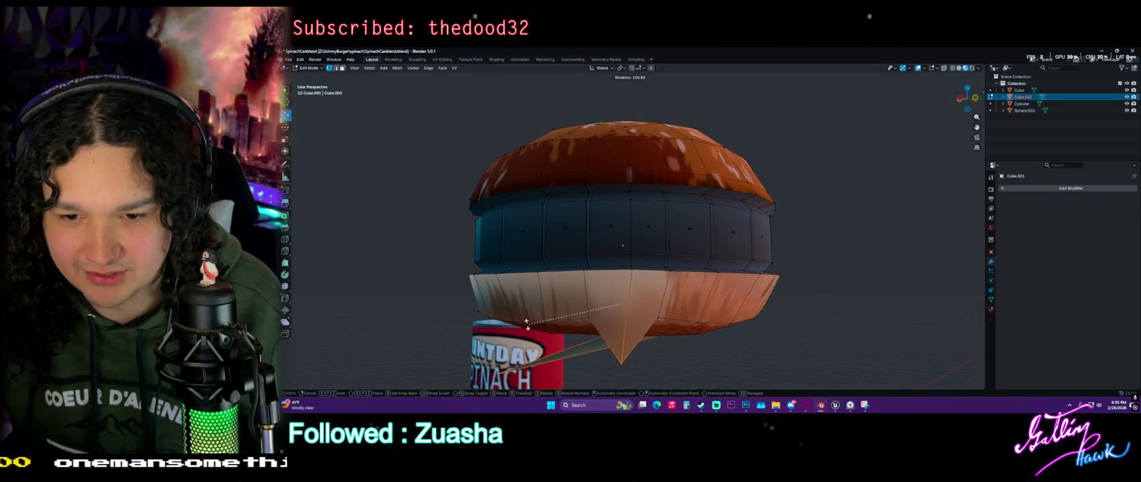
{"action": "left_click", "coordinate": [660, 338]}
{"action": "middle_click_drag", "start_coordinate": [659, 338], "coordinate": [668, 346]}
{"action": "middle_click_drag", "start_coordinate": [720, 344], "coordinate": [618, 302]}
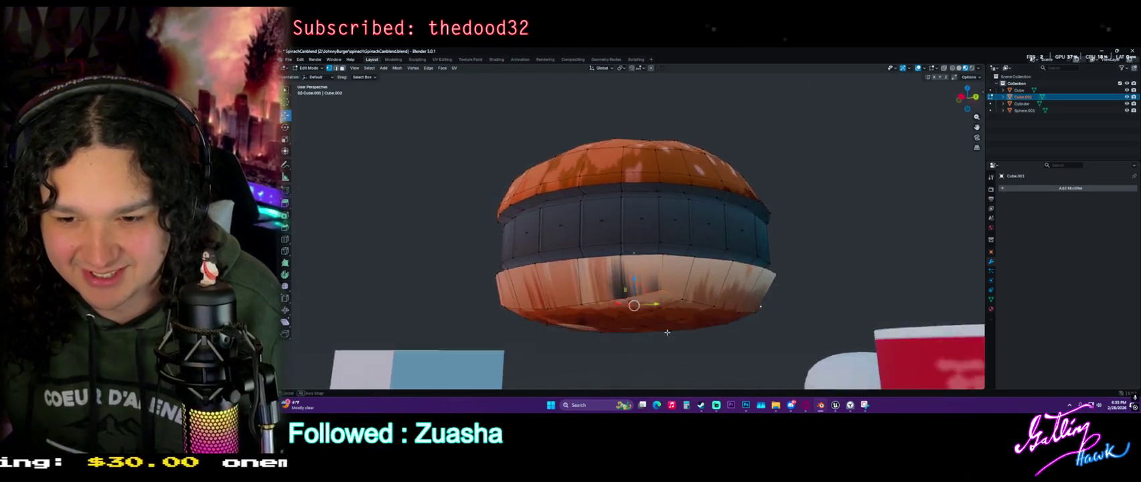
{"action": "left_click_drag", "start_coordinate": [627, 284], "coordinate": [626, 290]}
{"action": "mouse_move", "coordinate": [626, 290]}
{"action": "middle_mouse_down"}
{"action": "mouse_move", "coordinate": [606, 275]}
{"action": "mouse_move", "coordinate": [606, 288]}
{"action": "middle_mouse_up"}
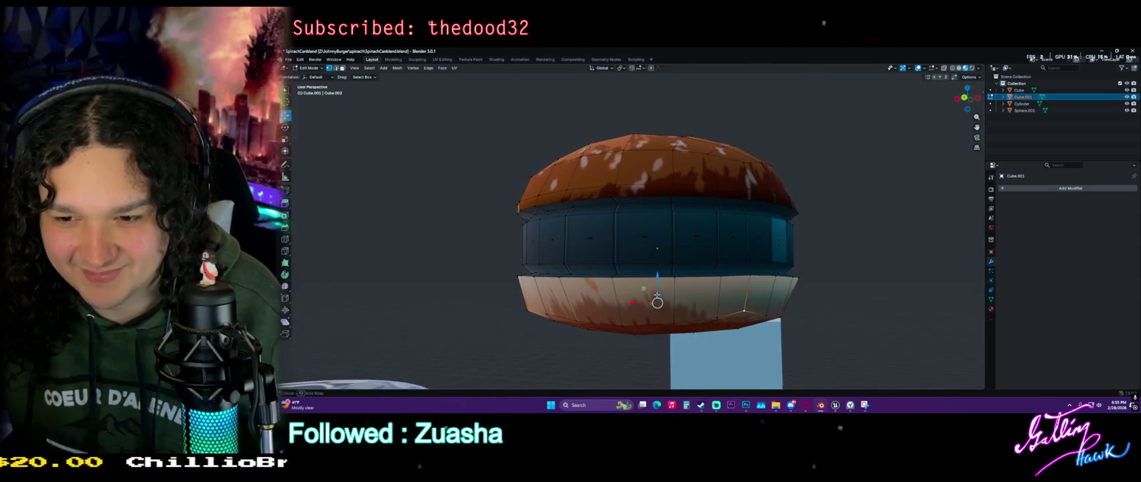
Select the bottom bun's lower edge loop and flatten it by scaling along Z
{"action": "left_click", "coordinate": [341, 69]}
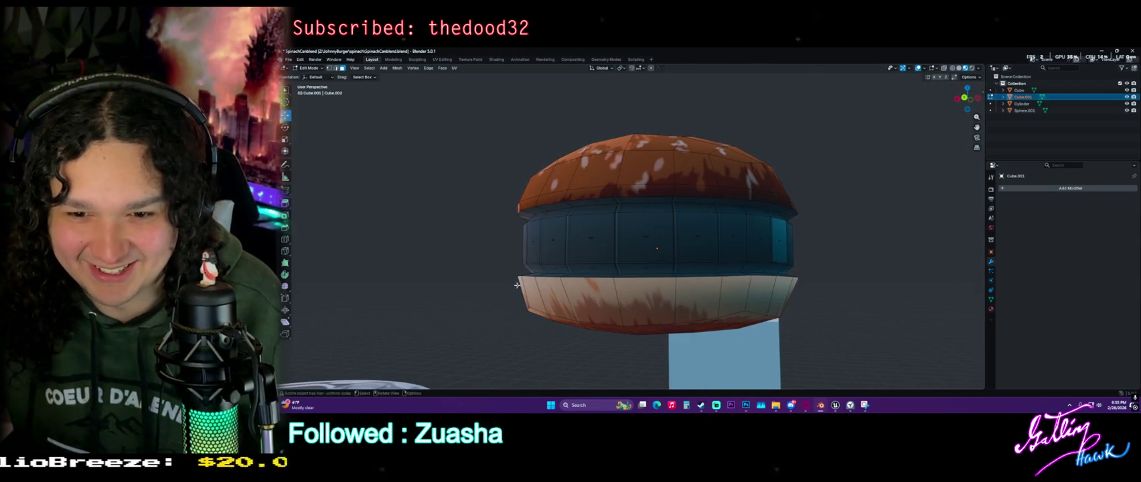
{"action": "left_click", "coordinate": [550, 296], "text": "alt"}
{"action": "middle_click_drag", "start_coordinate": [550, 295], "coordinate": [544, 245]}
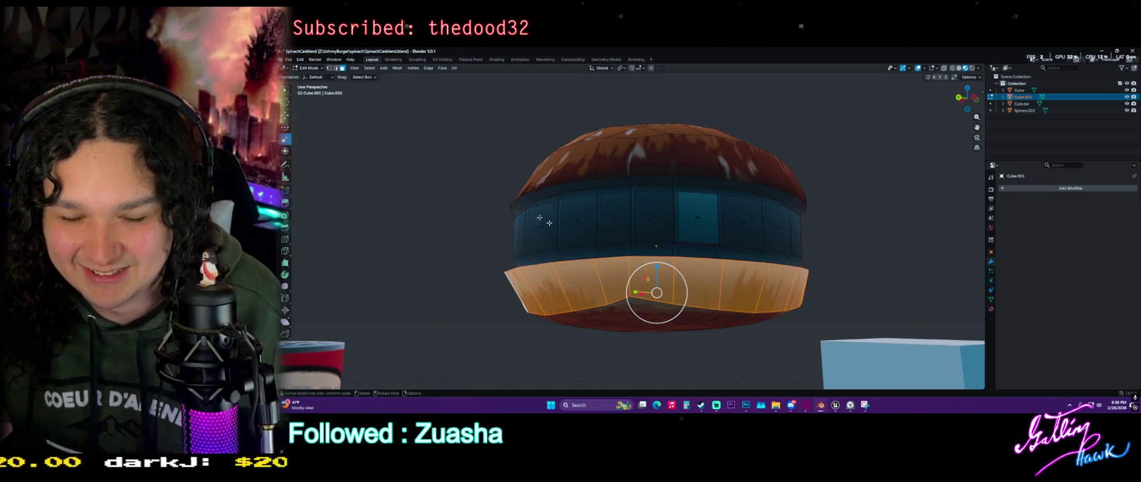
{"action": "left_click", "coordinate": [646, 301], "text": "alt"}
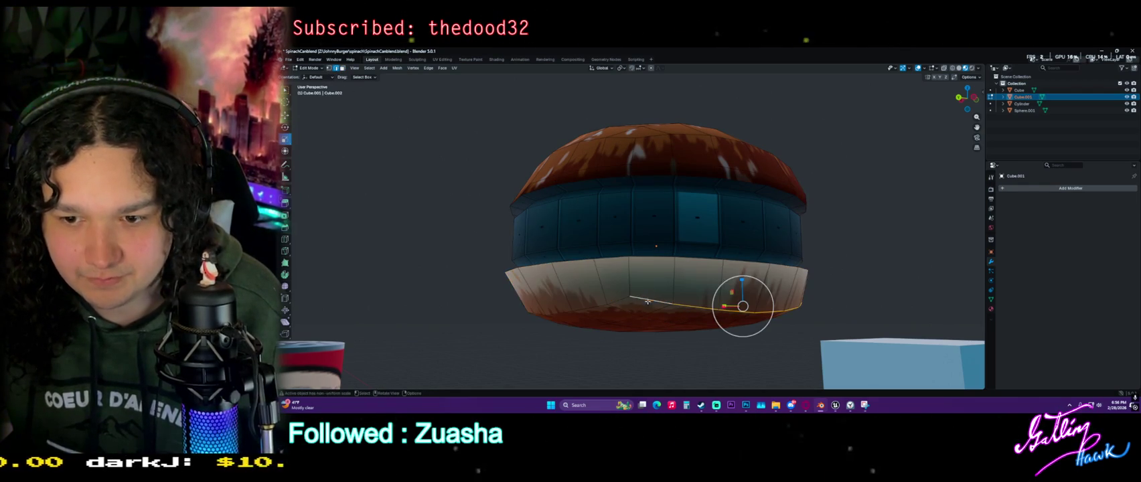
{"action": "mouse_move", "coordinate": [621, 296]}
{"action": "middle_mouse_down"}
{"action": "mouse_move", "coordinate": [647, 332]}
{"action": "mouse_move", "coordinate": [613, 292]}
{"action": "middle_mouse_up"}
{"action": "key", "text": "s"}
{"action": "key", "text": "z"}
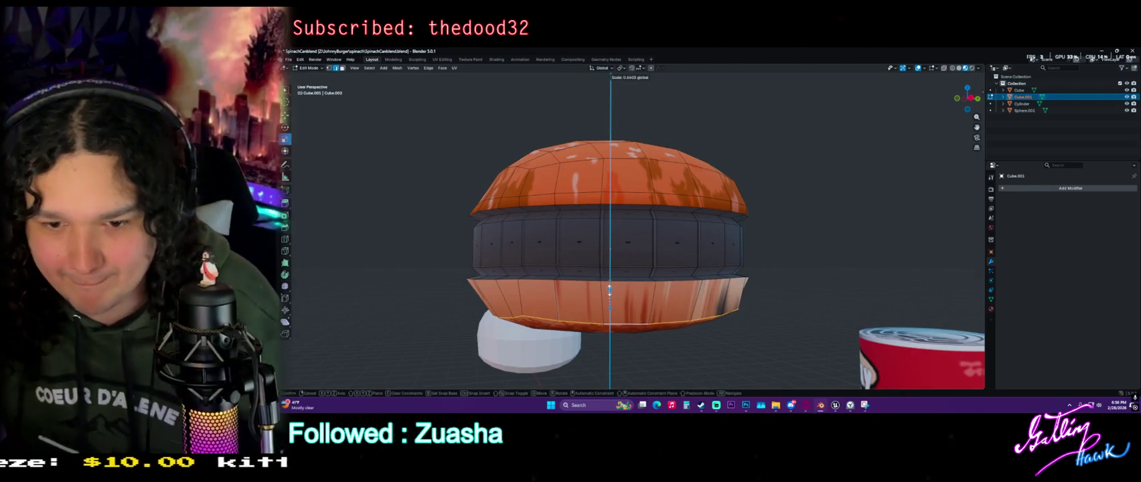
{"action": "left_click", "coordinate": [756, 323]}
{"action": "mouse_move", "coordinate": [757, 324]}
{"action": "middle_mouse_down"}
{"action": "mouse_move", "coordinate": [624, 323]}
{"action": "mouse_move", "coordinate": [590, 341]}
{"action": "mouse_move", "coordinate": [600, 323]}
{"action": "middle_mouse_up"}
Select the bottom bun's face loop and show its UVs in the UV Editing workspace
{"action": "key", "text": "Tab"}
{"action": "scroll", "coordinate": [624, 322], "scroll_direction": "down", "scroll_amount": 2}
{"action": "scroll", "coordinate": [600, 323], "scroll_direction": "up", "scroll_amount": 3}
{"action": "key", "text": "Tab"}
{"action": "left_click", "coordinate": [719, 302], "text": "alt"}
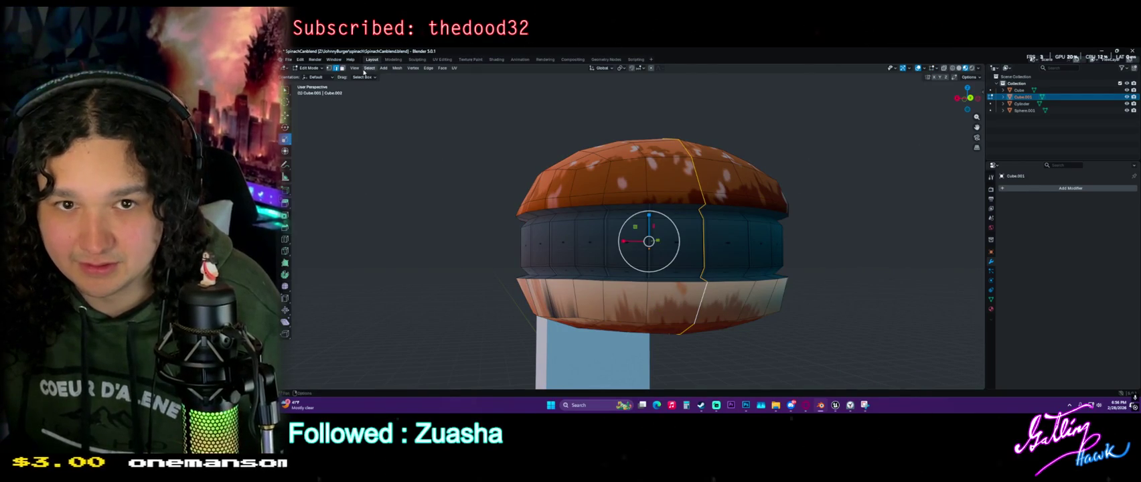
{"action": "left_click", "coordinate": [341, 67]}
{"action": "left_click", "coordinate": [670, 305], "text": "alt"}
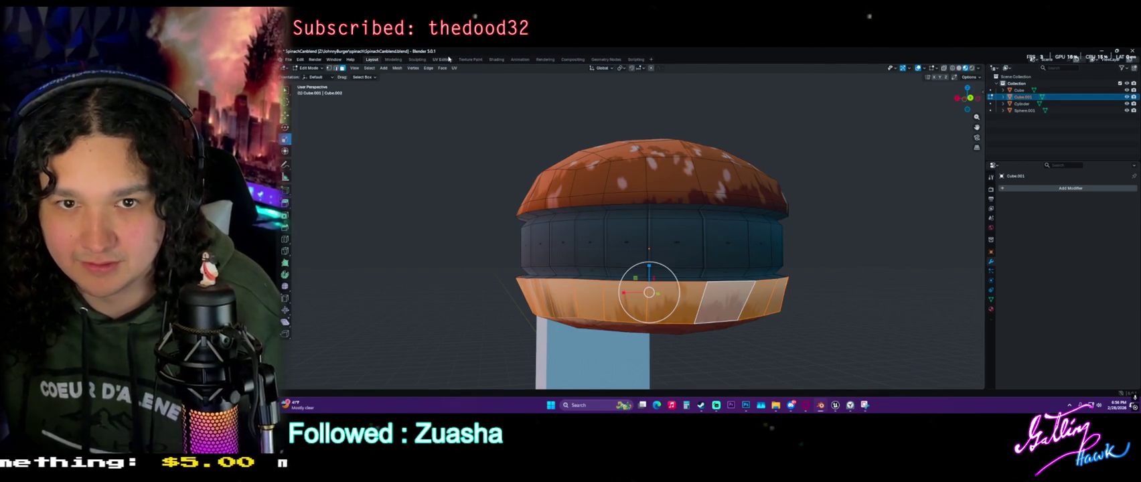
{"action": "left_click", "coordinate": [441, 59]}
{"action": "scroll", "coordinate": [535, 188], "scroll_direction": "up", "scroll_amount": 2}
{"action": "scroll", "coordinate": [546, 227], "scroll_direction": "down", "scroll_amount": 2}
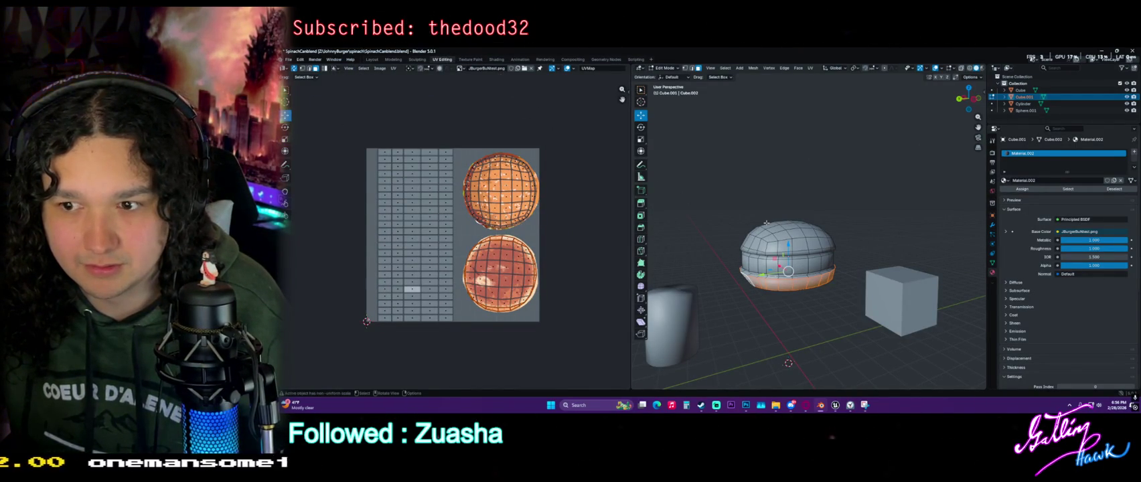
Scale the selected UV island and show the bun in Material Preview
{"action": "key", "text": "Tab"}
{"action": "key", "text": "Tab"}
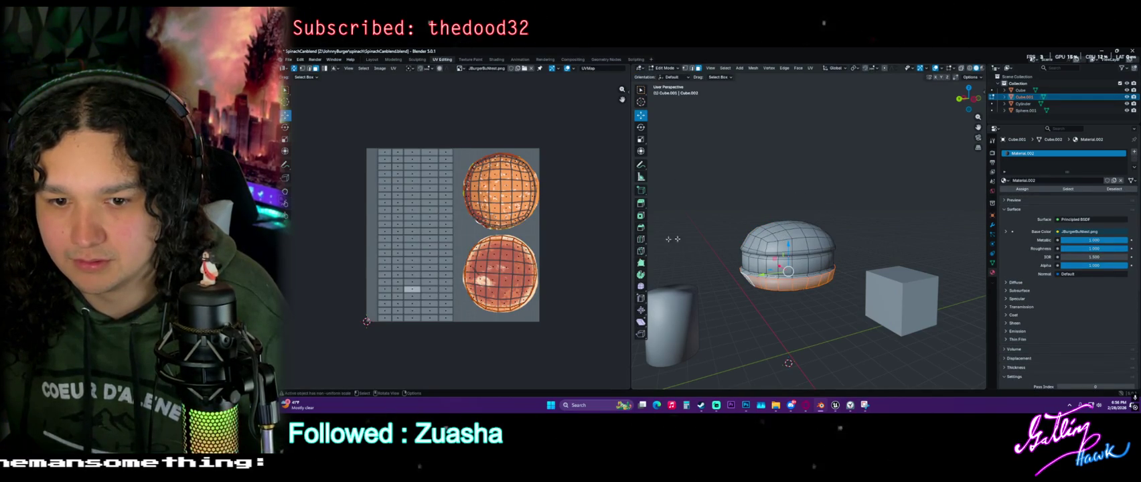
{"action": "scroll", "coordinate": [495, 275], "scroll_direction": "up", "scroll_amount": 3}
{"action": "key", "text": "s"}
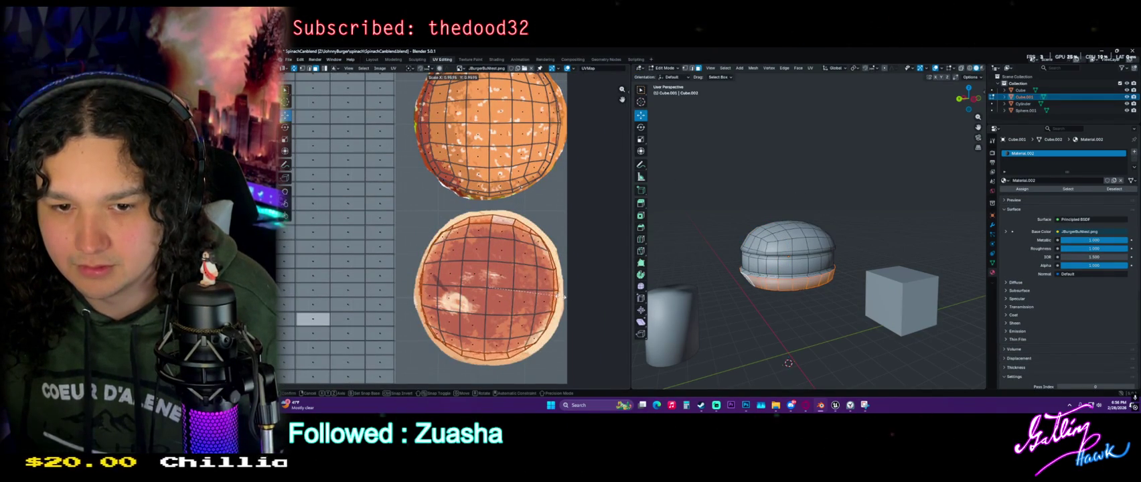
{"action": "left_click", "coordinate": [563, 305]}
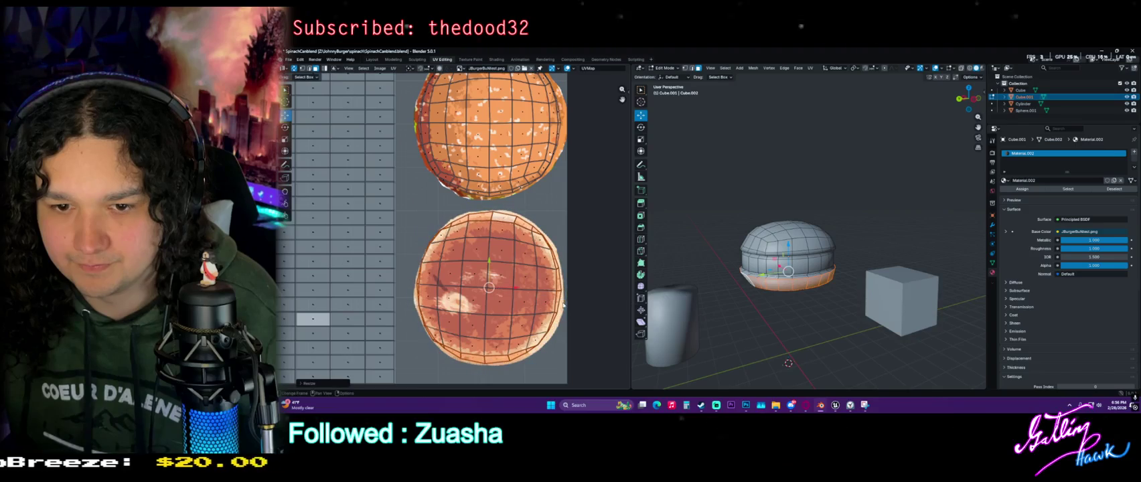
{"action": "left_click", "coordinate": [968, 70]}
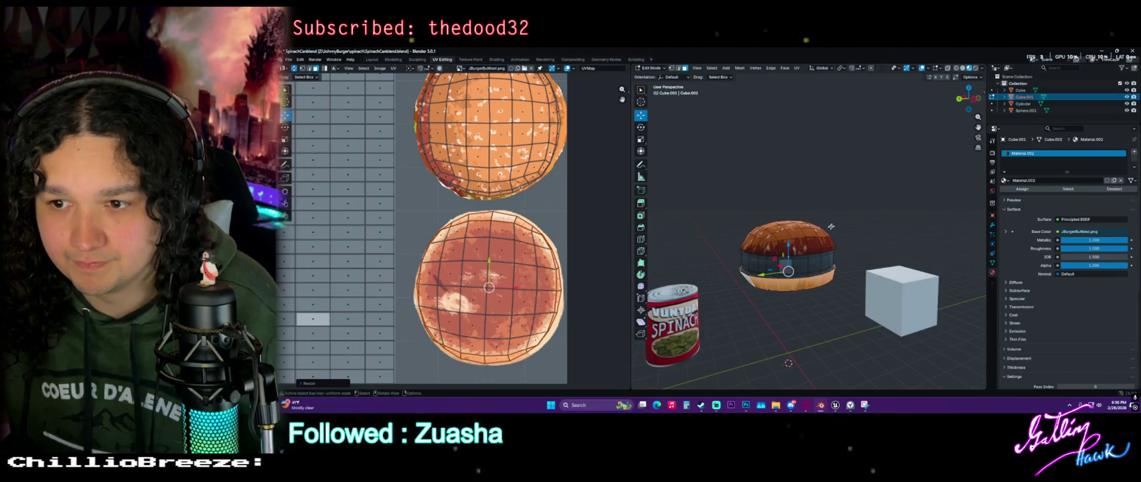
{"action": "middle_click_drag", "start_coordinate": [804, 302], "coordinate": [824, 255]}
{"action": "scroll", "coordinate": [526, 266], "scroll_direction": "up", "scroll_amount": 1}
{"action": "scroll", "coordinate": [527, 267], "scroll_direction": "up", "scroll_amount": 2}
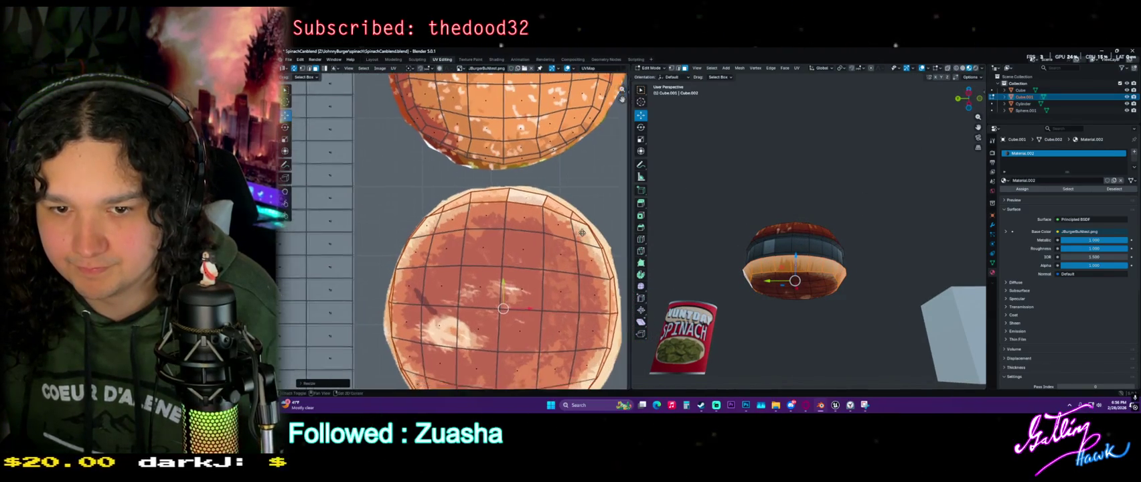
Shrink the bottom bun's UV island and inspect the bun from below
{"action": "key", "text": "s"}
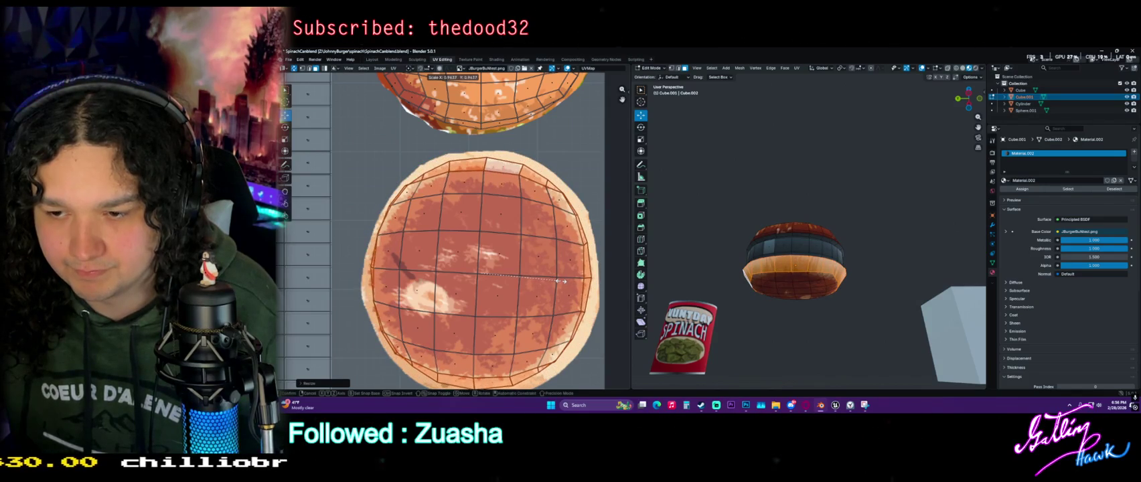
{"action": "left_click", "coordinate": [561, 281]}
{"action": "mouse_move", "coordinate": [790, 294]}
{"action": "middle_mouse_down"}
{"action": "mouse_move", "coordinate": [827, 289]}
{"action": "mouse_move", "coordinate": [804, 282]}
{"action": "mouse_move", "coordinate": [812, 267]}
{"action": "mouse_move", "coordinate": [780, 281]}
{"action": "middle_mouse_up"}
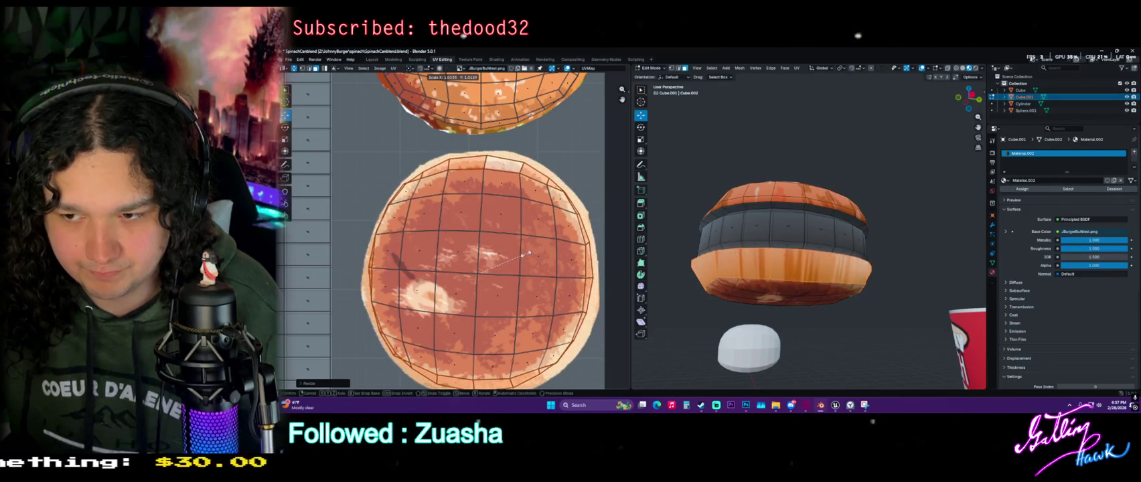
{"action": "left_click", "coordinate": [516, 258]}
{"action": "scroll", "coordinate": [713, 245], "scroll_direction": "up", "scroll_amount": 5}
{"action": "scroll", "coordinate": [713, 244], "scroll_direction": "down", "scroll_amount": 5}
{"action": "middle_click_drag", "start_coordinate": [713, 245], "coordinate": [760, 262]}
{"action": "scroll", "coordinate": [759, 262], "scroll_direction": "down", "scroll_amount": 2}
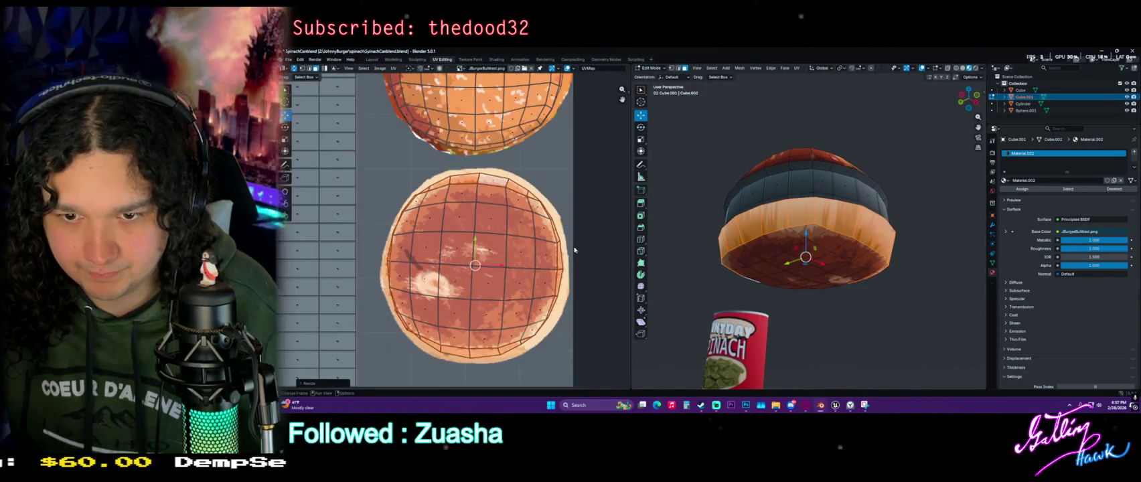
{"action": "scroll", "coordinate": [552, 253], "scroll_direction": "down", "scroll_amount": 2}
{"action": "mouse_move", "coordinate": [707, 237]}
{"action": "middle_mouse_down"}
{"action": "mouse_move", "coordinate": [693, 245]}
{"action": "mouse_move", "coordinate": [887, 252]}
{"action": "mouse_move", "coordinate": [890, 219]}
{"action": "middle_mouse_up"}
Paint-select a block of bottom bun faces and enlarge their UV island
{"action": "left_click", "coordinate": [731, 194]}
{"action": "key", "text": "g"}
{"action": "scroll", "coordinate": [750, 204], "scroll_direction": "up", "scroll_amount": 3}
{"action": "left_click_drag", "start_coordinate": [765, 216], "coordinate": [788, 212]}
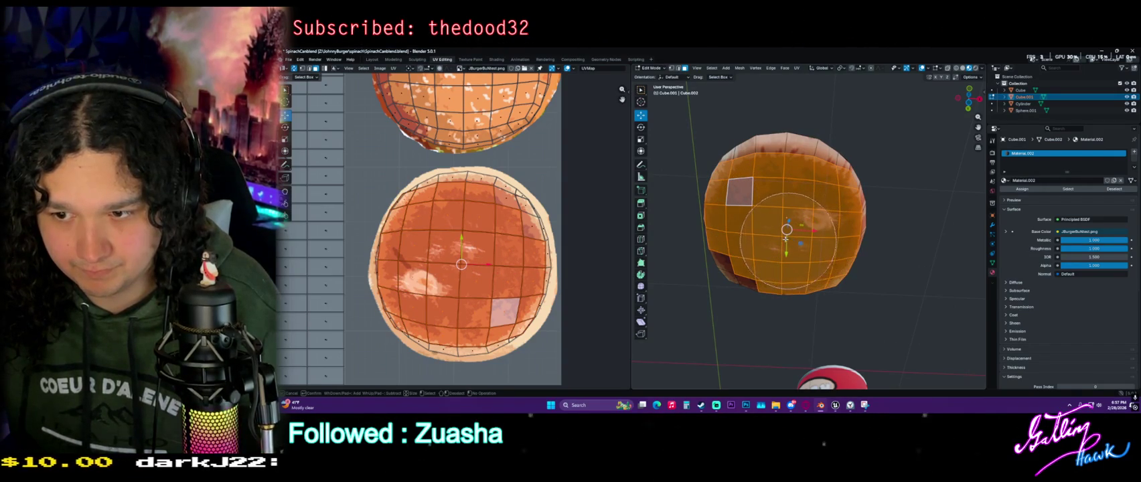
{"action": "key", "text": "Escape"}
{"action": "key", "text": "s"}
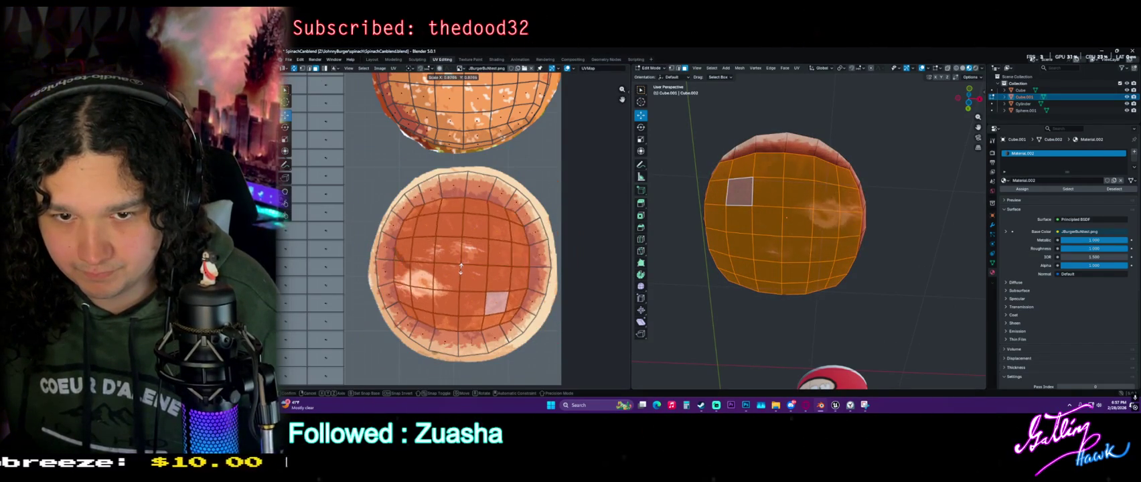
{"action": "left_click", "coordinate": [461, 268]}
{"action": "mouse_move", "coordinate": [783, 221]}
{"action": "middle_mouse_down"}
{"action": "mouse_move", "coordinate": [746, 308]}
{"action": "mouse_move", "coordinate": [707, 296]}
{"action": "mouse_move", "coordinate": [761, 270]}
{"action": "middle_mouse_up"}
{"action": "key", "text": "Tab"}
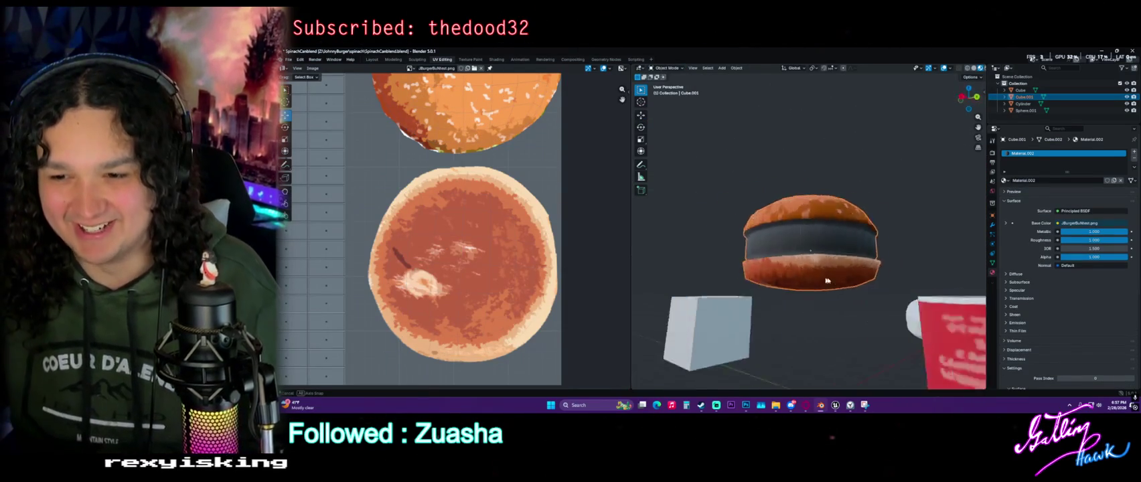
Select the lower bun's front faces and move their UVs onto the bun image
{"action": "key", "text": "Tab"}
{"action": "scroll", "coordinate": [762, 271], "scroll_direction": "up", "scroll_amount": 3}
{"action": "left_click", "coordinate": [739, 291]}
{"action": "left_click", "coordinate": [817, 291], "text": "shift"}
{"action": "scroll", "coordinate": [401, 271], "scroll_direction": "up", "scroll_amount": 1}
{"action": "scroll", "coordinate": [415, 271], "scroll_direction": "up", "scroll_amount": 1}
{"action": "scroll", "coordinate": [428, 271], "scroll_direction": "up", "scroll_amount": 1}
{"action": "key", "text": "g"}
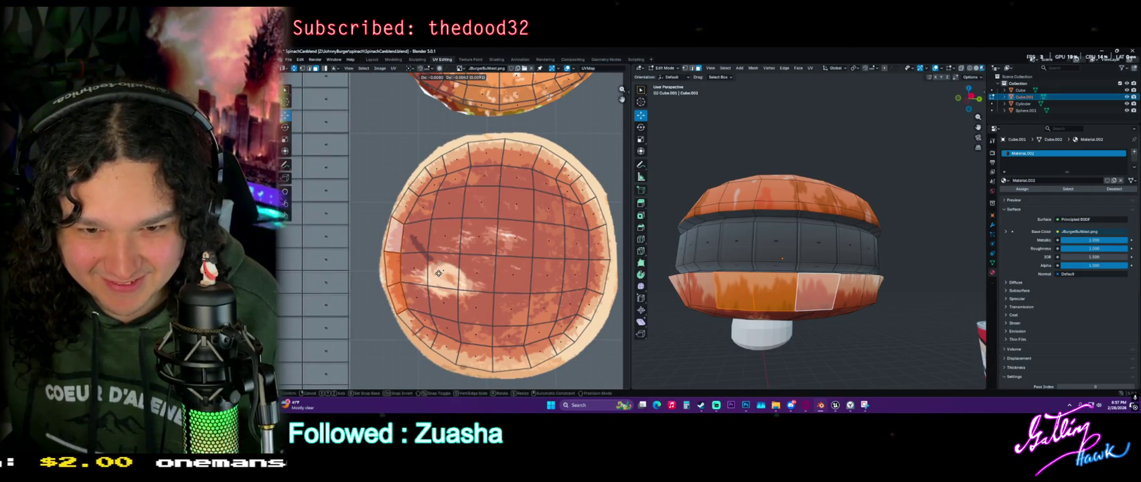
{"action": "left_click", "coordinate": [439, 273]}
Check the textured burger in Object Mode, then bring up the burger texture in Photoshop
{"action": "mouse_move", "coordinate": [790, 288]}
{"action": "middle_mouse_down"}
{"action": "mouse_move", "coordinate": [878, 308]}
{"action": "mouse_move", "coordinate": [787, 305]}
{"action": "mouse_move", "coordinate": [799, 280]}
{"action": "middle_mouse_up"}
{"action": "key", "text": "Tab"}
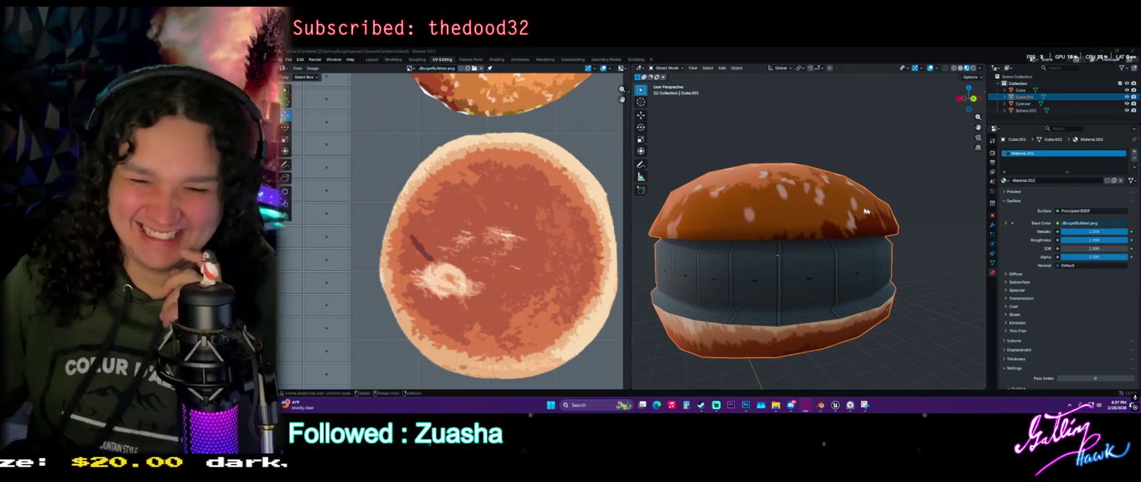
{"action": "middle_click_drag", "start_coordinate": [870, 262], "coordinate": [823, 298]}
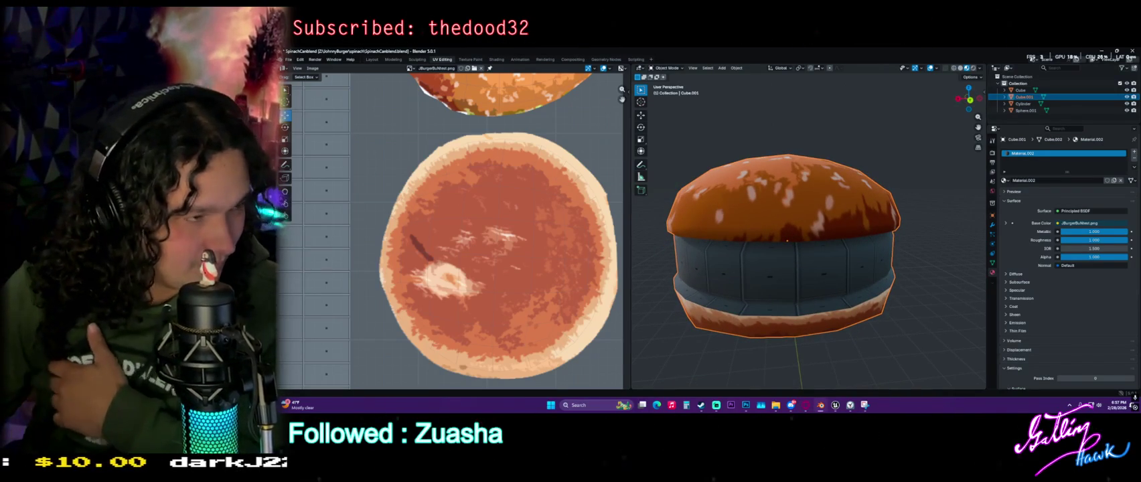
{"action": "mouse_move", "coordinate": [789, 405]}
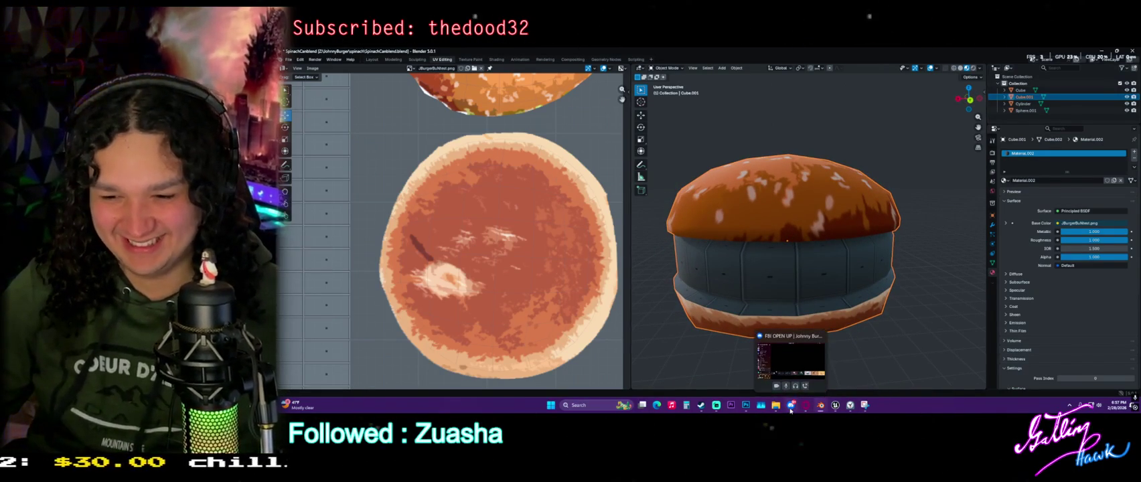
{"action": "left_click", "coordinate": [745, 405]}
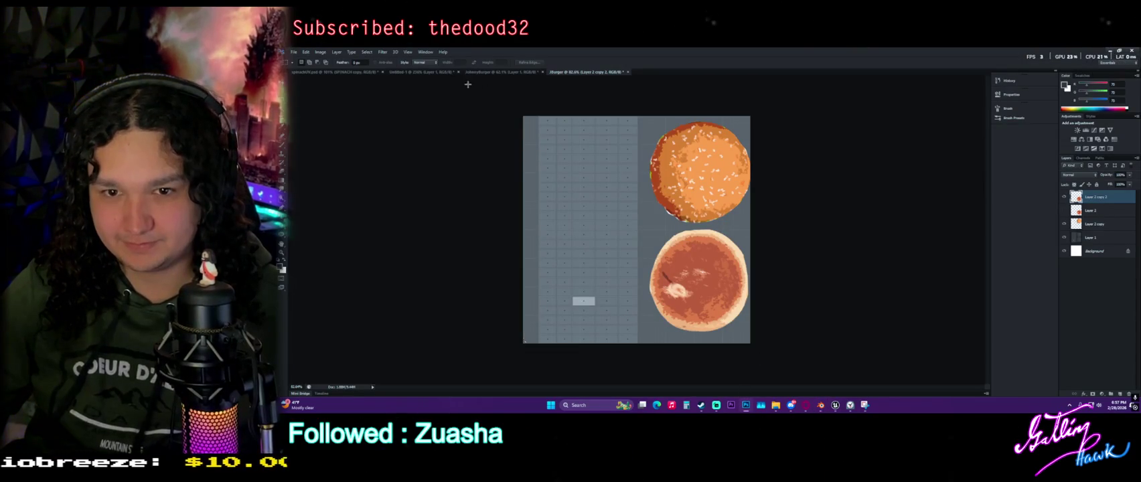
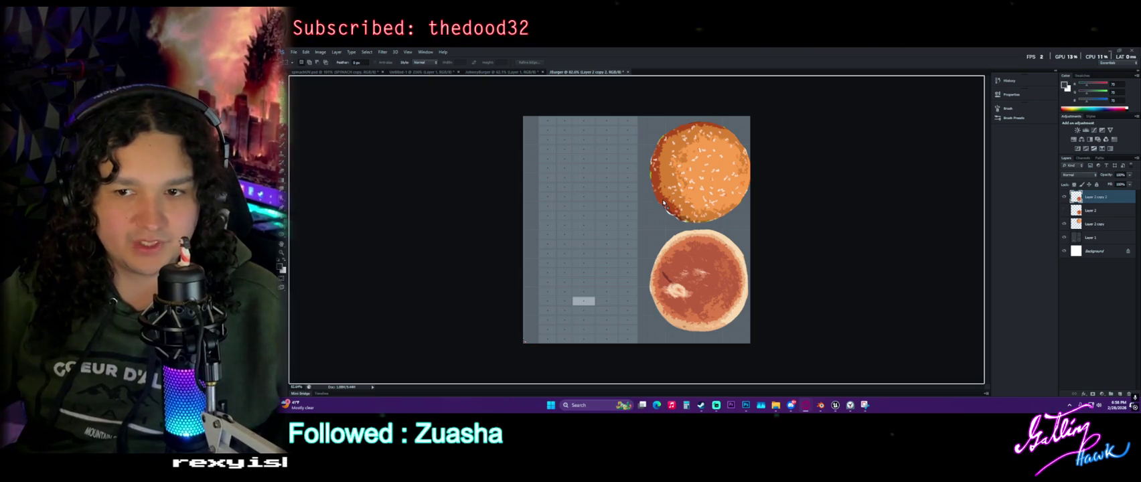
Place the plain bun photo on the atlas, rasterize it, and delete its white background
{"action": "left_click_drag", "start_coordinate": [646, 247], "coordinate": [652, 243]}
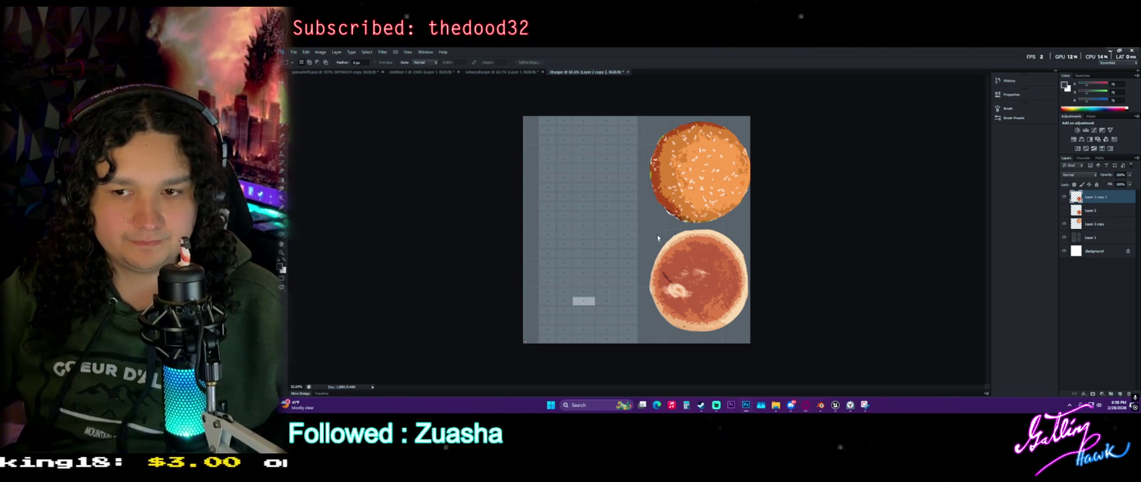
{"action": "key", "text": "Return"}
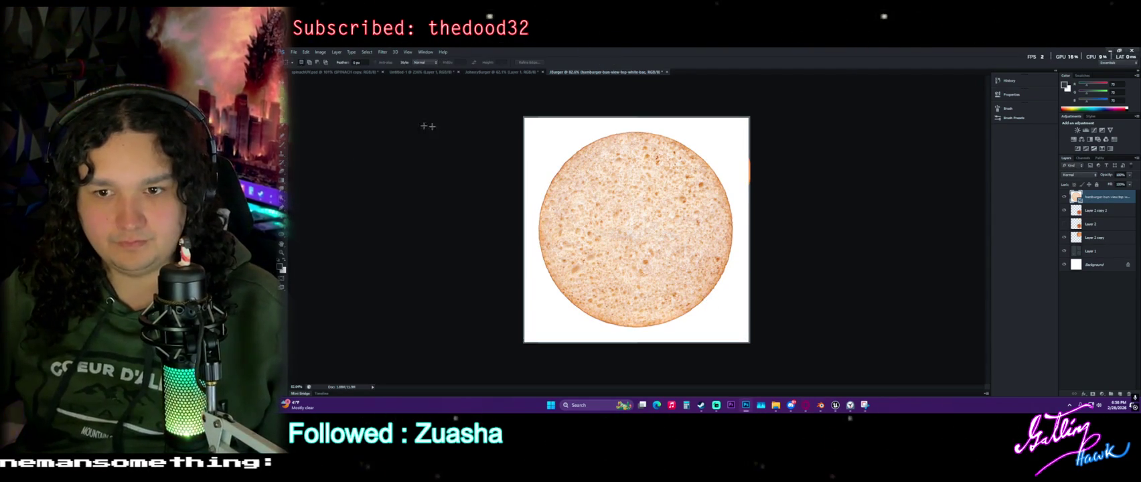
{"action": "key", "text": "w"}
{"action": "left_click", "coordinate": [565, 133]}
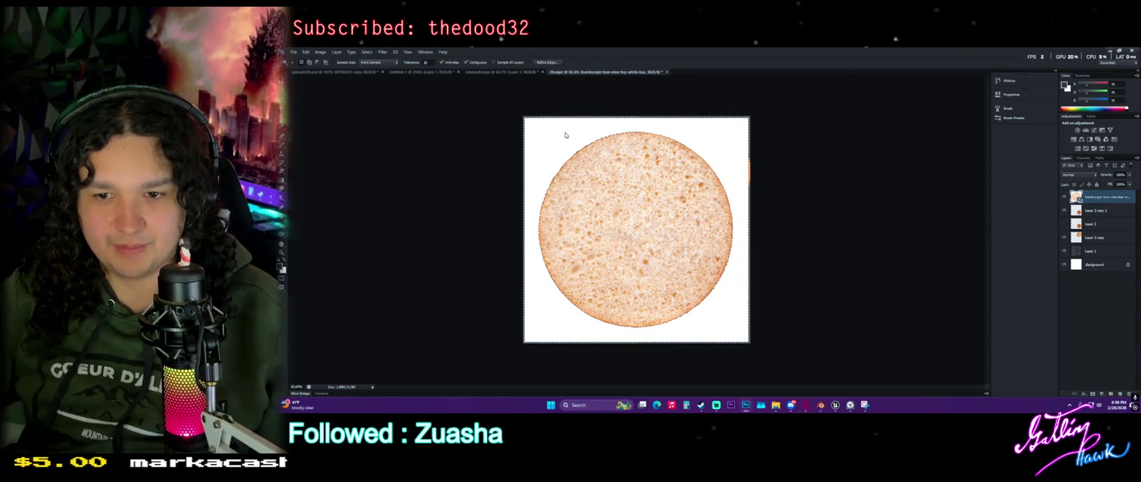
{"action": "key", "text": "Delete"}
{"action": "left_click", "coordinate": [678, 178]}
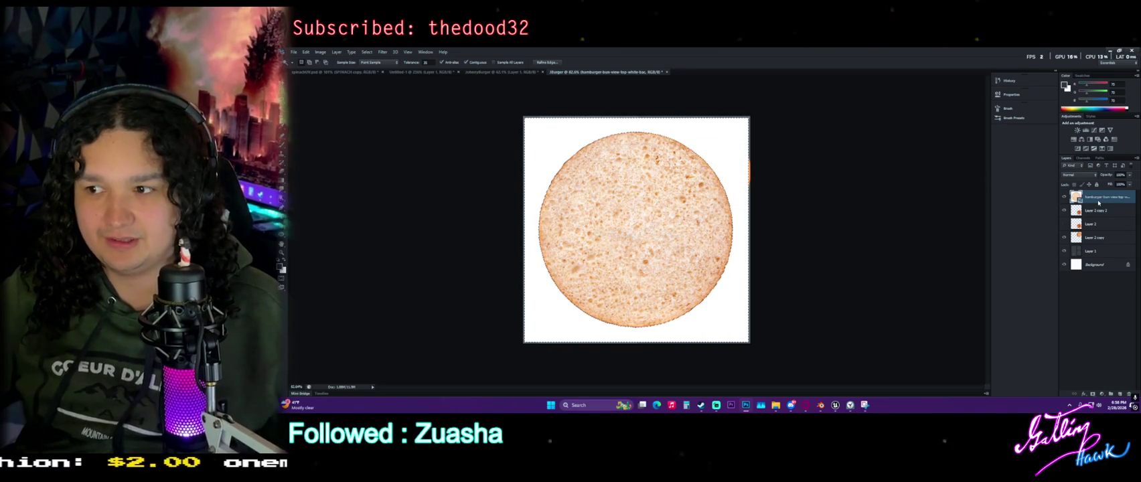
{"action": "right_click", "coordinate": [1102, 196]}
{"action": "left_click", "coordinate": [1031, 203]}
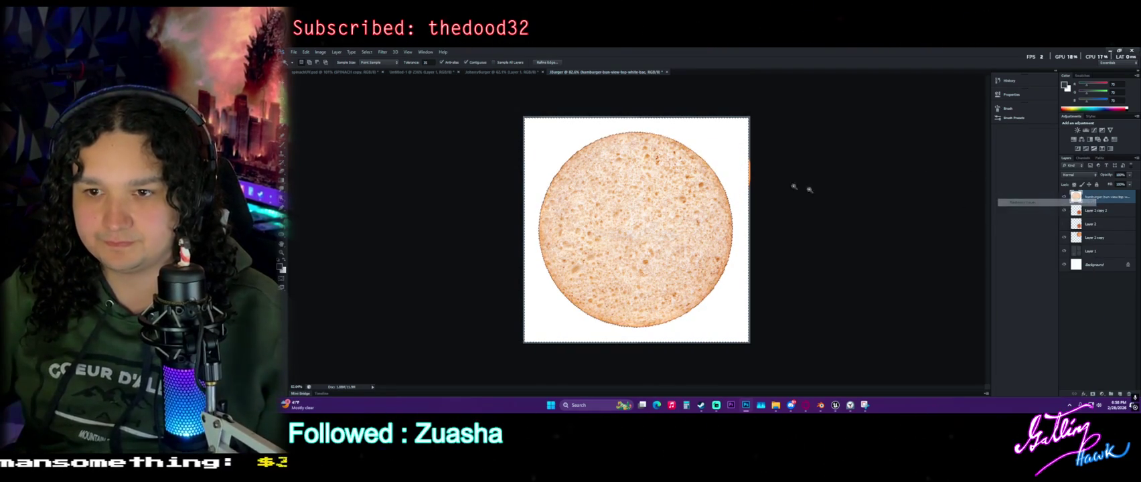
{"action": "key", "text": "Delete"}
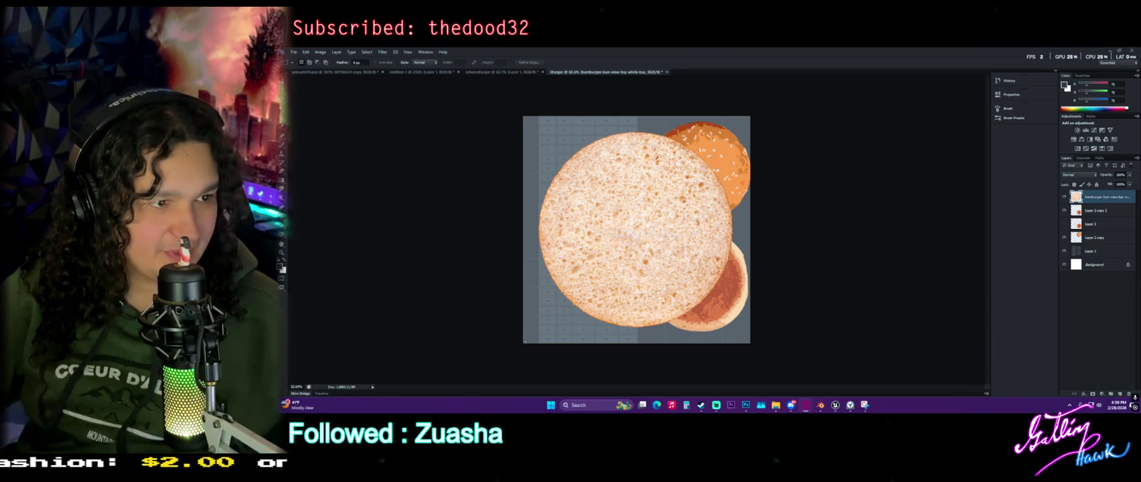
Place the grilled sesame bun image, enlarge and position it, and rasterize the layer
{"action": "left_click_drag", "start_coordinate": [1140, 228], "coordinate": [725, 228]}
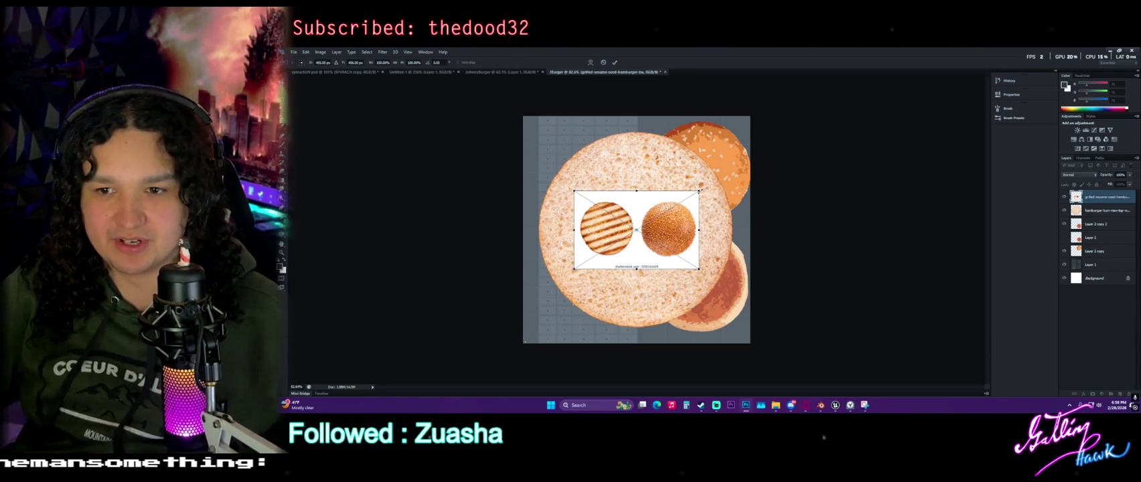
{"action": "left_click_drag", "start_coordinate": [700, 191], "coordinate": [863, 84]}
{"action": "mouse_move", "coordinate": [758, 127]}
{"action": "left_mouse_down"}
{"action": "mouse_move", "coordinate": [722, 176]}
{"action": "mouse_move", "coordinate": [738, 182]}
{"action": "left_mouse_up"}
{"action": "key", "text": "Return"}
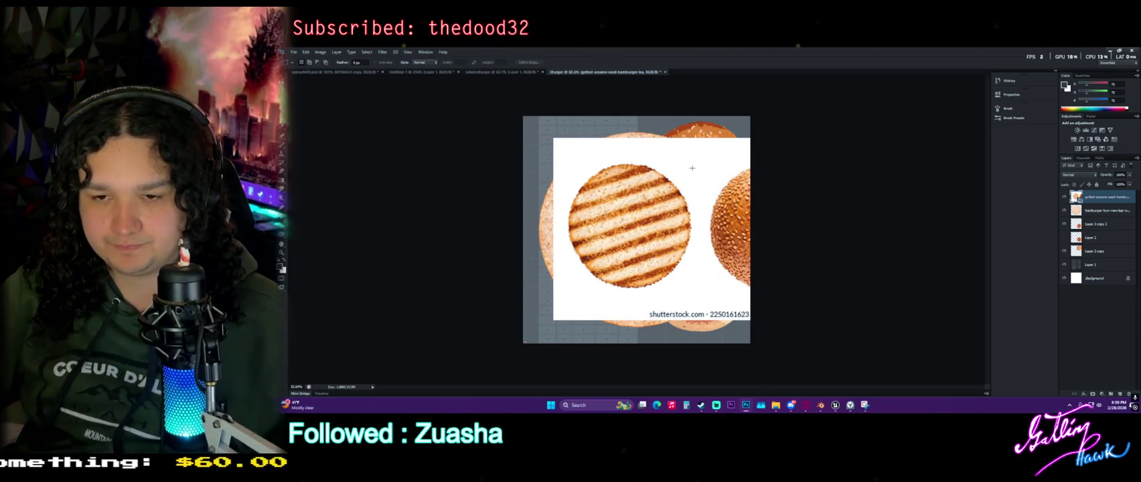
{"action": "right_click", "coordinate": [1095, 196]}
{"action": "left_click", "coordinate": [1019, 228]}
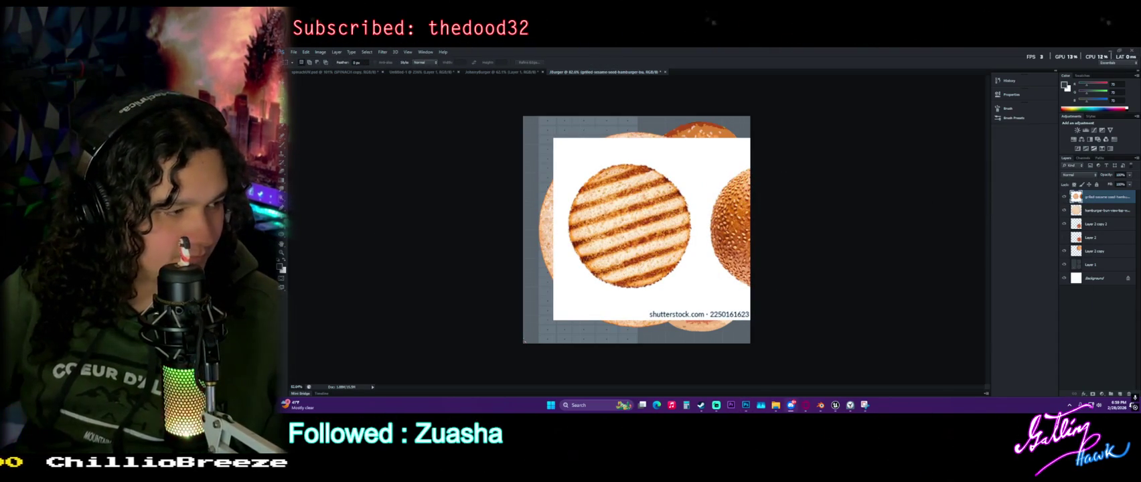
Delete the grilled bun's white background with the Magic Wand, then bring Blender forward
{"action": "key", "text": "w"}
{"action": "left_click", "coordinate": [660, 156]}
{"action": "key", "text": "Delete"}
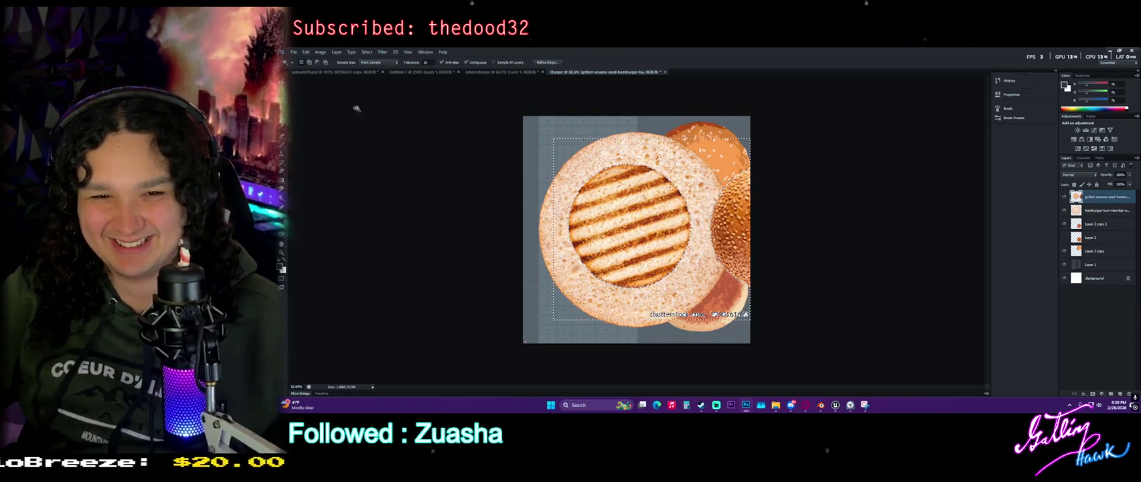
{"action": "key", "text": "ctrl+d"}
{"action": "key", "text": "m"}
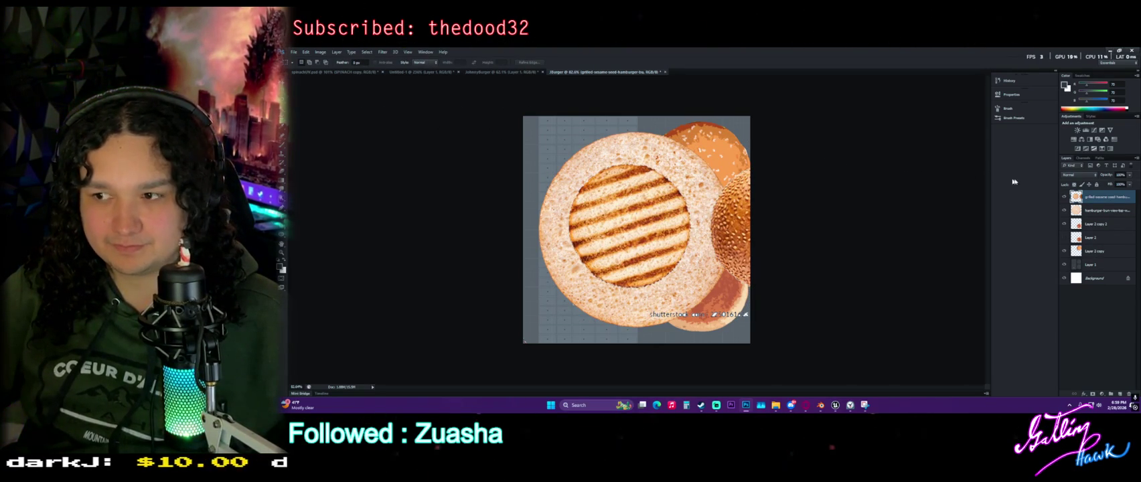
{"action": "left_click", "coordinate": [816, 405]}
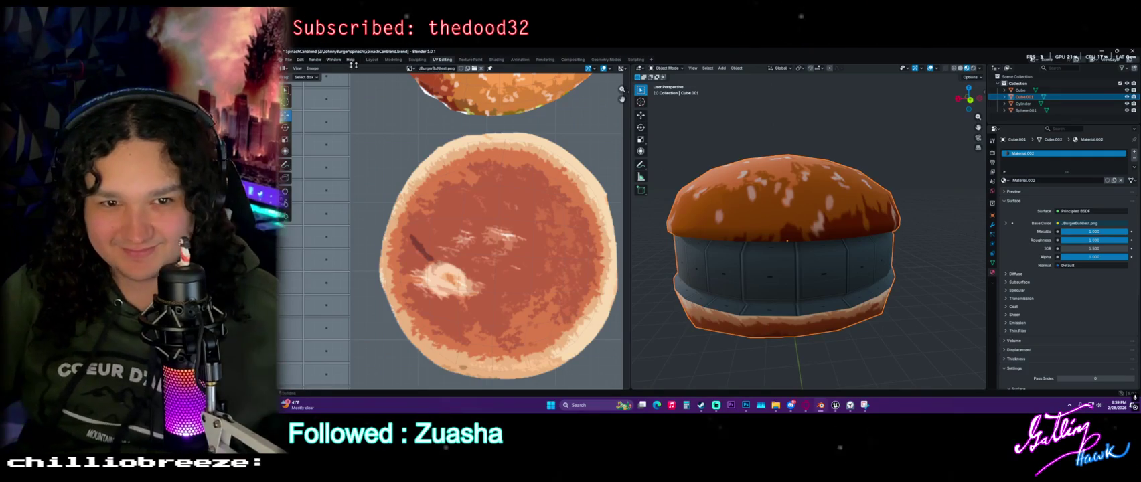
In Edit Mode on the Layout view, select the bun's face and edge loops
{"action": "key", "text": "ctrl+Page_Up"}
{"action": "key", "text": "ctrl+Page_Up"}
{"action": "key", "text": "ctrl+Page_Up"}
{"action": "key", "text": "Tab"}
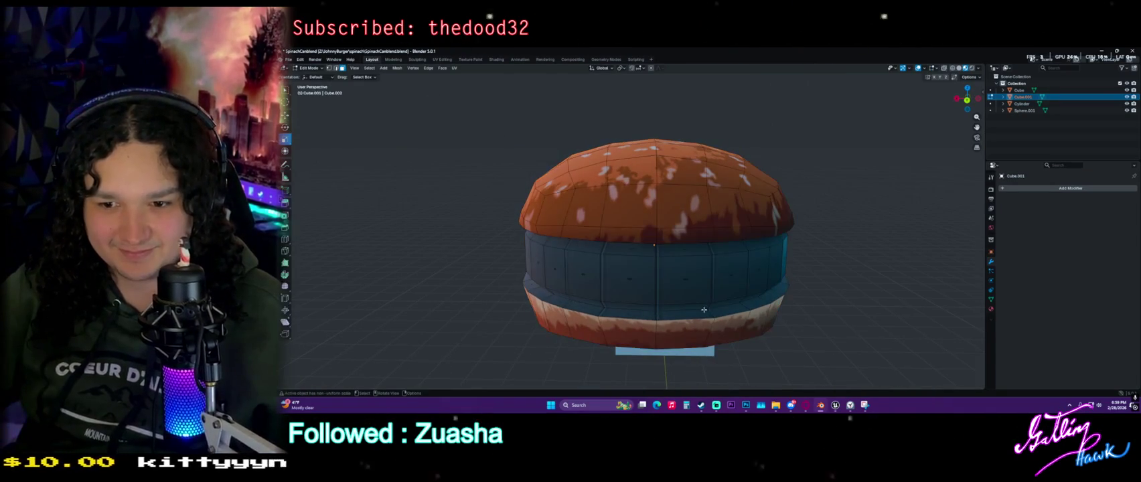
{"action": "left_click", "coordinate": [703, 310]}
{"action": "left_click", "coordinate": [716, 312], "text": "alt"}
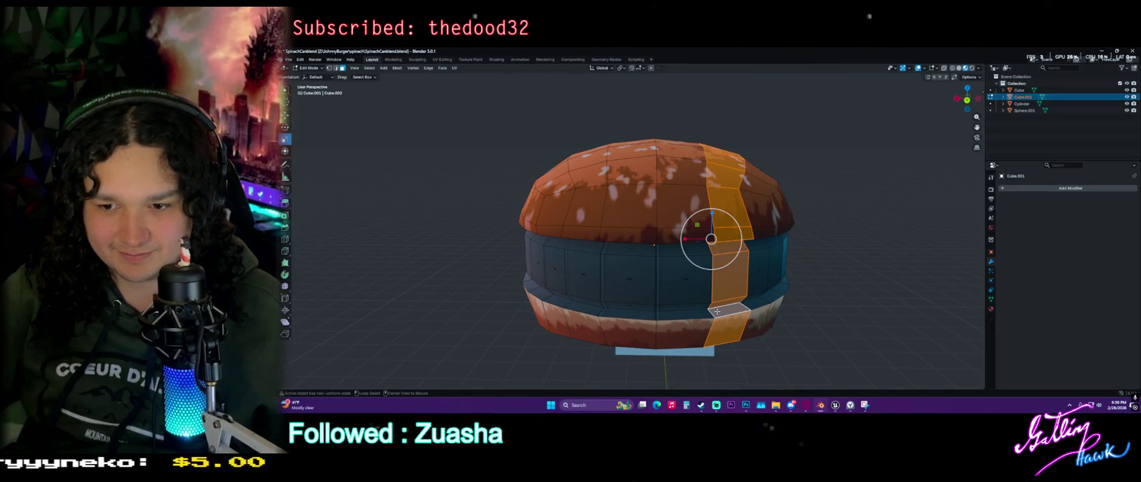
{"action": "left_click", "coordinate": [775, 292], "text": "alt"}
{"action": "left_click", "coordinate": [779, 289], "text": "alt"}
{"action": "middle_click_drag", "start_coordinate": [779, 319], "coordinate": [750, 314]}
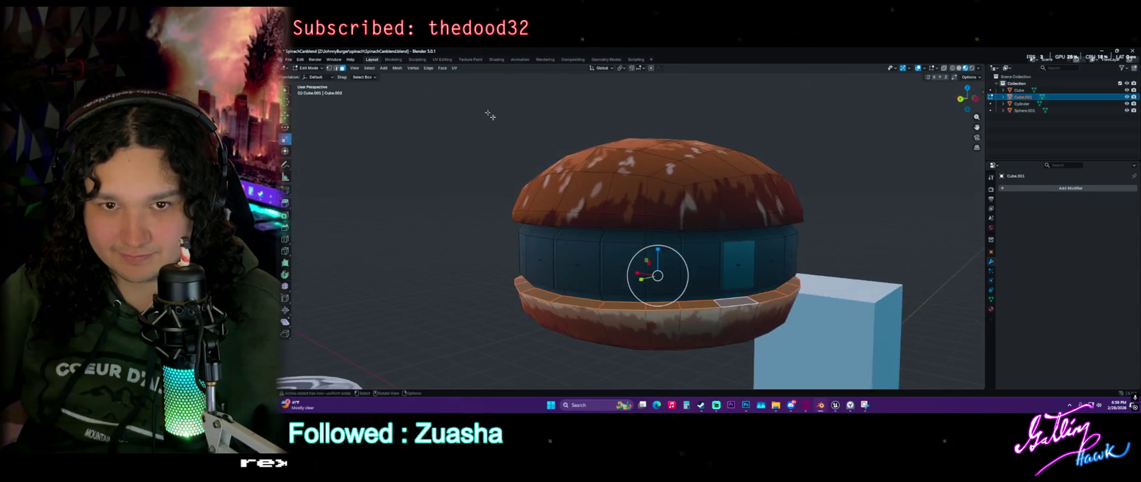
Look over the UV layout in UV Editing, then return to Photoshop
{"action": "left_click", "coordinate": [442, 59]}
{"action": "scroll", "coordinate": [442, 216], "scroll_direction": "down", "scroll_amount": 3}
{"action": "scroll", "coordinate": [443, 216], "scroll_direction": "down", "scroll_amount": 2}
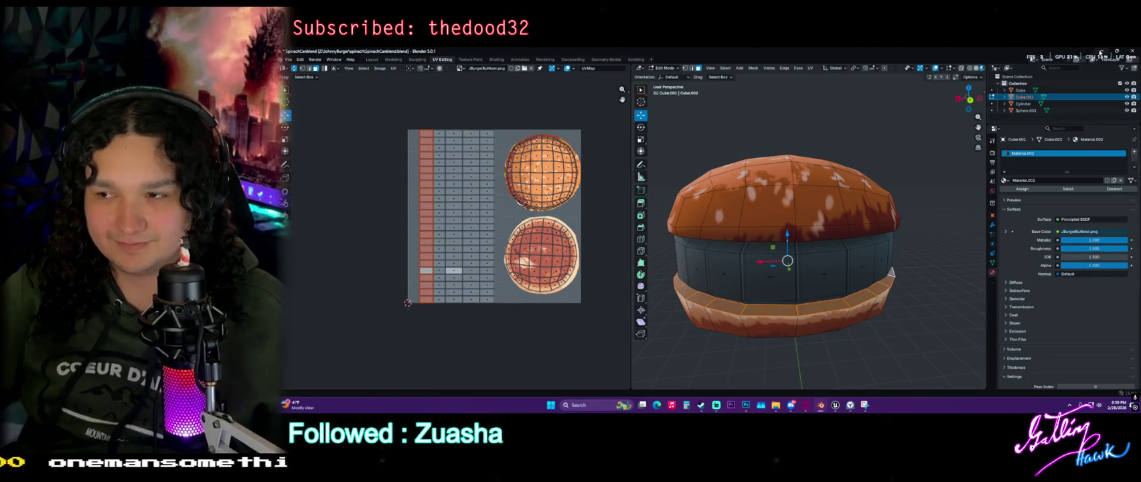
{"action": "key", "text": "alt+Tab"}
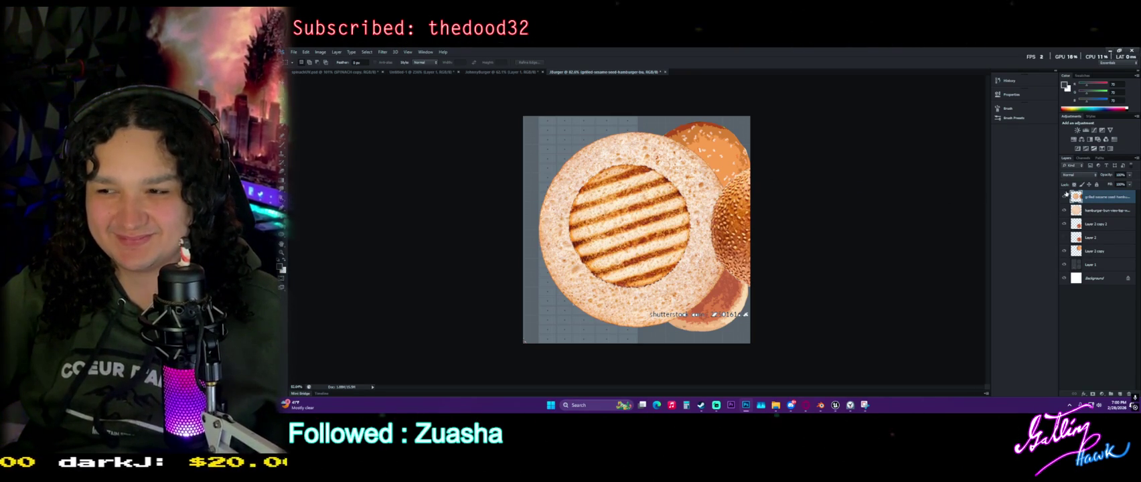
Hide the grilled bun, then move the plain bun, enlarge it to about 126% and set 20% opacity
{"action": "left_click", "coordinate": [1064, 197]}
{"action": "left_click", "coordinate": [1091, 211]}
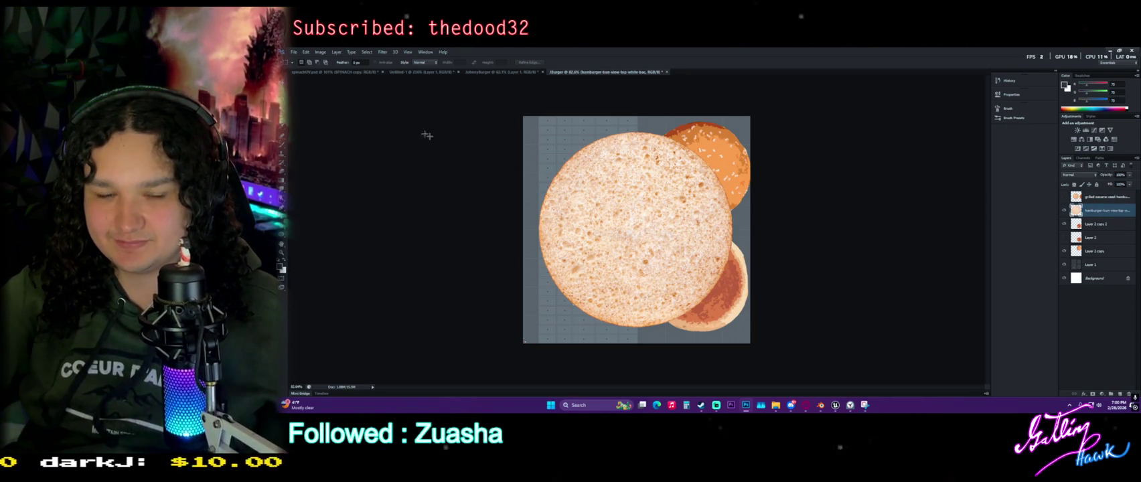
{"action": "key", "text": "v"}
{"action": "left_click_drag", "start_coordinate": [673, 201], "coordinate": [610, 180]}
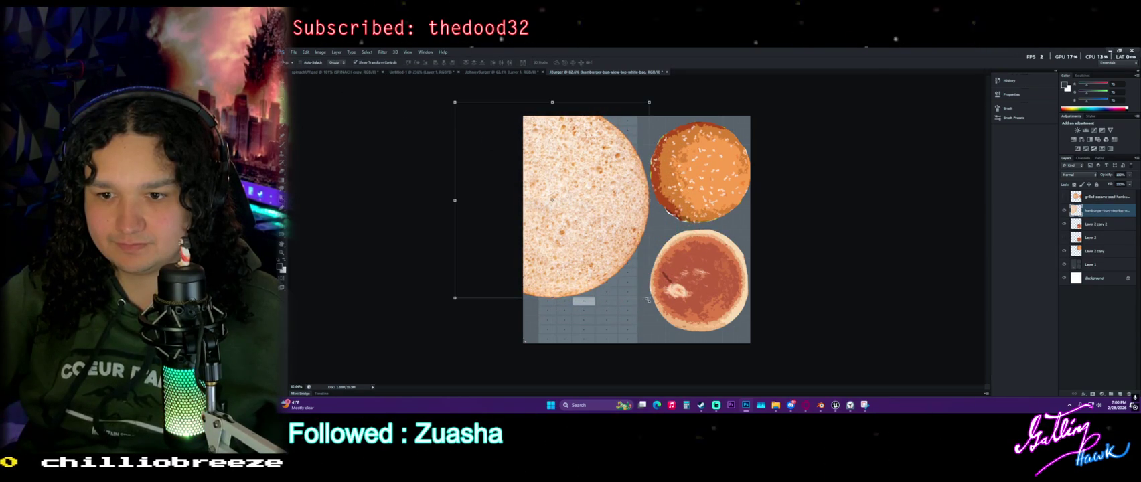
{"action": "left_click_drag", "start_coordinate": [648, 298], "coordinate": [701, 349]}
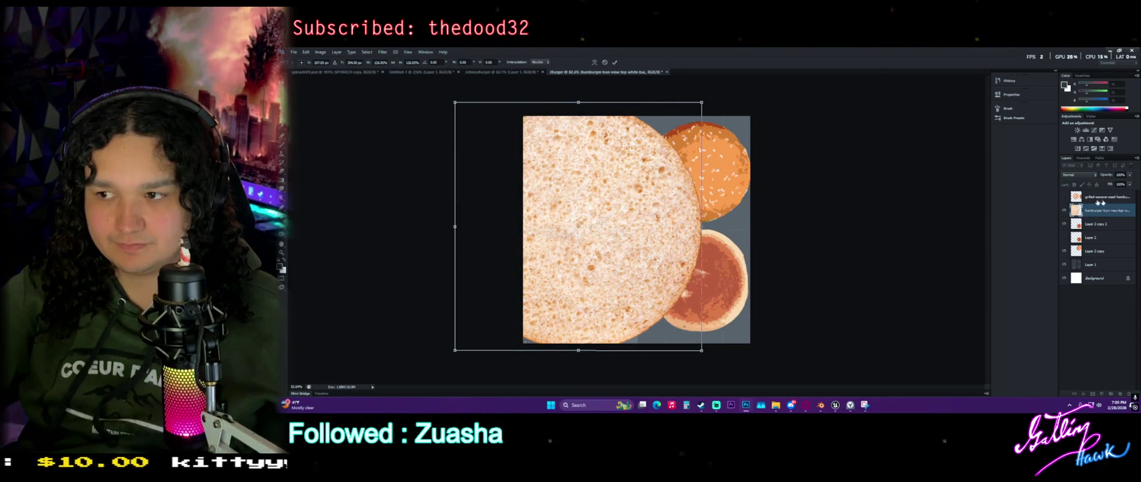
{"action": "left_click_drag", "start_coordinate": [1113, 183], "coordinate": [1098, 182]}
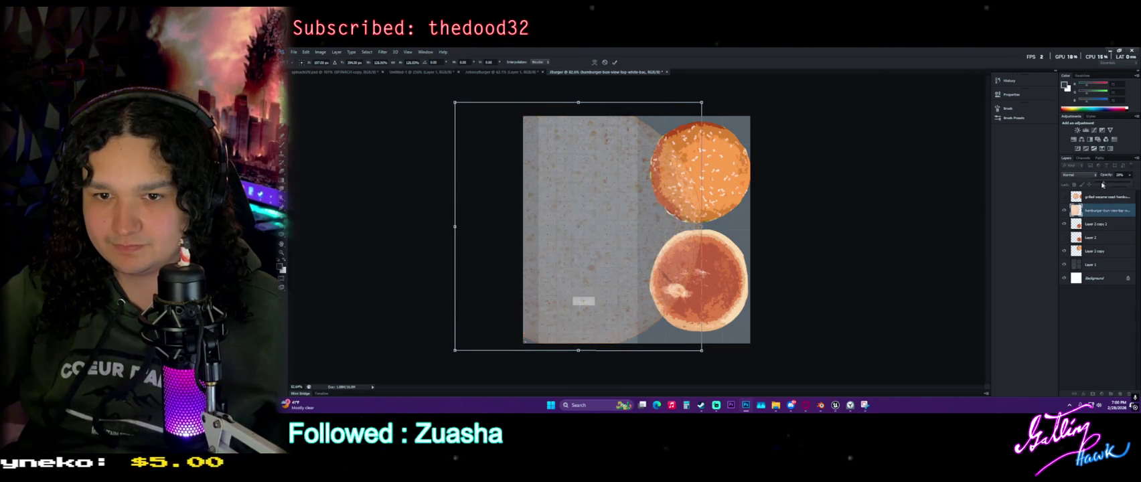
{"action": "scroll", "coordinate": [551, 212], "scroll_direction": "up", "scroll_amount": 3, "text": "alt"}
{"action": "scroll", "coordinate": [478, 201], "scroll_direction": "down", "scroll_amount": 3, "text": "alt"}
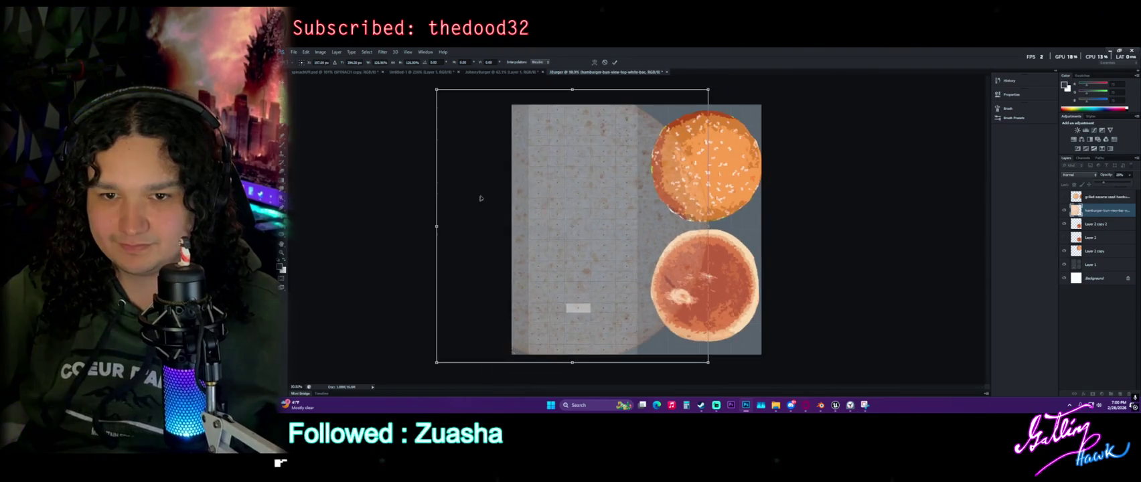
{"action": "key", "text": "m"}
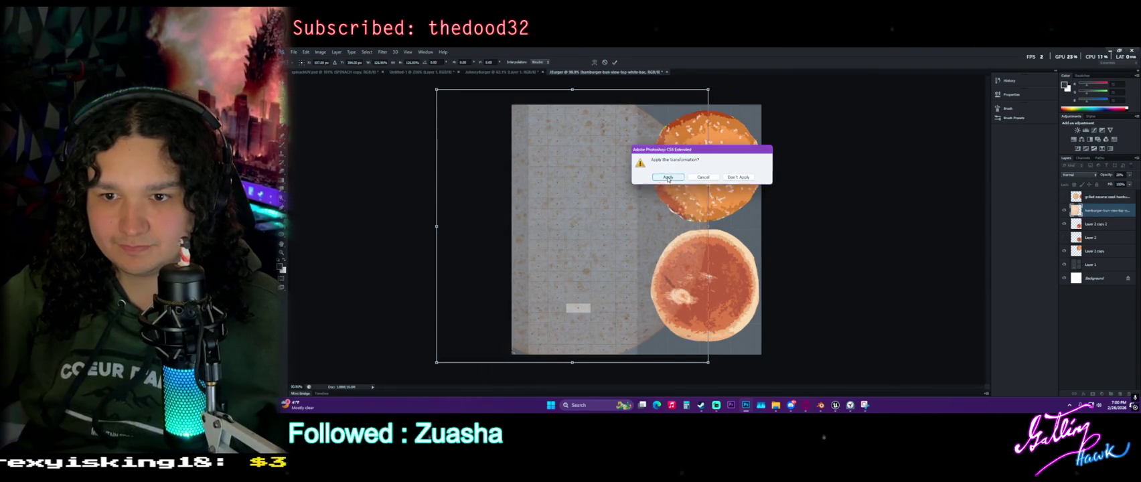
{"action": "key", "text": "Return"}
Delete the plain bun texture from the left-edge strip and the grid area
{"action": "left_click_drag", "start_coordinate": [517, 195], "coordinate": [527, 368]}
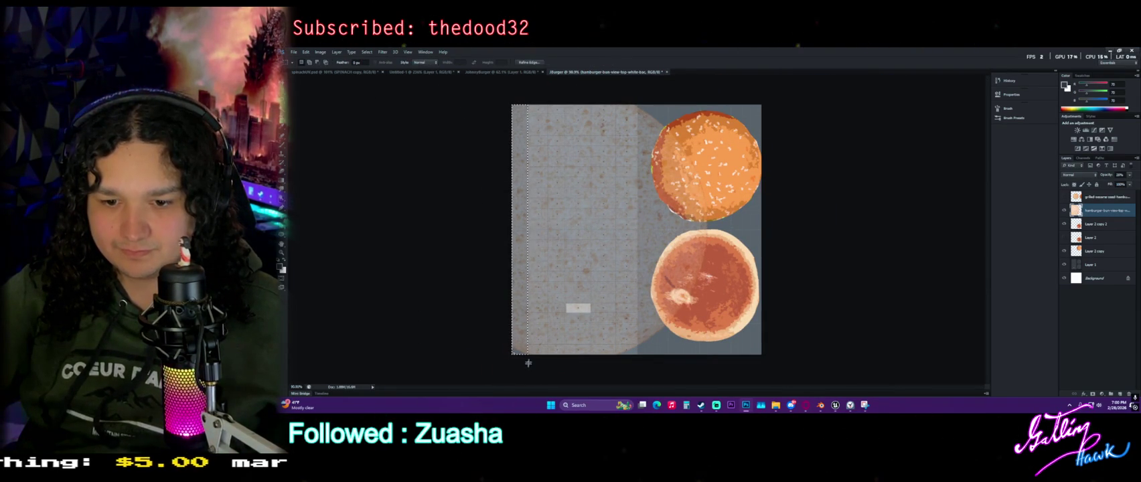
{"action": "key", "text": "Delete"}
{"action": "key", "text": "ctrl+d"}
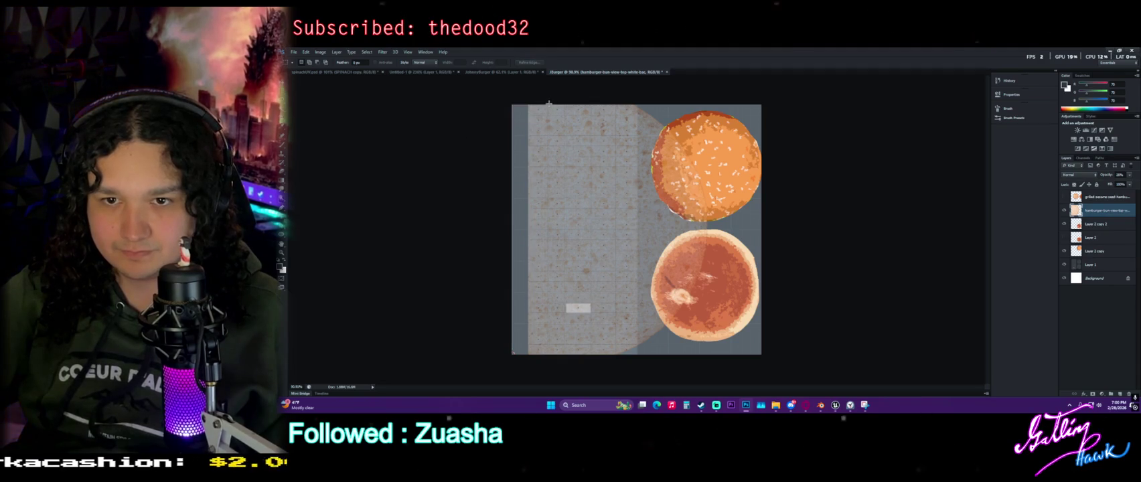
{"action": "left_click_drag", "start_coordinate": [750, 287], "coordinate": [792, 364]}
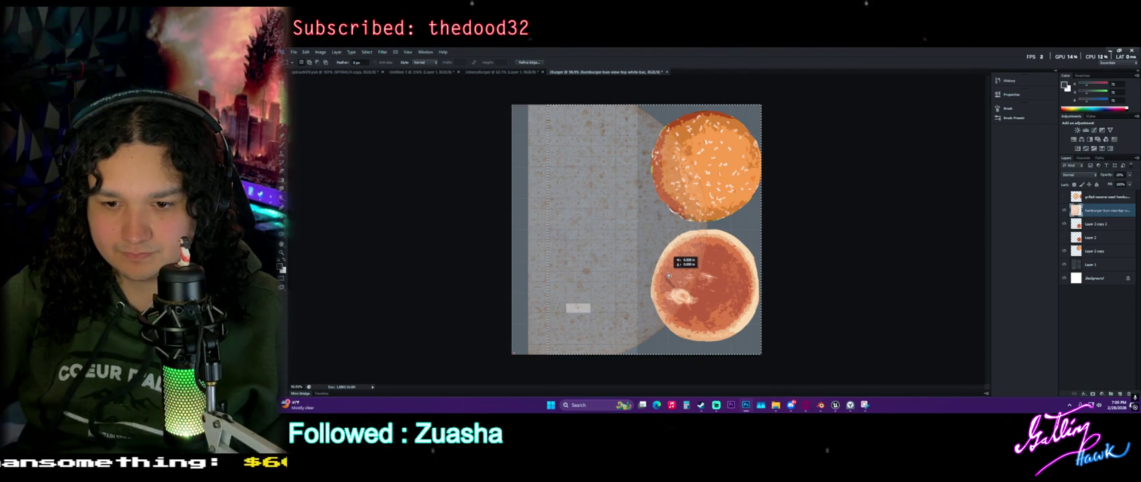
{"action": "key", "text": "ctrl+x"}
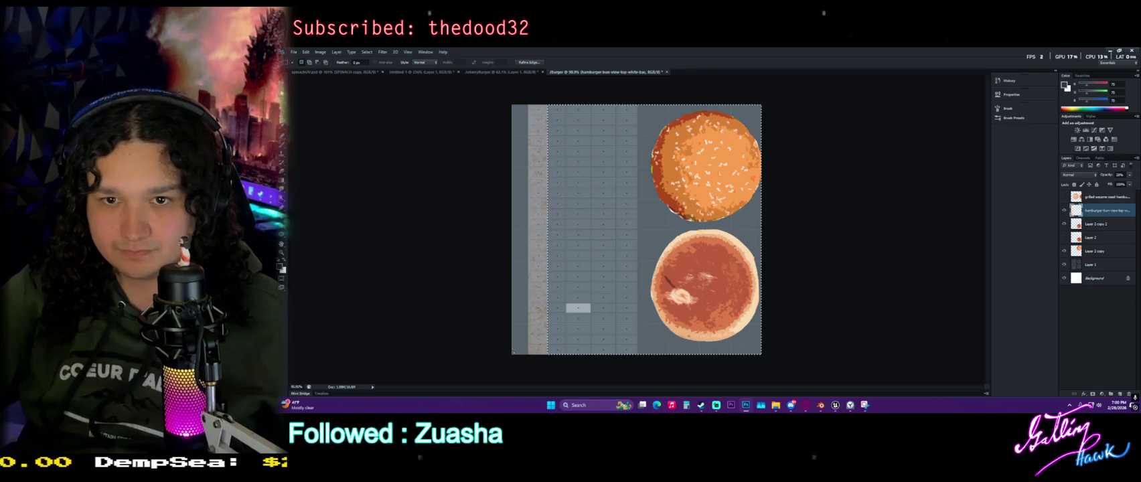
{"action": "scroll", "coordinate": [410, 131], "scroll_direction": "up", "scroll_amount": 3, "text": "alt"}
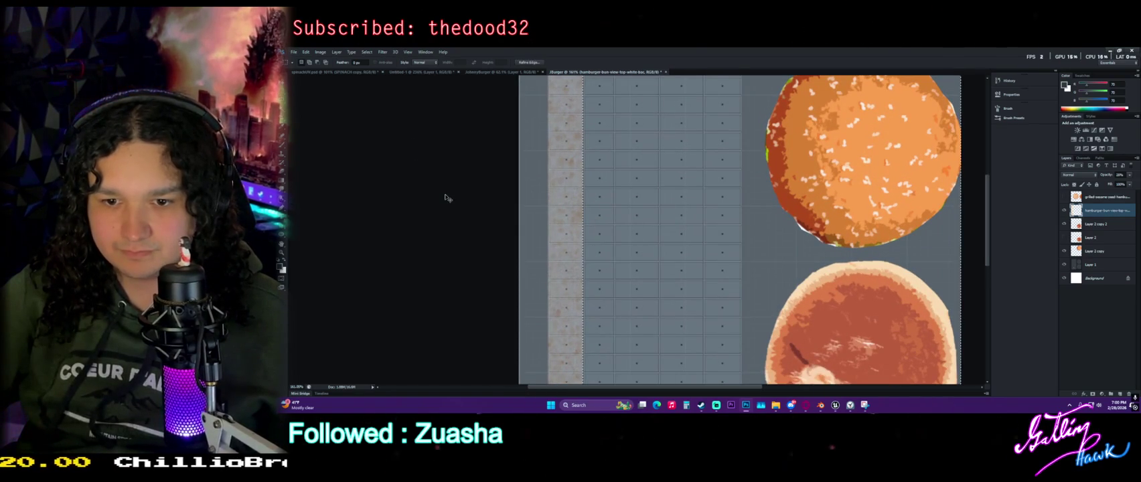
{"action": "key", "text": "ctrl+v"}
{"action": "left_click_drag", "start_coordinate": [644, 224], "coordinate": [645, 225]}
{"action": "key", "text": "ctrl+z"}
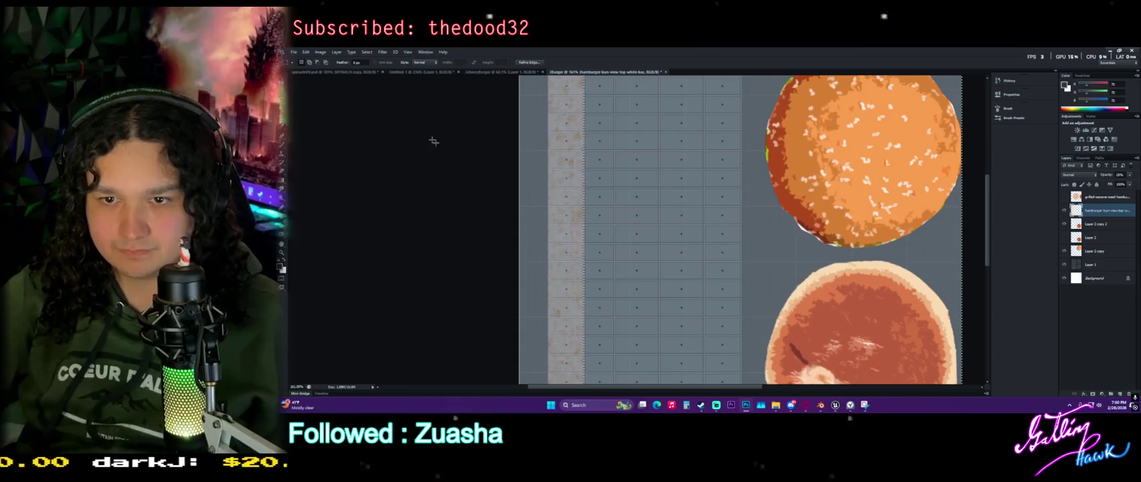
{"action": "scroll", "coordinate": [432, 133], "scroll_direction": "down", "scroll_amount": 4, "text": "alt"}
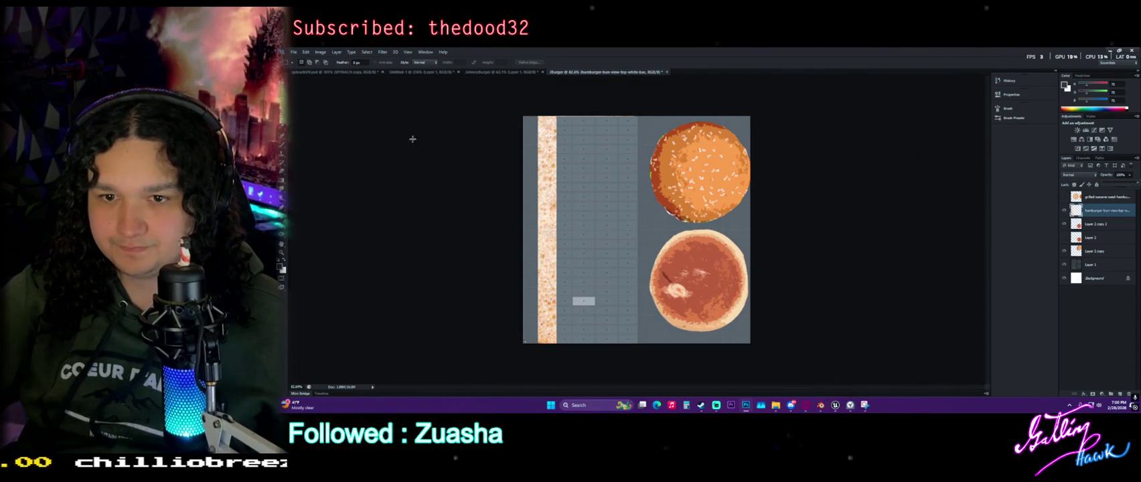
{"action": "scroll", "coordinate": [460, 172], "scroll_direction": "up", "scroll_amount": 1, "text": "alt"}
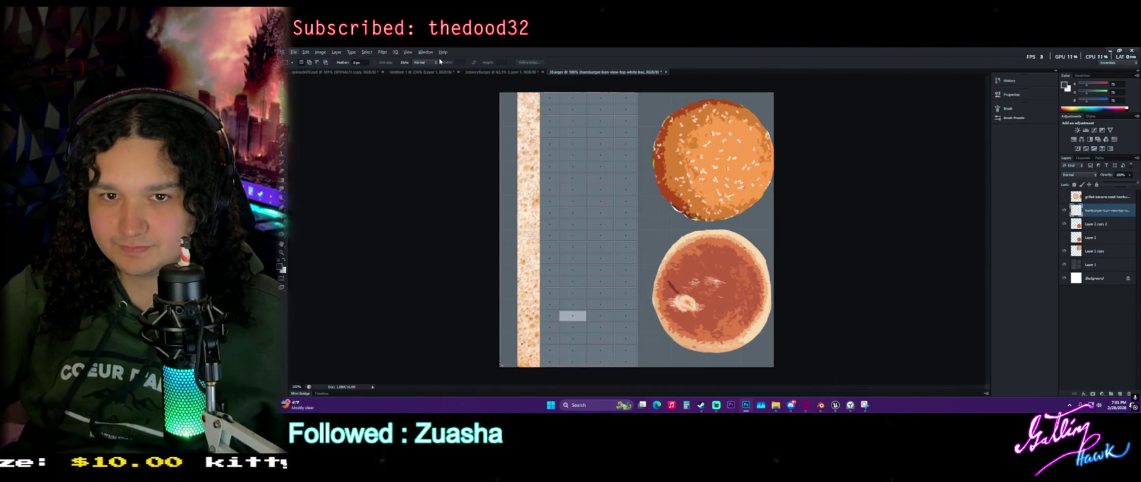
Apply a Color Balance shifting the bun's midtones toward yellow
{"action": "left_click", "coordinate": [320, 51]}
{"action": "mouse_move", "coordinate": [332, 69]}
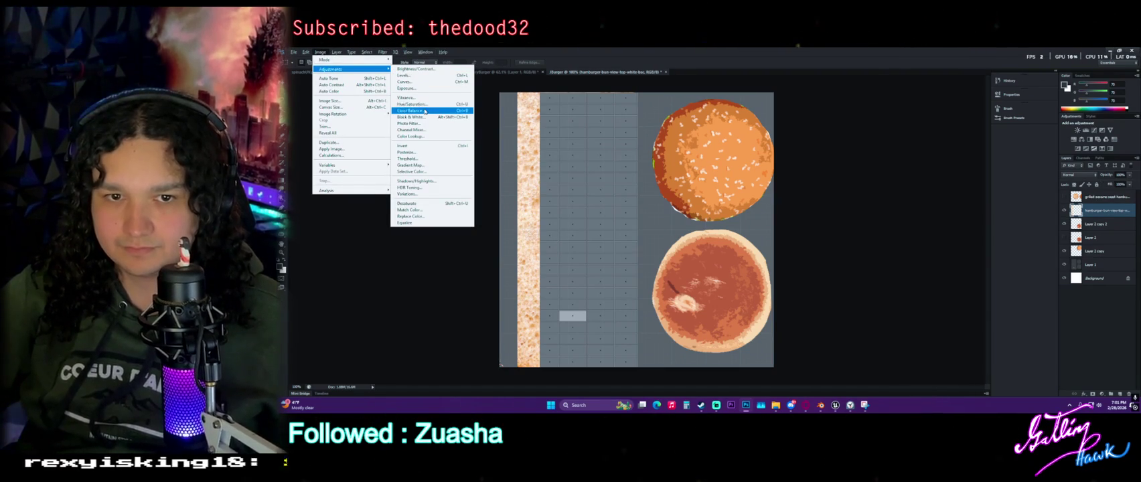
{"action": "left_click", "coordinate": [424, 110]}
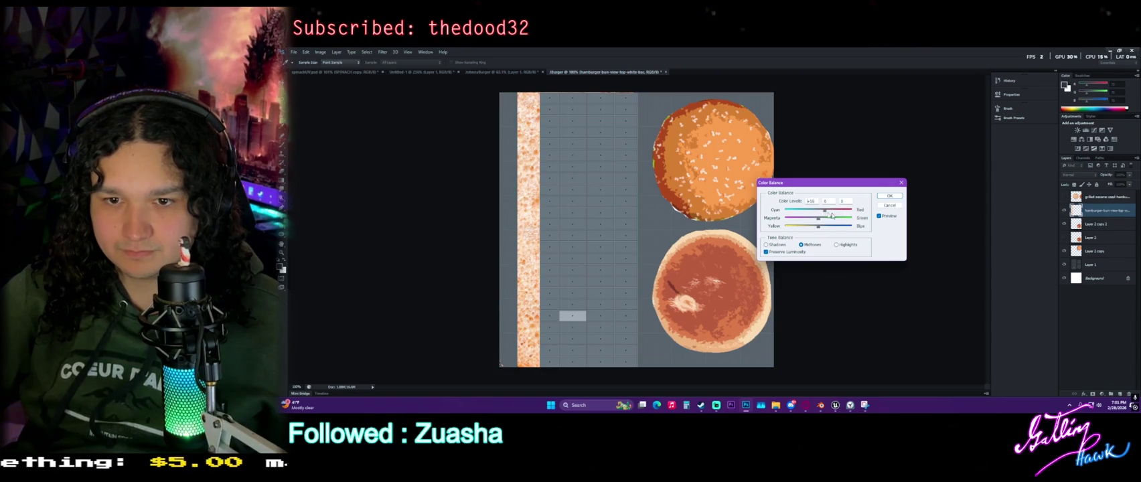
{"action": "left_click_drag", "start_coordinate": [818, 228], "coordinate": [803, 228]}
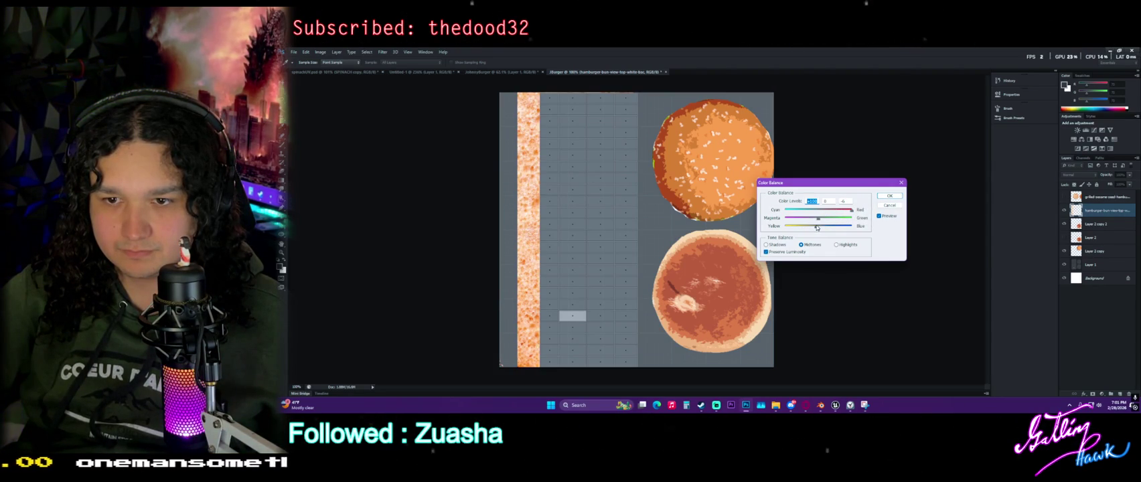
{"action": "left_click", "coordinate": [889, 196]}
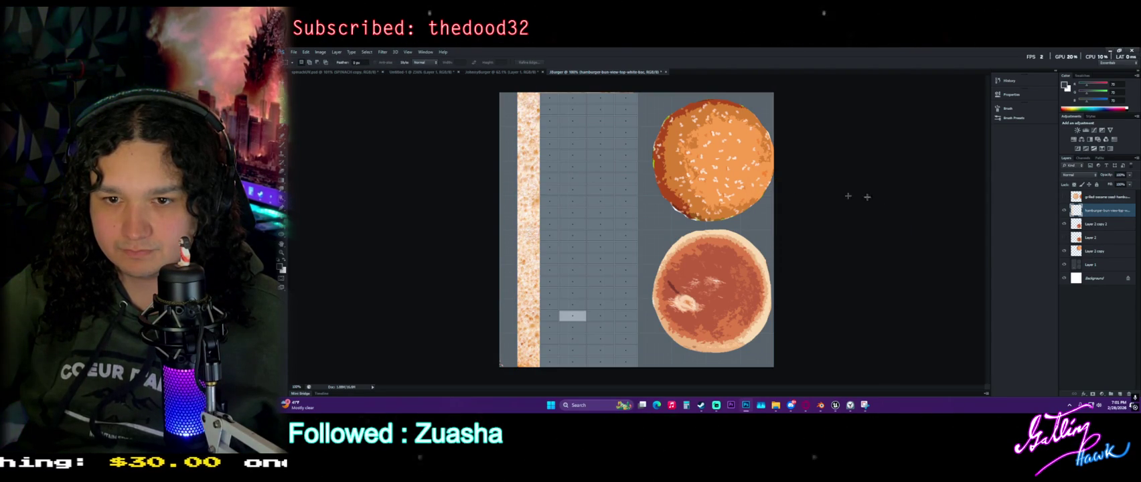
Reapply Color Balance with yellow–blue at -26, then bring up the Cutout filter settings
{"action": "left_click", "coordinate": [320, 51]}
{"action": "mouse_move", "coordinate": [349, 69]}
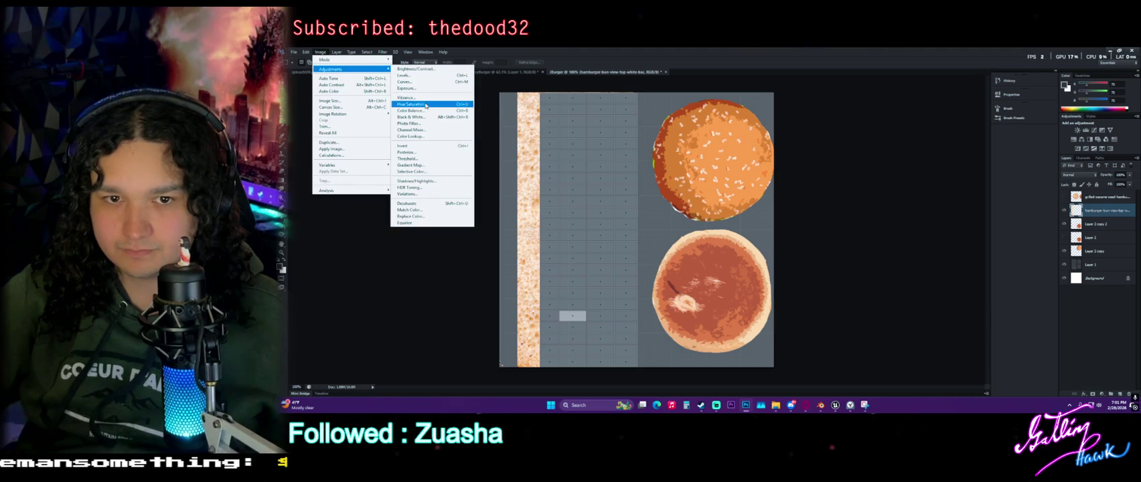
{"action": "left_click", "coordinate": [413, 111]}
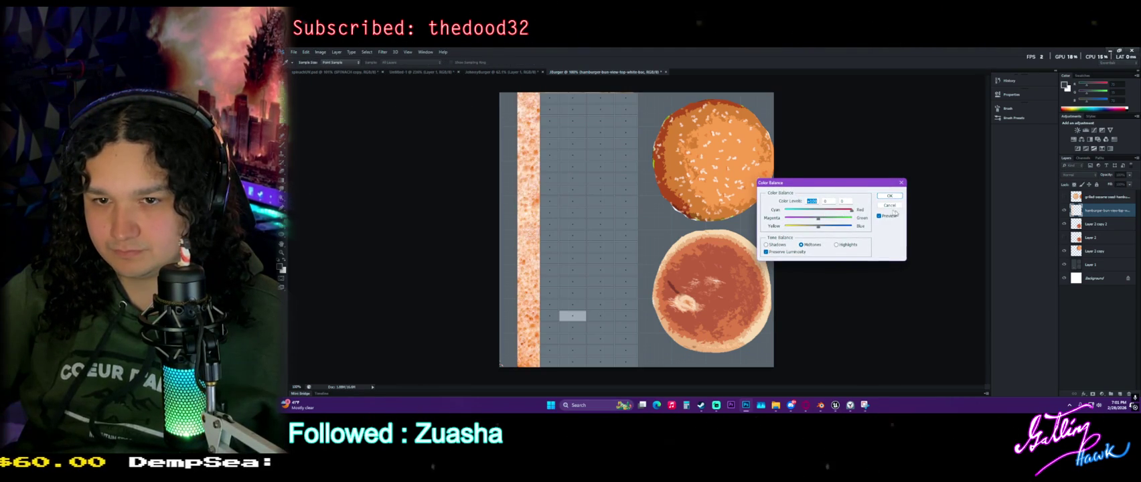
{"action": "left_click_drag", "start_coordinate": [802, 228], "coordinate": [810, 227]}
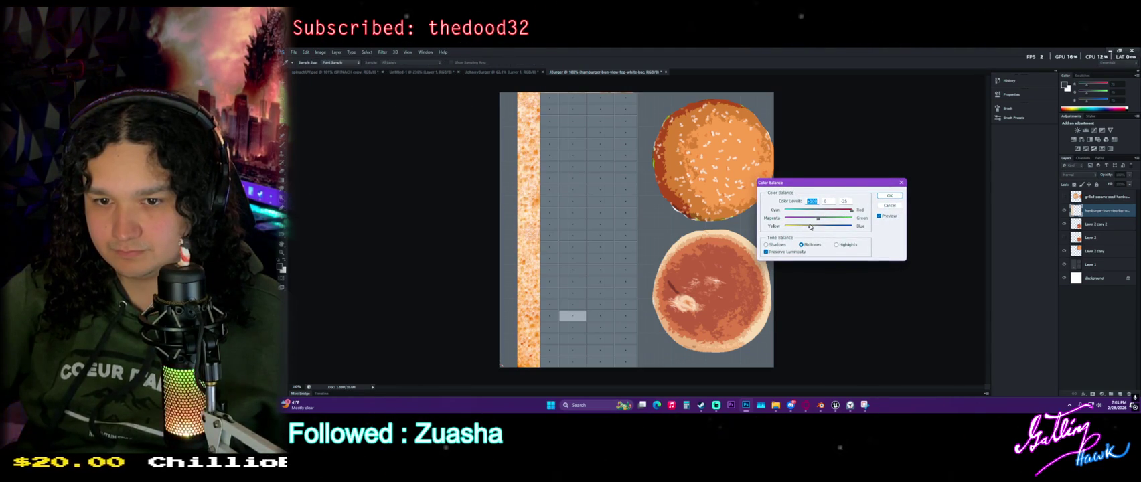
{"action": "left_click", "coordinate": [884, 198]}
{"action": "left_click", "coordinate": [385, 51]}
{"action": "left_click", "coordinate": [396, 75]}
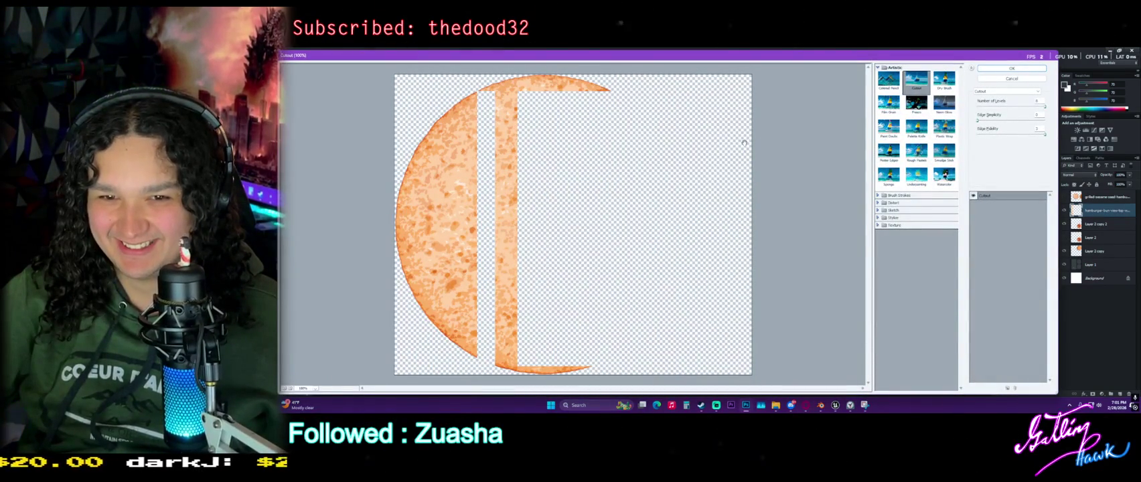
Apply the Cutout filter to the plain bun layer twice for a flat, posterized look
{"action": "left_click", "coordinate": [1012, 68]}
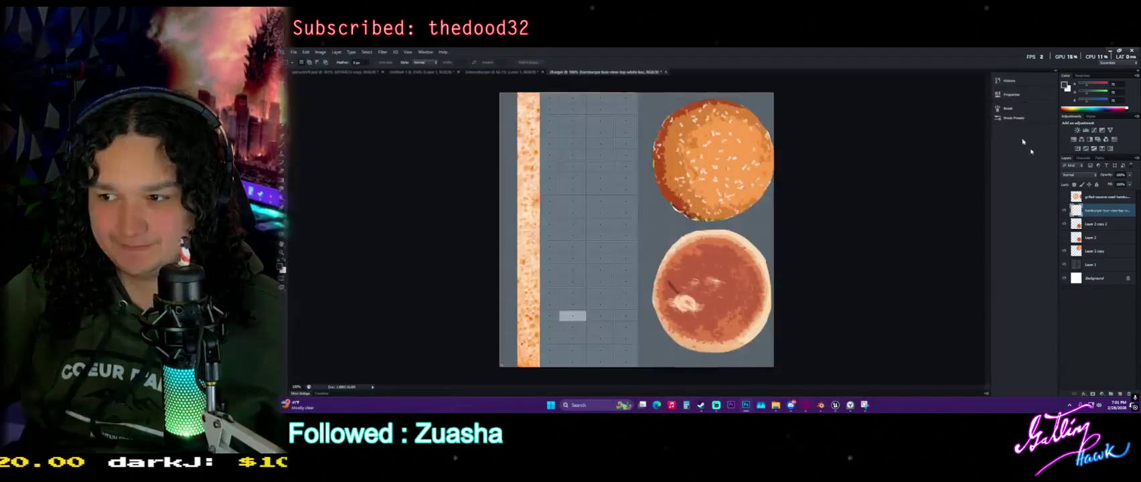
{"action": "left_click", "coordinate": [383, 52]}
{"action": "key", "text": "Escape"}
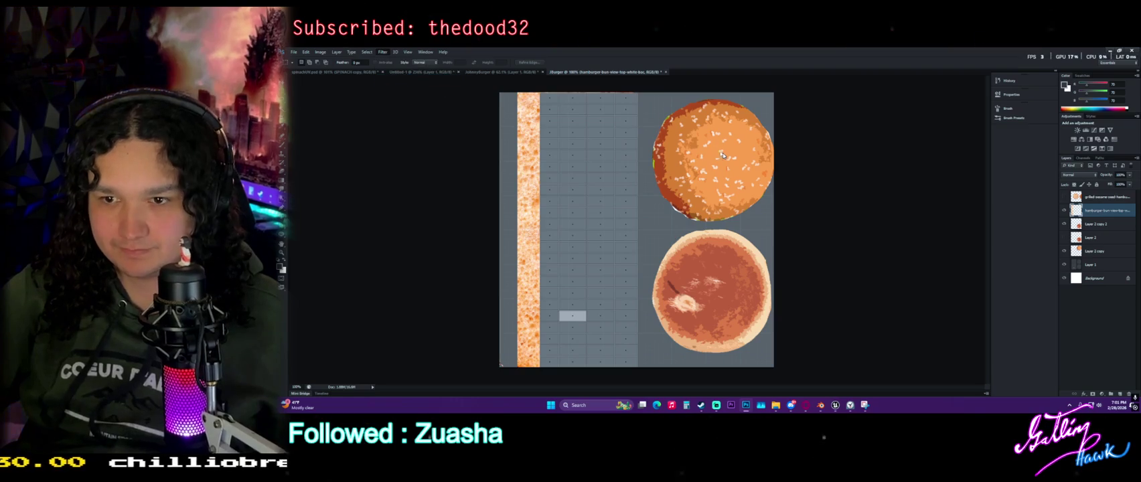
{"action": "key", "text": "ctrl+alt+f"}
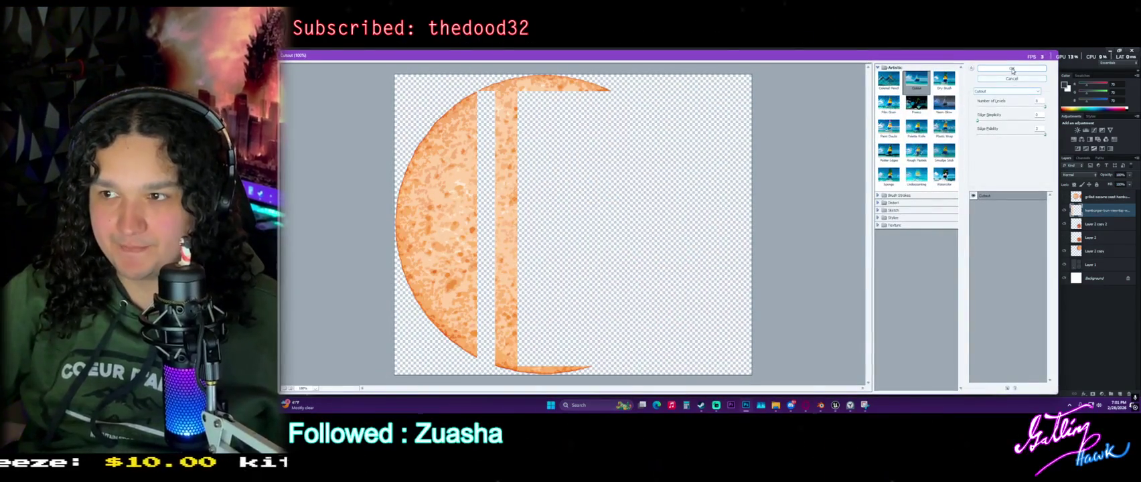
{"action": "left_click", "coordinate": [1012, 70]}
{"action": "left_click", "coordinate": [293, 51]}
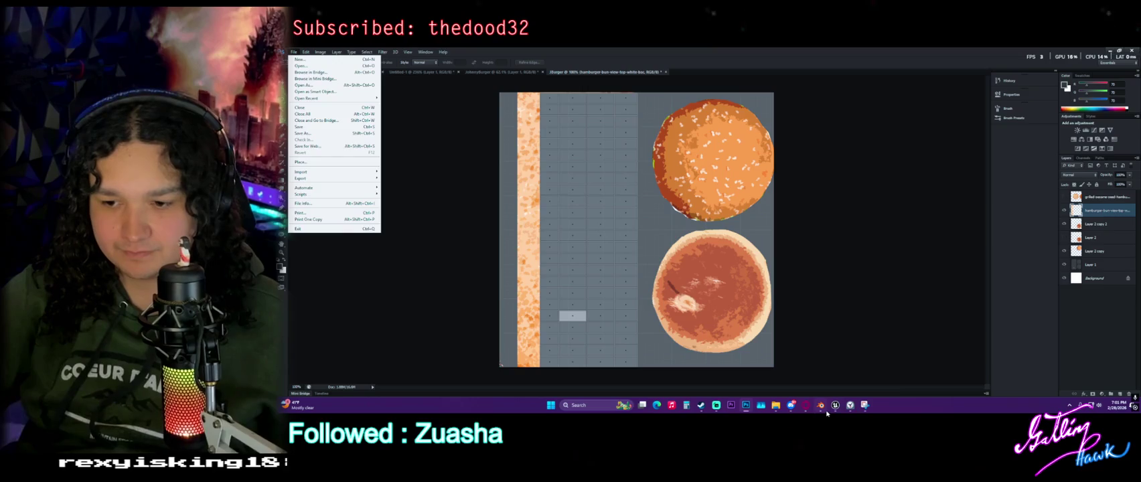
Orbit the textured burger in Blender to inspect it
{"action": "left_click", "coordinate": [819, 404]}
{"action": "left_click", "coordinate": [772, 166]}
{"action": "middle_click_drag", "start_coordinate": [773, 166], "coordinate": [871, 400]}
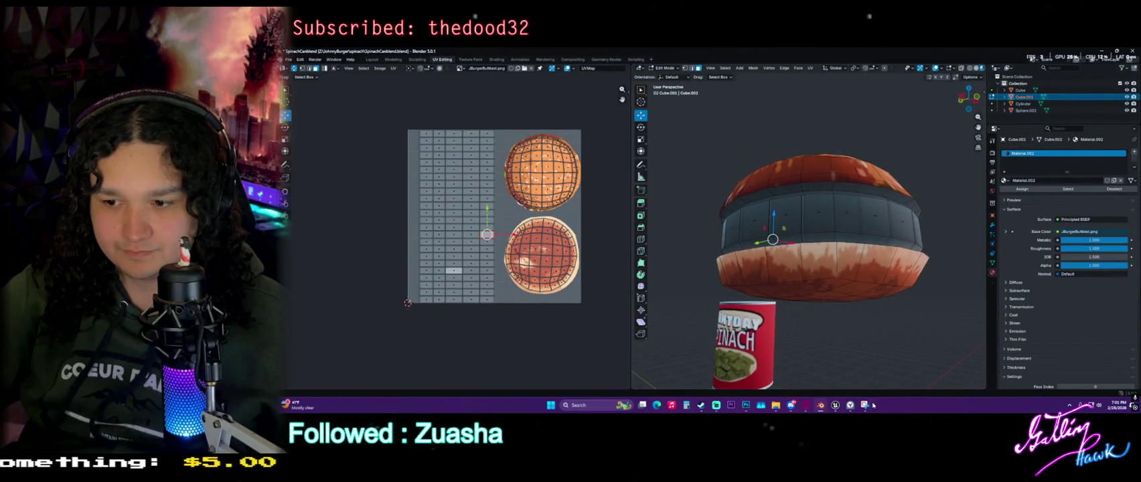
{"action": "mouse_move", "coordinate": [806, 406]}
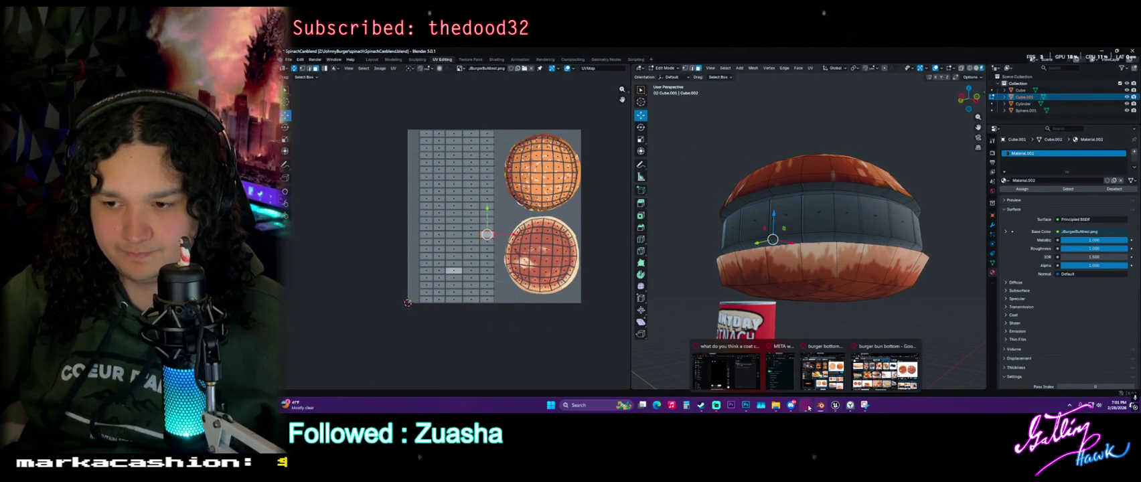
Back in Photoshop, duplicate the filtered plain bun texture layer
{"action": "left_click", "coordinate": [821, 406]}
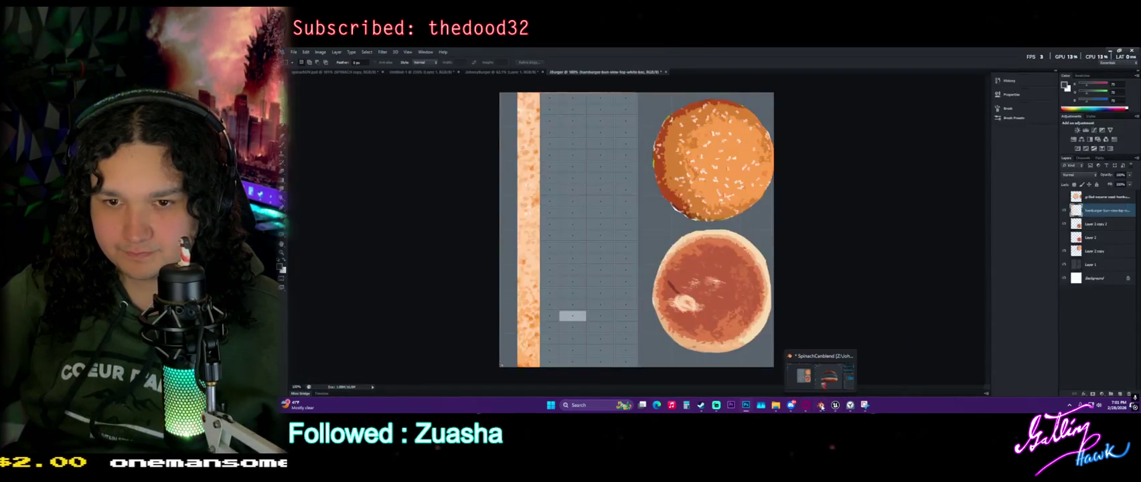
{"action": "left_click", "coordinate": [746, 406]}
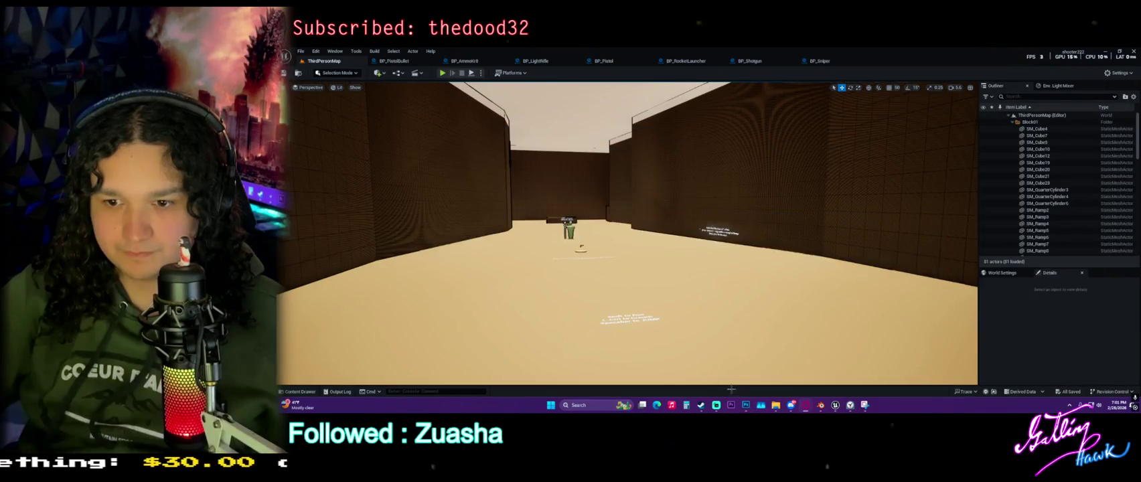
{"action": "left_click", "coordinate": [744, 406]}
{"action": "left_click_drag", "start_coordinate": [1099, 206], "coordinate": [1120, 396]}
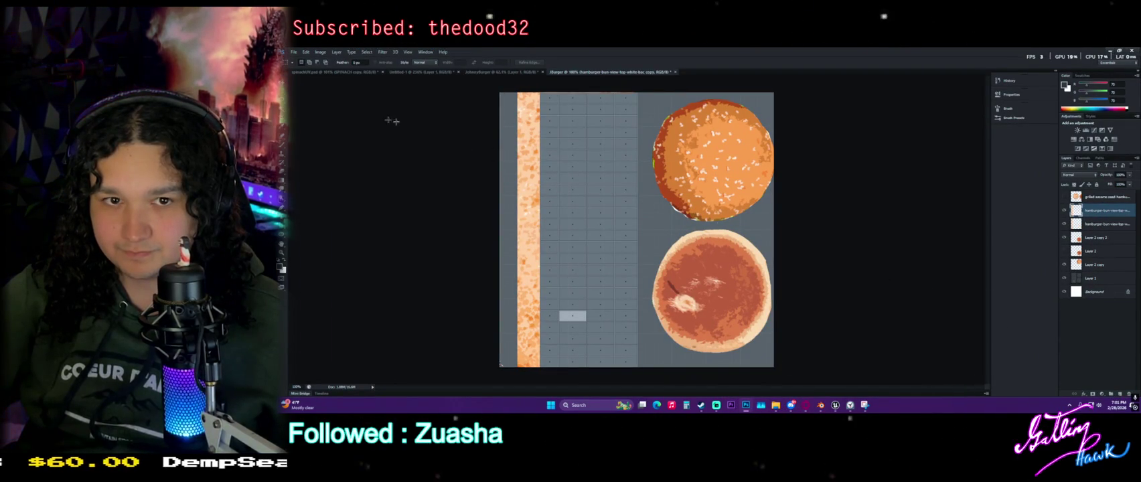
Move the bun copy right and delete its left part and curved bottom tail
{"action": "key", "text": "v"}
{"action": "left_click_drag", "start_coordinate": [570, 167], "coordinate": [665, 168]}
{"action": "left_click", "coordinate": [285, 91]}
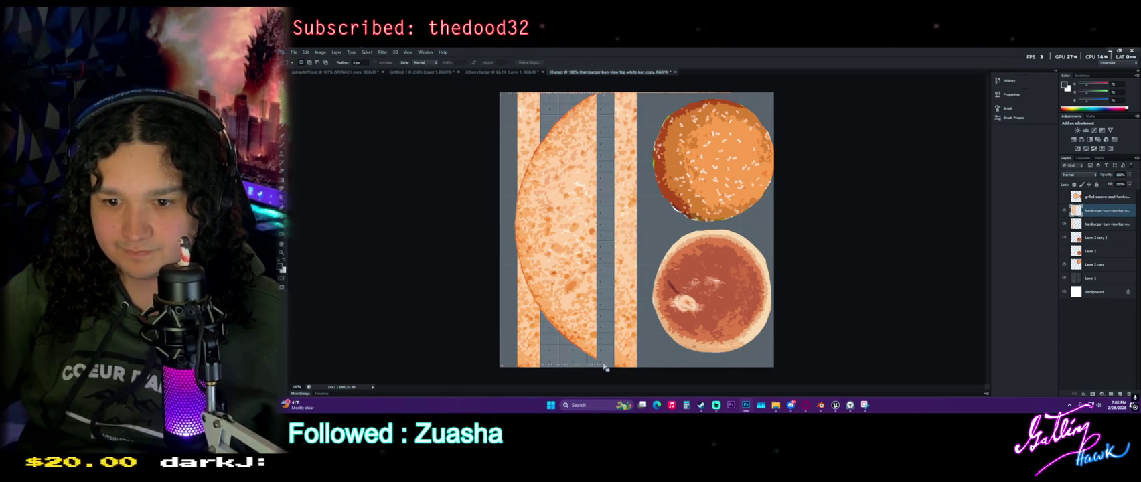
{"action": "left_click_drag", "start_coordinate": [603, 365], "coordinate": [500, 92]}
{"action": "key", "text": "Delete"}
{"action": "mouse_move", "coordinate": [748, 101]}
{"action": "left_mouse_down"}
{"action": "mouse_move", "coordinate": [497, 86]}
{"action": "mouse_move", "coordinate": [547, 94]}
{"action": "left_mouse_up"}
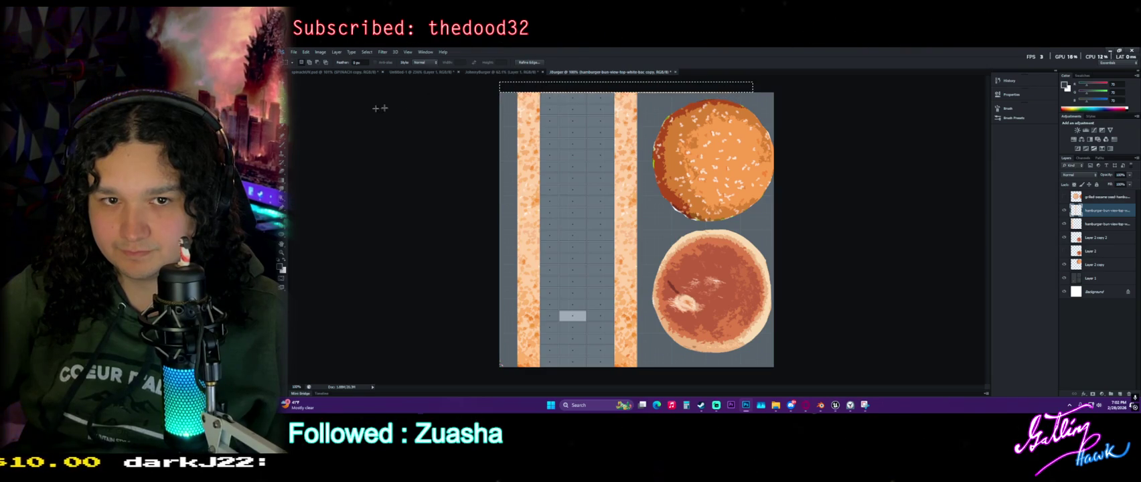
{"action": "key", "text": "ctrl+d"}
{"action": "key", "text": "v"}
{"action": "mouse_move", "coordinate": [634, 203]}
{"action": "left_mouse_down"}
{"action": "mouse_move", "coordinate": [644, 210]}
{"action": "mouse_move", "coordinate": [639, 201]}
{"action": "left_mouse_up"}
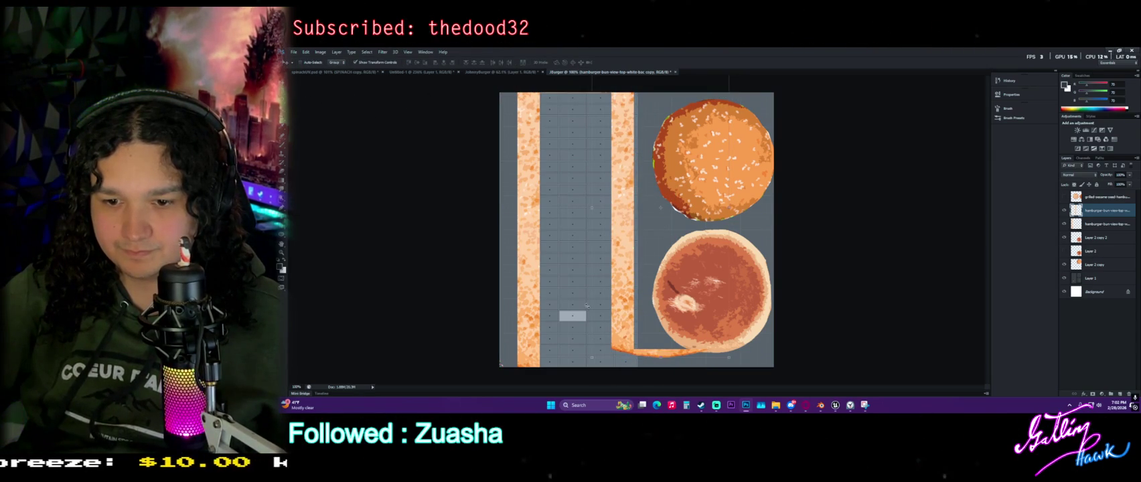
{"action": "key", "text": "m"}
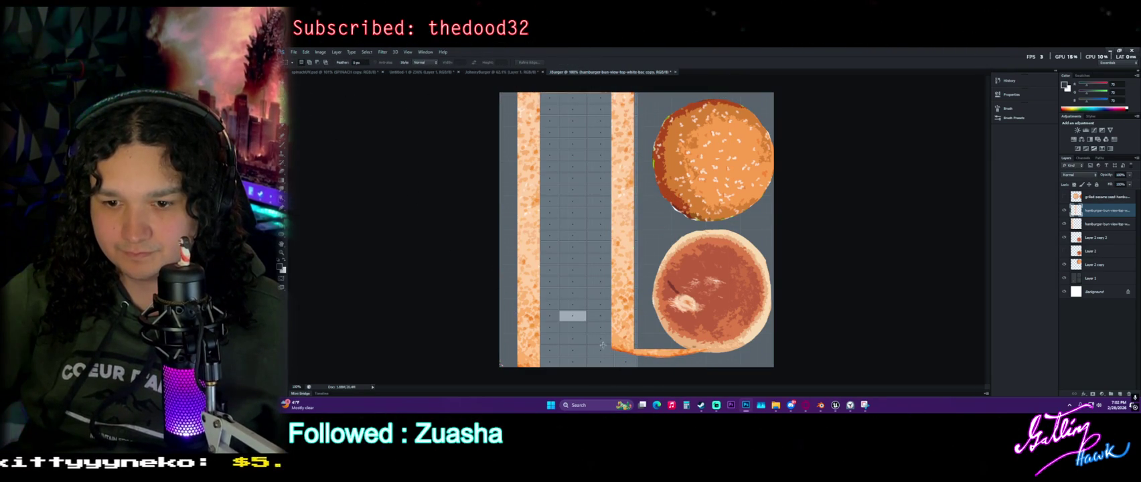
{"action": "left_click_drag", "start_coordinate": [628, 347], "coordinate": [767, 364]}
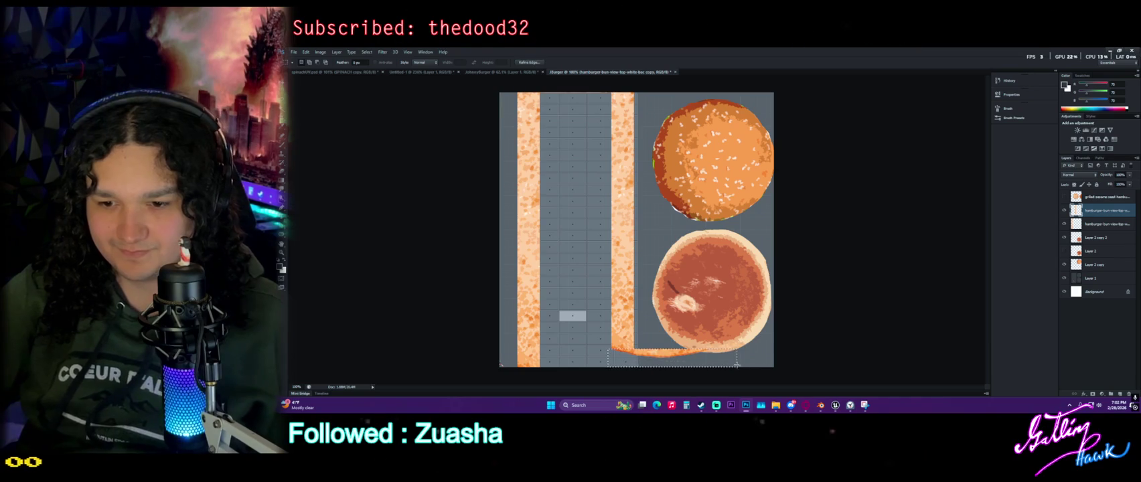
{"action": "key", "text": "Delete"}
Delete the curved top piece, move the strip to the top and stretch it to fill its column
{"action": "key", "text": "v"}
{"action": "left_click_drag", "start_coordinate": [630, 164], "coordinate": [604, 196]}
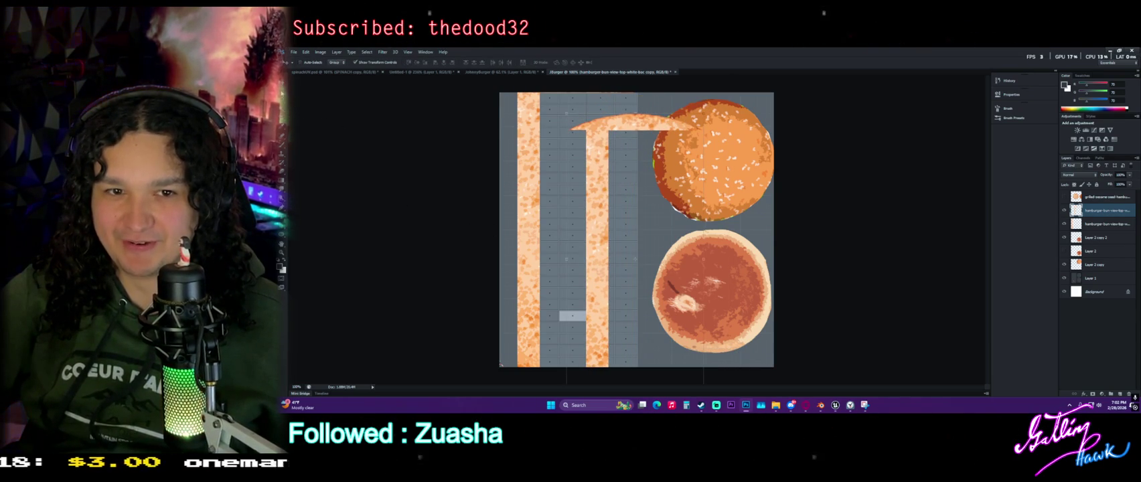
{"action": "key", "text": "m"}
{"action": "left_click", "coordinate": [403, 115]}
{"action": "key", "text": "Delete"}
{"action": "left_click", "coordinate": [674, 178]}
{"action": "left_click_drag", "start_coordinate": [559, 106], "coordinate": [724, 129]}
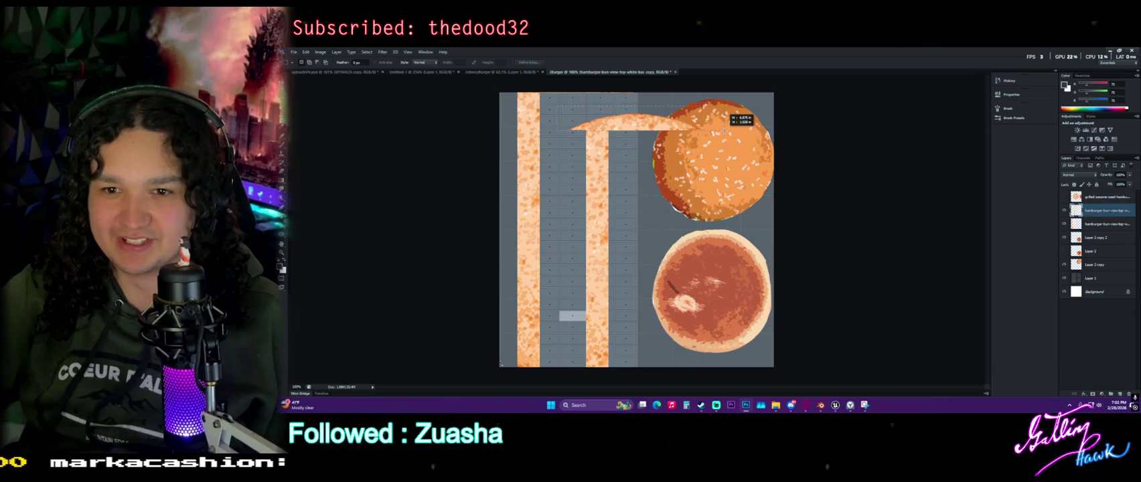
{"action": "key", "text": "Delete"}
{"action": "key", "text": "v"}
{"action": "left_click_drag", "start_coordinate": [592, 197], "coordinate": [647, 191]}
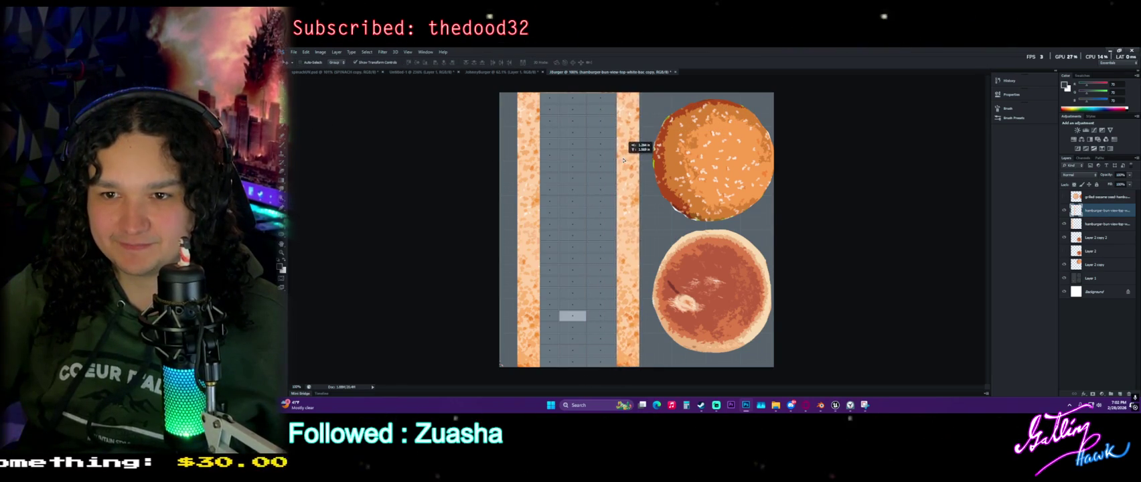
{"action": "key", "text": "ctrl+t"}
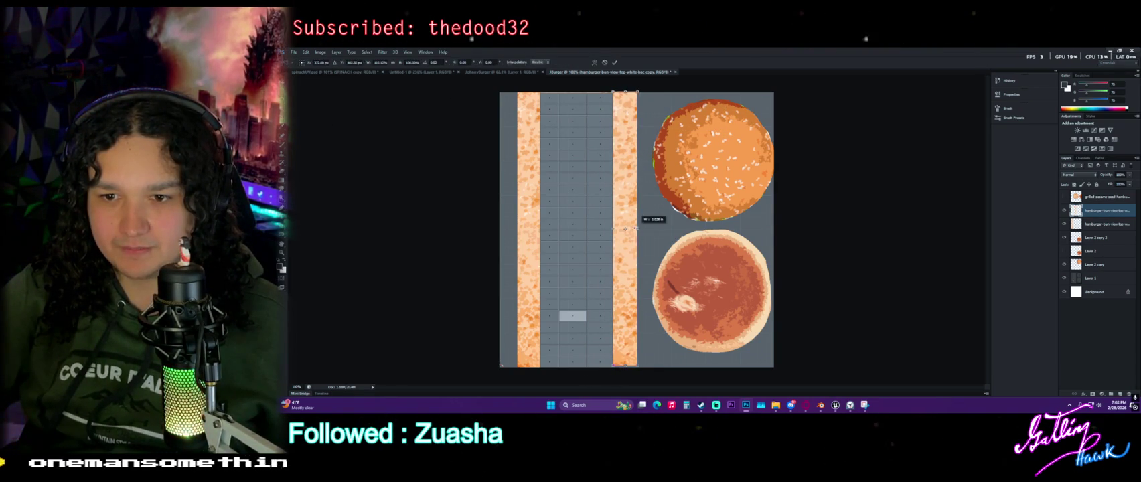
{"action": "left_click_drag", "start_coordinate": [634, 229], "coordinate": [639, 228]}
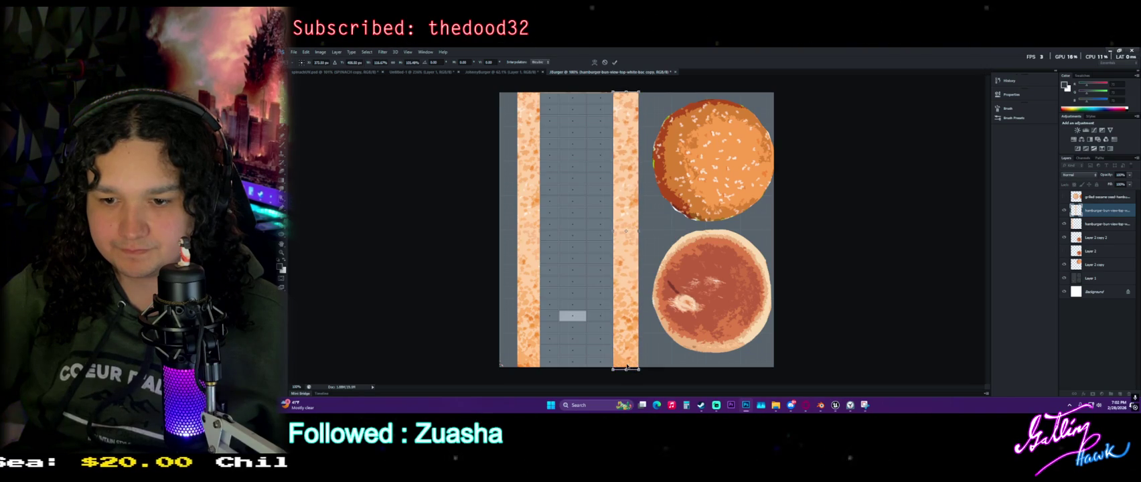
Apply the strip's stretch and lower its layer opacity to 50%
{"action": "scroll", "coordinate": [603, 215], "scroll_direction": "up", "scroll_amount": 4, "text": "alt"}
{"action": "scroll", "coordinate": [594, 217], "scroll_direction": "up", "scroll_amount": 2, "text": "alt"}
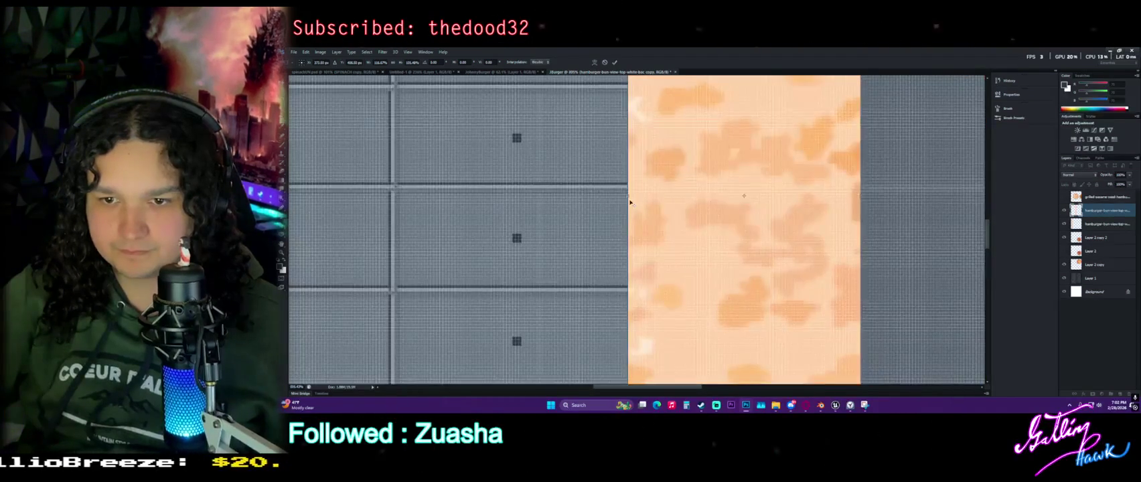
{"action": "scroll", "coordinate": [632, 216], "scroll_direction": "down", "scroll_amount": 5, "text": "alt"}
{"action": "scroll", "coordinate": [623, 221], "scroll_direction": "down", "scroll_amount": 4, "text": "alt"}
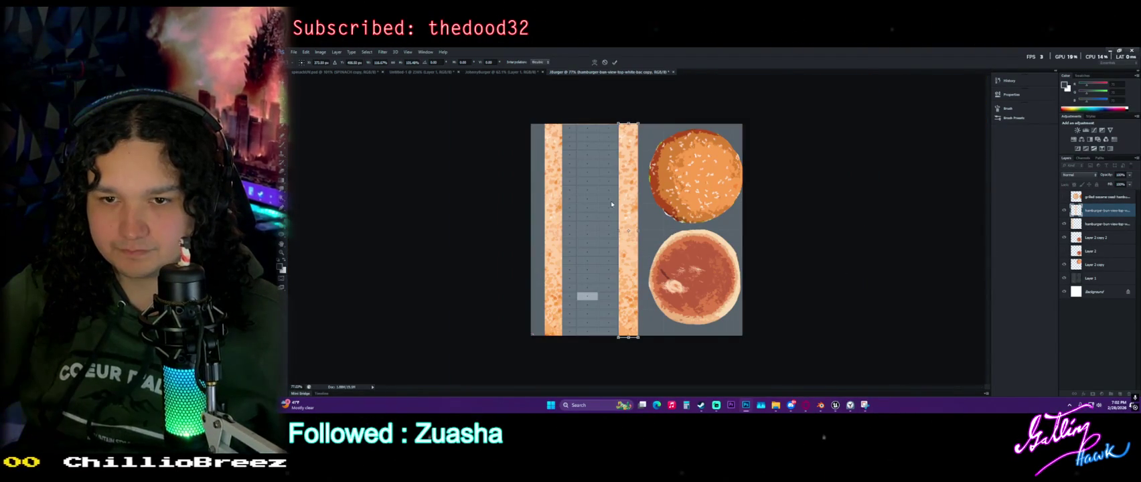
{"action": "key", "text": "m"}
{"action": "key", "text": "Return"}
{"action": "key", "text": "5"}
Nudge the right strip into place and restore it to full opacity
{"action": "scroll", "coordinate": [616, 209], "scroll_direction": "up", "scroll_amount": 4, "text": "alt"}
{"action": "scroll", "coordinate": [616, 210], "scroll_direction": "down", "scroll_amount": 1, "text": "alt"}
{"action": "scroll", "coordinate": [616, 210], "scroll_direction": "down", "scroll_amount": 1, "text": "alt"}
{"action": "scroll", "coordinate": [616, 210], "scroll_direction": "down", "scroll_amount": 2, "text": "alt"}
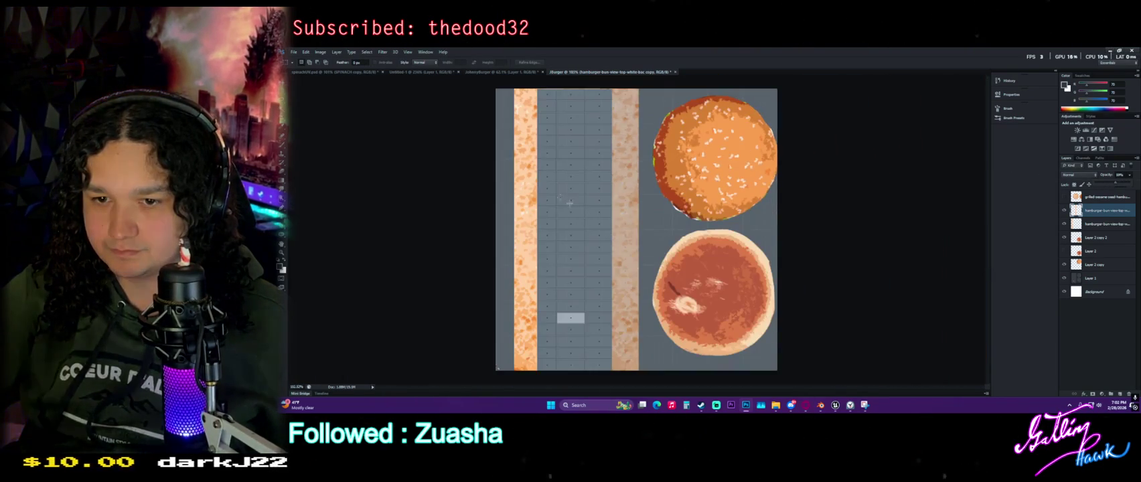
{"action": "key", "text": "v"}
{"action": "left_click_drag", "start_coordinate": [622, 143], "coordinate": [623, 141]}
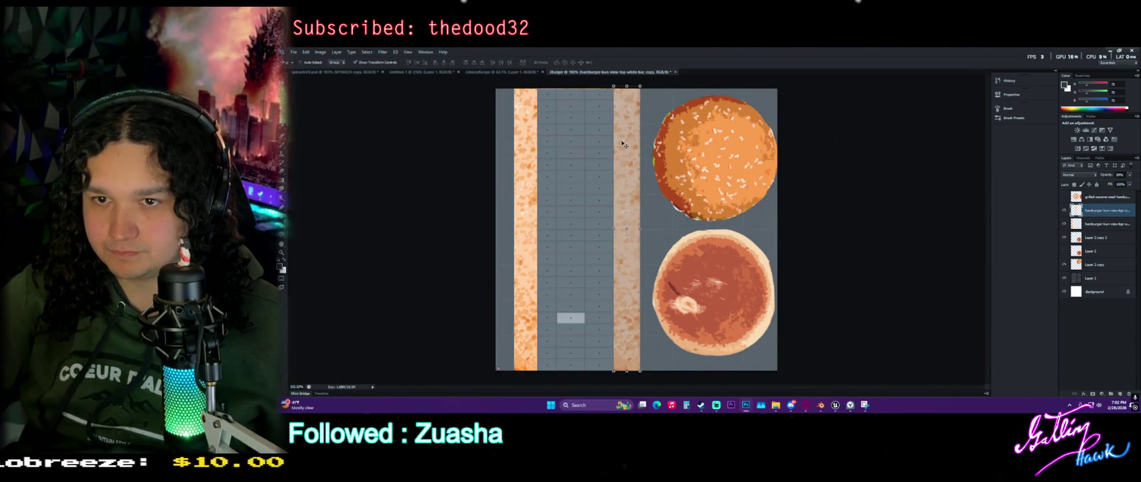
{"action": "key", "text": "m"}
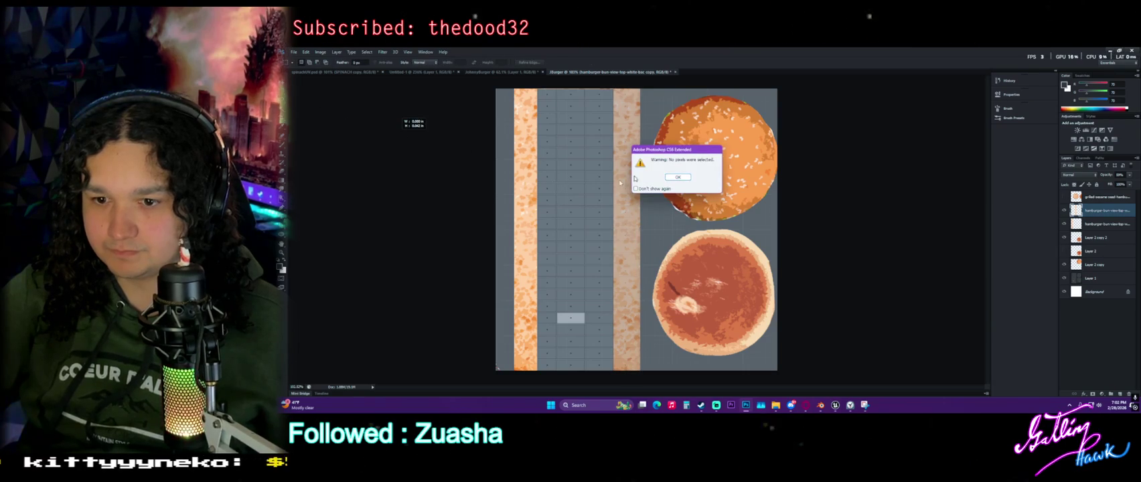
{"action": "key", "text": "Return"}
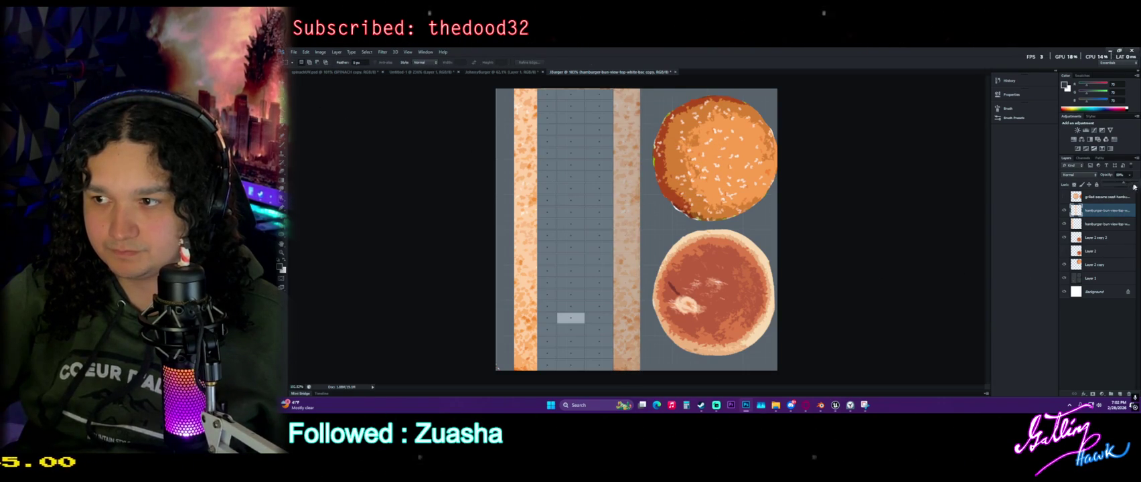
{"action": "key", "text": "0"}
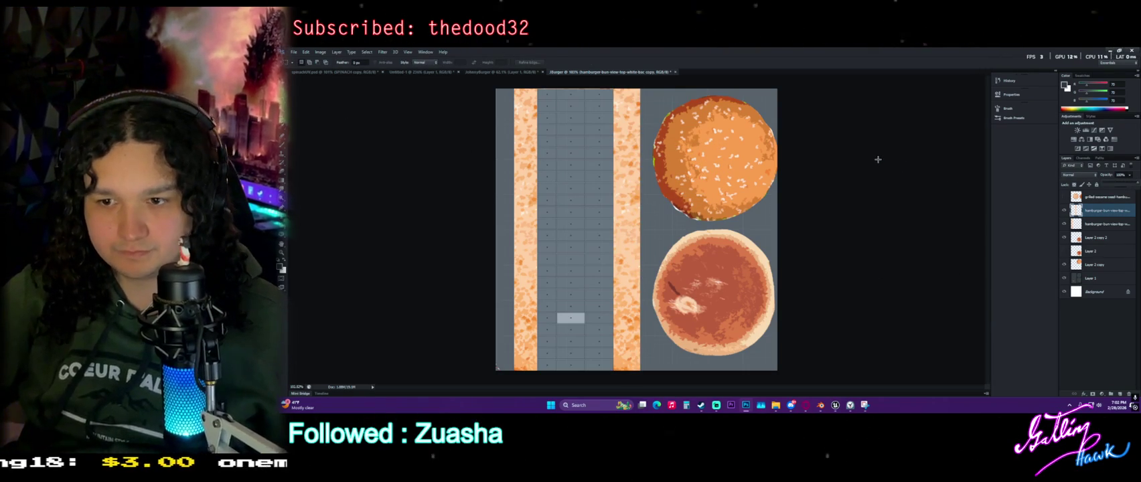
{"action": "left_click", "coordinate": [293, 51]}
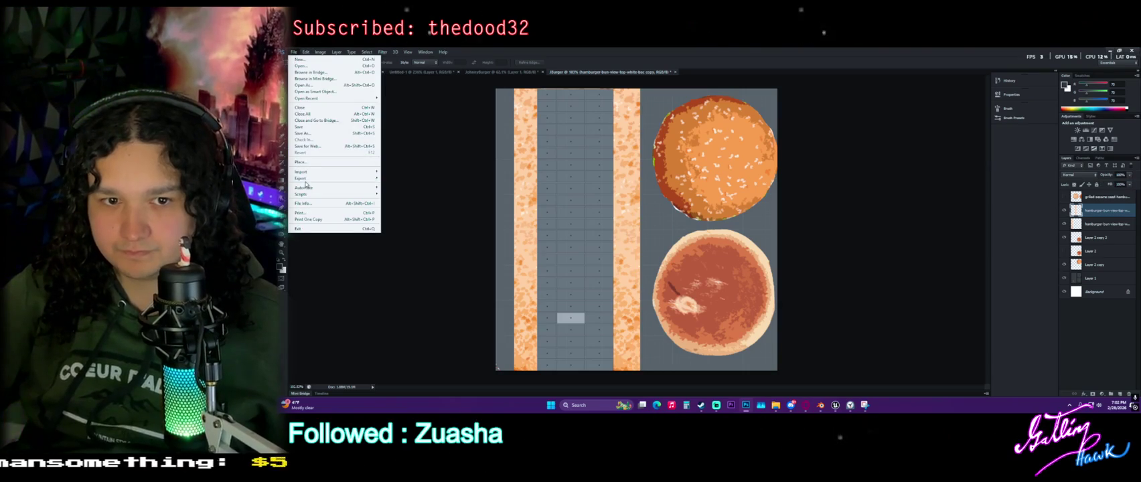
Save the atlas as PNG over the existing bun texture file, then return to Blender
{"action": "key", "text": "Escape"}
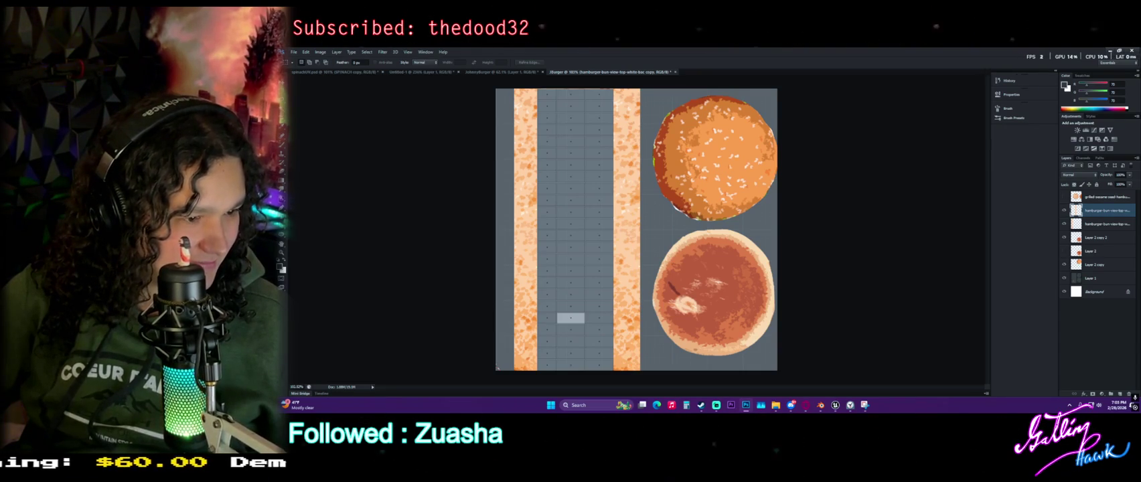
{"action": "key", "text": "ctrl+shift+alt+s"}
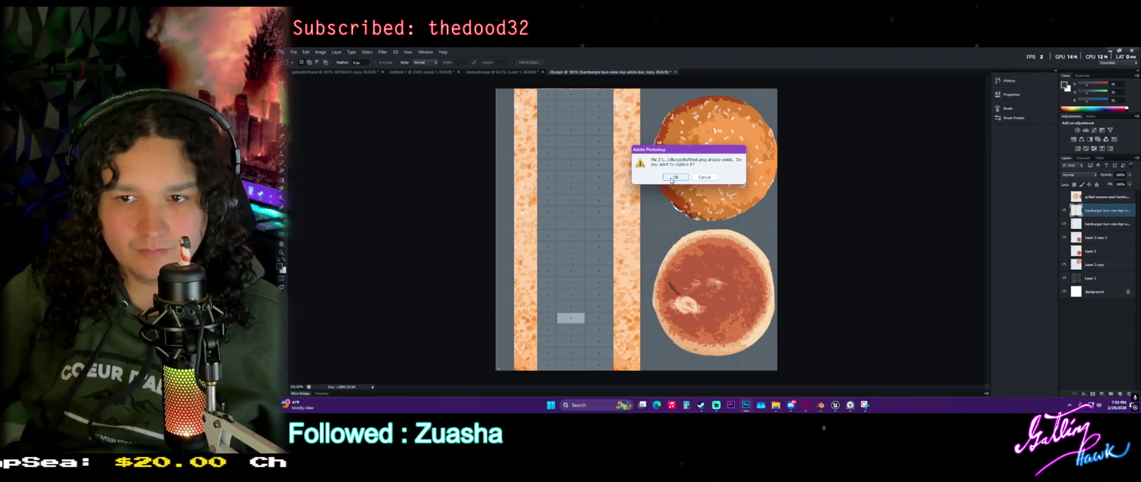
{"action": "left_click", "coordinate": [673, 177]}
{"action": "left_click", "coordinate": [721, 160]}
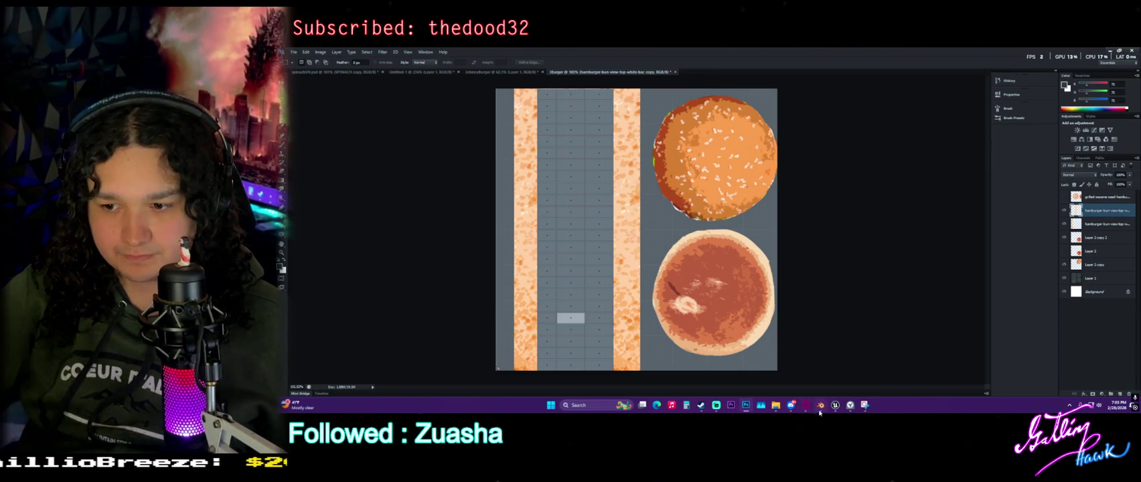
{"action": "left_click", "coordinate": [820, 406]}
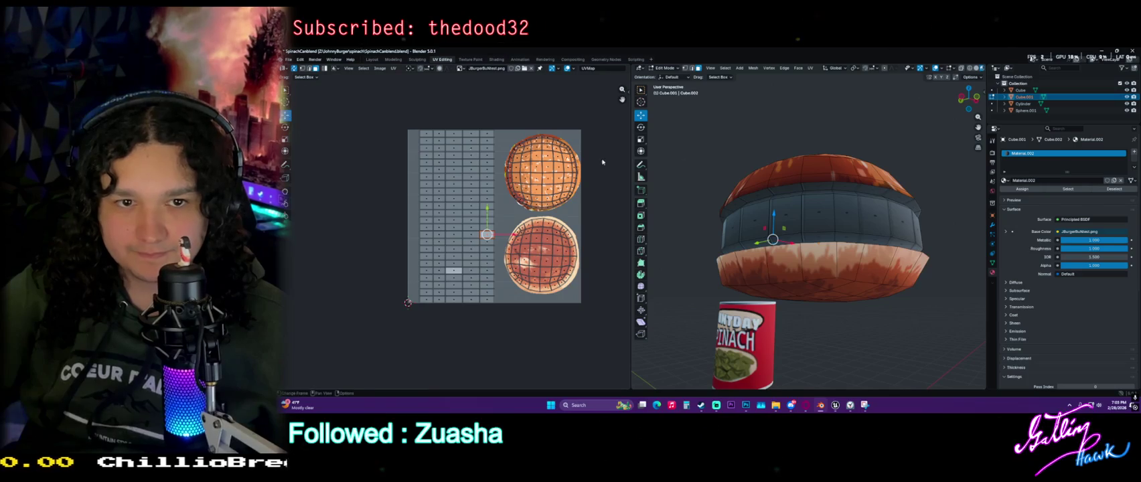
In Object Mode, replace the UV editor image with JBurgerBuNtest.png from the Jburghe folder
{"action": "key", "text": "alt+r"}
{"action": "key", "text": "Tab"}
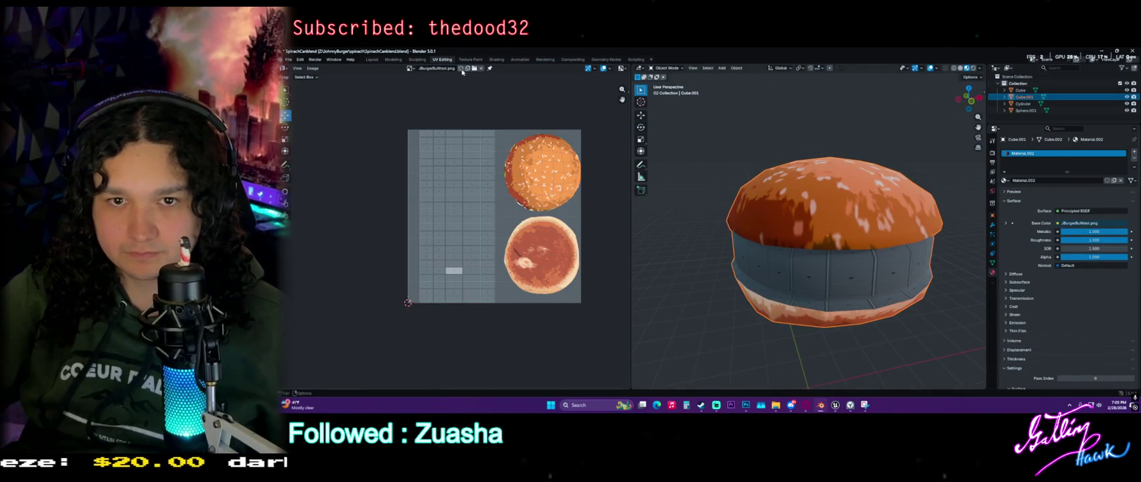
{"action": "left_click", "coordinate": [480, 69]}
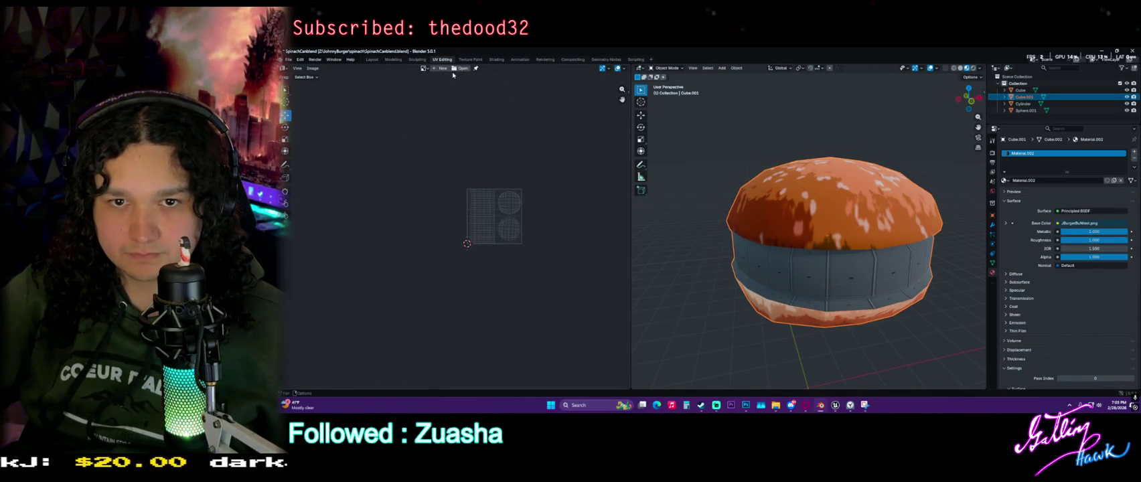
{"action": "left_click", "coordinate": [461, 68]}
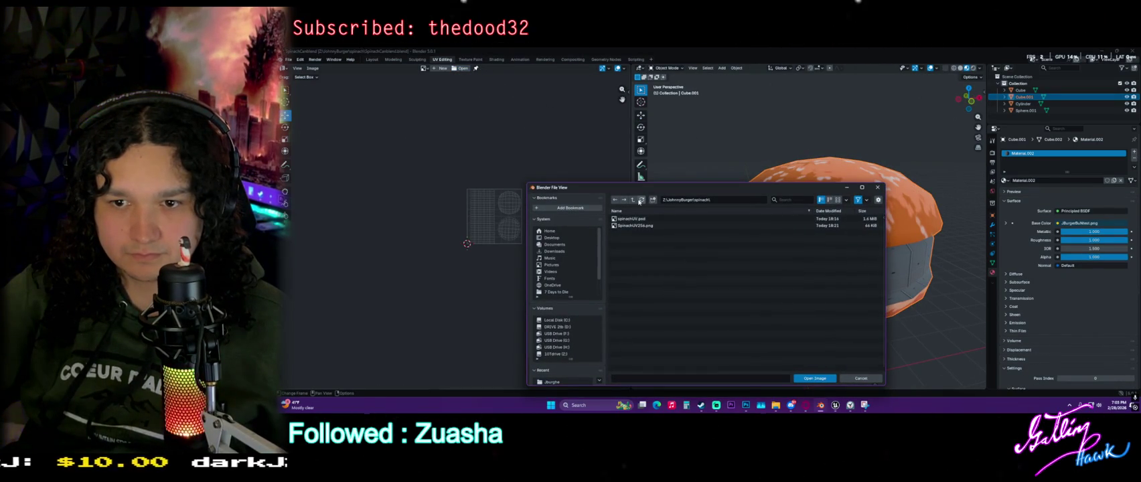
{"action": "left_click", "coordinate": [633, 200]}
{"action": "double_click", "coordinate": [659, 226]}
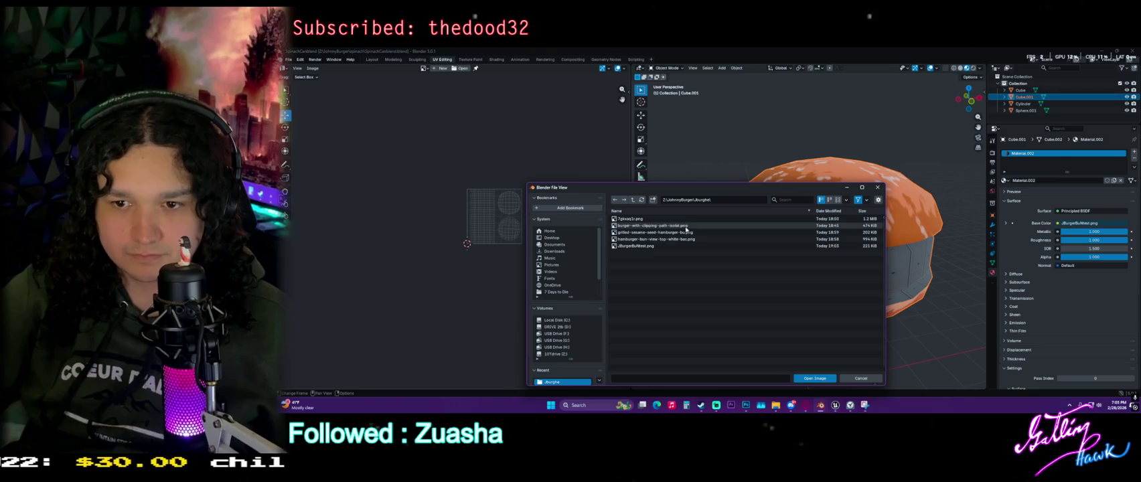
{"action": "left_click", "coordinate": [683, 247]}
{"action": "double_click", "coordinate": [683, 247]}
Orbit and zoom around the burger to inspect the new crust strips, then return to Photoshop
{"action": "mouse_move", "coordinate": [873, 257]}
{"action": "middle_mouse_down"}
{"action": "mouse_move", "coordinate": [712, 231]}
{"action": "mouse_move", "coordinate": [658, 266]}
{"action": "mouse_move", "coordinate": [737, 271]}
{"action": "middle_mouse_up"}
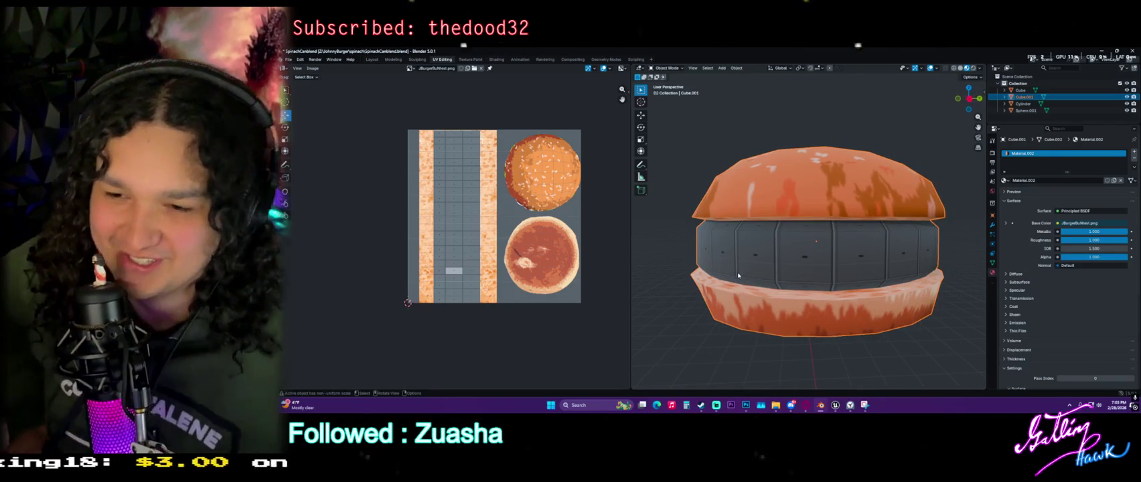
{"action": "mouse_move", "coordinate": [737, 274]}
{"action": "middle_mouse_down"}
{"action": "mouse_move", "coordinate": [713, 312]}
{"action": "mouse_move", "coordinate": [824, 289]}
{"action": "middle_mouse_up"}
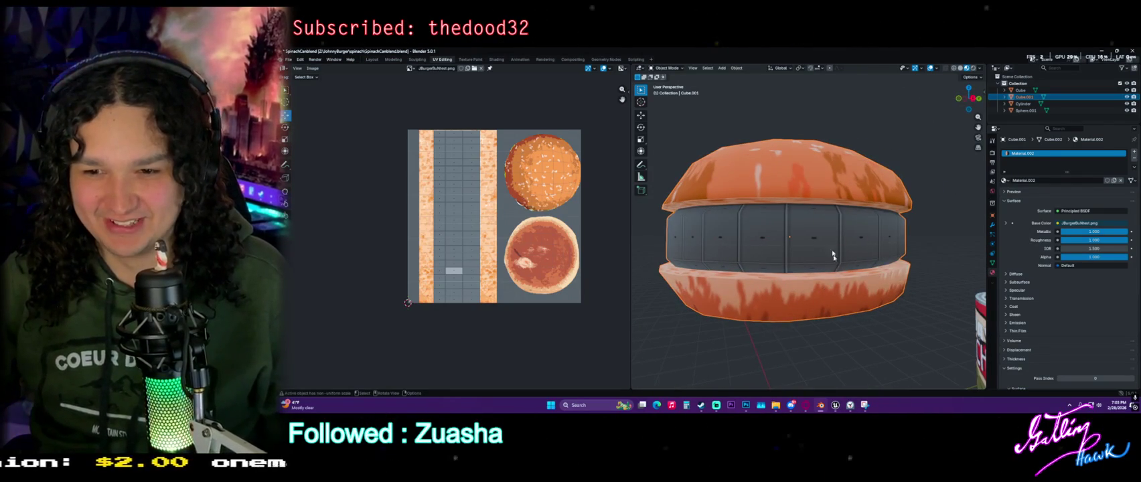
{"action": "mouse_move", "coordinate": [835, 251]}
{"action": "middle_mouse_down"}
{"action": "mouse_move", "coordinate": [834, 290]}
{"action": "mouse_move", "coordinate": [914, 249]}
{"action": "mouse_move", "coordinate": [822, 283]}
{"action": "middle_mouse_up"}
{"action": "scroll", "coordinate": [823, 283], "scroll_direction": "down", "scroll_amount": 3}
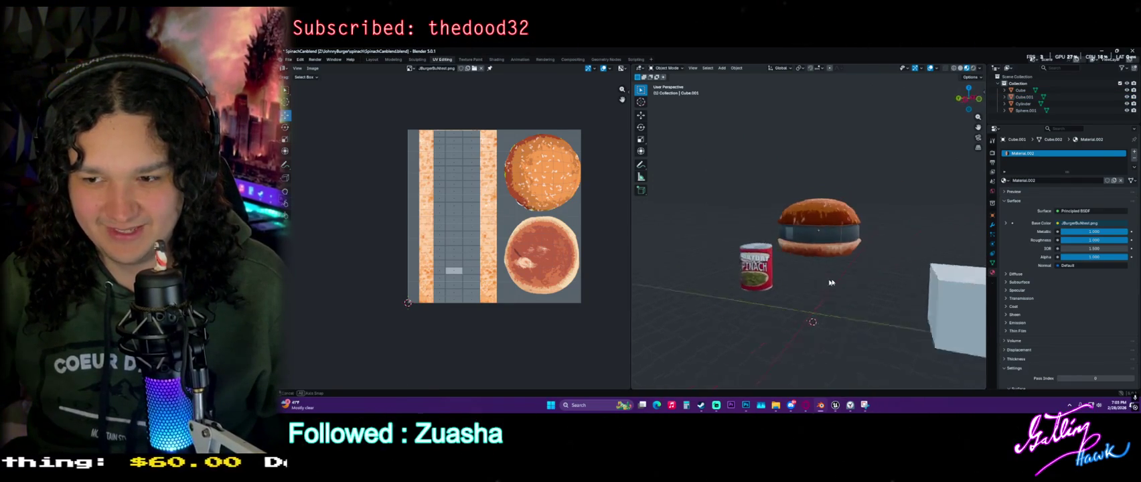
{"action": "scroll", "coordinate": [823, 283], "scroll_direction": "up", "scroll_amount": 2}
{"action": "scroll", "coordinate": [837, 278], "scroll_direction": "up", "scroll_amount": 3}
{"action": "scroll", "coordinate": [866, 268], "scroll_direction": "up", "scroll_amount": 2}
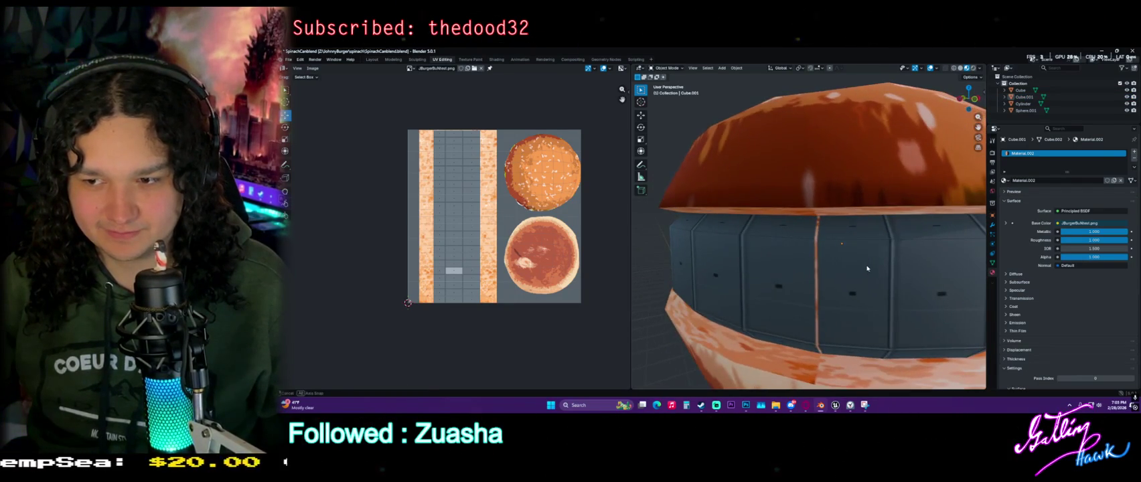
{"action": "scroll", "coordinate": [866, 267], "scroll_direction": "down", "scroll_amount": 2}
{"action": "scroll", "coordinate": [867, 268], "scroll_direction": "up", "scroll_amount": 2}
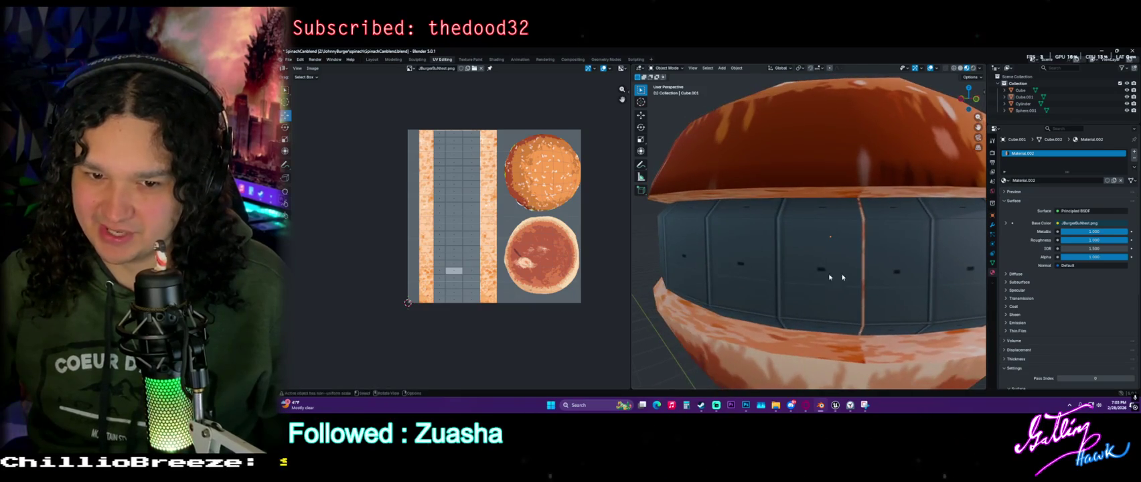
{"action": "scroll", "coordinate": [484, 200], "scroll_direction": "up", "scroll_amount": 3}
{"action": "scroll", "coordinate": [485, 200], "scroll_direction": "down", "scroll_amount": 2}
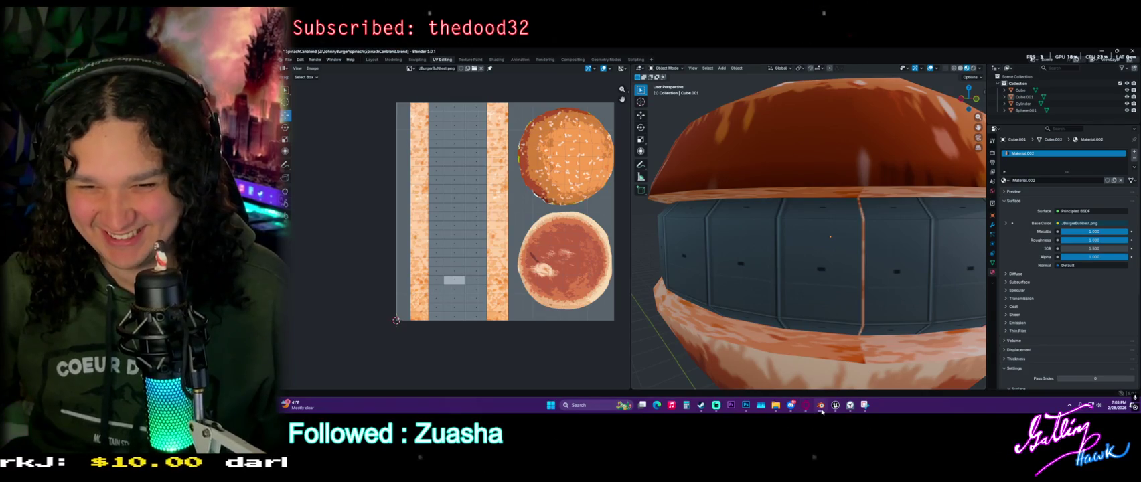
{"action": "scroll", "coordinate": [428, 161], "scroll_direction": "up", "scroll_amount": 2}
{"action": "scroll", "coordinate": [431, 160], "scroll_direction": "up", "scroll_amount": 2}
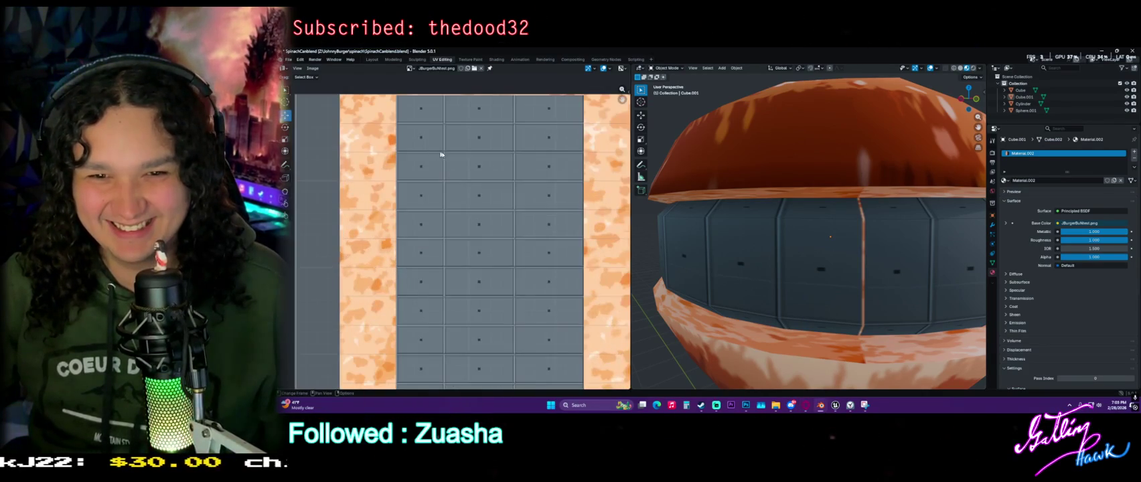
{"action": "scroll", "coordinate": [431, 213], "scroll_direction": "up", "scroll_amount": 2}
{"action": "scroll", "coordinate": [372, 163], "scroll_direction": "up", "scroll_amount": 1}
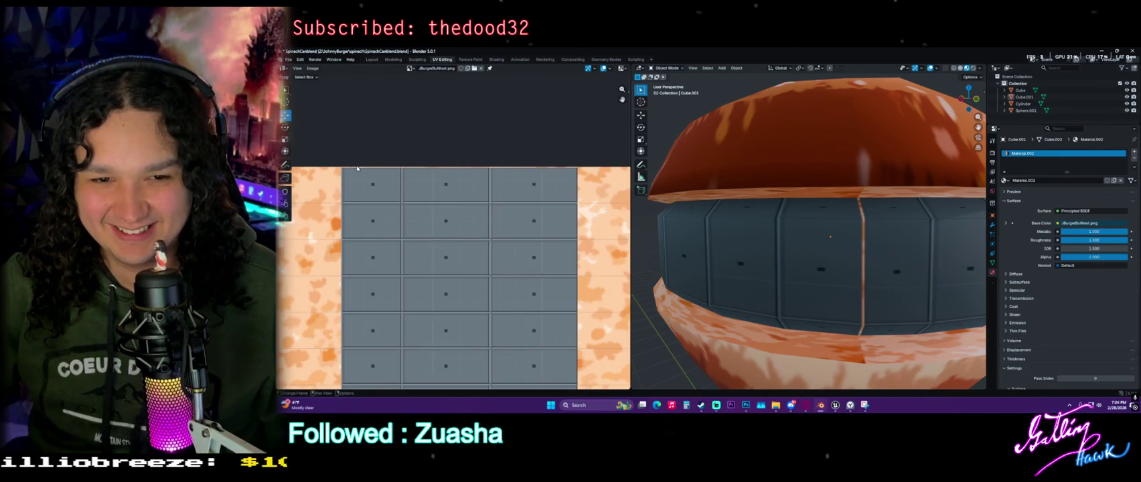
{"action": "scroll", "coordinate": [351, 168], "scroll_direction": "down", "scroll_amount": 2}
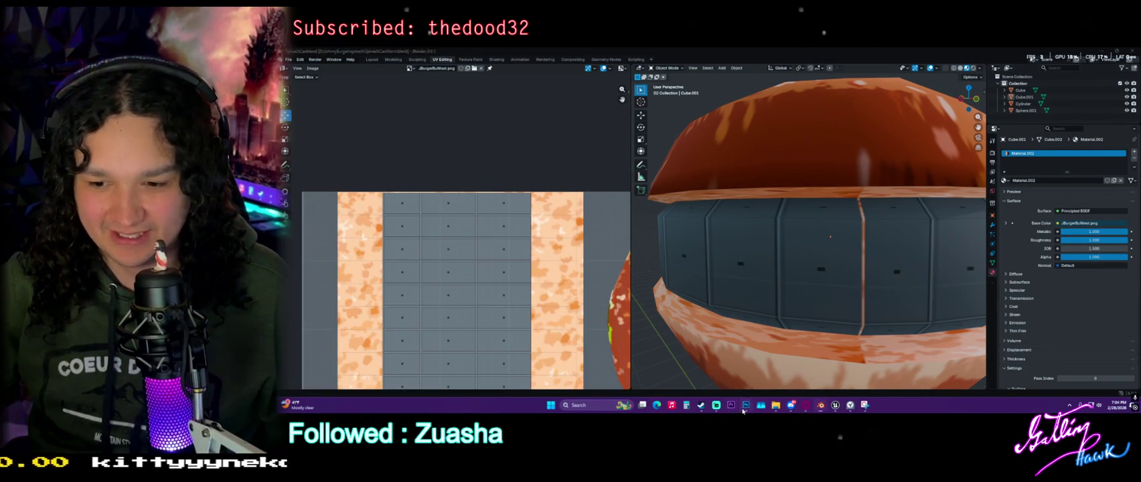
{"action": "key", "text": "alt+Tab"}
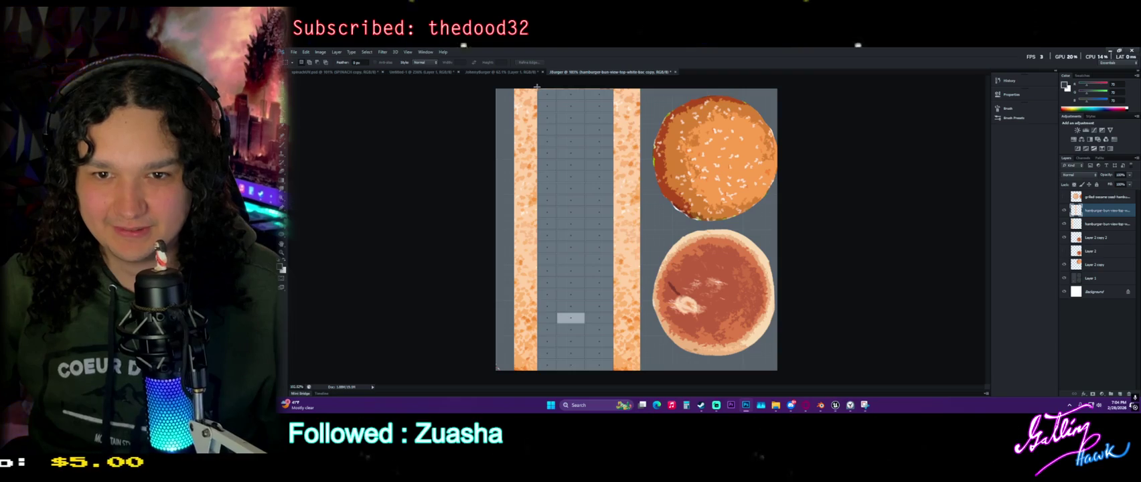
Marquee-select the grey panelled strip of the bun atlas and zoom to fit the atlas
{"action": "left_click_drag", "start_coordinate": [537, 86], "coordinate": [613, 372]}
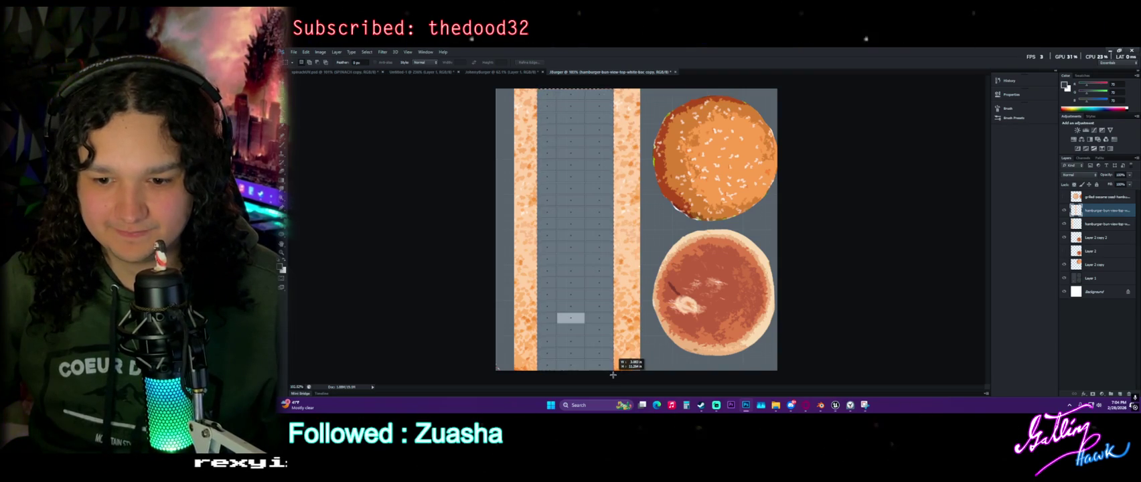
{"action": "scroll", "coordinate": [531, 349], "scroll_direction": "up", "scroll_amount": 3, "text": "alt"}
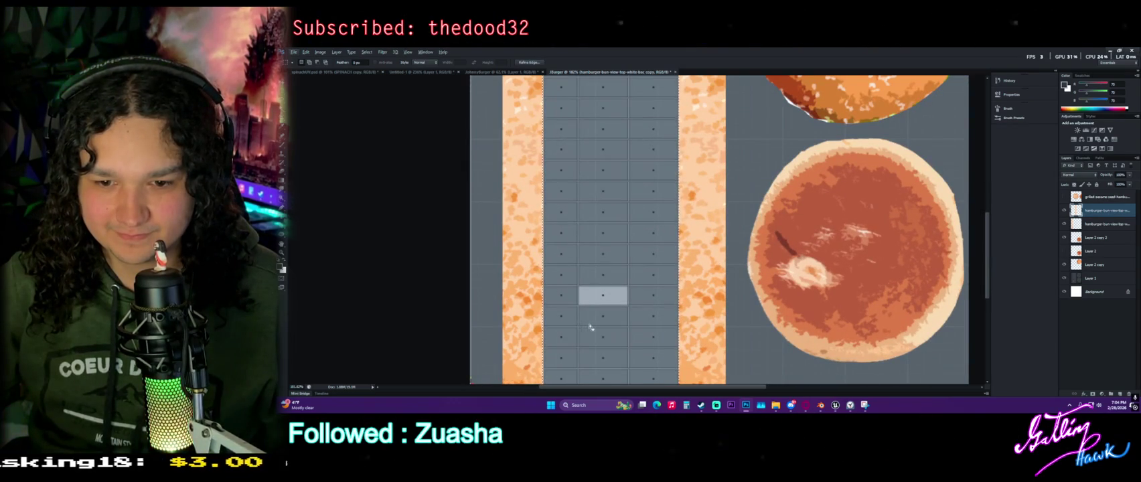
{"action": "scroll", "coordinate": [566, 328], "scroll_direction": "down", "scroll_amount": 1}
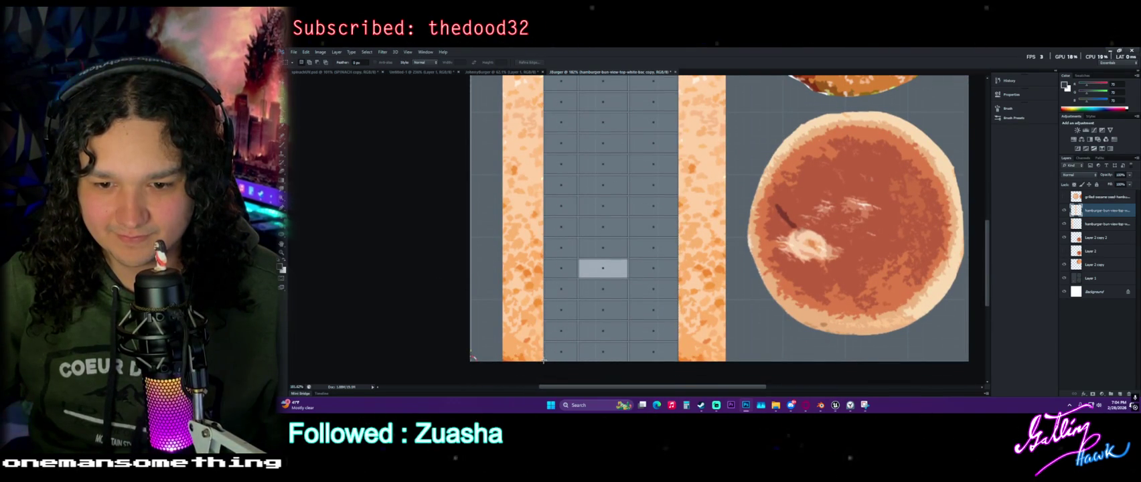
{"action": "left_click_drag", "start_coordinate": [557, 333], "coordinate": [666, 117]}
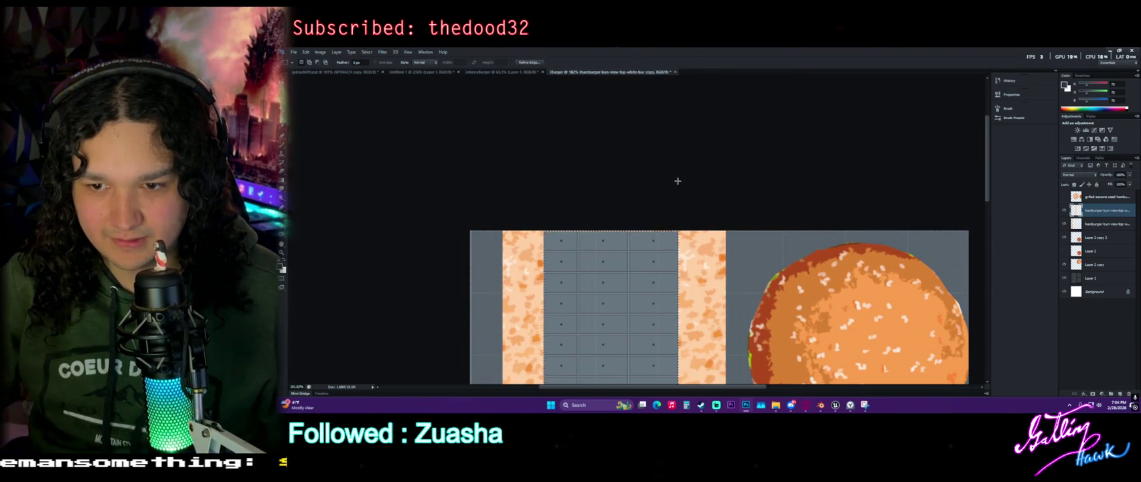
{"action": "key", "text": "ctrl+0"}
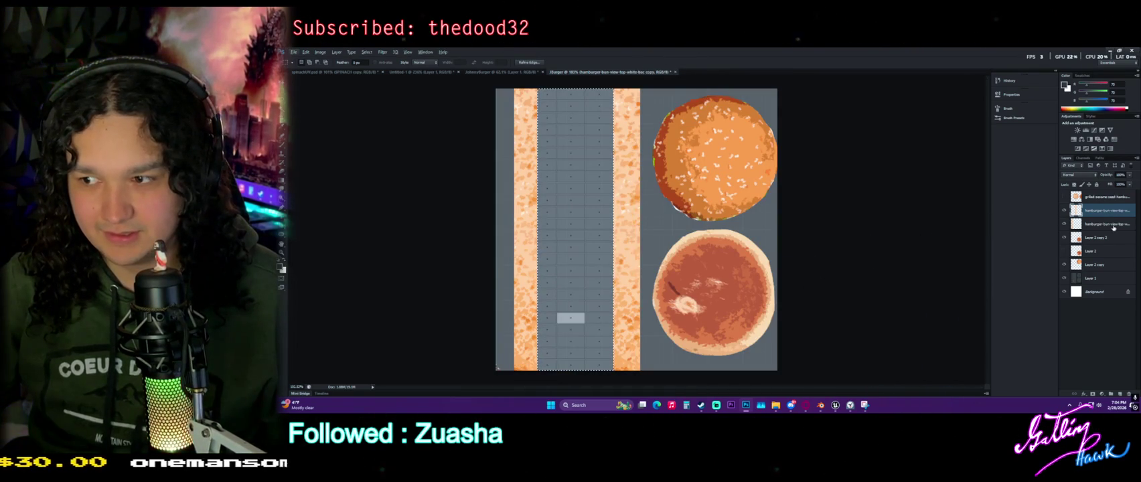
Add a new empty Layer 3 in the Layers panel
{"action": "left_click", "coordinate": [1120, 395]}
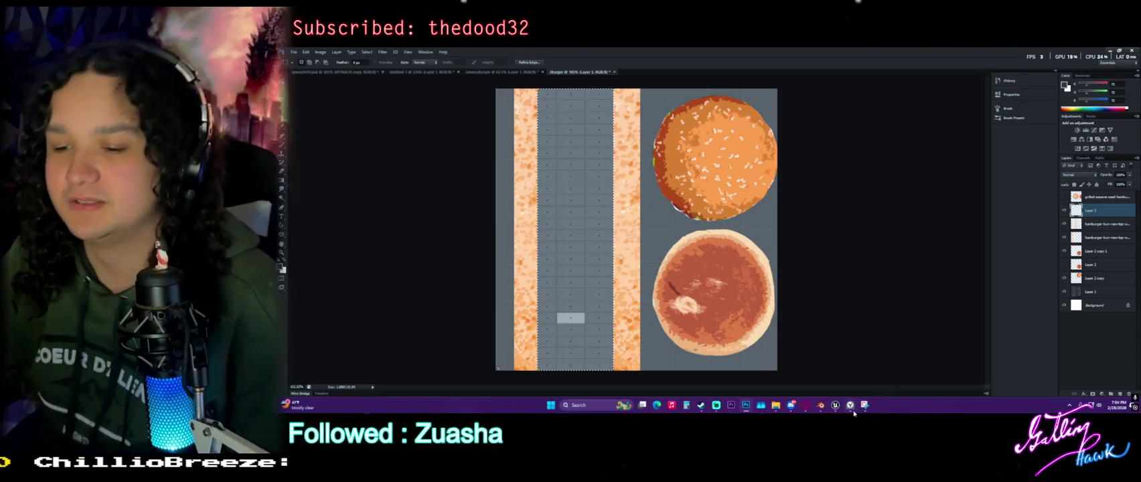
{"action": "left_click", "coordinate": [852, 406]}
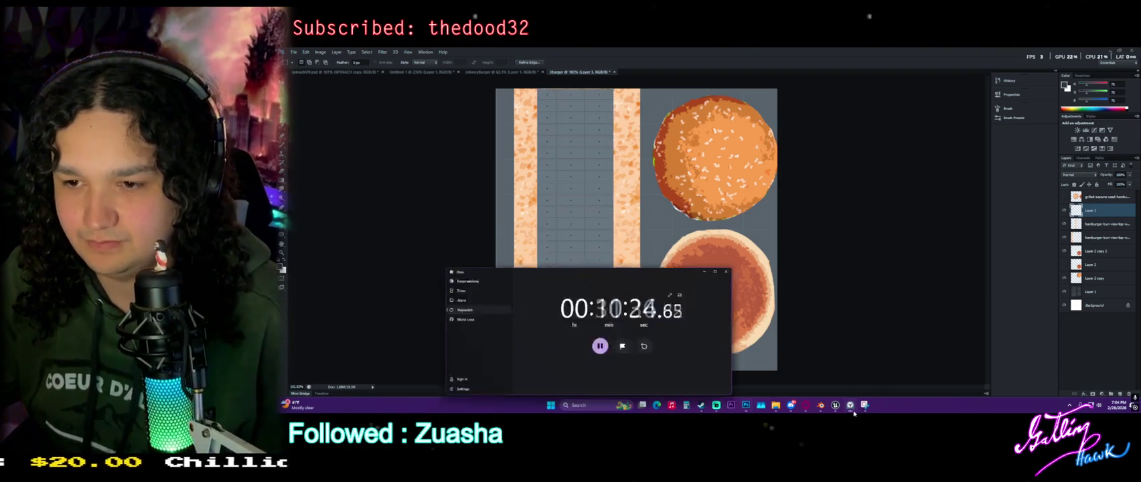
{"action": "left_click", "coordinate": [852, 409]}
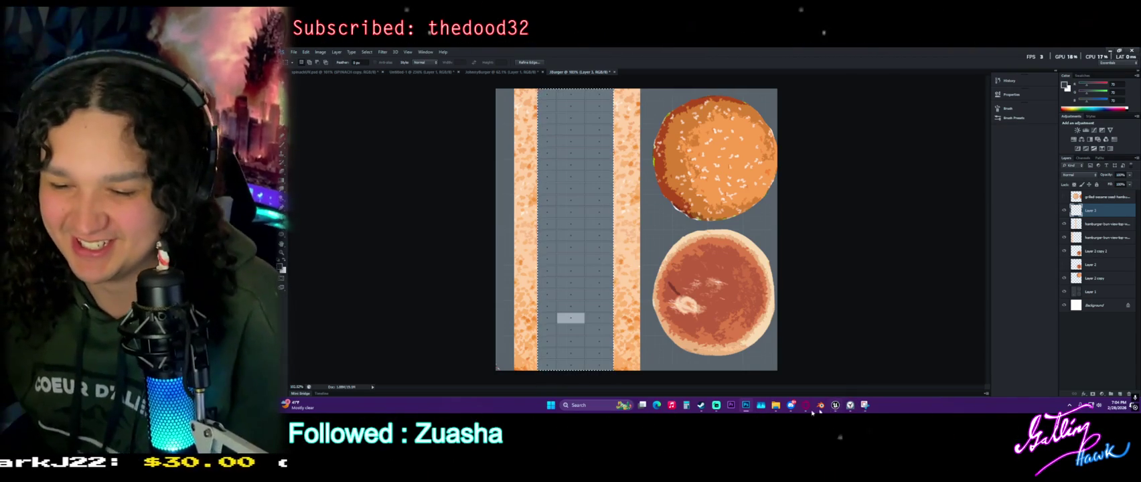
{"action": "mouse_move", "coordinate": [805, 406]}
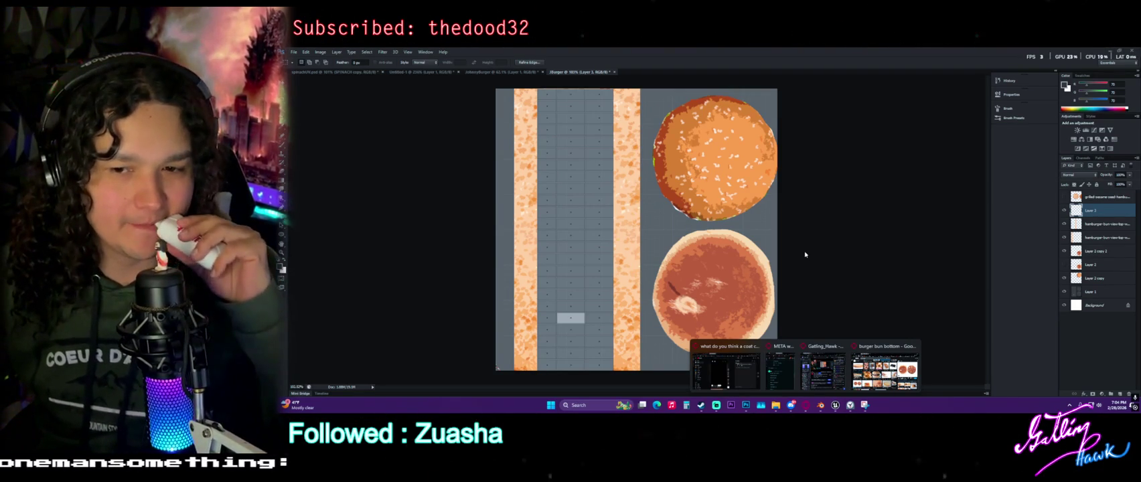
Select faces on the burger's middle band in Edit Mode, then snip the cheeseburger photo
{"action": "left_click", "coordinate": [821, 405]}
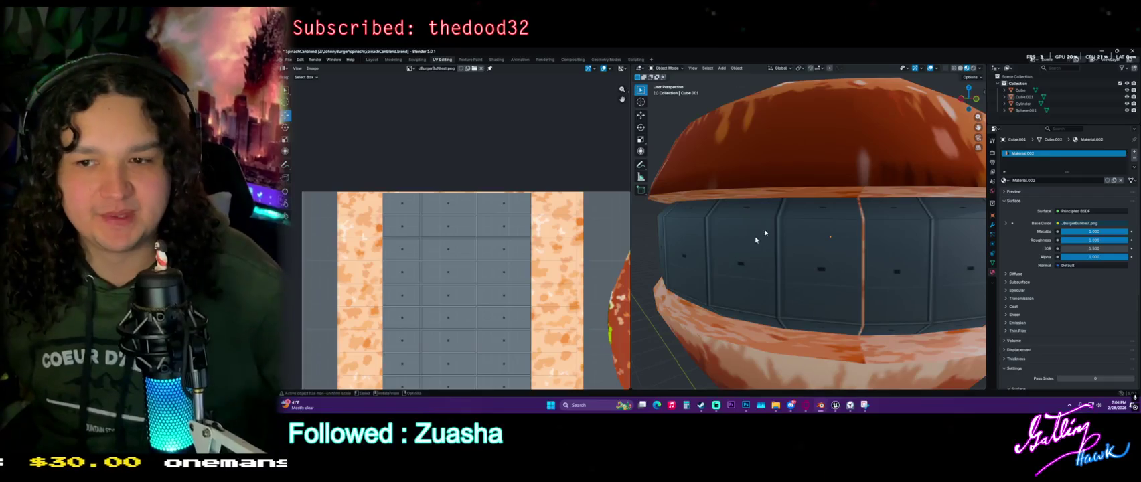
{"action": "key", "text": "Tab"}
{"action": "left_click", "coordinate": [800, 210]}
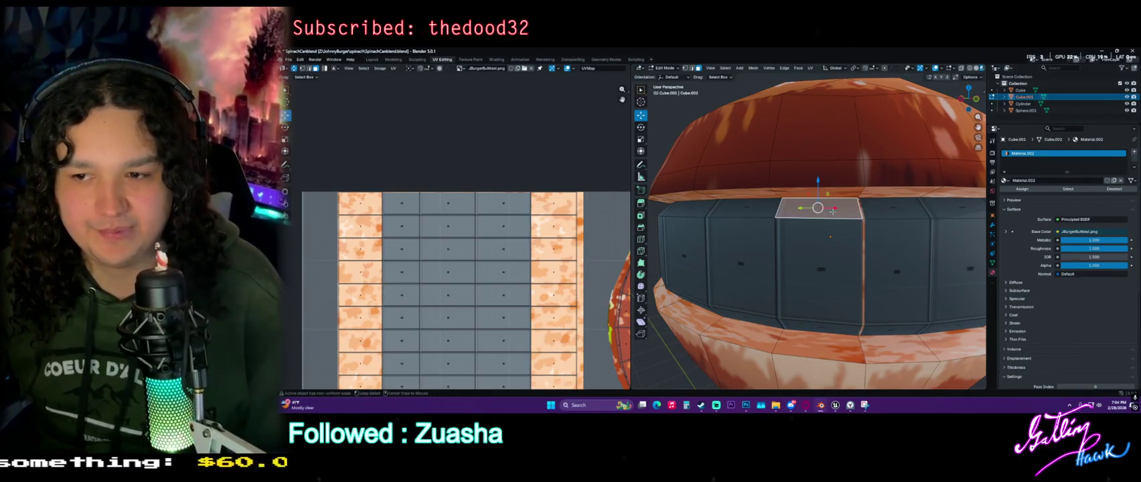
{"action": "middle_click_drag", "start_coordinate": [761, 213], "coordinate": [732, 230]}
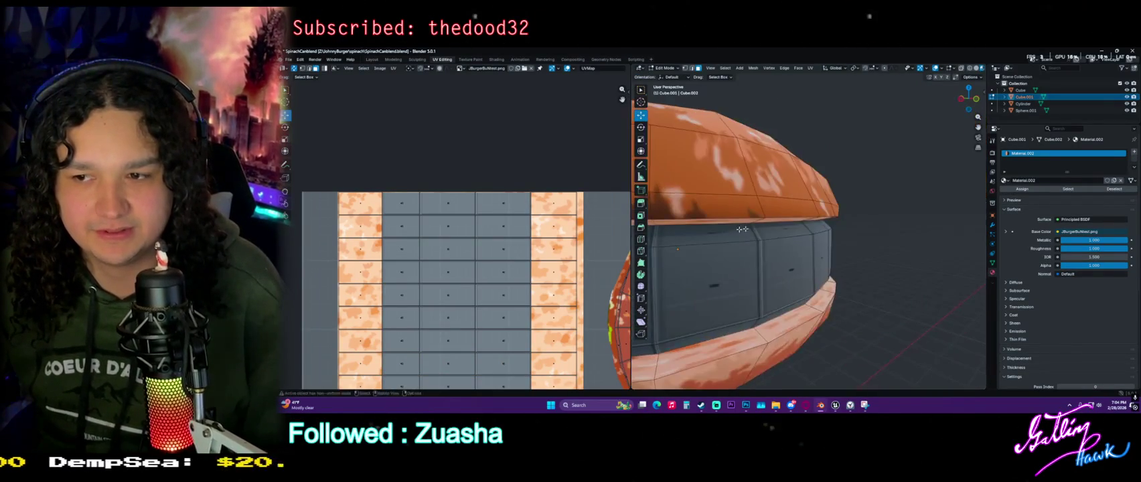
{"action": "left_click", "coordinate": [818, 227], "text": "alt"}
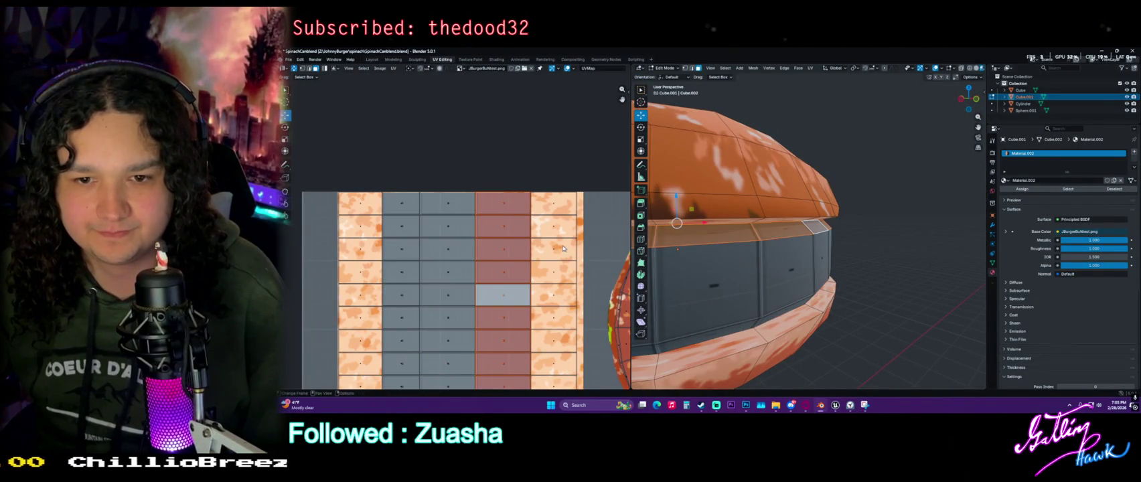
{"action": "scroll", "coordinate": [555, 286], "scroll_direction": "down", "scroll_amount": 2}
{"action": "middle_click_drag", "start_coordinate": [744, 255], "coordinate": [814, 249]}
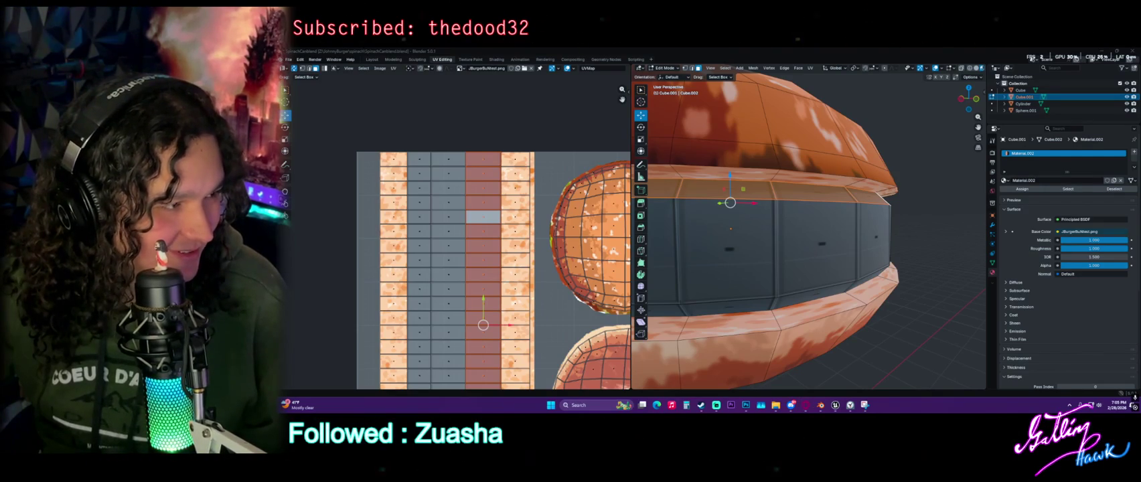
{"action": "left_click", "coordinate": [468, 66]}
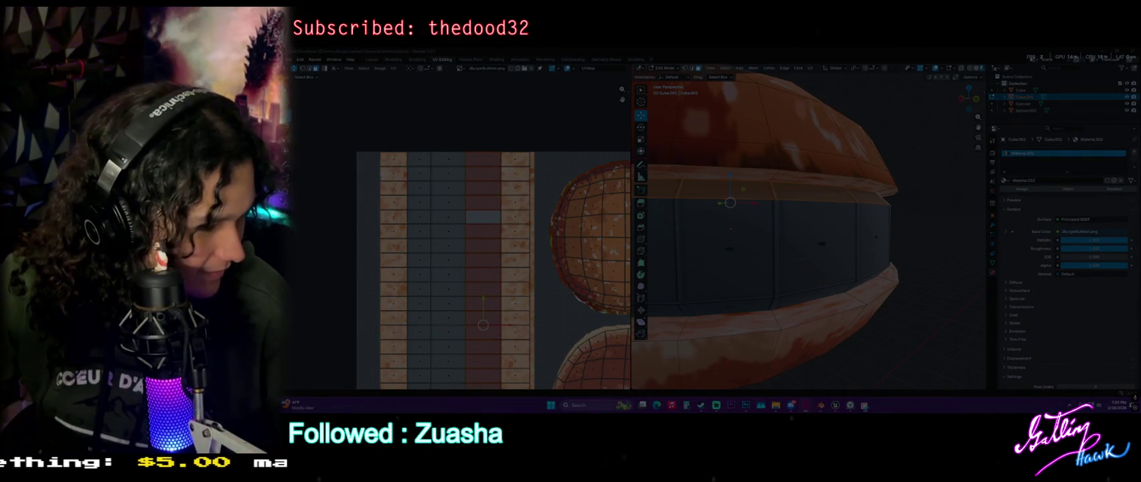
{"action": "left_click_drag", "start_coordinate": [523, 216], "coordinate": [649, 241]}
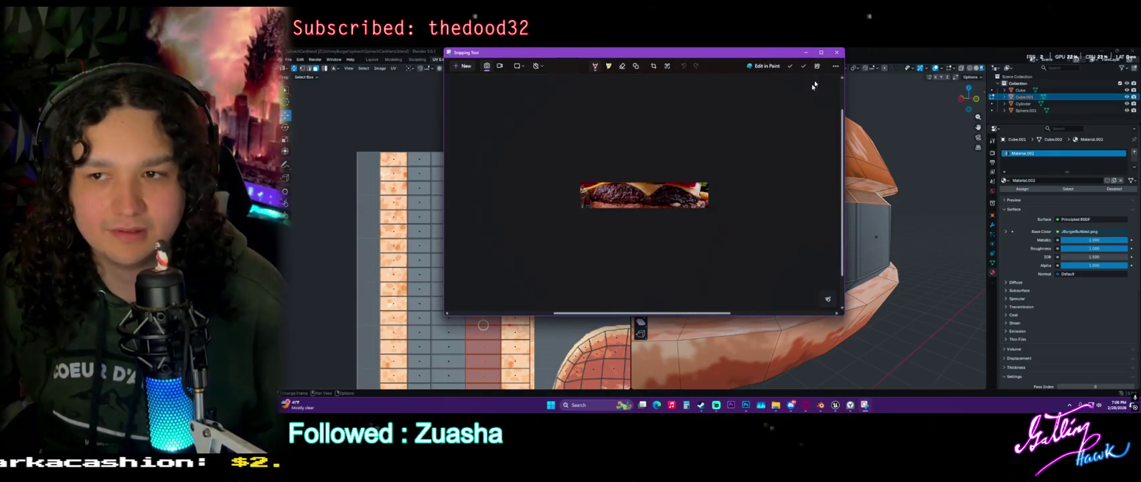
Paste the captured cheeseburger photo into the Photoshop burger texture
{"action": "left_click", "coordinate": [836, 52]}
{"action": "scroll", "coordinate": [501, 245], "scroll_direction": "down", "scroll_amount": 5}
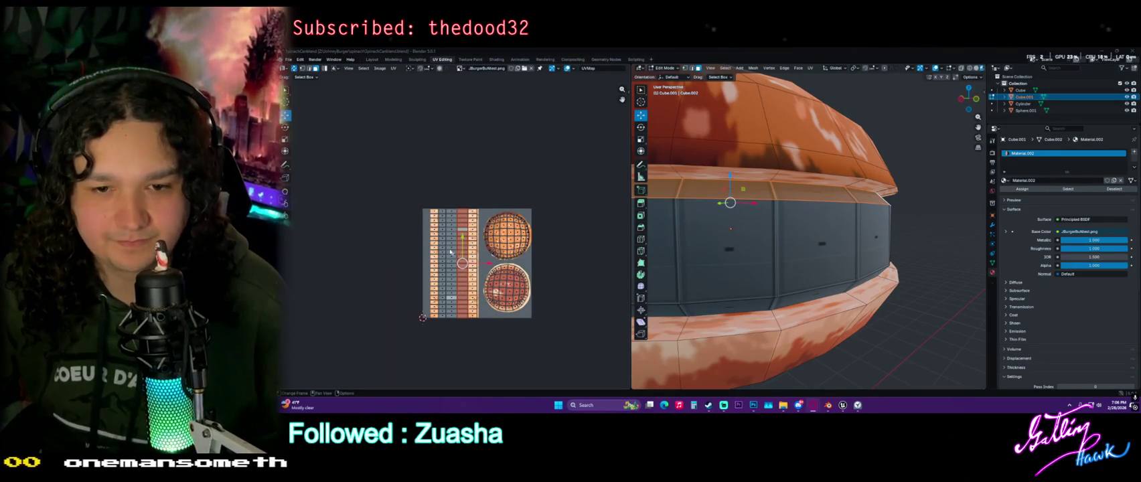
{"action": "scroll", "coordinate": [501, 245], "scroll_direction": "up", "scroll_amount": 2}
{"action": "scroll", "coordinate": [500, 246], "scroll_direction": "up", "scroll_amount": 1}
{"action": "key", "text": "alt+Tab"}
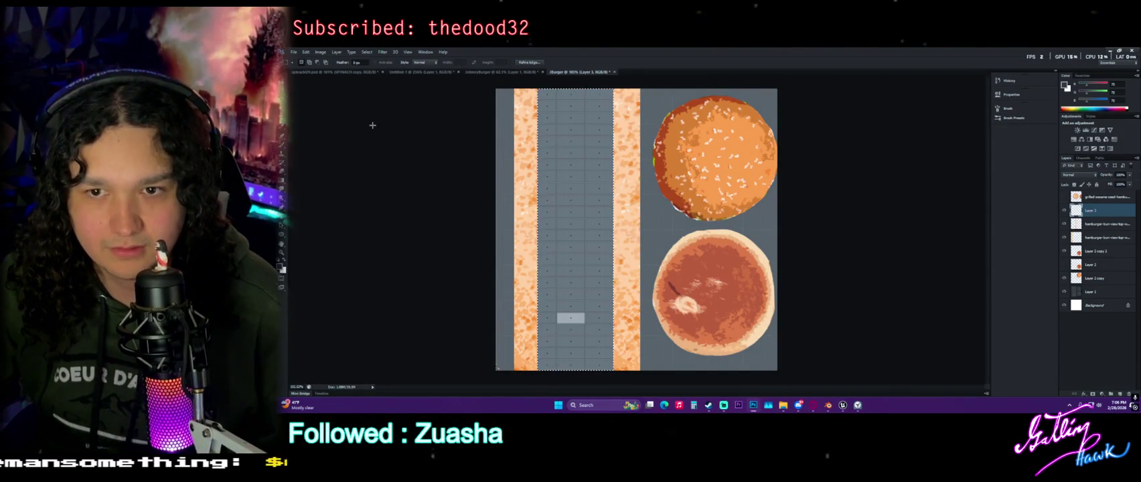
{"action": "key", "text": "ctrl+v"}
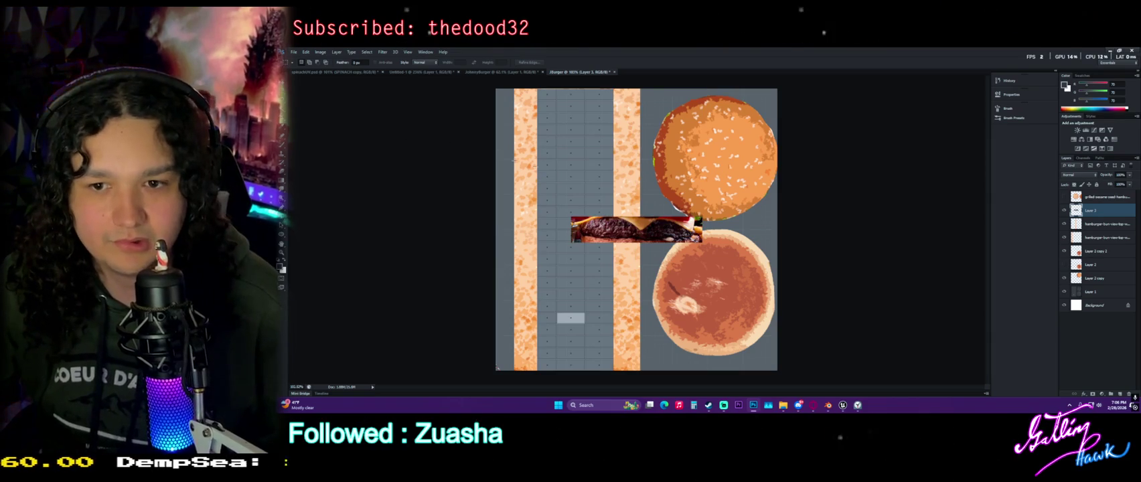
Rotate the pasted photo 90° clockwise and place it on the grey grid between the crust strips
{"action": "left_click", "coordinate": [287, 82]}
{"action": "key", "text": "ctrl+t"}
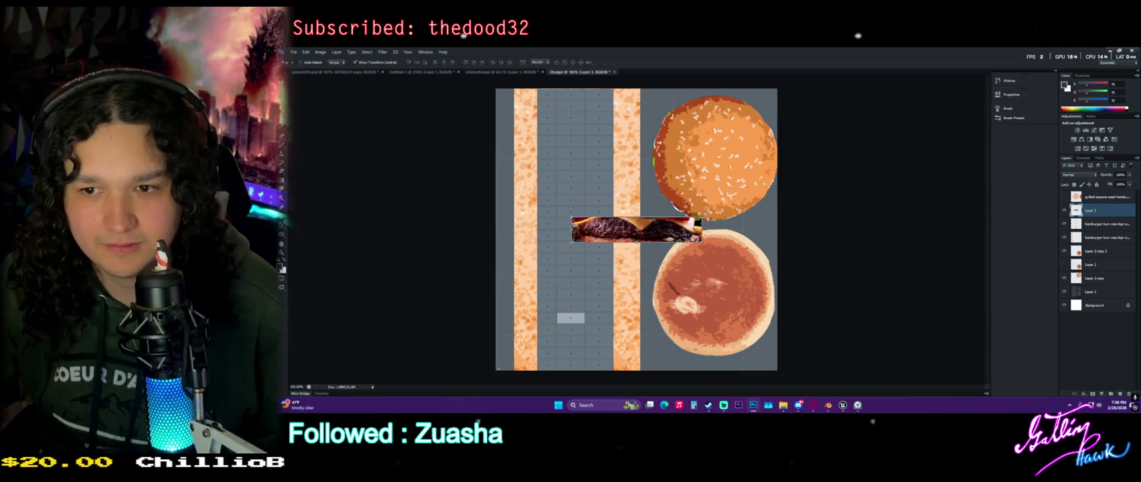
{"action": "right_click", "coordinate": [709, 211]}
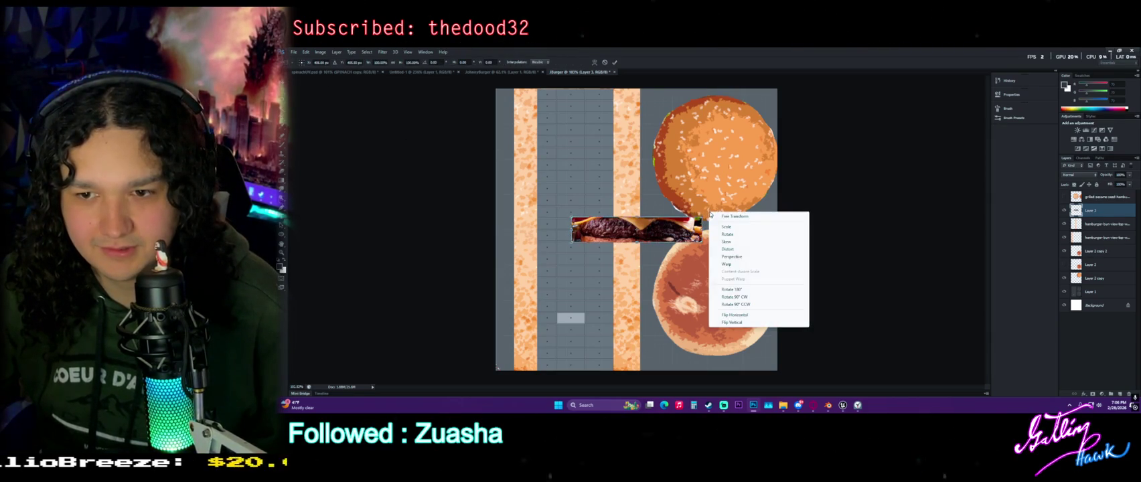
{"action": "left_click", "coordinate": [736, 297]}
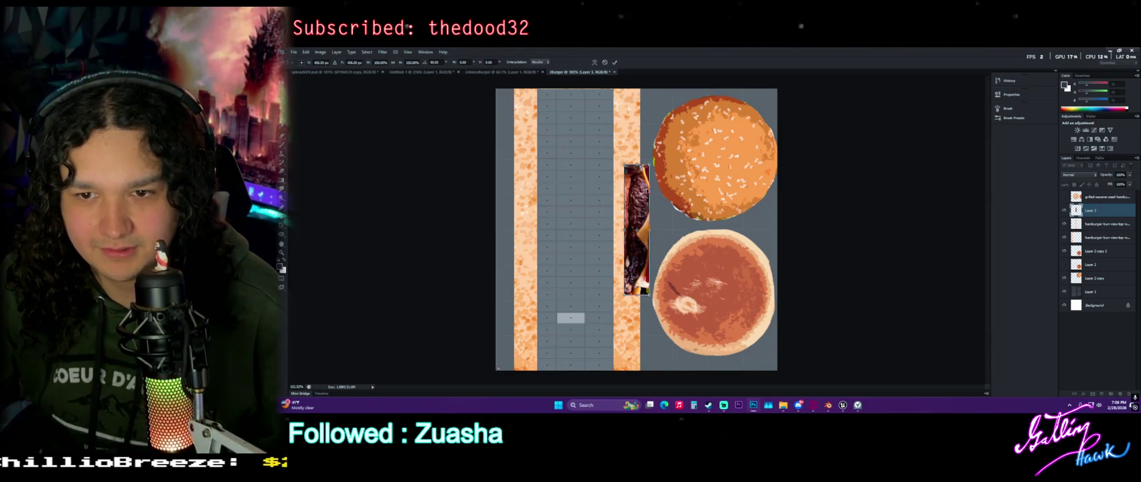
{"action": "left_click_drag", "start_coordinate": [640, 170], "coordinate": [570, 166]}
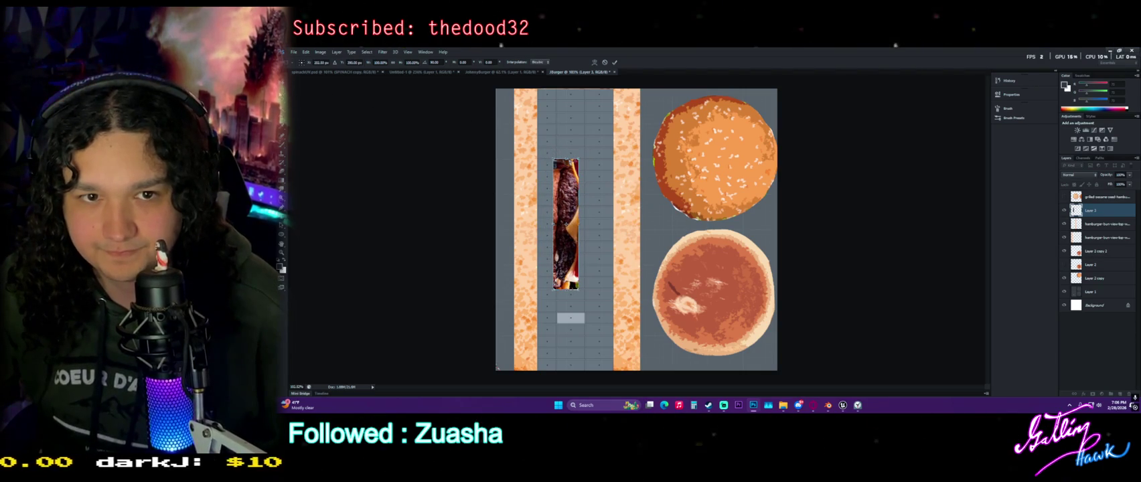
{"action": "key", "text": "v"}
{"action": "left_click", "coordinate": [668, 177]}
{"action": "scroll", "coordinate": [569, 176], "scroll_direction": "up", "scroll_amount": 1, "text": "alt"}
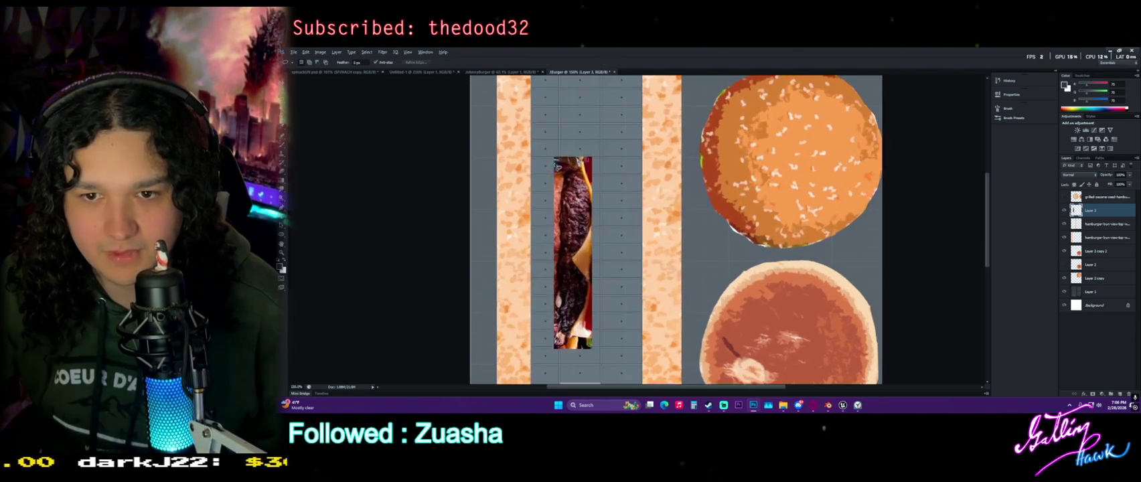
Lasso and delete the patty photo's top end and the red sliver along its lower edge
{"action": "scroll", "coordinate": [570, 176], "scroll_direction": "up", "scroll_amount": 2, "text": "alt"}
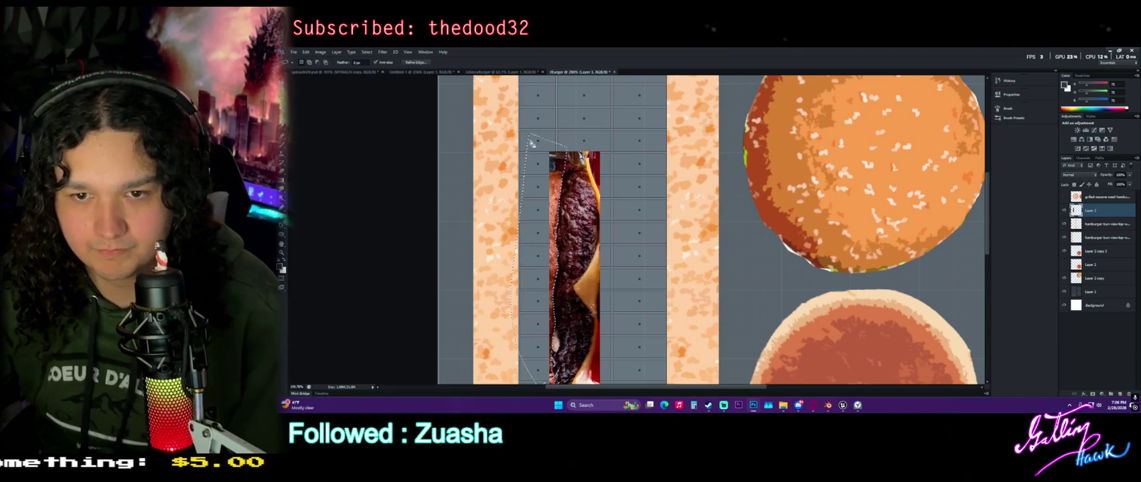
{"action": "left_click_drag", "start_coordinate": [514, 333], "coordinate": [529, 134]}
{"action": "scroll", "coordinate": [534, 148], "scroll_direction": "down", "scroll_amount": 1}
{"action": "scroll", "coordinate": [534, 149], "scroll_direction": "down", "scroll_amount": 2}
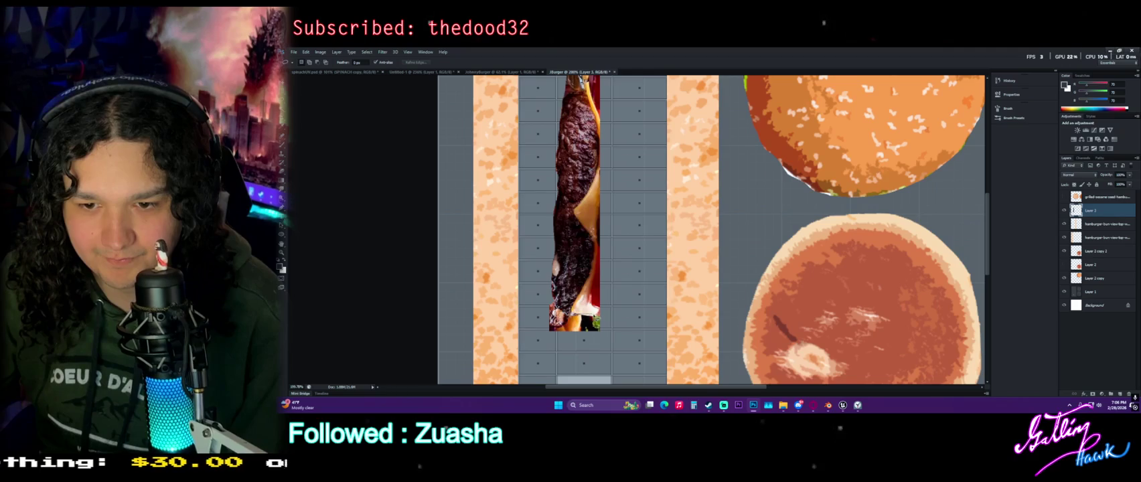
{"action": "scroll", "coordinate": [545, 221], "scroll_direction": "up", "scroll_amount": 2}
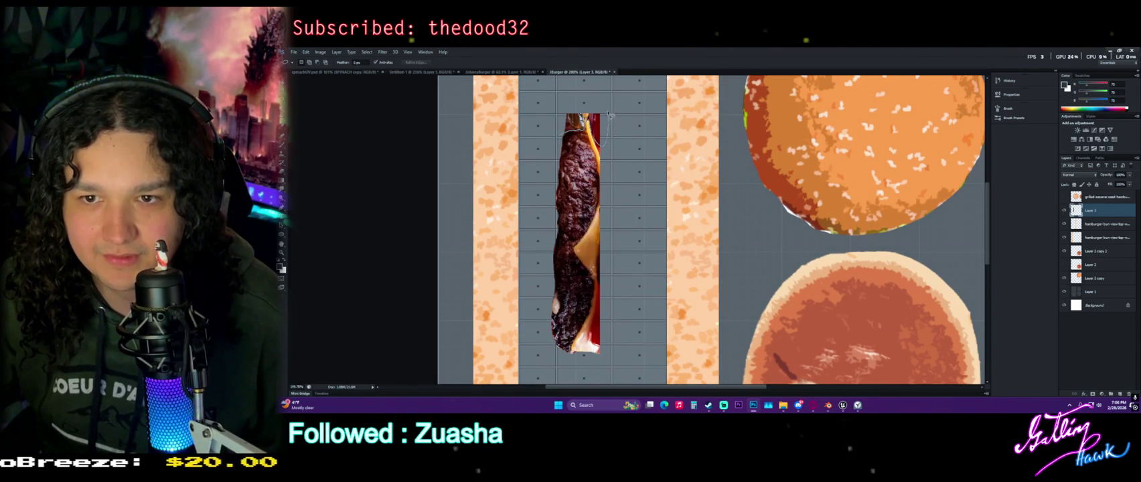
{"action": "left_click_drag", "start_coordinate": [559, 94], "coordinate": [563, 131]}
{"action": "key", "text": "Delete"}
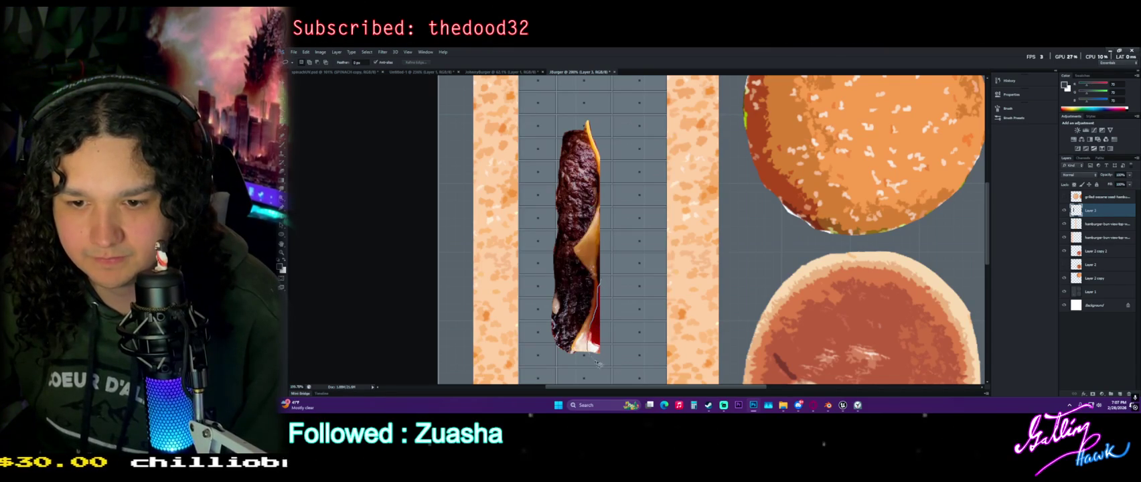
{"action": "key", "text": "Delete"}
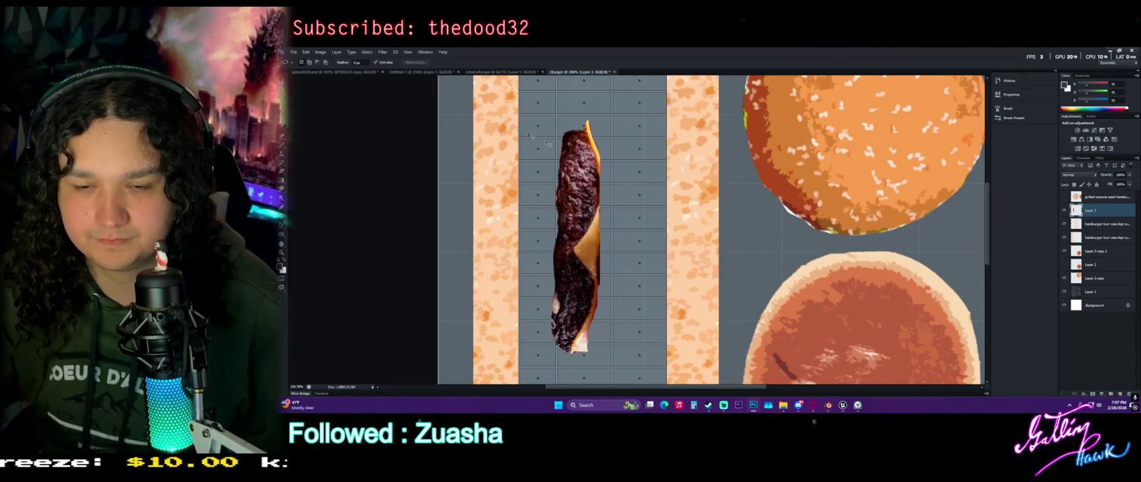
{"action": "scroll", "coordinate": [522, 221], "scroll_direction": "down", "scroll_amount": 3, "text": "alt"}
{"action": "key", "text": "v"}
{"action": "scroll", "coordinate": [580, 189], "scroll_direction": "down", "scroll_amount": 1, "text": "alt"}
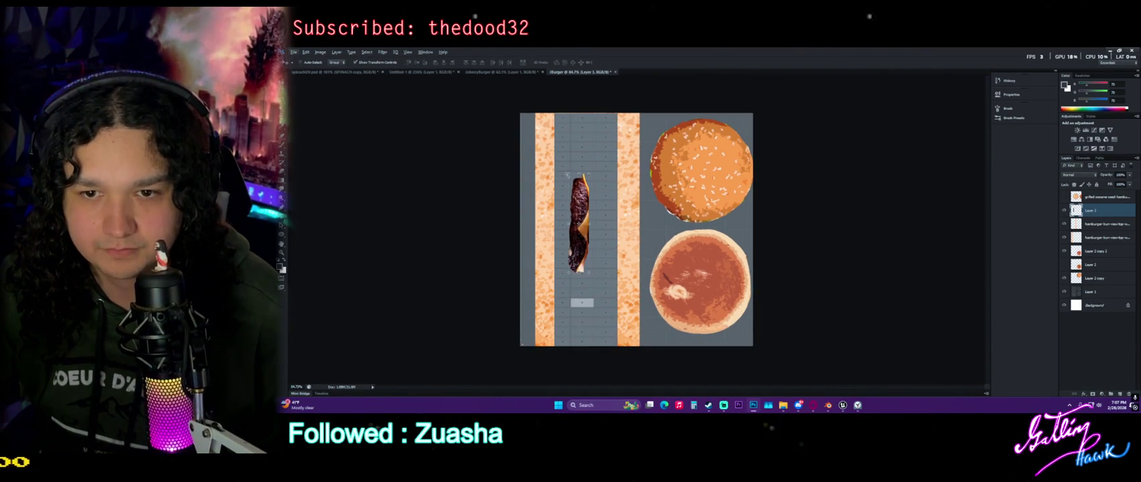
Scale the patty layer up to the texture's full height within the grey strip
{"action": "left_click_drag", "start_coordinate": [570, 174], "coordinate": [541, 108]}
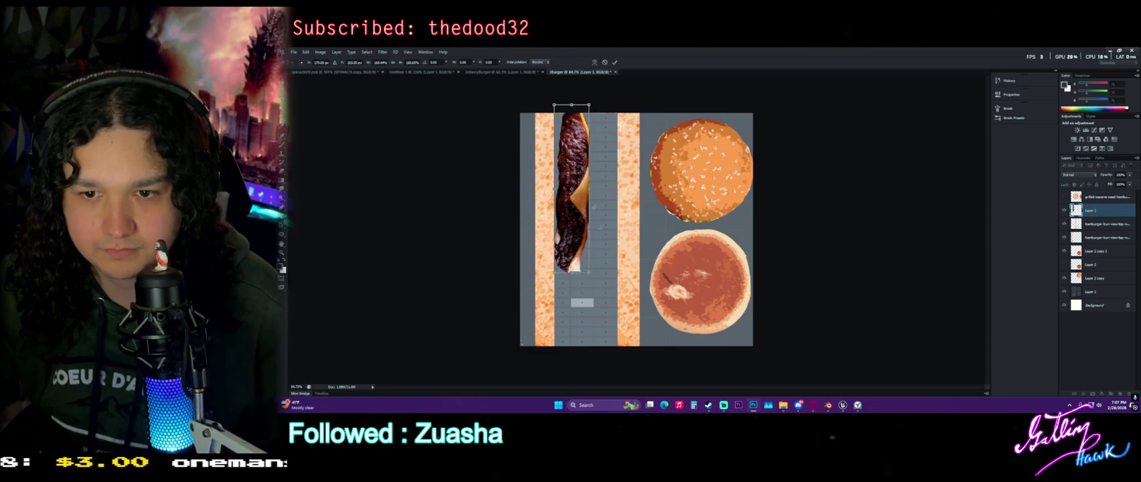
{"action": "left_click_drag", "start_coordinate": [588, 273], "coordinate": [608, 368]}
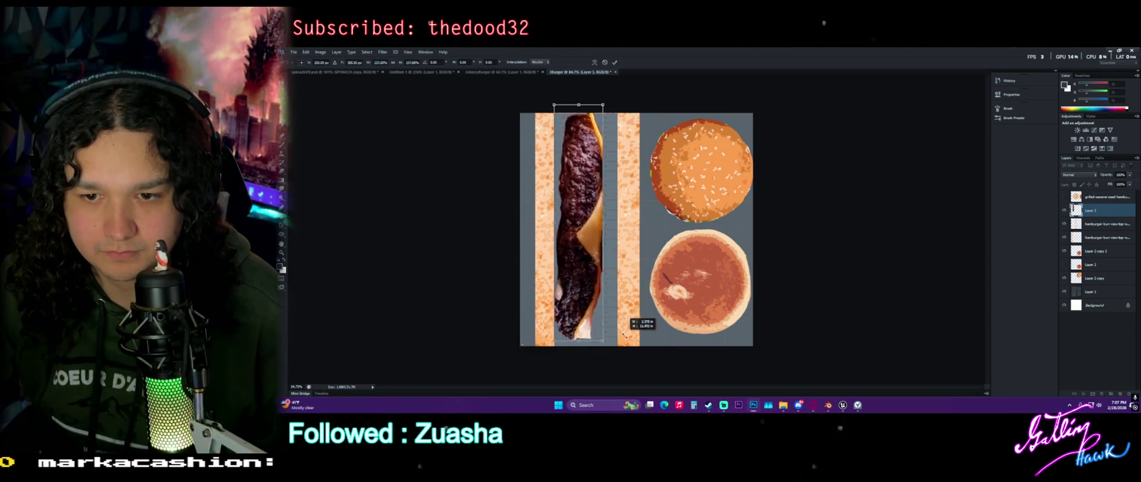
{"action": "left_click_drag", "start_coordinate": [603, 323], "coordinate": [603, 305]}
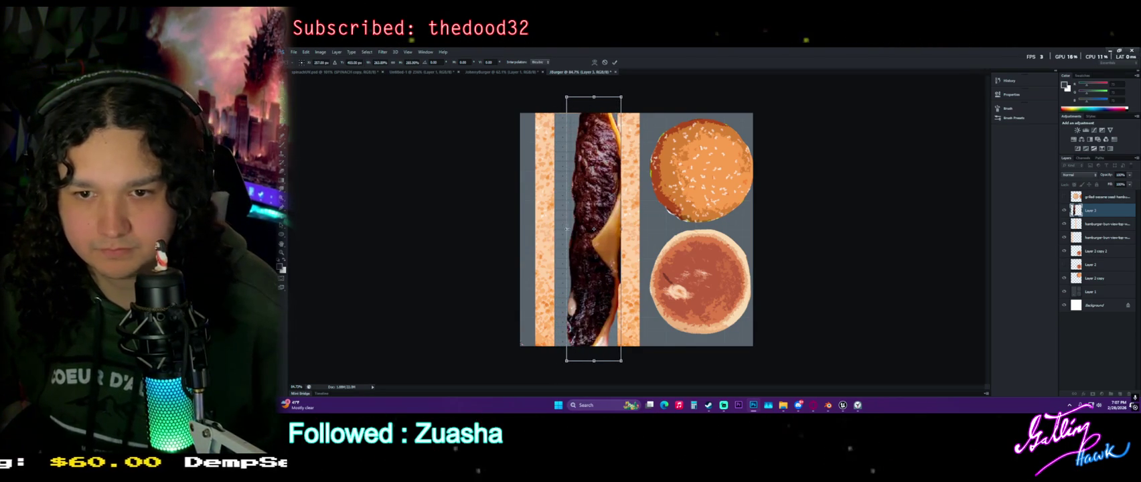
{"action": "left_click_drag", "start_coordinate": [566, 201], "coordinate": [562, 201]}
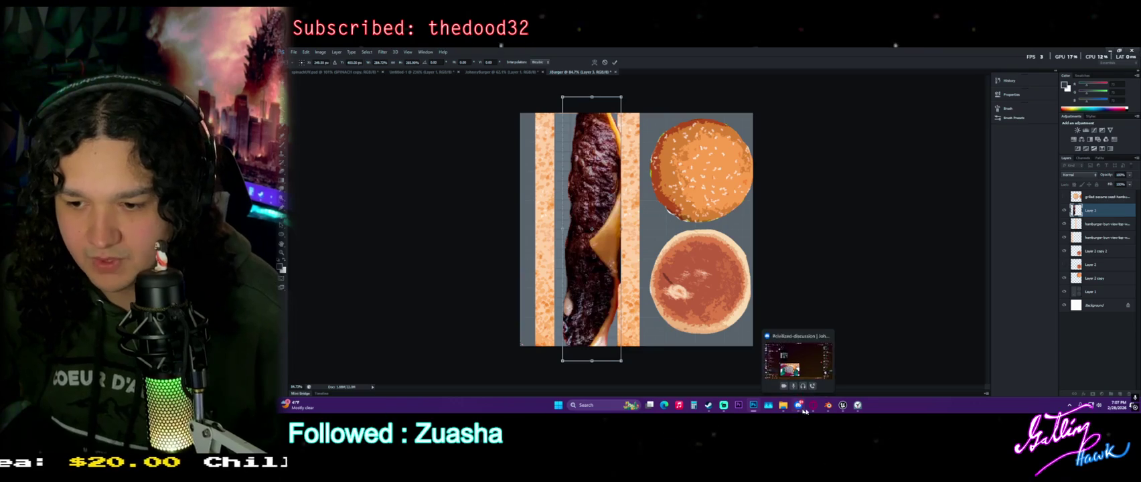
Check a lower face's UV island in Blender, then fine-tune the patty's width and commit
{"action": "mouse_move", "coordinate": [798, 406]}
{"action": "left_click", "coordinate": [828, 405]}
{"action": "left_click", "coordinate": [741, 306]}
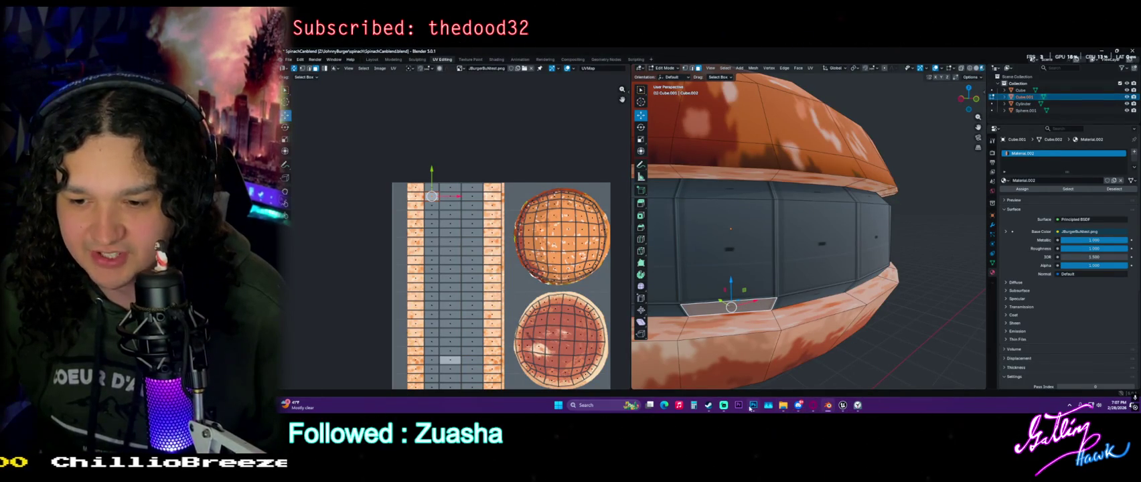
{"action": "left_click", "coordinate": [753, 405]}
{"action": "left_click_drag", "start_coordinate": [561, 231], "coordinate": [550, 229]}
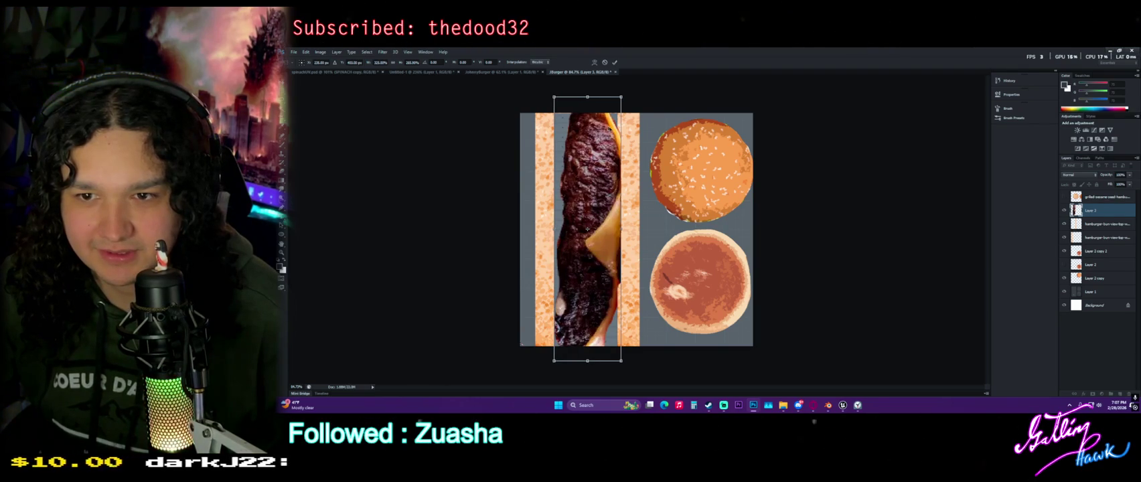
{"action": "left_click_drag", "start_coordinate": [618, 231], "coordinate": [614, 229]}
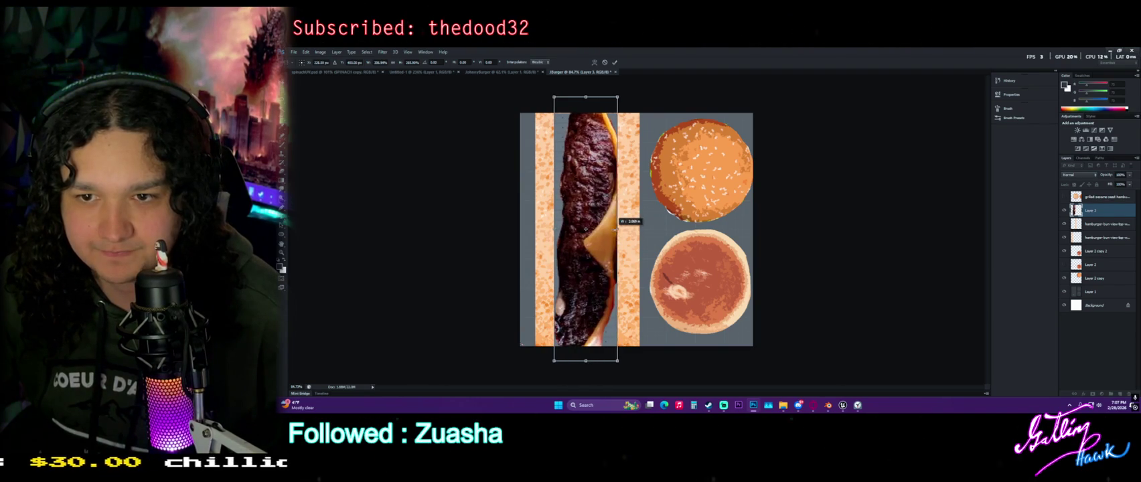
{"action": "key", "text": "Return"}
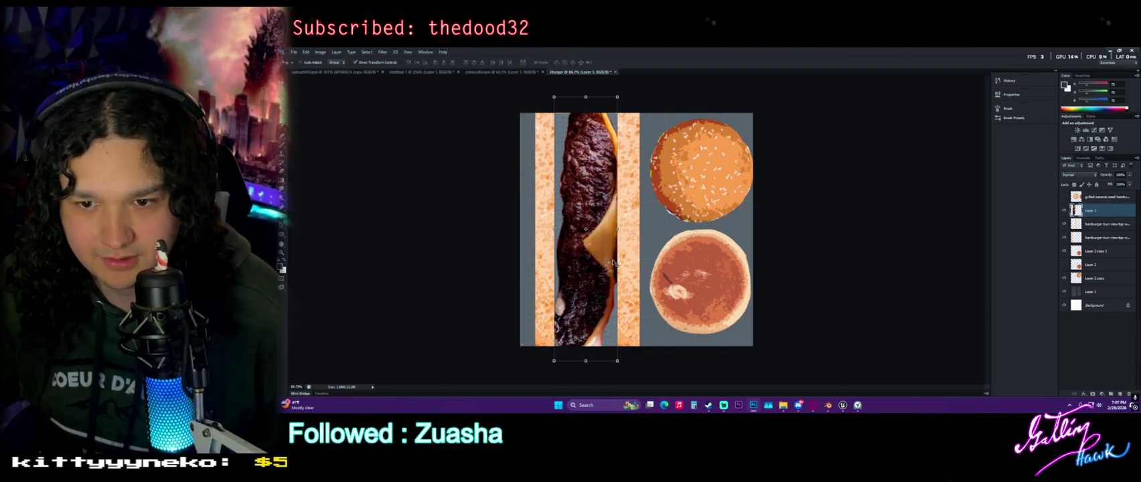
Commit an unchanged warp on the patty layer, then marquee-select a rectangle around its cheese
{"action": "key", "text": "ctrl+t"}
{"action": "right_click", "coordinate": [616, 228]}
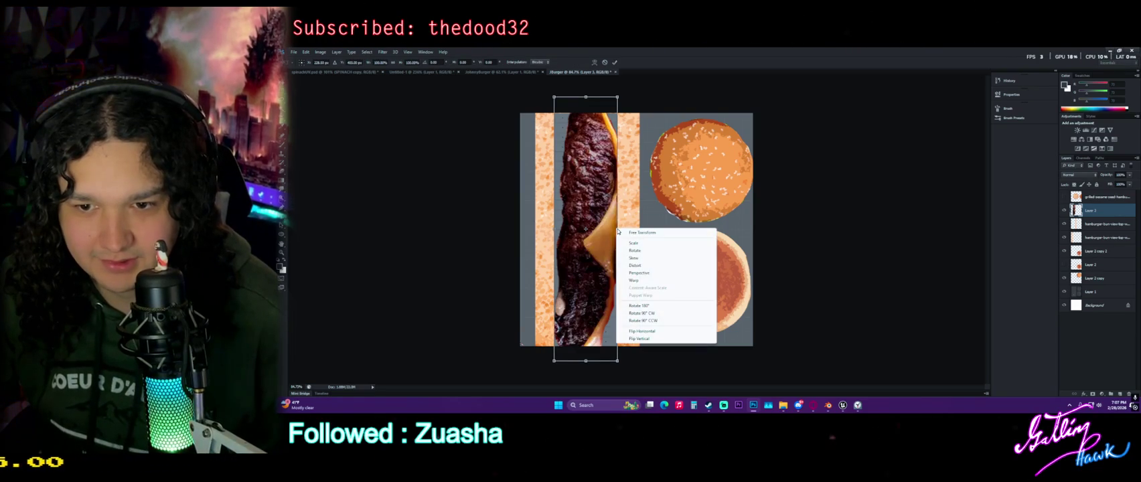
{"action": "left_click", "coordinate": [642, 281]}
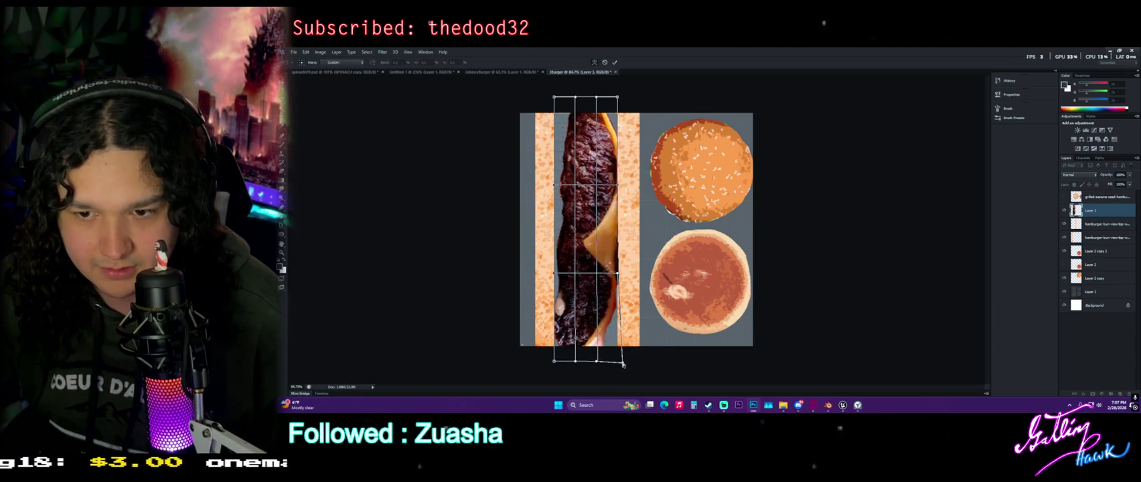
{"action": "right_click", "coordinate": [604, 273]}
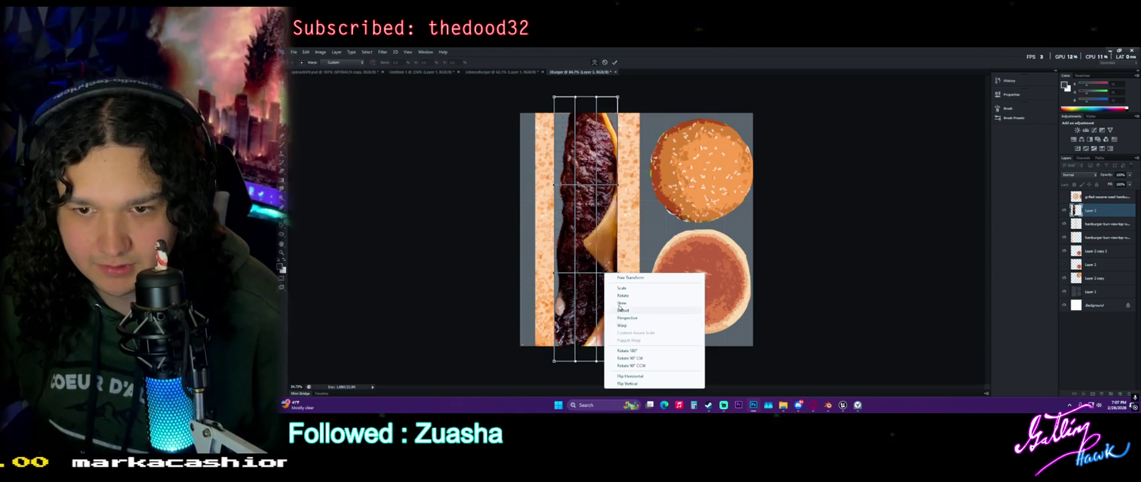
{"action": "key", "text": "Escape"}
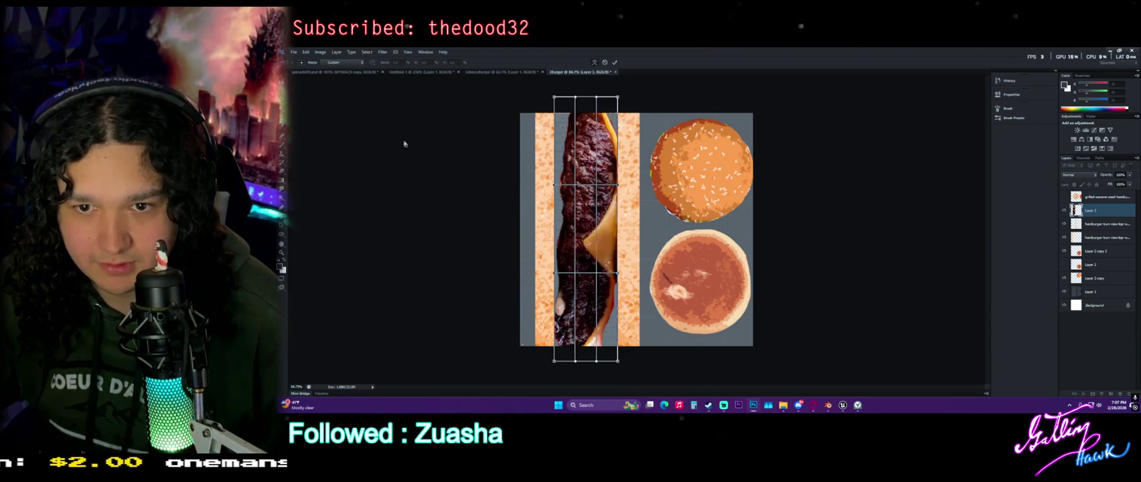
{"action": "key", "text": "Return"}
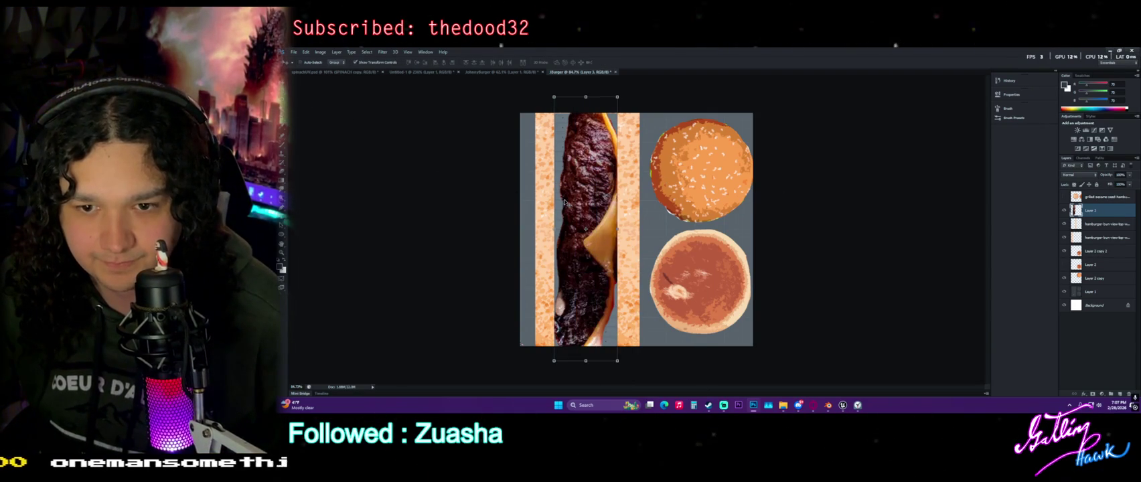
{"action": "key", "text": "m"}
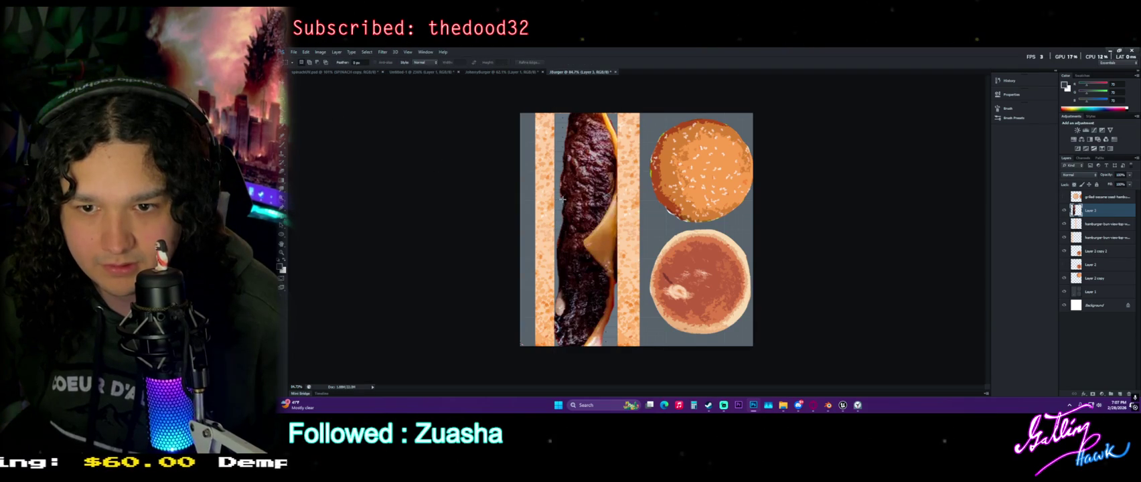
{"action": "left_click_drag", "start_coordinate": [563, 196], "coordinate": [617, 282]}
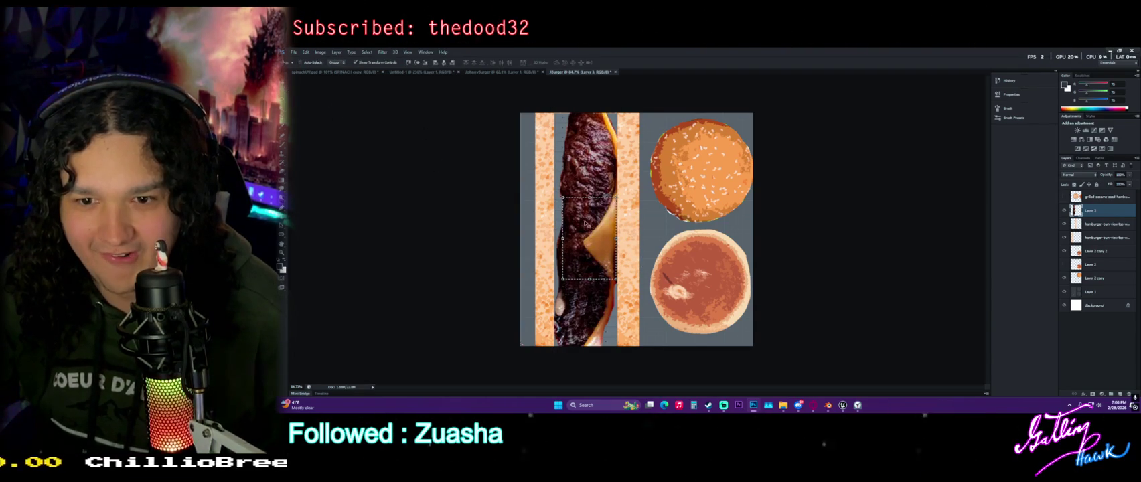
Widen the selected patty-and-cheese tile slightly to the left
{"action": "key", "text": "ctrl+t"}
{"action": "left_click_drag", "start_coordinate": [563, 238], "coordinate": [555, 237]}
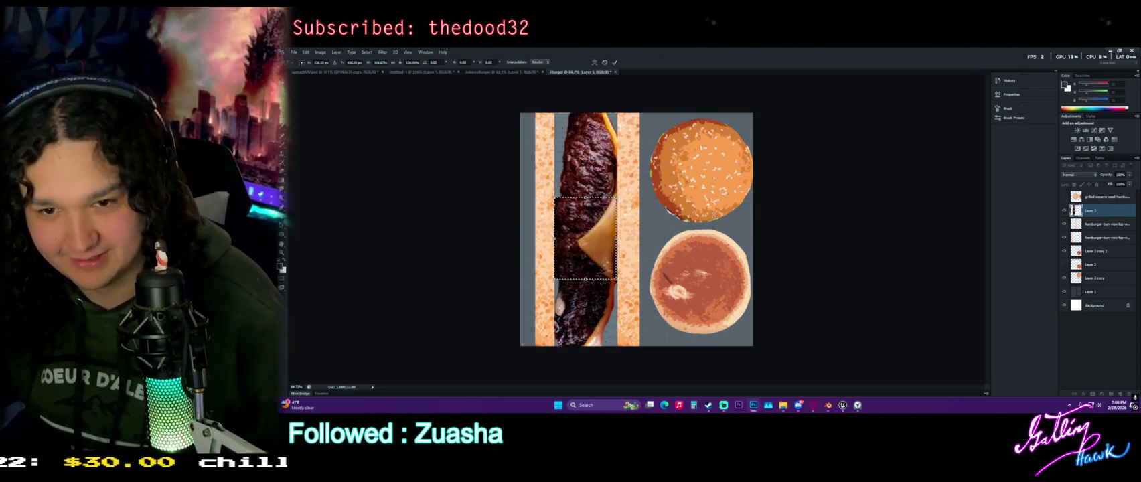
{"action": "key", "text": "Return"}
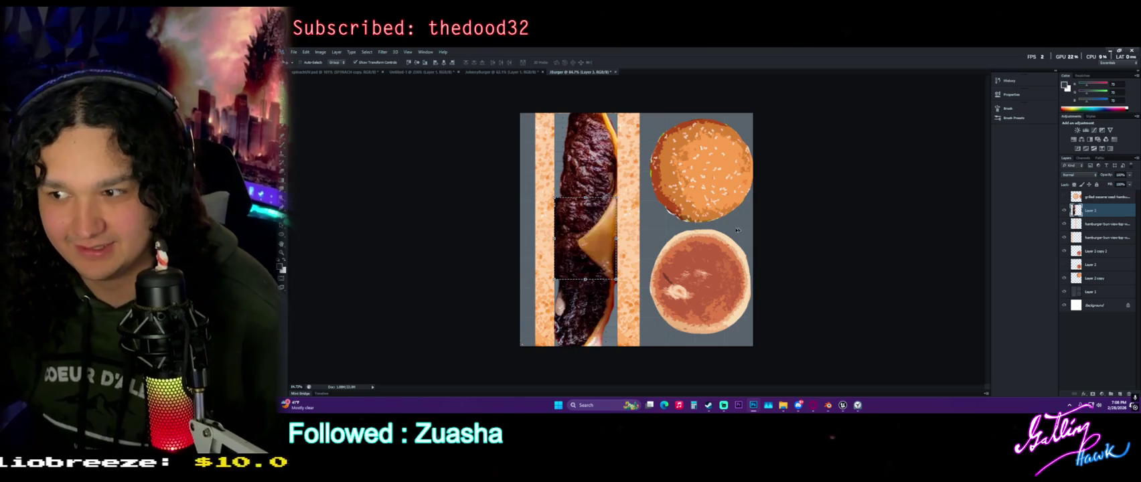
Duplicate the patty tile, move the copy to the top slot and stretch it slightly taller
{"action": "key", "text": "ctrl+j"}
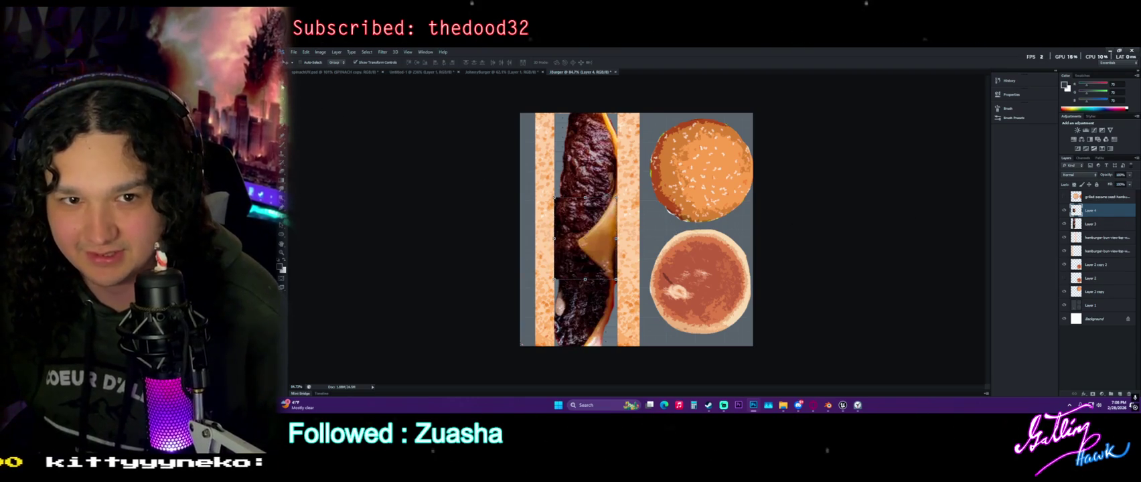
{"action": "mouse_move", "coordinate": [586, 246]}
{"action": "left_mouse_down"}
{"action": "mouse_move", "coordinate": [587, 153]}
{"action": "mouse_move", "coordinate": [626, 139]}
{"action": "left_mouse_up"}
{"action": "scroll", "coordinate": [586, 153], "scroll_direction": "up", "scroll_amount": 3, "text": "alt"}
{"action": "key", "text": "ctrl+t"}
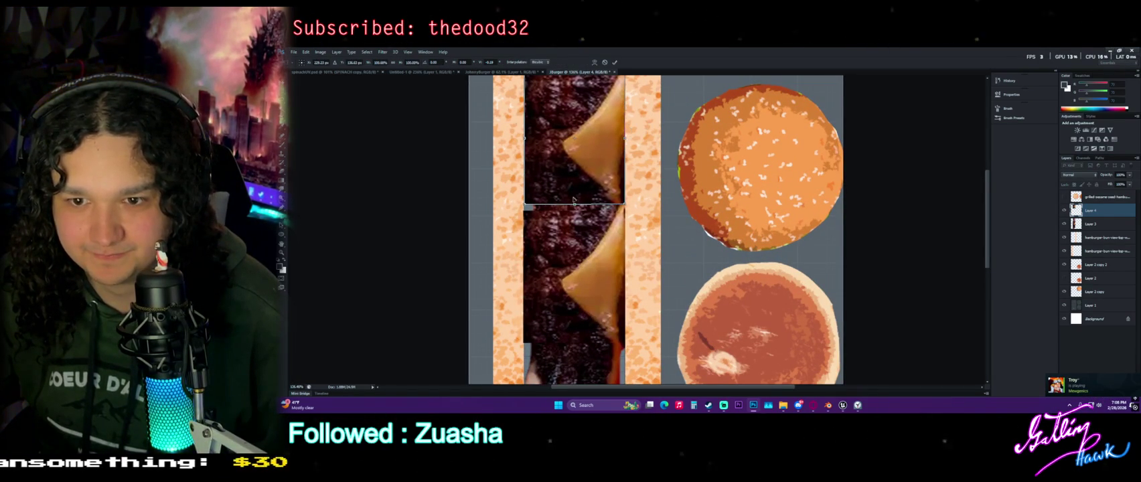
{"action": "left_click_drag", "start_coordinate": [574, 203], "coordinate": [575, 211]}
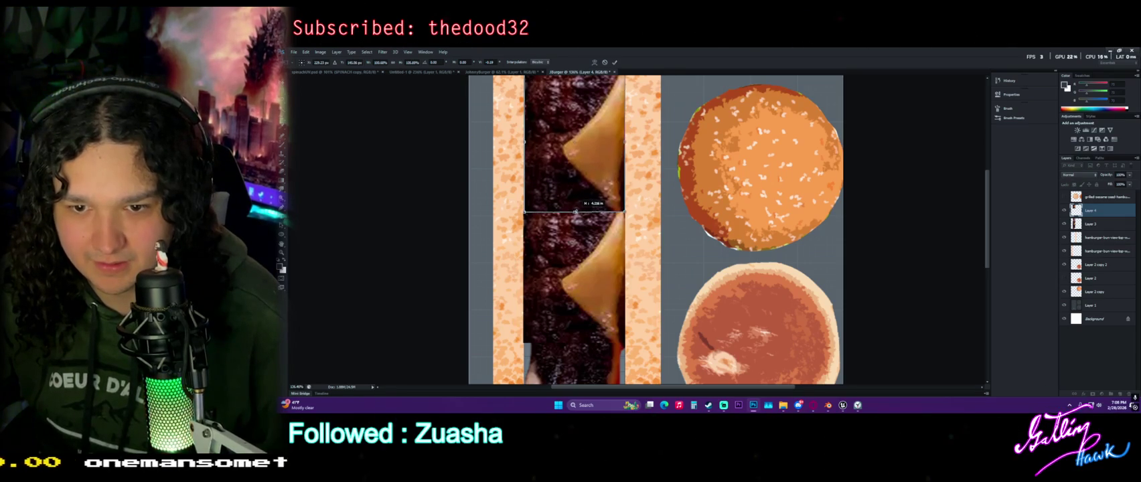
{"action": "key", "text": "Return"}
Drag another patty copy down to form a third tile lower on the strip
{"action": "scroll", "coordinate": [633, 247], "scroll_direction": "down", "scroll_amount": 3}
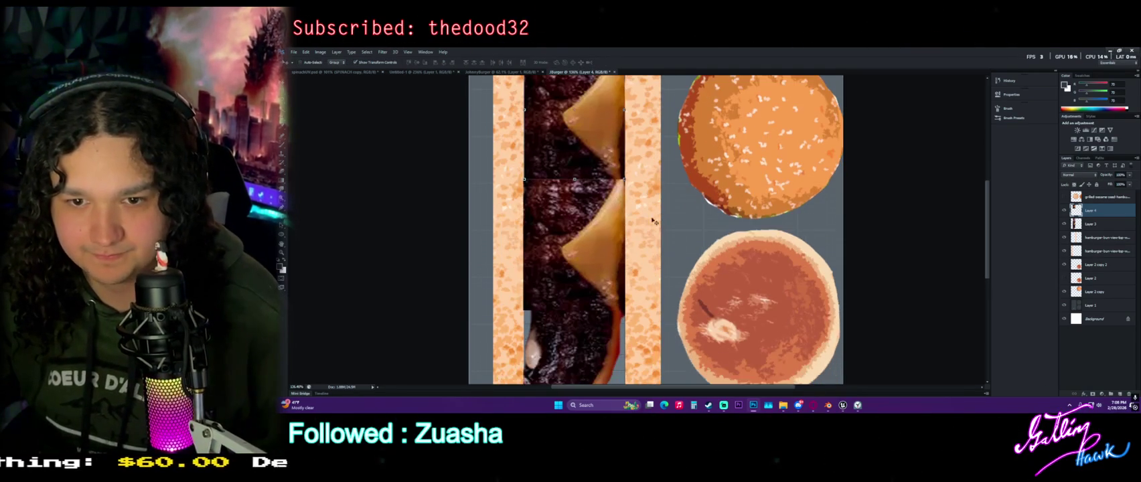
{"action": "scroll", "coordinate": [633, 246], "scroll_direction": "down", "scroll_amount": 3, "text": "alt"}
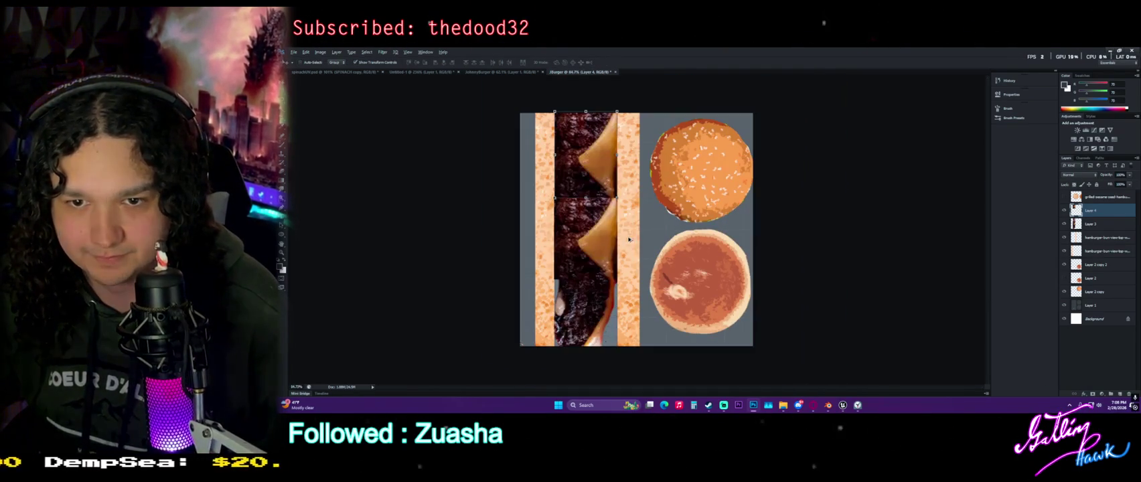
{"action": "left_click", "coordinate": [1107, 223], "text": "ctrl"}
{"action": "left_click", "coordinate": [1090, 211]}
{"action": "left_click_drag", "start_coordinate": [1090, 211], "coordinate": [1118, 393]}
{"action": "left_click_drag", "start_coordinate": [592, 130], "coordinate": [591, 303]}
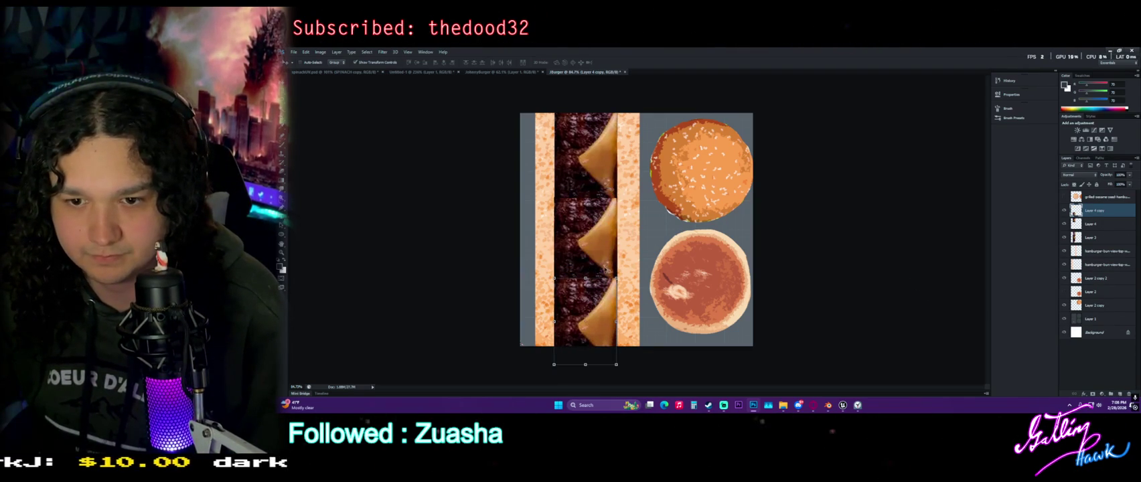
Flip the bottom patty copy (Layer 4 copy) vertically
{"action": "key", "text": "ctrl+t"}
{"action": "right_click", "coordinate": [585, 278]}
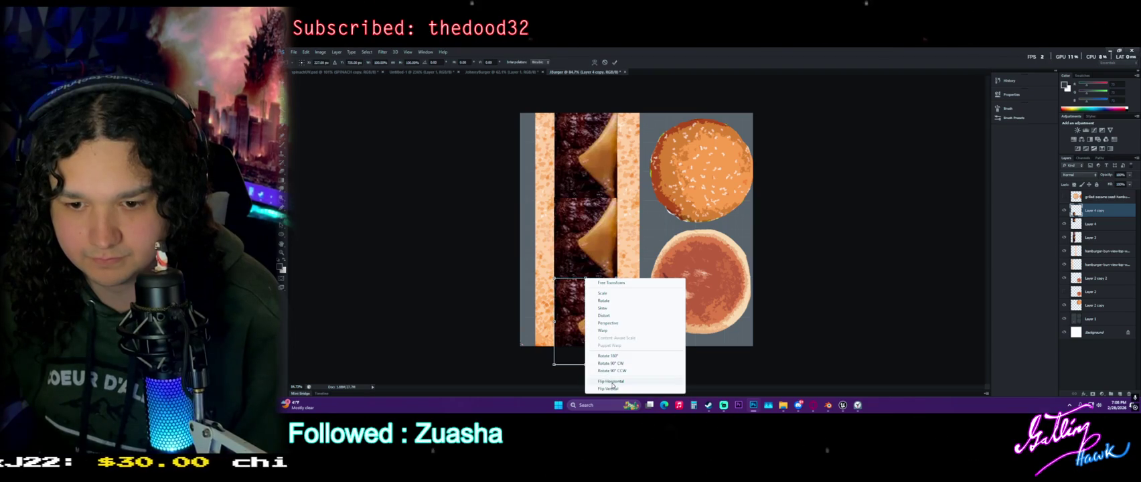
{"action": "left_click", "coordinate": [610, 388]}
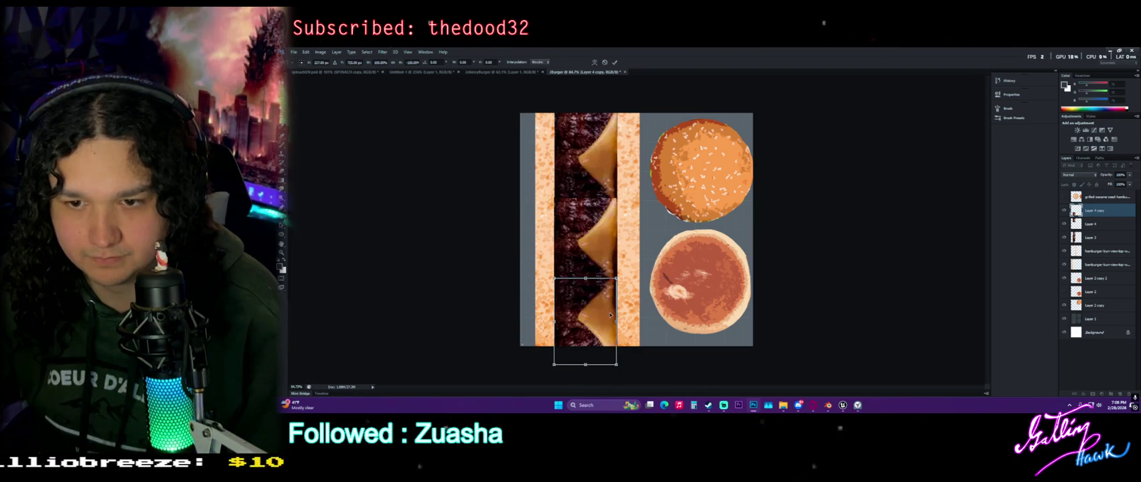
{"action": "key", "text": "Return"}
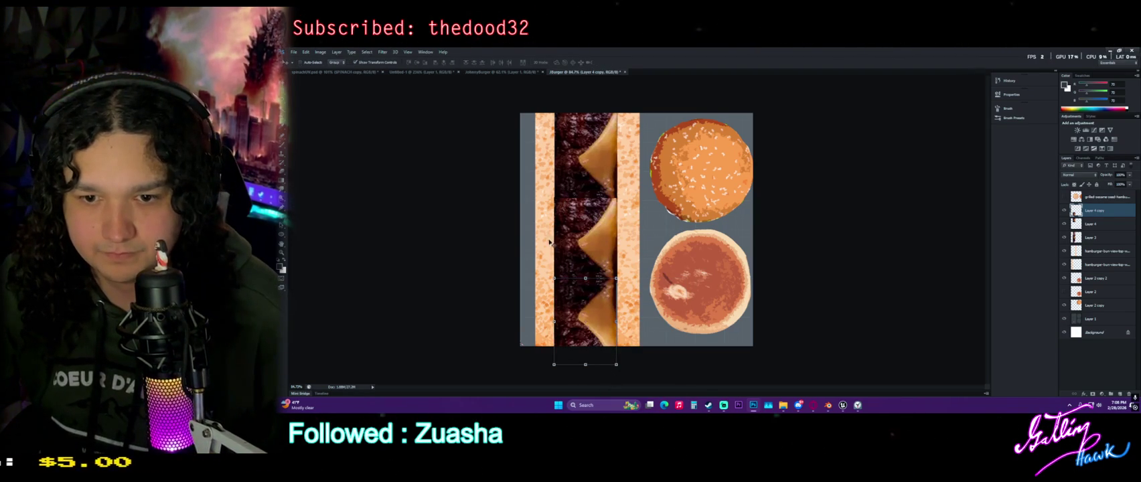
Move Layer 3 lower in the layer stack beneath the bun-crust layers
{"action": "scroll", "coordinate": [547, 248], "scroll_direction": "up", "scroll_amount": 3, "text": "alt"}
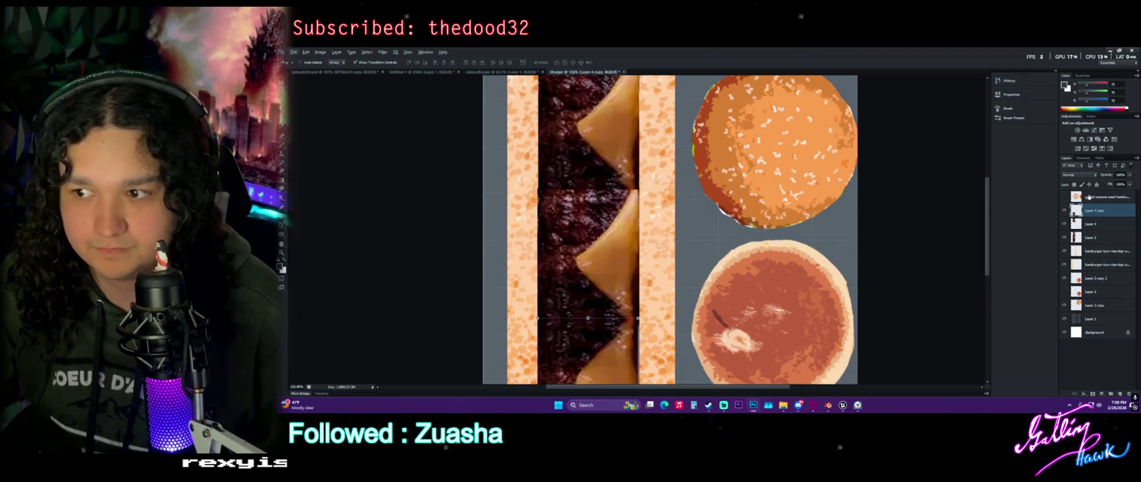
{"action": "left_click", "coordinate": [1092, 224]}
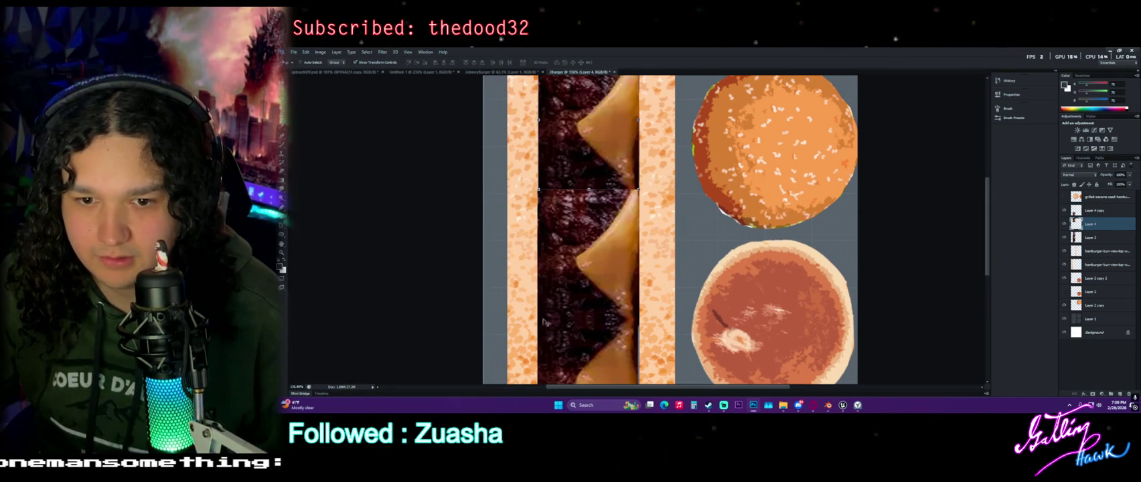
{"action": "scroll", "coordinate": [542, 309], "scroll_direction": "down", "scroll_amount": 3, "text": "alt"}
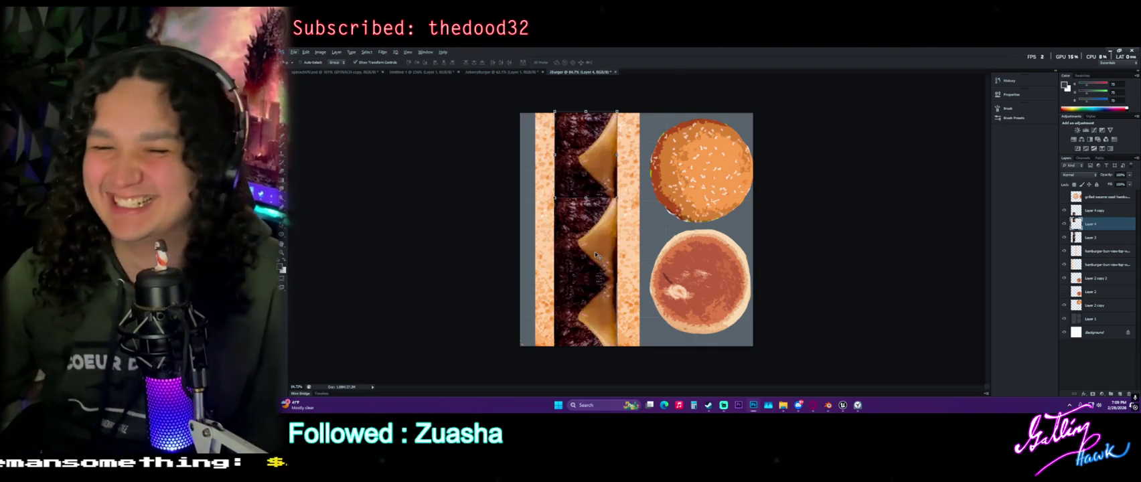
{"action": "left_click", "coordinate": [1072, 211]}
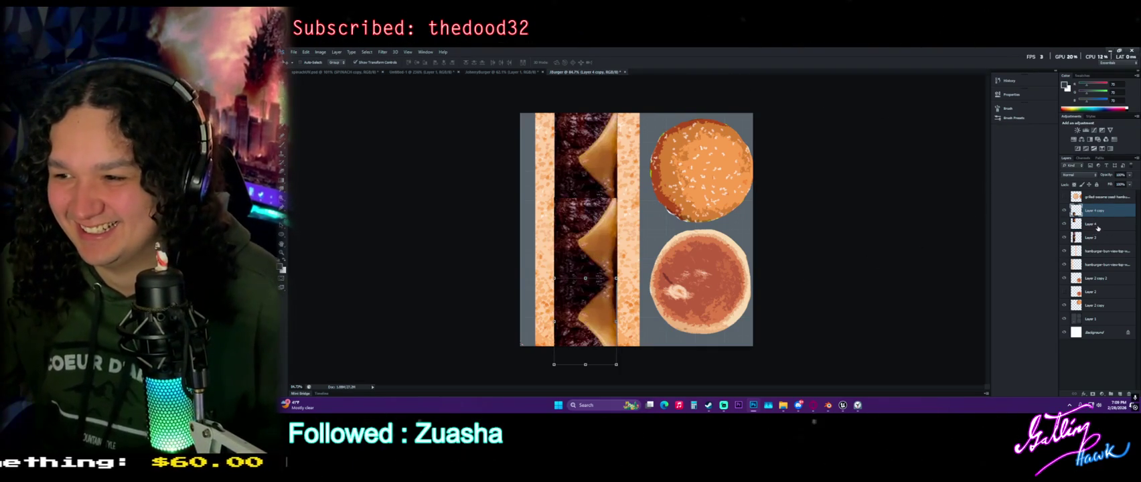
{"action": "mouse_move", "coordinate": [1094, 237]}
{"action": "left_mouse_down"}
{"action": "mouse_move", "coordinate": [1112, 393]}
{"action": "mouse_move", "coordinate": [1102, 311]}
{"action": "left_mouse_up"}
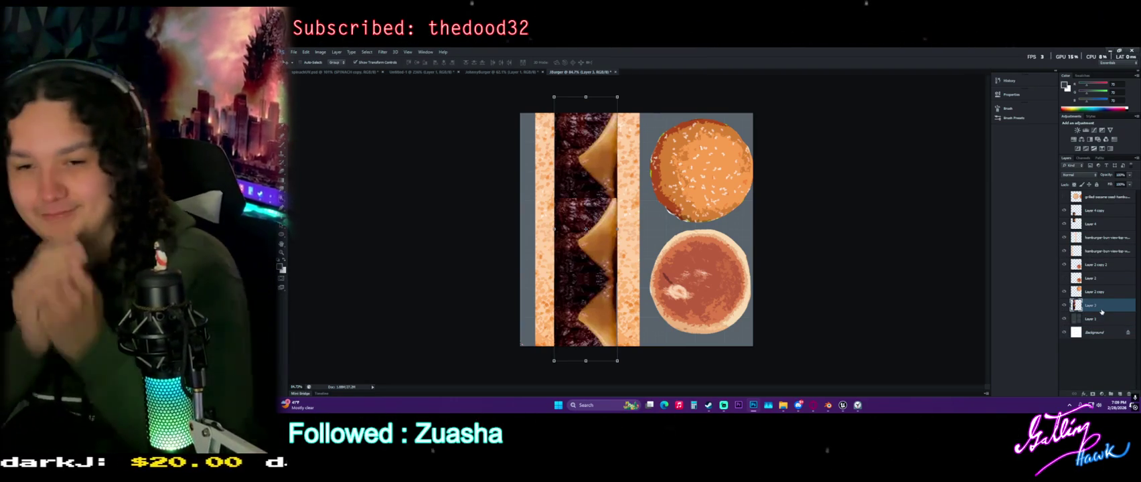
Reorder Layer 3 and Layer 4 so the patty layers sit together under Layer 4 copy
{"action": "key", "text": "m"}
{"action": "left_click", "coordinate": [1095, 211]}
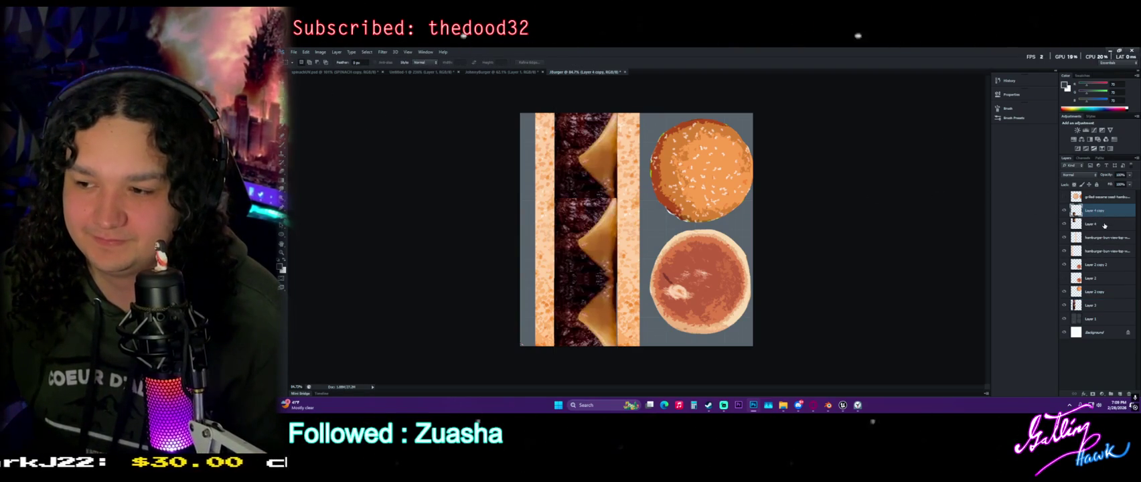
{"action": "left_click", "coordinate": [1104, 224], "text": "shift"}
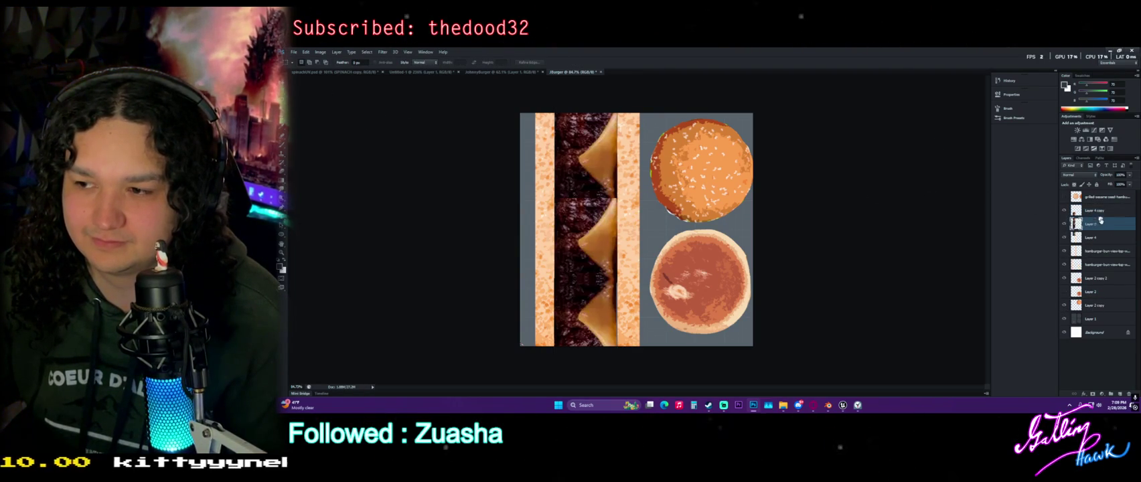
{"action": "left_click_drag", "start_coordinate": [1092, 236], "coordinate": [1101, 219]}
{"action": "left_click", "coordinate": [1106, 237], "text": "shift"}
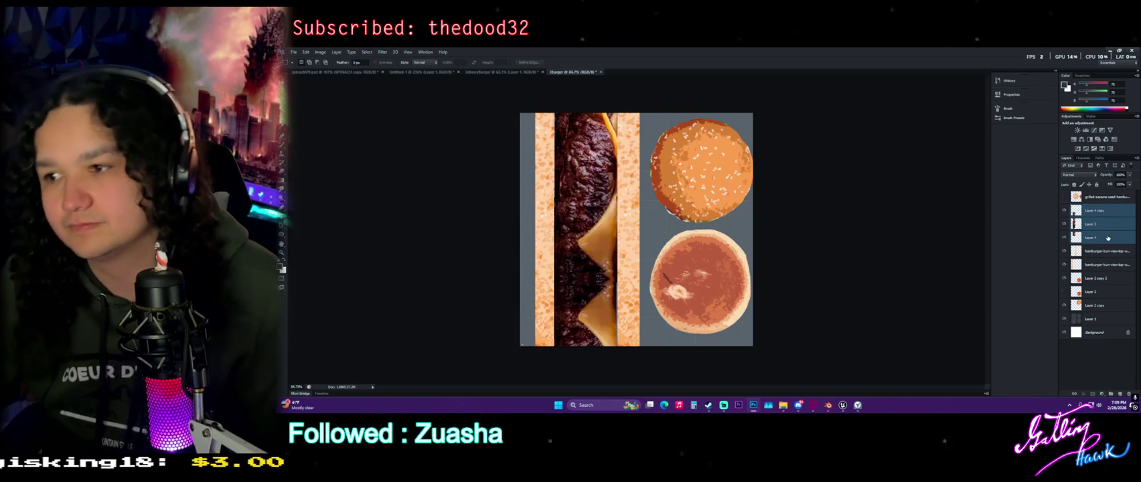
{"action": "left_click", "coordinate": [1108, 238]}
{"action": "left_click", "coordinate": [1108, 230], "text": "shift"}
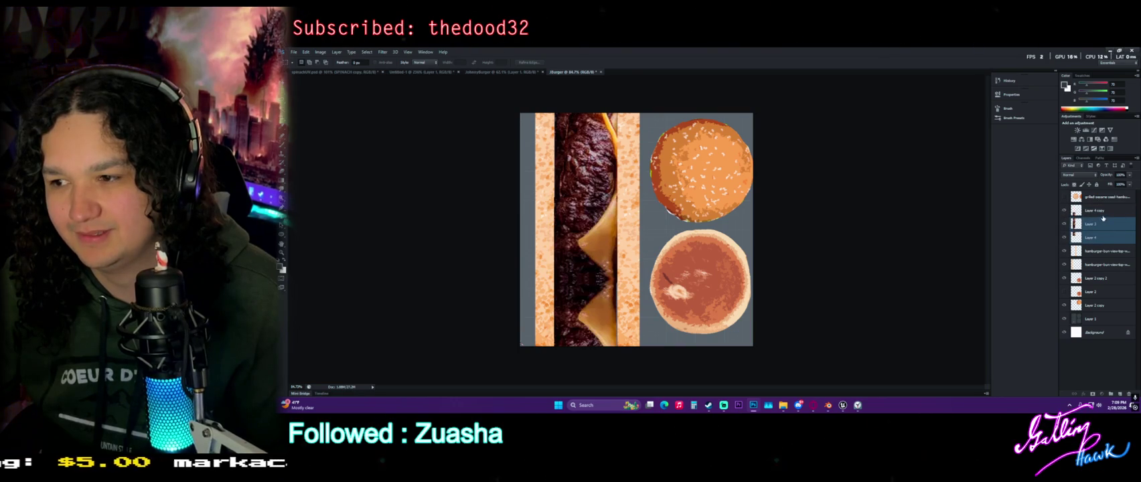
{"action": "left_click_drag", "start_coordinate": [1102, 238], "coordinate": [1105, 219]}
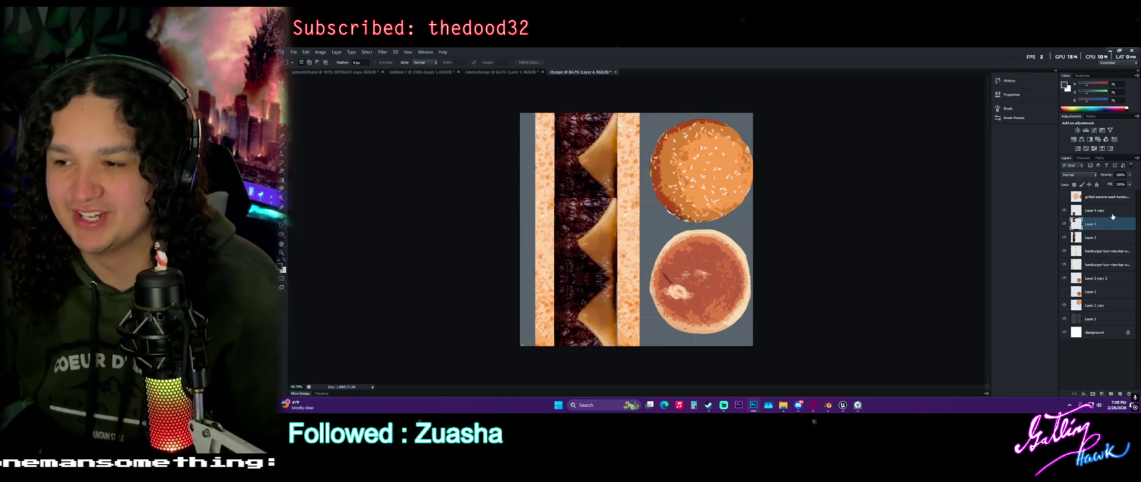
Merge Layer 4 into Layer 4 copy, then undo the merge
{"action": "left_click", "coordinate": [1112, 212], "text": "ctrl"}
{"action": "right_click", "coordinate": [1110, 214]}
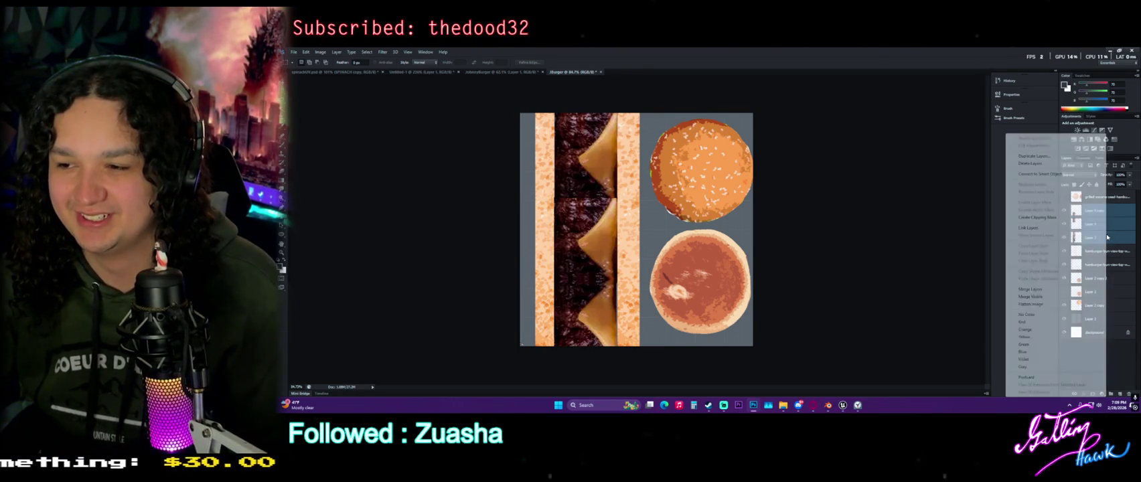
{"action": "left_click", "coordinate": [1030, 290]}
{"action": "scroll", "coordinate": [546, 178], "scroll_direction": "up", "scroll_amount": 1, "text": "alt"}
{"action": "scroll", "coordinate": [547, 176], "scroll_direction": "up", "scroll_amount": 1, "text": "alt"}
{"action": "scroll", "coordinate": [546, 172], "scroll_direction": "down", "scroll_amount": 1, "text": "alt"}
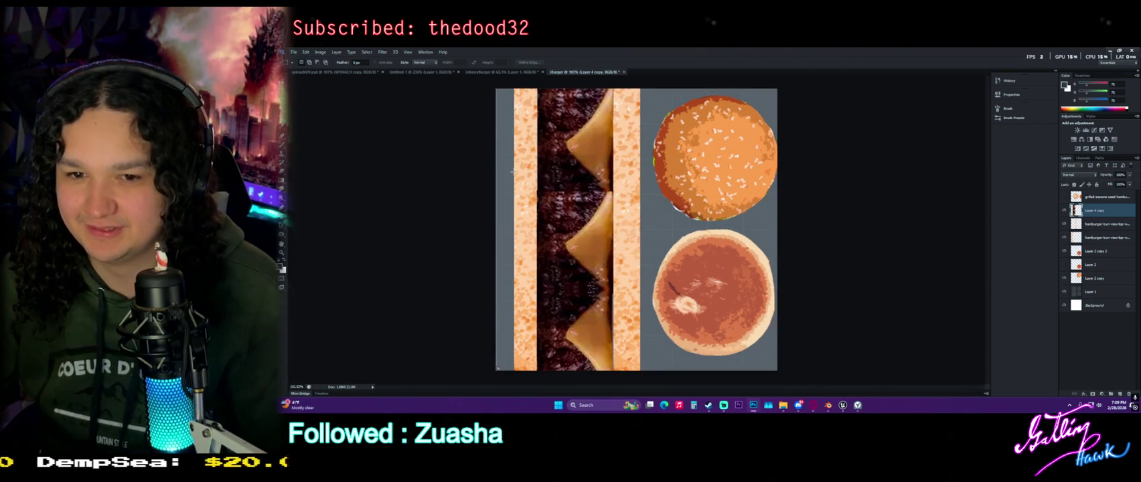
{"action": "scroll", "coordinate": [514, 171], "scroll_direction": "up", "scroll_amount": 1, "text": "alt"}
{"action": "key", "text": "ctrl+z"}
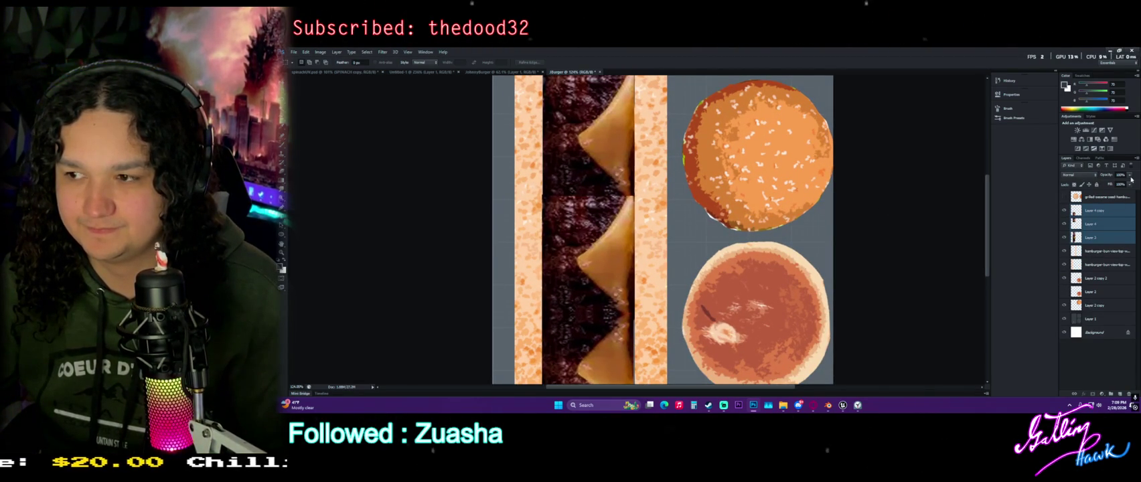
Keep the patty layers at full opacity and move the top bun layer to the stack's second row
{"action": "left_click_drag", "start_coordinate": [1115, 183], "coordinate": [1101, 183]}
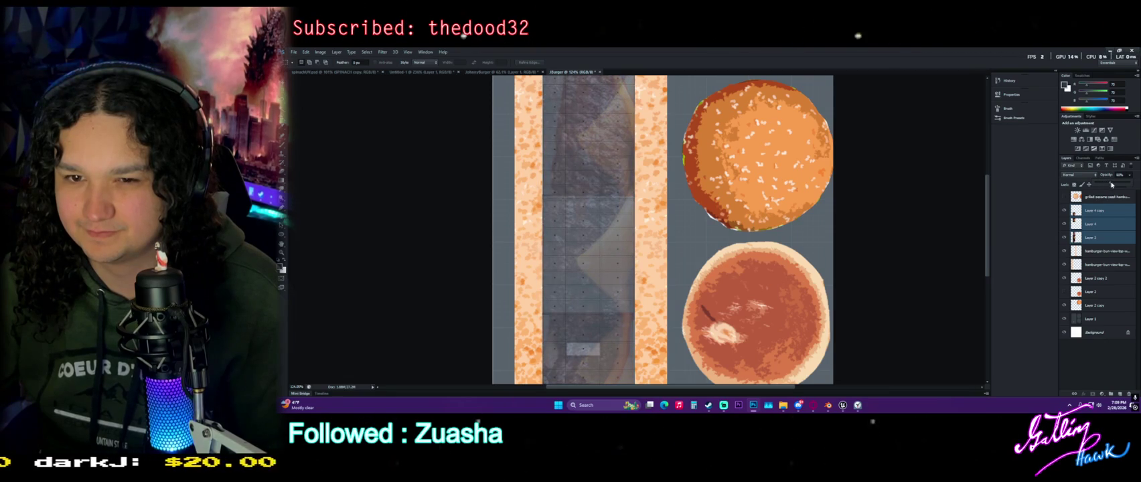
{"action": "key", "text": "ctrl+z"}
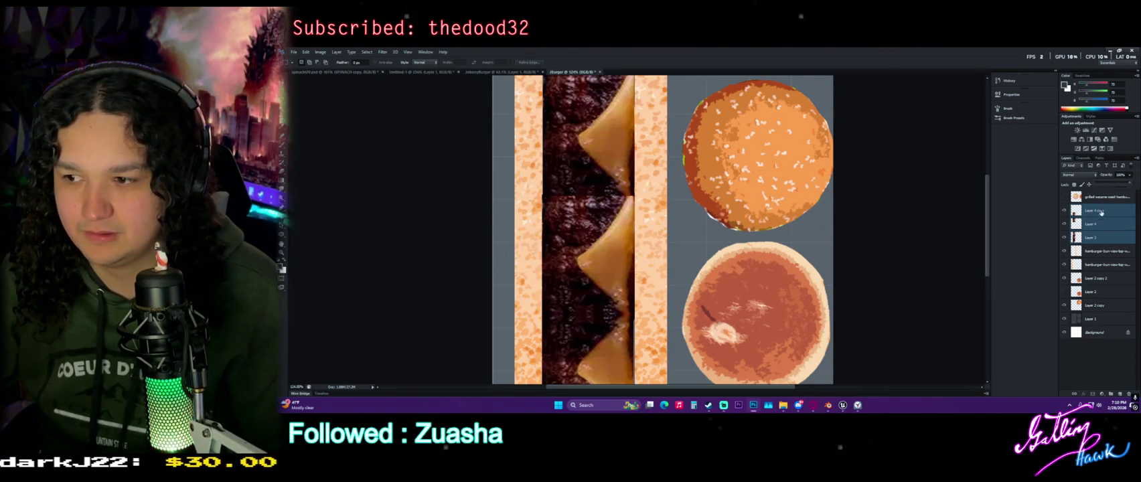
{"action": "left_click_drag", "start_coordinate": [1098, 254], "coordinate": [1109, 196]}
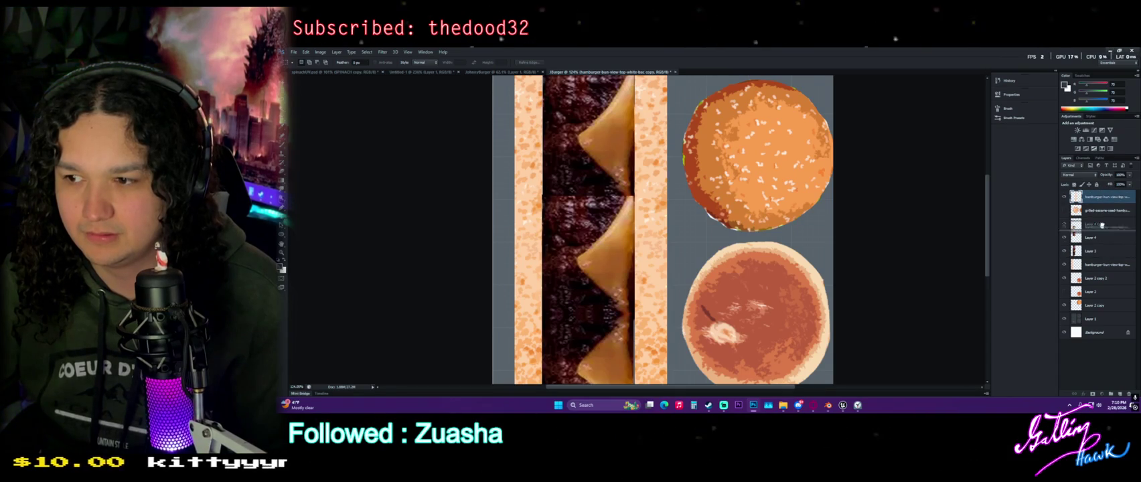
{"action": "left_click_drag", "start_coordinate": [1101, 236], "coordinate": [1104, 205]}
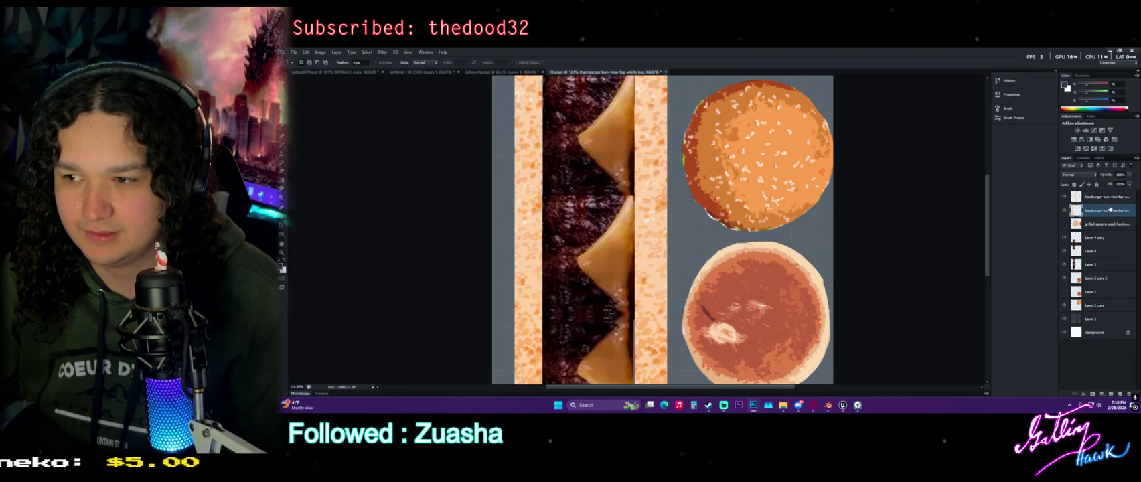
{"action": "scroll", "coordinate": [644, 200], "scroll_direction": "down", "scroll_amount": 3, "text": "alt"}
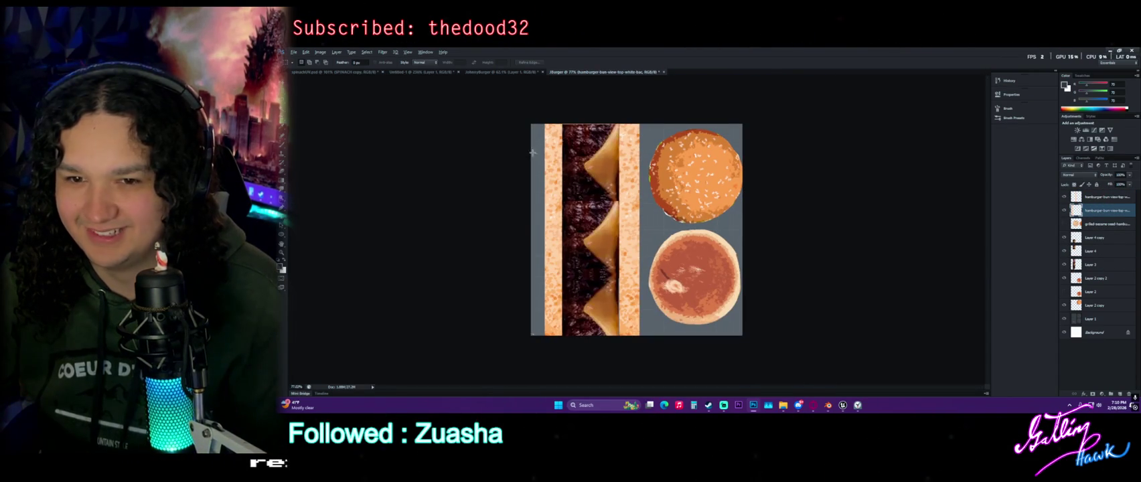
{"action": "scroll", "coordinate": [636, 229], "scroll_direction": "up", "scroll_amount": 1, "text": "alt"}
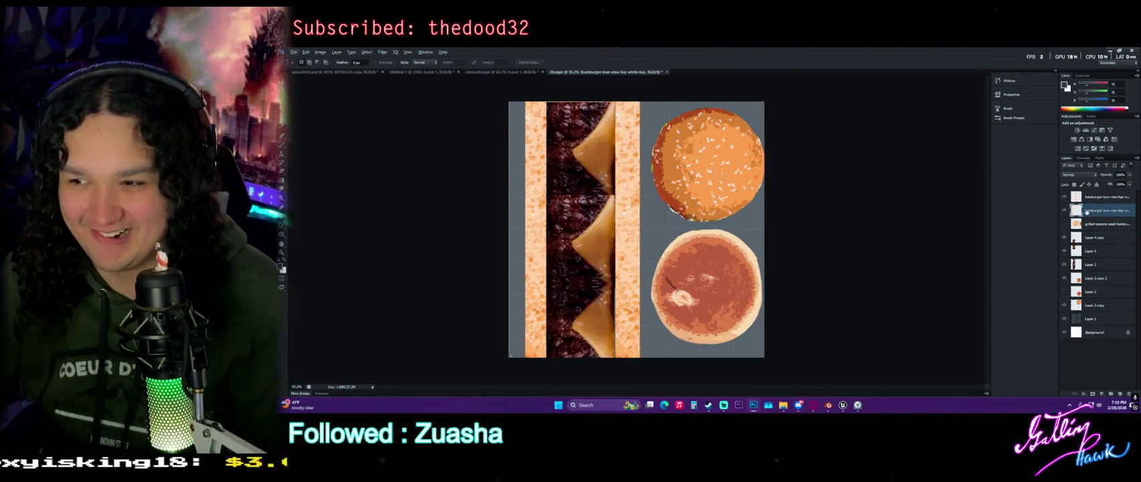
Stretch Layer 4's patty tile vertically from its top, commit it, and deselect
{"action": "left_click", "coordinate": [1091, 251]}
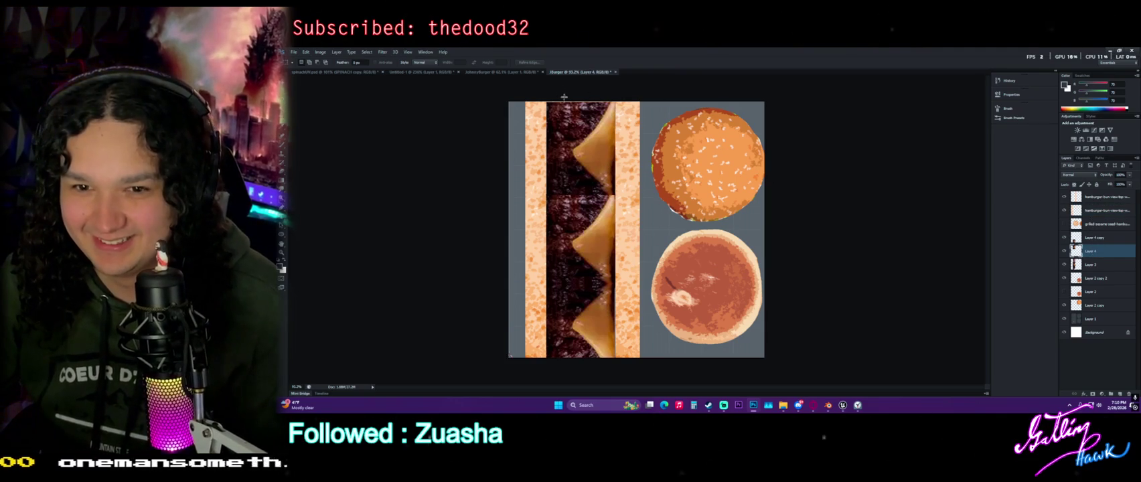
{"action": "key", "text": "v"}
{"action": "left_click_drag", "start_coordinate": [581, 99], "coordinate": [591, 89]}
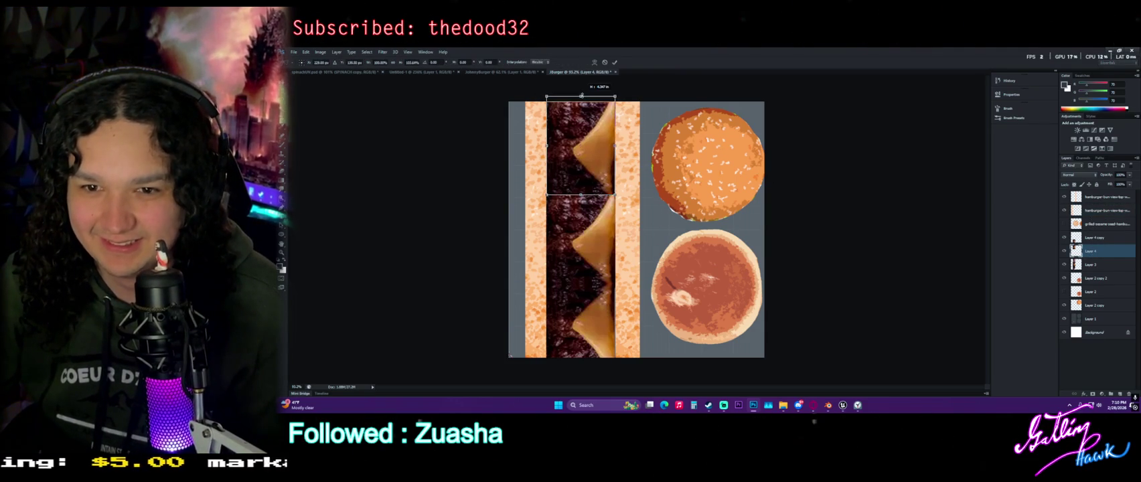
{"action": "key", "text": "m"}
{"action": "key", "text": "Return"}
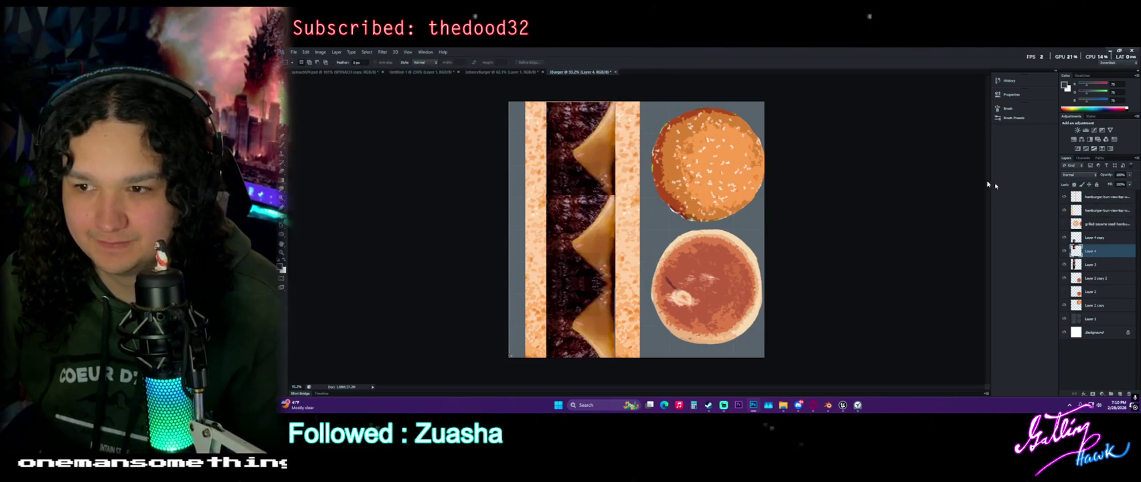
{"action": "left_click", "coordinate": [1105, 198]}
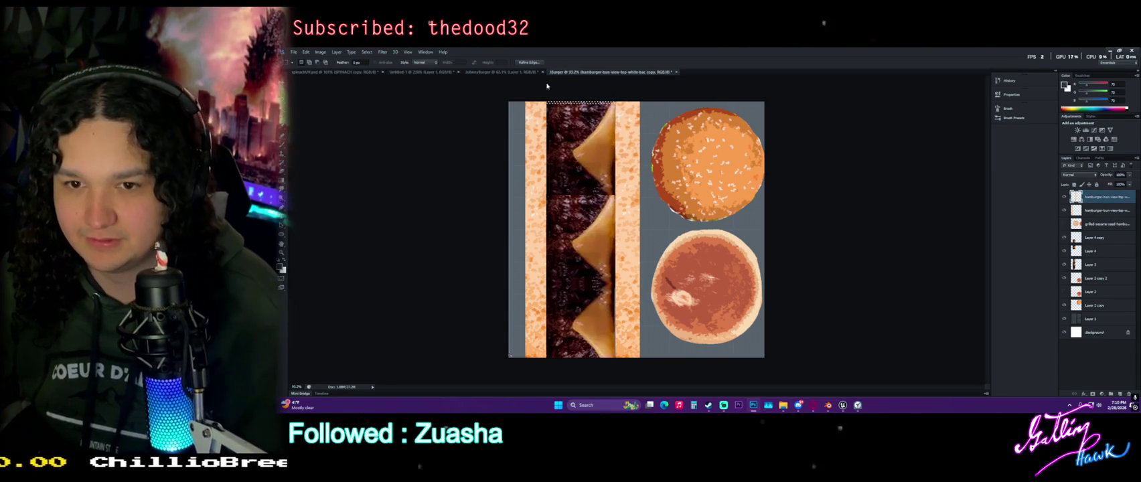
{"action": "left_click", "coordinate": [451, 98]}
{"action": "key", "text": "alt+bracketleft"}
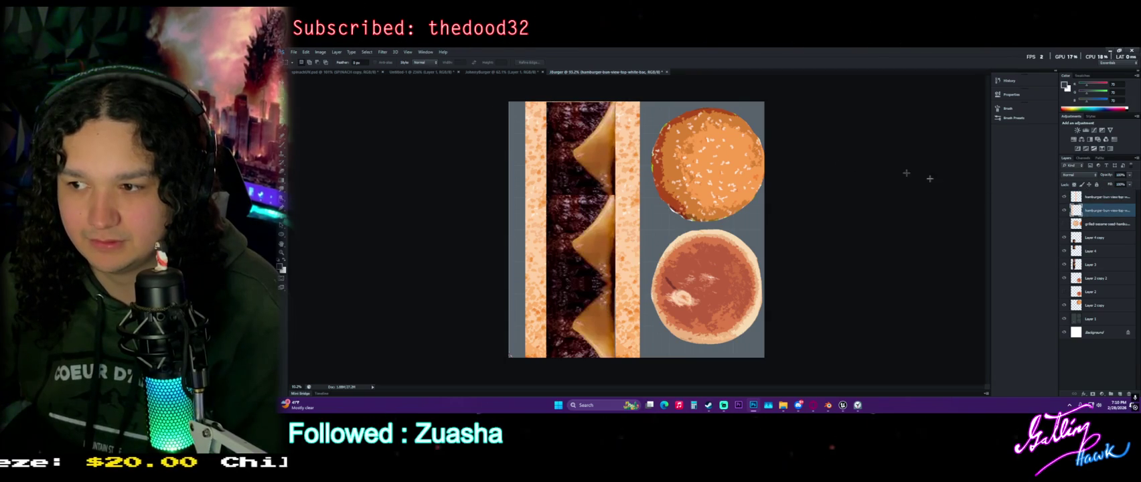
Select a strip along the image's top edge and pick the Layer 4 copy and Layer 4 patches
{"action": "scroll", "coordinate": [561, 89], "scroll_direction": "up", "scroll_amount": 3, "text": "alt"}
{"action": "scroll", "coordinate": [575, 127], "scroll_direction": "up", "scroll_amount": 3, "text": "alt"}
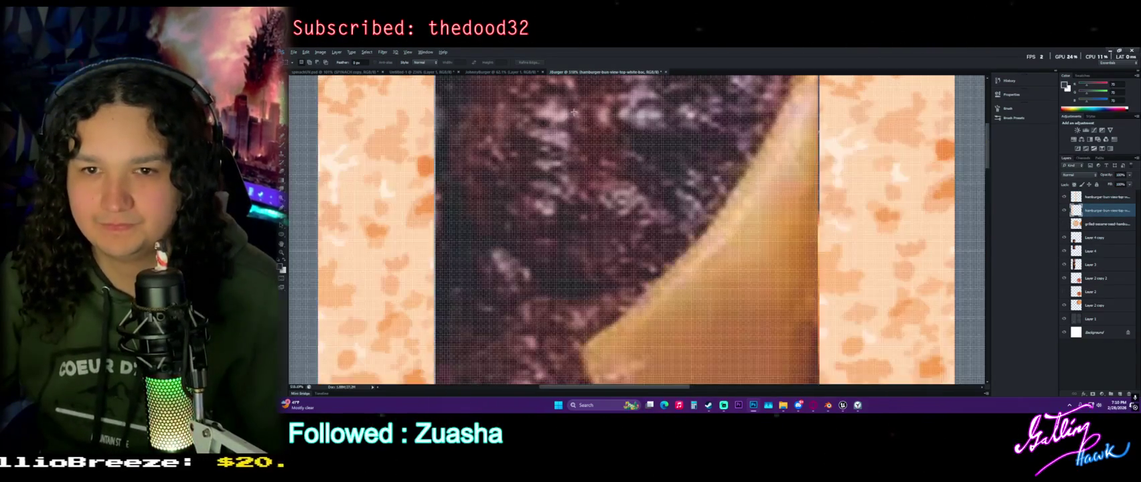
{"action": "mouse_move", "coordinate": [439, 109]}
{"action": "left_mouse_down"}
{"action": "mouse_move", "coordinate": [791, 91]}
{"action": "mouse_move", "coordinate": [816, 114]}
{"action": "left_mouse_up"}
{"action": "scroll", "coordinate": [381, 210], "scroll_direction": "down", "scroll_amount": 2, "text": "alt"}
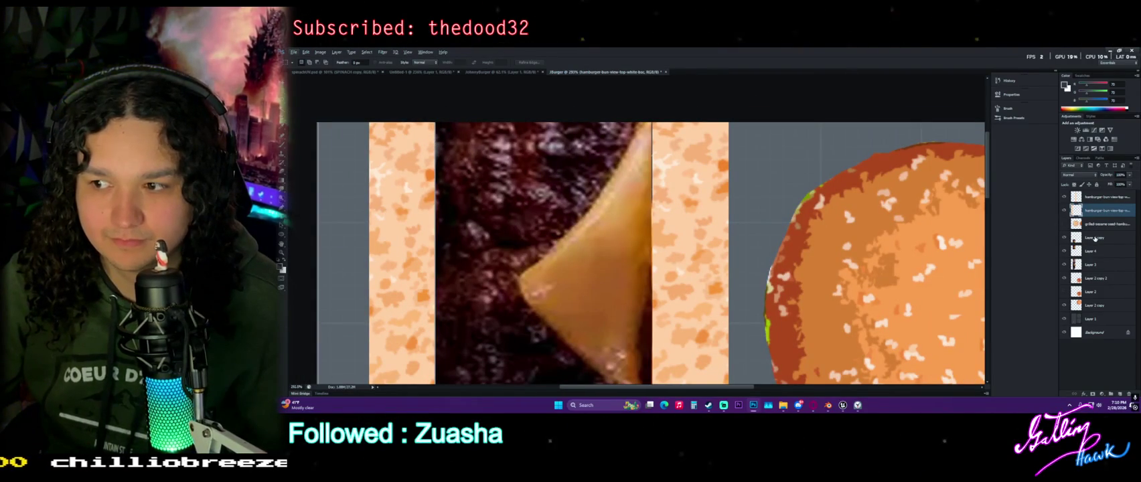
{"action": "scroll", "coordinate": [1096, 247], "scroll_direction": "down", "scroll_amount": 1}
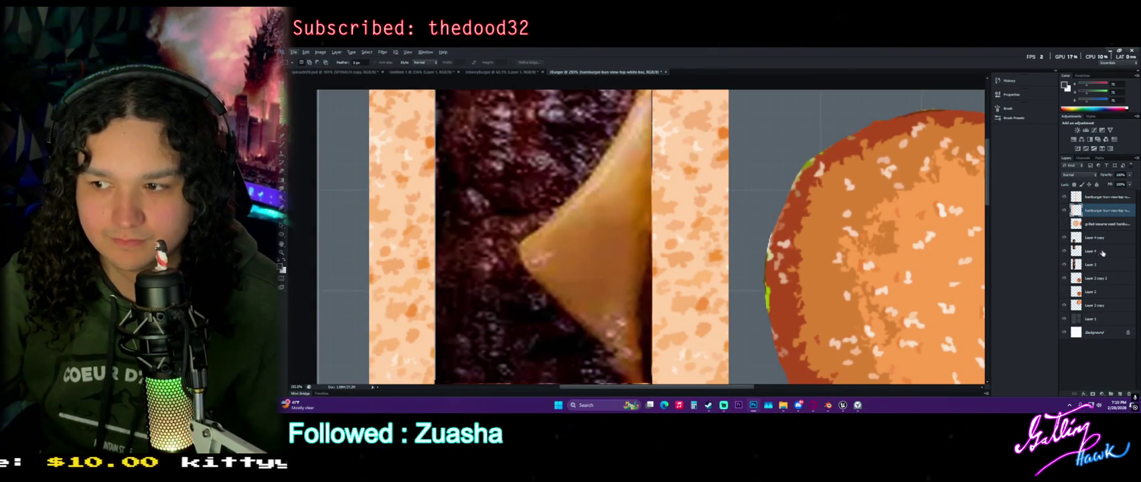
{"action": "left_click", "coordinate": [1109, 239]}
{"action": "left_click", "coordinate": [1112, 255], "text": "shift"}
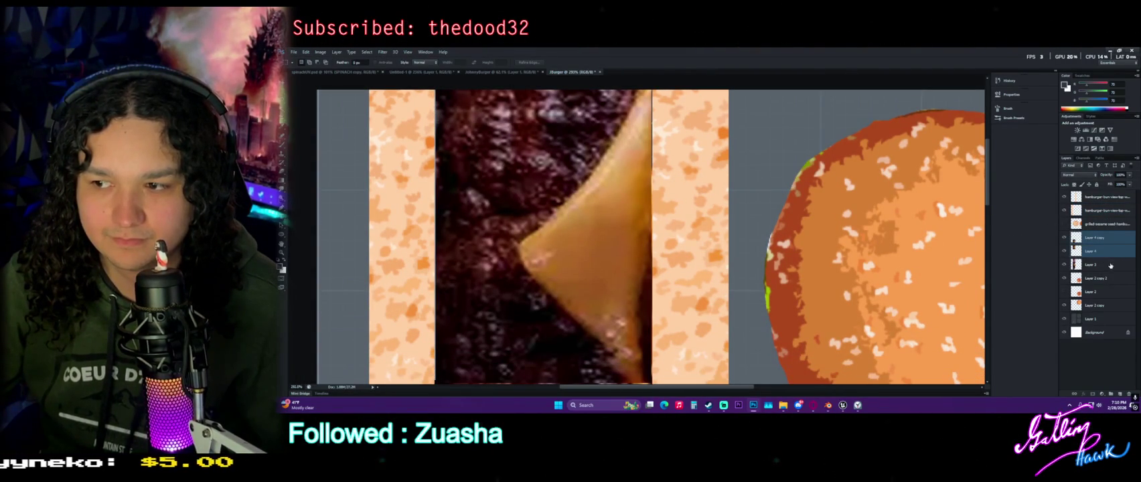
{"action": "scroll", "coordinate": [570, 221], "scroll_direction": "down", "scroll_amount": 3, "text": "alt"}
{"action": "scroll", "coordinate": [520, 219], "scroll_direction": "down", "scroll_amount": 2, "text": "alt"}
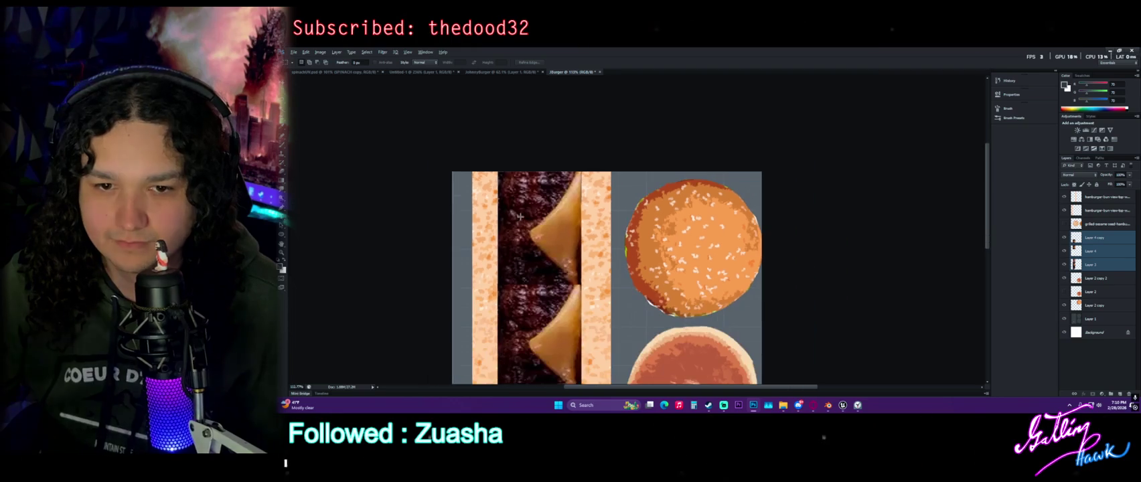
{"action": "scroll", "coordinate": [487, 200], "scroll_direction": "up", "scroll_amount": 2, "text": "alt"}
{"action": "scroll", "coordinate": [487, 200], "scroll_direction": "up", "scroll_amount": 2, "text": "alt"}
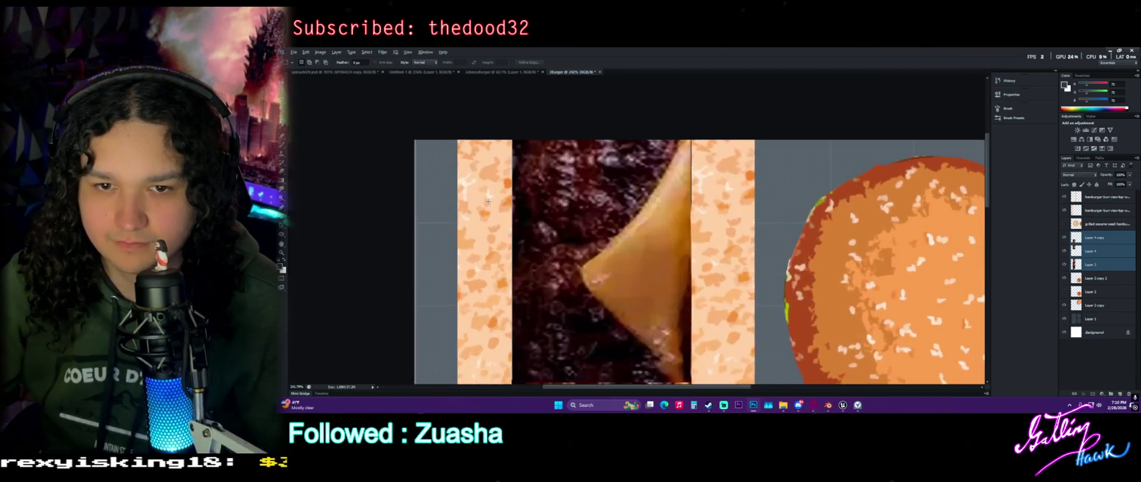
{"action": "scroll", "coordinate": [487, 201], "scroll_direction": "up", "scroll_amount": 2, "text": "alt"}
Slide the bun texture layers down so the patches close the gap in the patty strip
{"action": "left_click", "coordinate": [1099, 197]}
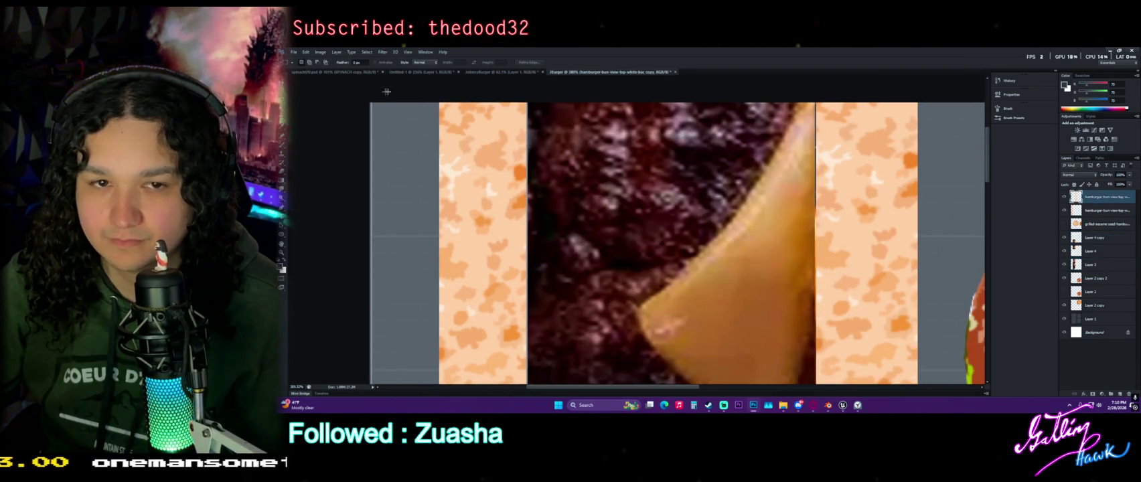
{"action": "key", "text": "v"}
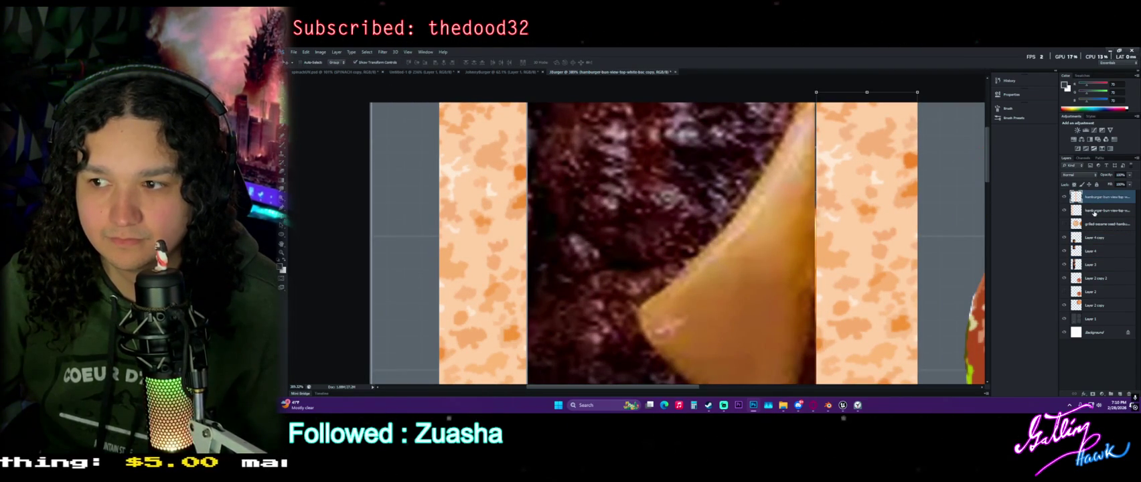
{"action": "mouse_move", "coordinate": [799, 251]}
{"action": "left_mouse_down"}
{"action": "mouse_move", "coordinate": [790, 281]}
{"action": "mouse_move", "coordinate": [815, 276]}
{"action": "left_mouse_up"}
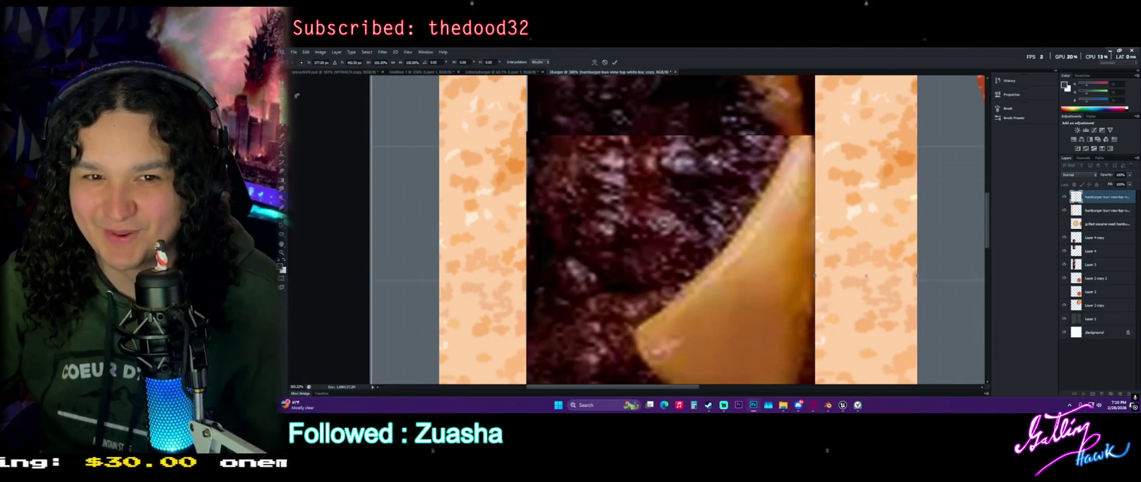
{"action": "key", "text": "m"}
{"action": "left_click", "coordinate": [669, 178]}
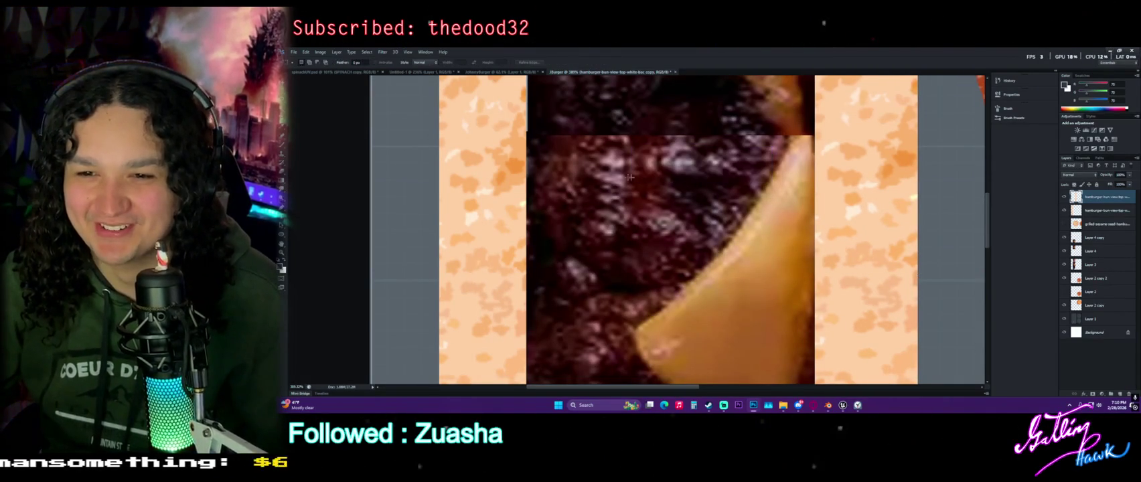
{"action": "left_click", "coordinate": [1100, 210]}
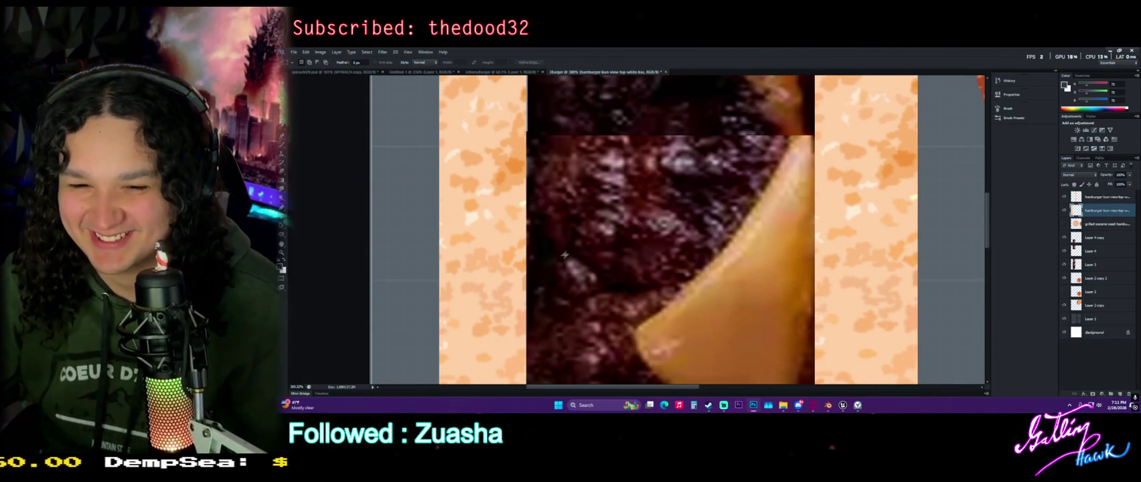
{"action": "key", "text": "shift+Down"}
{"action": "key", "text": "shift+Down"}
{"action": "key", "text": "shift+Down"}
{"action": "key", "text": "v"}
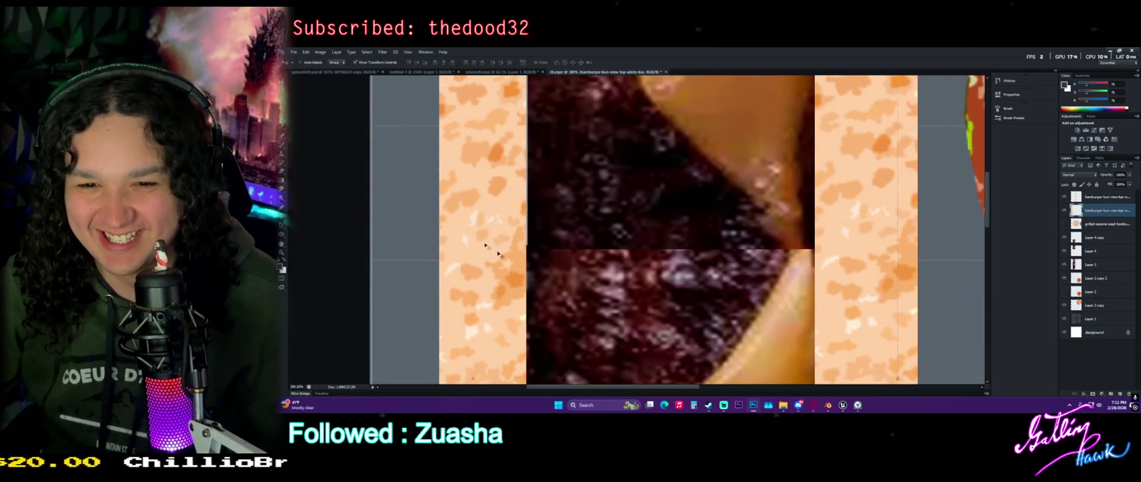
{"action": "left_click_drag", "start_coordinate": [589, 268], "coordinate": [532, 322]}
Widen the patch with Free Transform so it fills the column between the bun strips
{"action": "scroll", "coordinate": [532, 315], "scroll_direction": "down", "scroll_amount": 3, "text": "alt"}
{"action": "scroll", "coordinate": [531, 295], "scroll_direction": "down", "scroll_amount": 3, "text": "alt"}
{"action": "scroll", "coordinate": [531, 267], "scroll_direction": "down", "scroll_amount": 3, "text": "alt"}
{"action": "scroll", "coordinate": [531, 245], "scroll_direction": "down", "scroll_amount": 3, "text": "alt"}
{"action": "scroll", "coordinate": [530, 239], "scroll_direction": "up", "scroll_amount": 2, "text": "alt"}
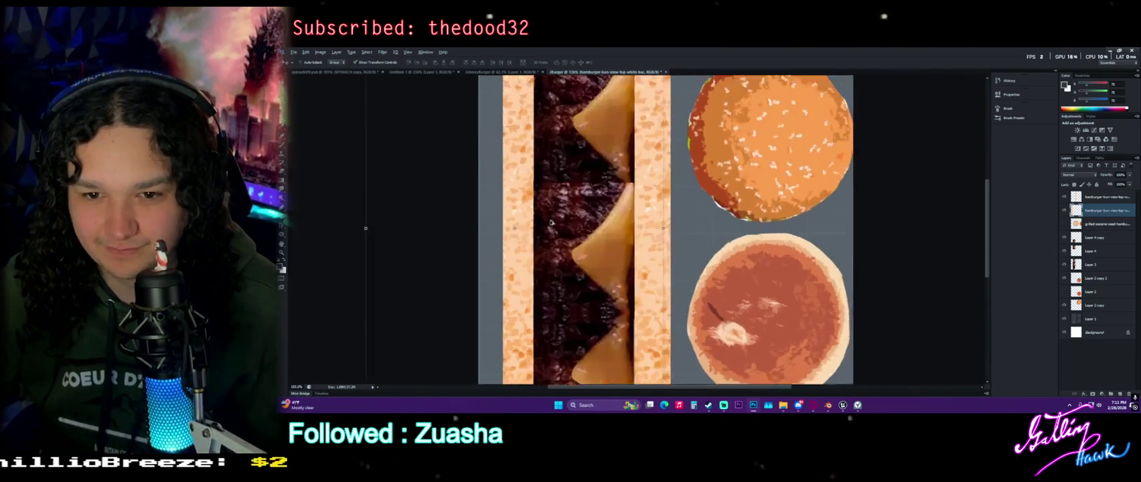
{"action": "scroll", "coordinate": [533, 234], "scroll_direction": "up", "scroll_amount": 2, "text": "alt"}
{"action": "scroll", "coordinate": [537, 227], "scroll_direction": "up", "scroll_amount": 2, "text": "alt"}
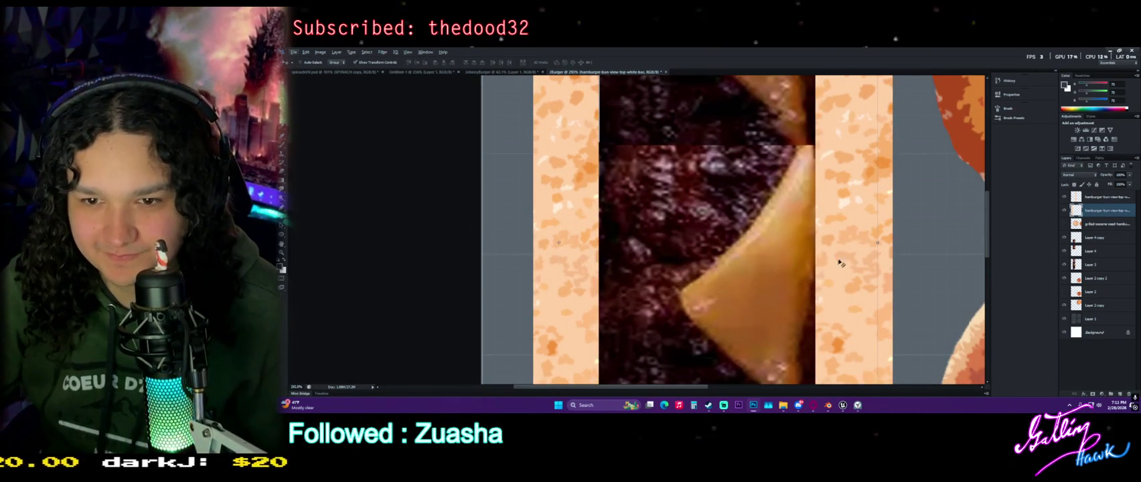
{"action": "key", "text": "ctrl+t"}
{"action": "left_click_drag", "start_coordinate": [877, 242], "coordinate": [879, 243]}
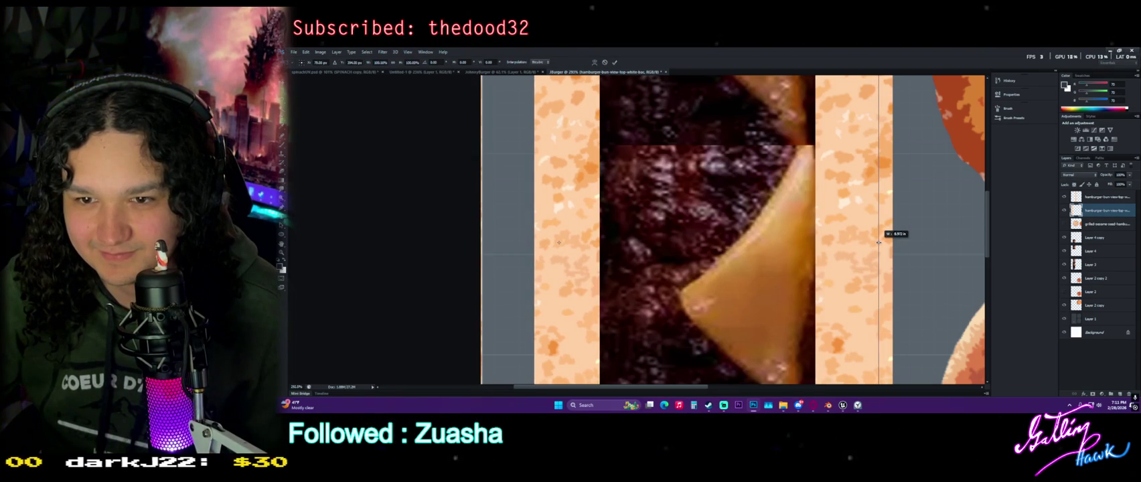
{"action": "key", "text": "m"}
{"action": "left_click", "coordinate": [668, 179]}
{"action": "scroll", "coordinate": [686, 182], "scroll_direction": "down", "scroll_amount": 3, "text": "alt"}
{"action": "scroll", "coordinate": [687, 182], "scroll_direction": "down", "scroll_amount": 3, "text": "alt"}
{"action": "scroll", "coordinate": [636, 177], "scroll_direction": "up", "scroll_amount": 3, "text": "alt"}
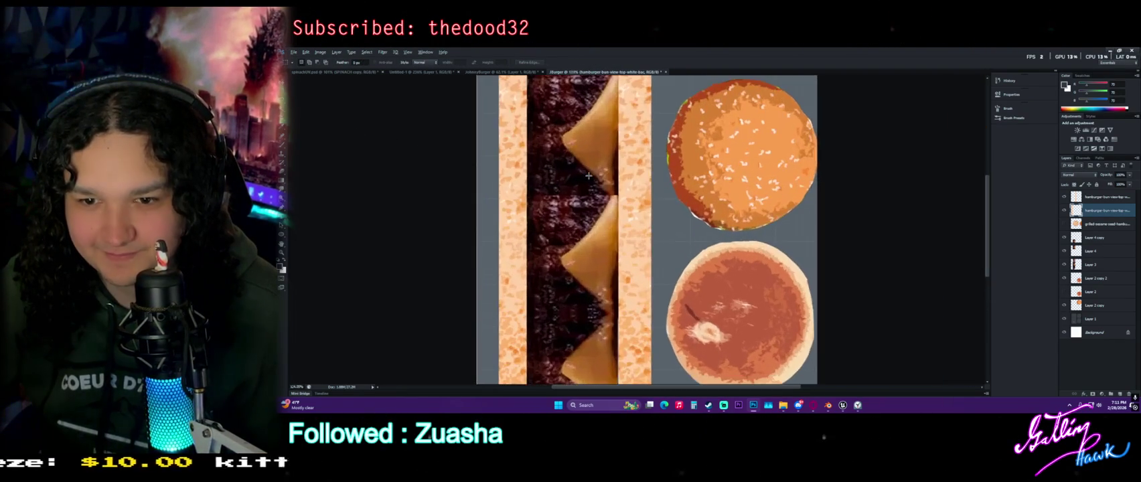
{"action": "scroll", "coordinate": [616, 177], "scroll_direction": "up", "scroll_amount": 1, "text": "alt"}
{"action": "scroll", "coordinate": [588, 175], "scroll_direction": "down", "scroll_amount": 2, "text": "alt"}
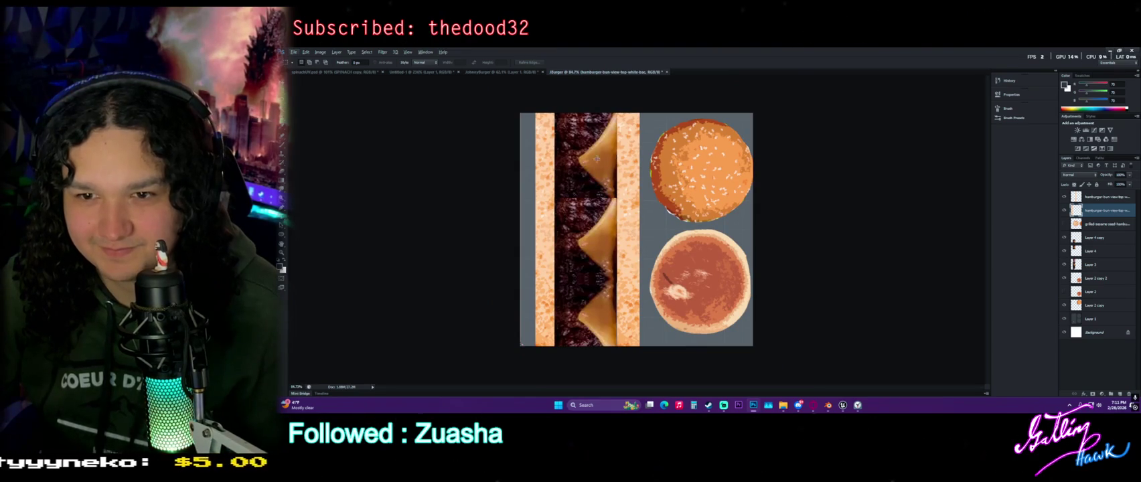
Save the burger atlas as a PNG, accepting the default PNG options
{"action": "left_click", "coordinate": [293, 52]}
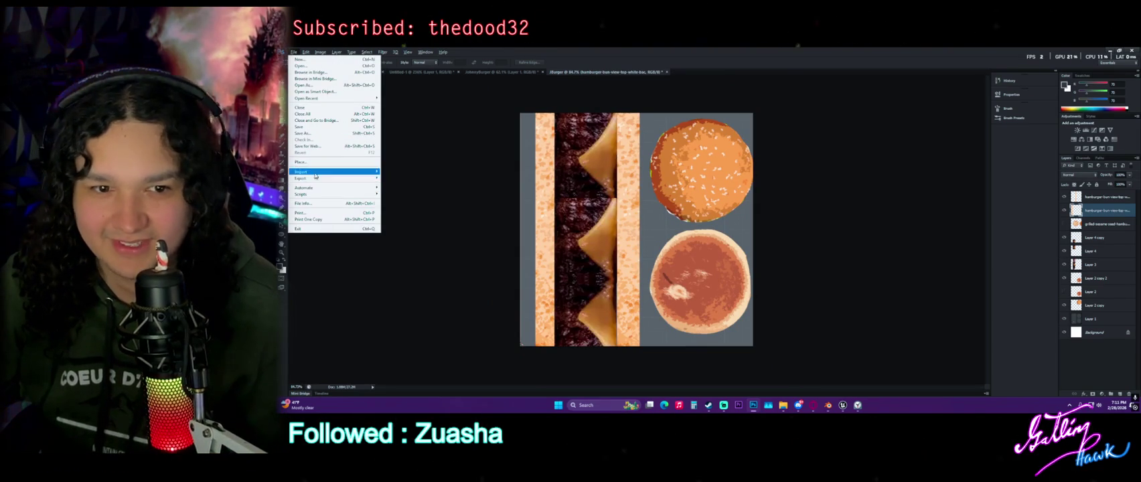
{"action": "left_click", "coordinate": [317, 133]}
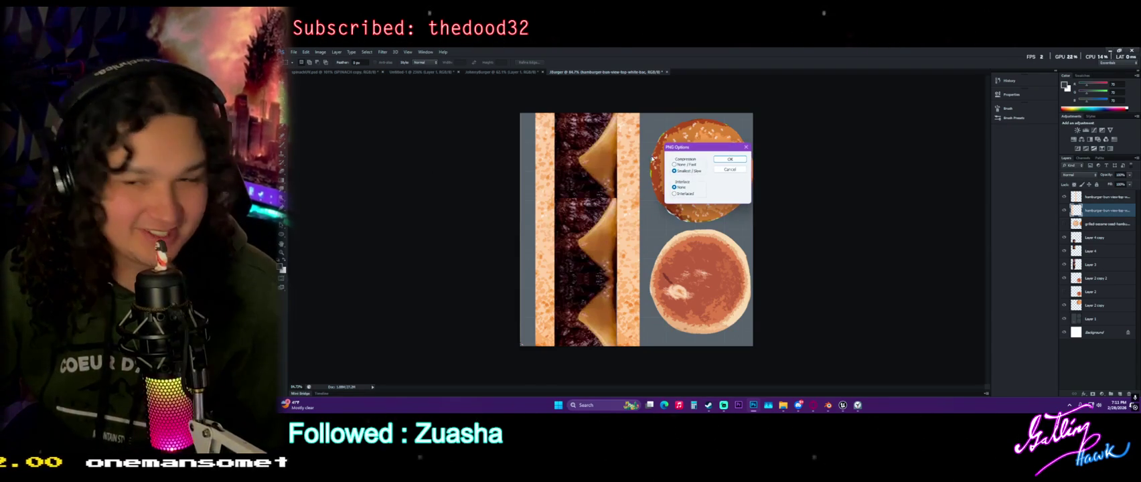
{"action": "left_click", "coordinate": [748, 176]}
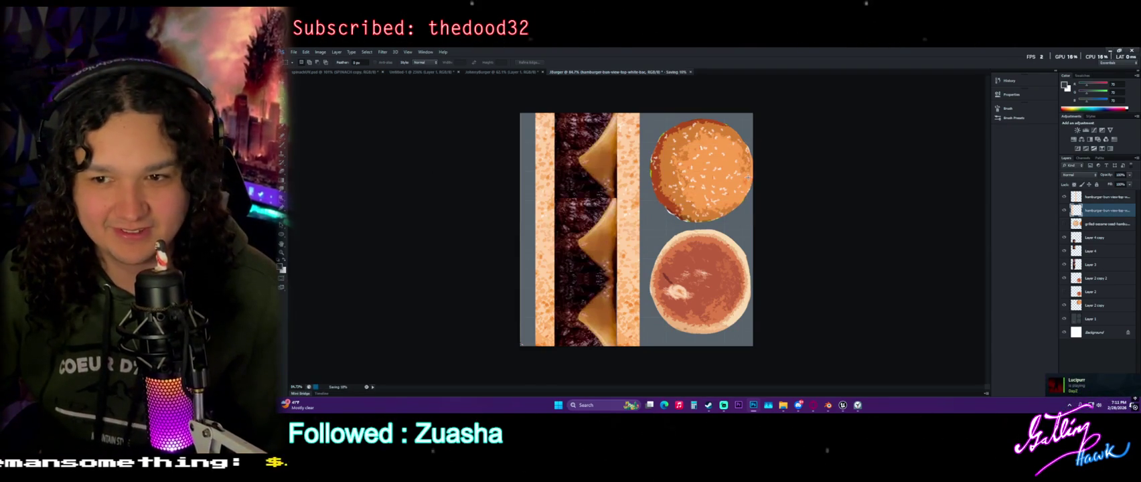
Return to Blender in Object Mode and orbit around the burger
{"action": "left_click", "coordinate": [829, 408]}
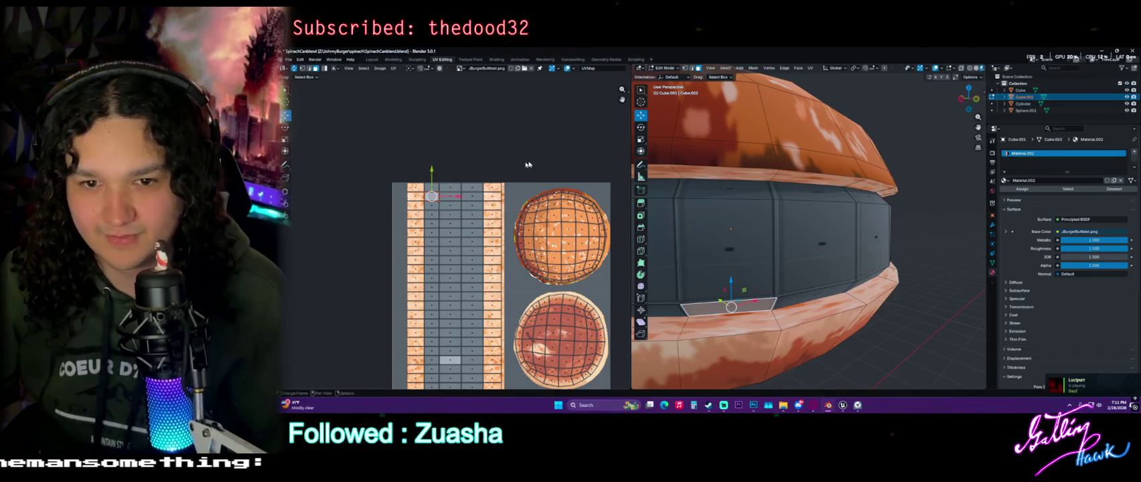
{"action": "key", "text": "Tab"}
{"action": "scroll", "coordinate": [838, 123], "scroll_direction": "down", "scroll_amount": 5}
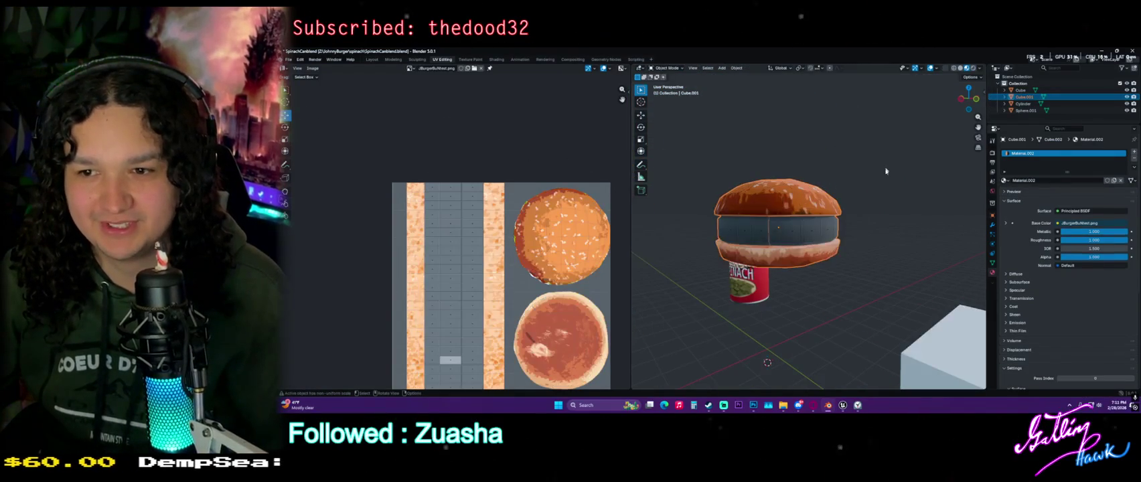
{"action": "middle_click_drag", "start_coordinate": [804, 201], "coordinate": [795, 228]}
{"action": "scroll", "coordinate": [794, 229], "scroll_direction": "up", "scroll_amount": 4}
{"action": "scroll", "coordinate": [795, 228], "scroll_direction": "up", "scroll_amount": 3}
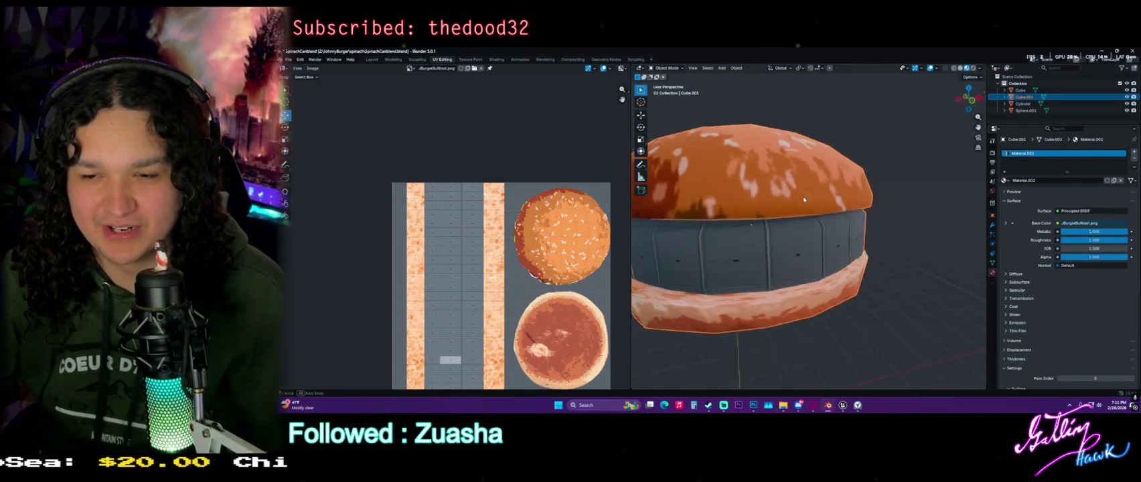
Unlink the UV editor image and load JTESTBurger.png from the Jburger folder
{"action": "left_click", "coordinate": [481, 69]}
{"action": "left_click", "coordinate": [462, 68]}
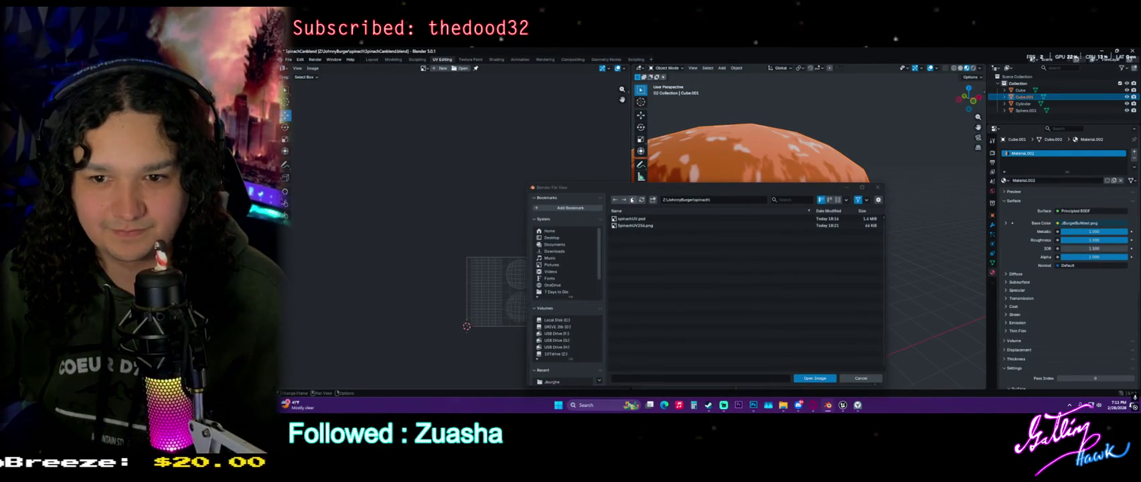
{"action": "left_click", "coordinate": [631, 201]}
{"action": "double_click", "coordinate": [639, 224]}
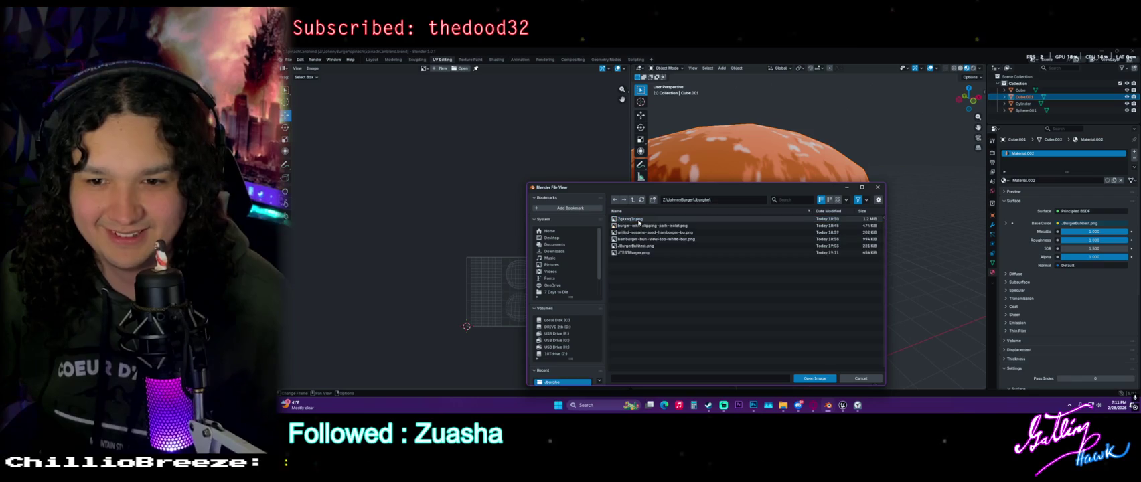
{"action": "double_click", "coordinate": [633, 253]}
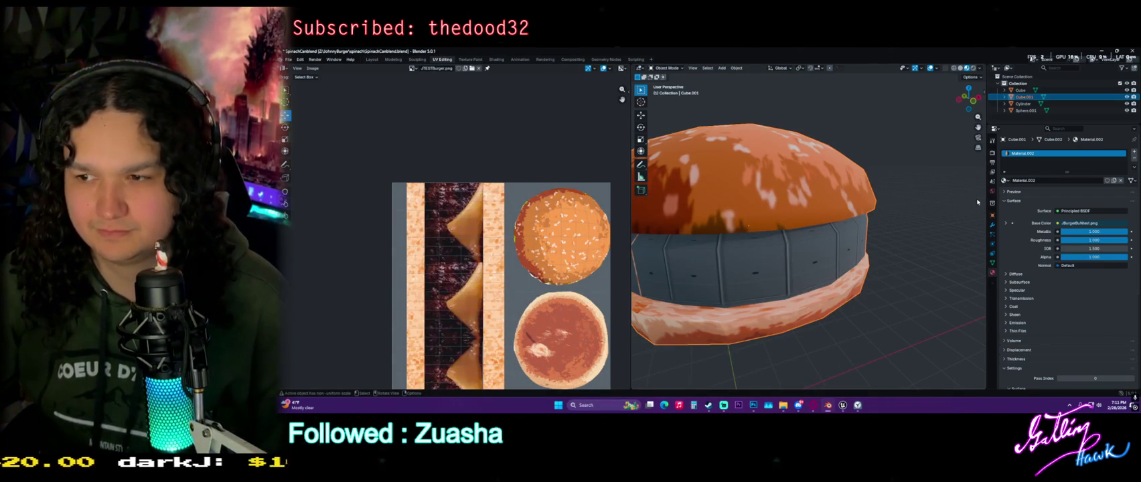
{"action": "left_click", "coordinate": [496, 60]}
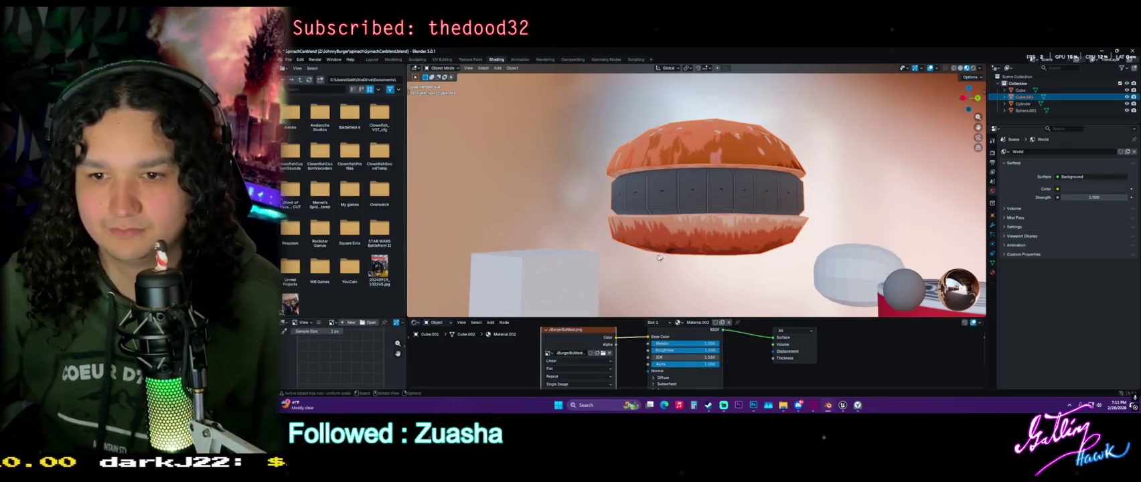
Assign JTESTBurger.png to the burger material's Image Texture node
{"action": "left_click", "coordinate": [548, 353]}
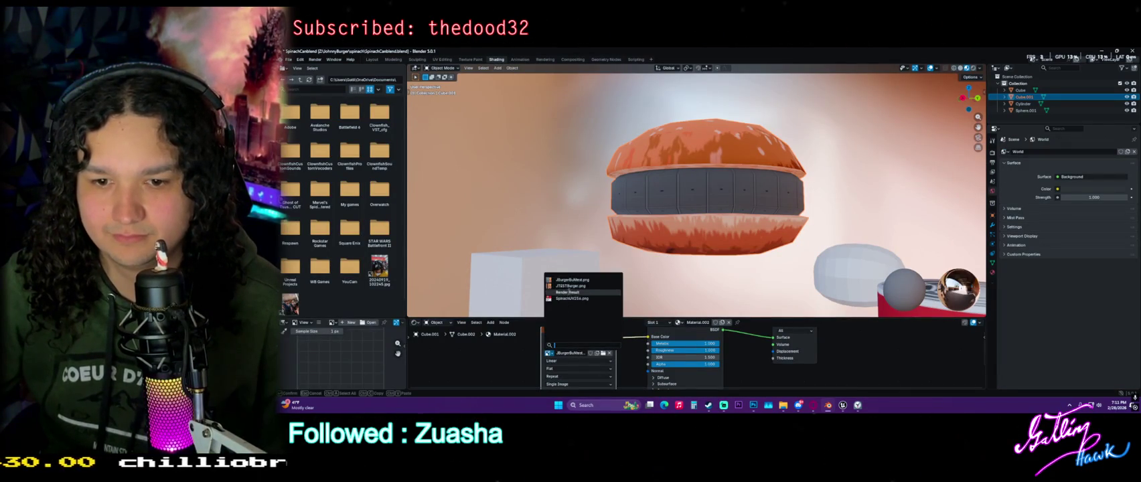
{"action": "left_click", "coordinate": [571, 286]}
{"action": "mouse_move", "coordinate": [802, 192]}
{"action": "middle_mouse_down"}
{"action": "mouse_move", "coordinate": [672, 225]}
{"action": "mouse_move", "coordinate": [367, 61]}
{"action": "middle_mouse_up"}
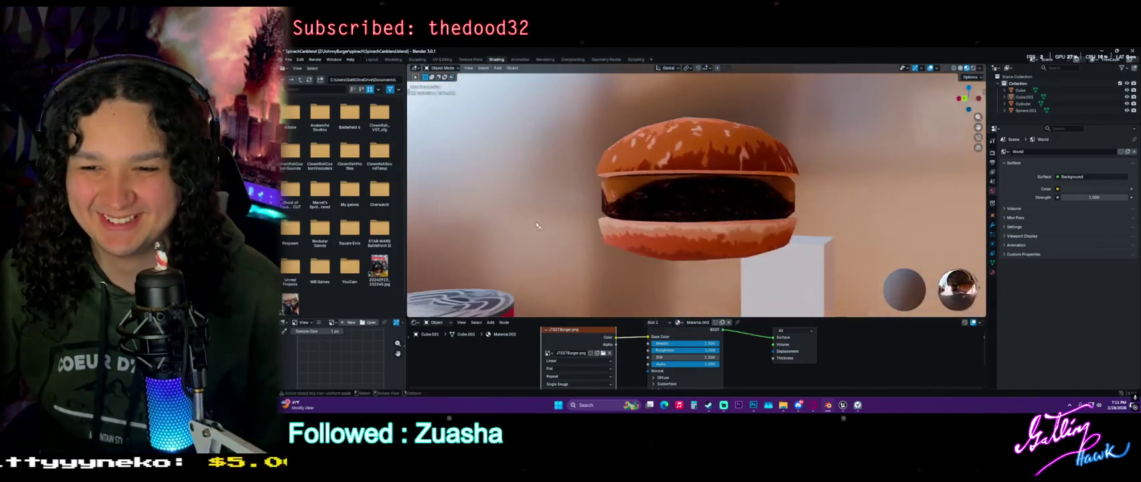
Inspect the textured burger from several angles in the Layout workspace
{"action": "left_click", "coordinate": [370, 59]}
{"action": "middle_click_drag", "start_coordinate": [682, 242], "coordinate": [636, 285]}
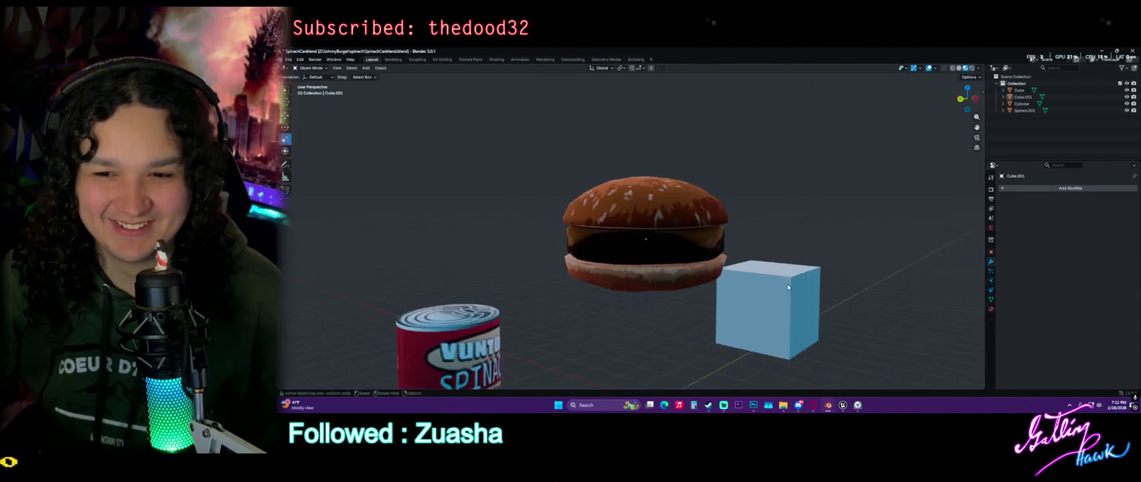
{"action": "scroll", "coordinate": [612, 242], "scroll_direction": "up", "scroll_amount": 4}
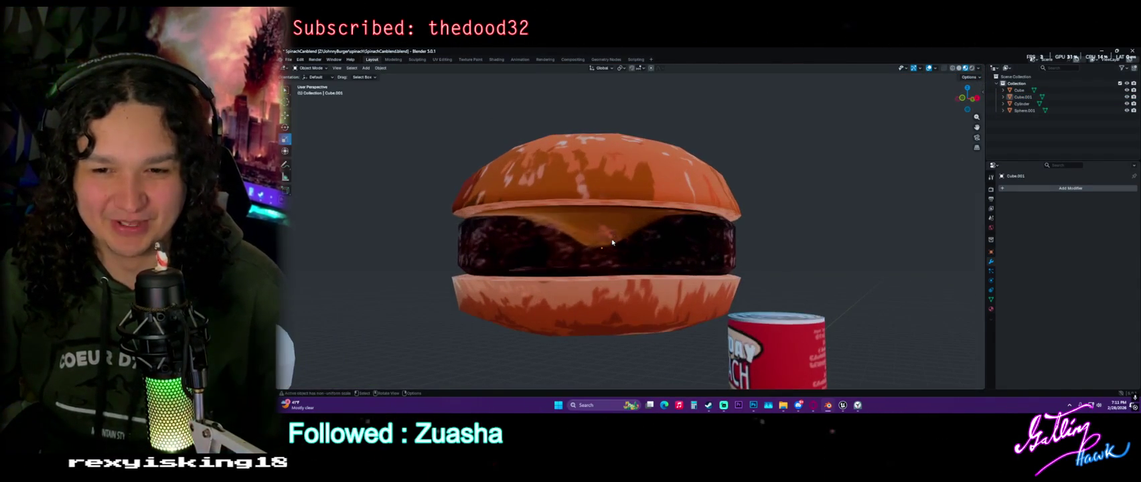
{"action": "middle_click_drag", "start_coordinate": [616, 246], "coordinate": [651, 245]}
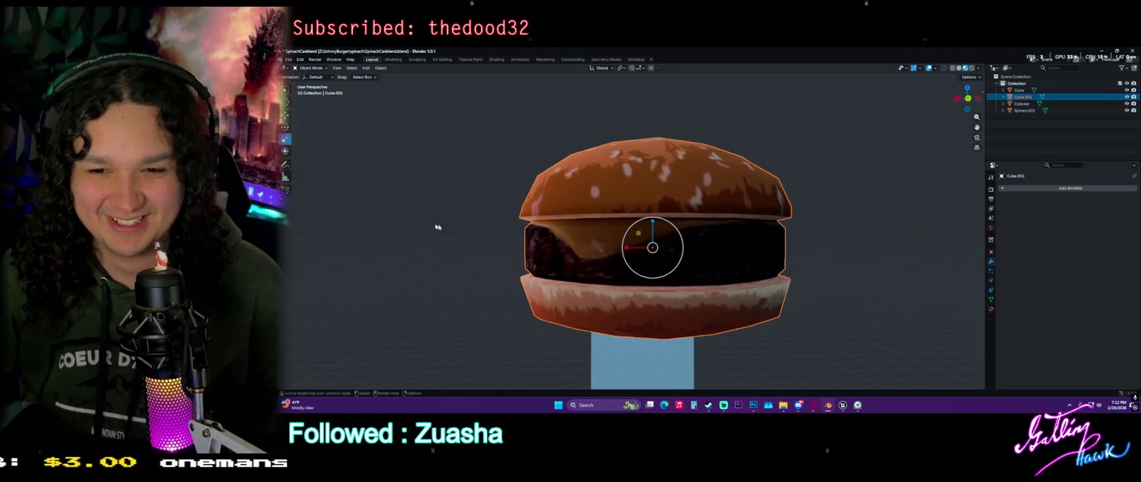
{"action": "mouse_move", "coordinate": [696, 285]}
{"action": "middle_mouse_down"}
{"action": "mouse_move", "coordinate": [454, 288]}
{"action": "mouse_move", "coordinate": [489, 288]}
{"action": "middle_mouse_up"}
{"action": "scroll", "coordinate": [604, 292], "scroll_direction": "down", "scroll_amount": 3}
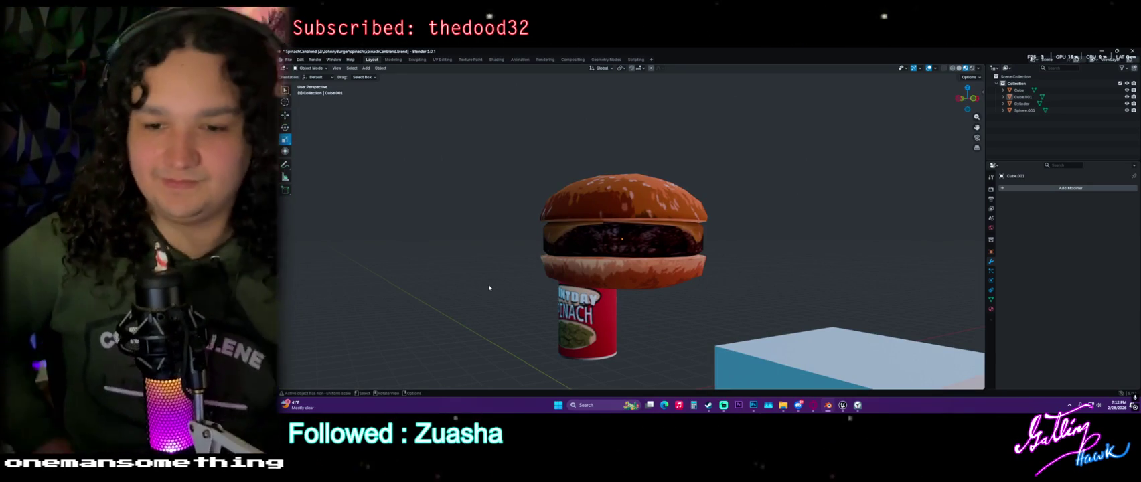
{"action": "mouse_move", "coordinate": [489, 288]}
{"action": "middle_mouse_down"}
{"action": "mouse_move", "coordinate": [628, 193]}
{"action": "mouse_move", "coordinate": [797, 253]}
{"action": "mouse_move", "coordinate": [611, 264]}
{"action": "middle_mouse_up"}
{"action": "scroll", "coordinate": [611, 265], "scroll_direction": "up", "scroll_amount": 5}
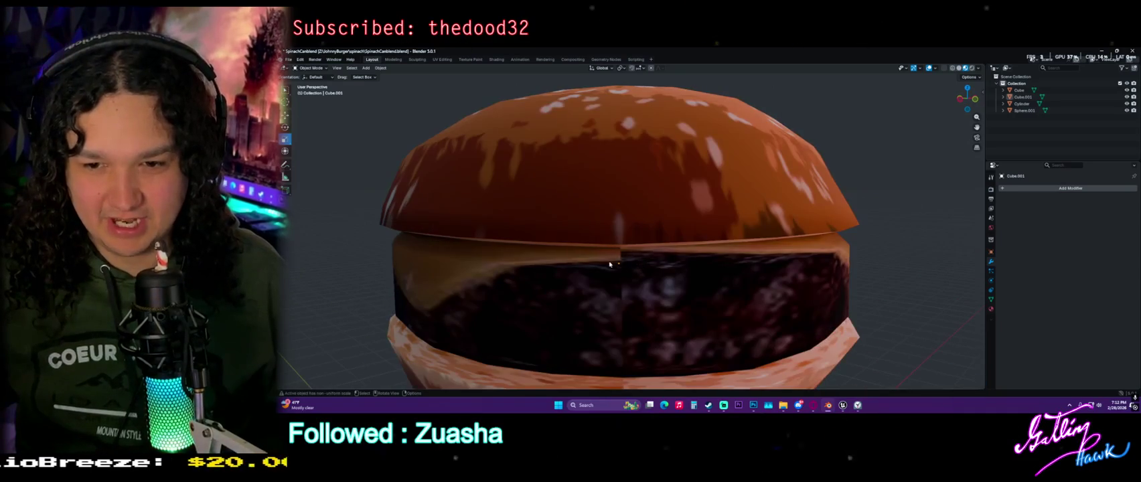
{"action": "left_click", "coordinate": [829, 407]}
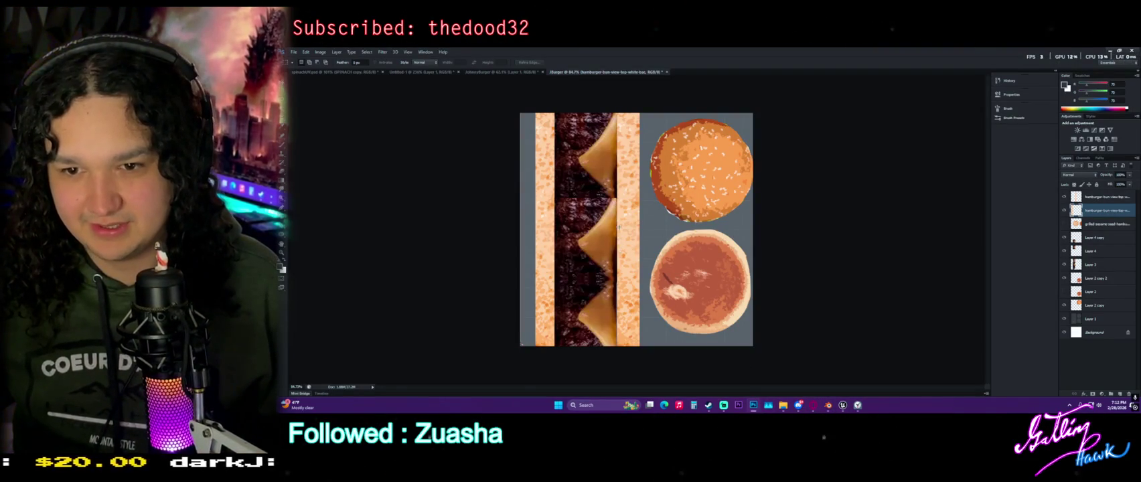
Merge Layer 4 copy, Layer 4 and Layer 3 into a single strip layer
{"action": "scroll", "coordinate": [612, 195], "scroll_direction": "up", "scroll_amount": 3, "text": "alt"}
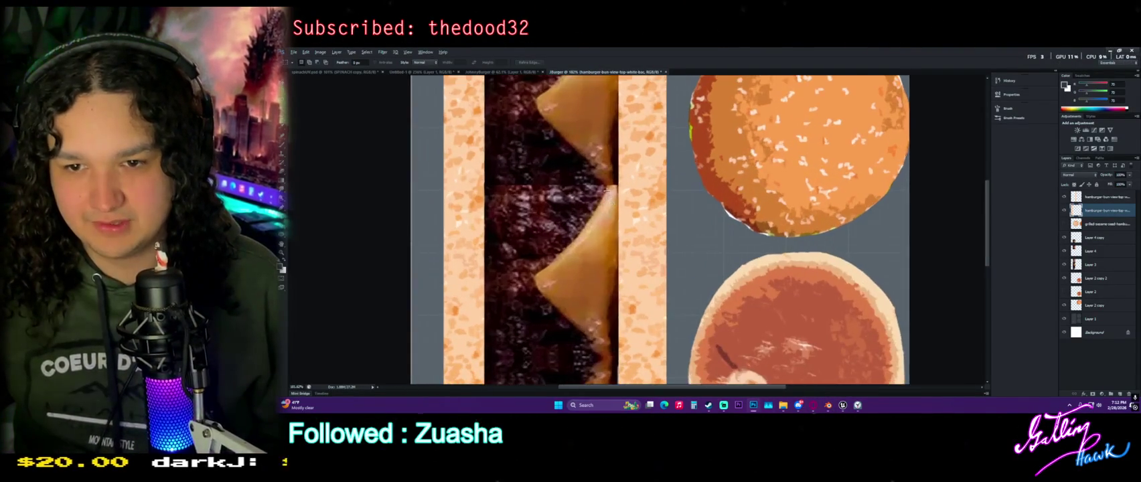
{"action": "scroll", "coordinate": [804, 197], "scroll_direction": "down", "scroll_amount": 2, "text": "alt"}
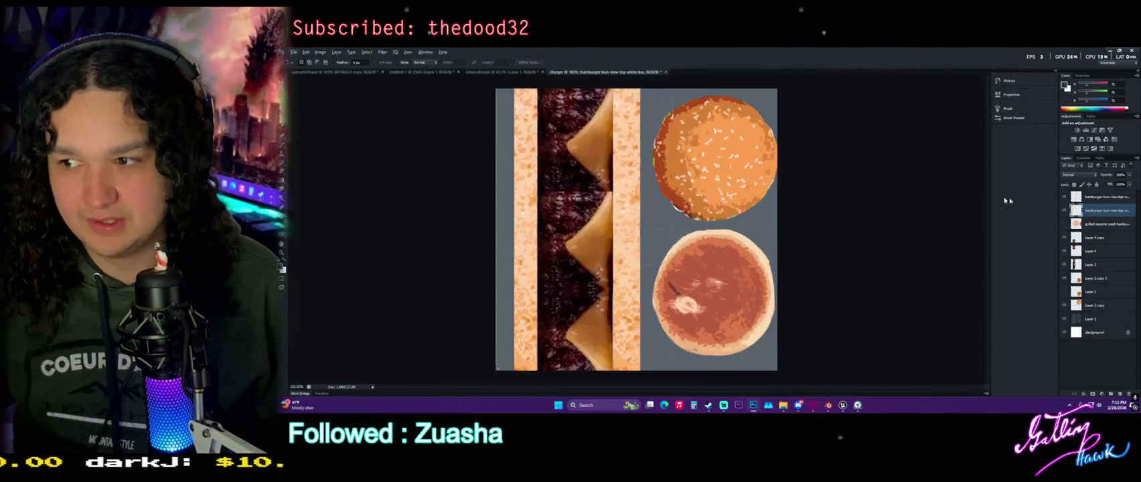
{"action": "left_click", "coordinate": [1101, 237]}
{"action": "left_click", "coordinate": [1102, 263], "text": "shift"}
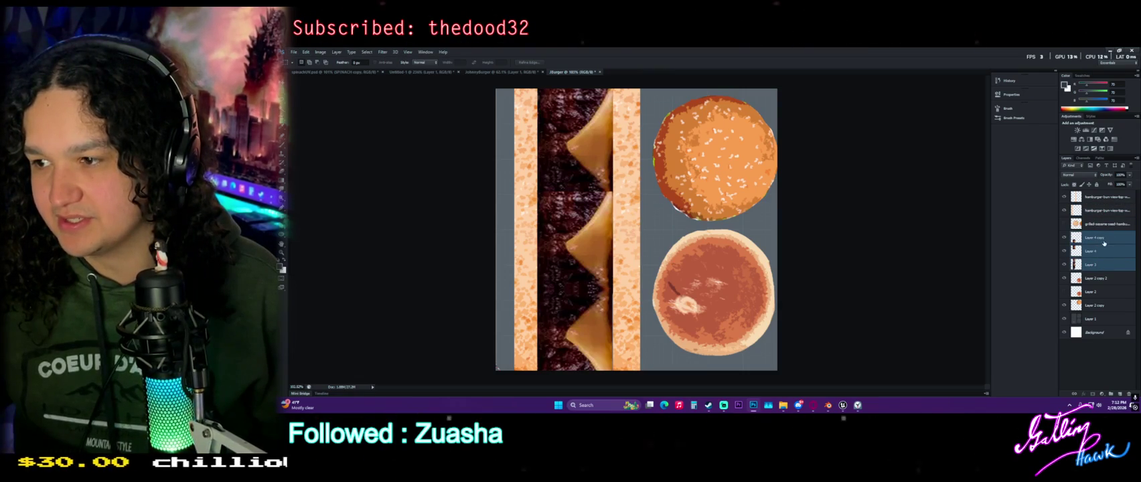
{"action": "right_click", "coordinate": [1103, 243]}
{"action": "left_click", "coordinate": [1031, 289]}
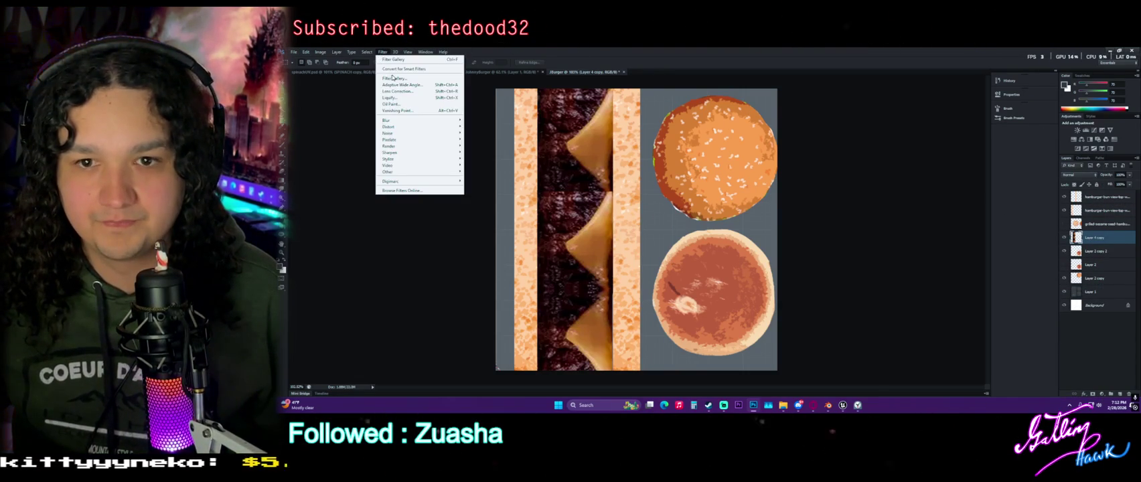
Apply a Cutout filter with a higher Number of Levels to the merged strip
{"action": "left_click", "coordinate": [394, 79]}
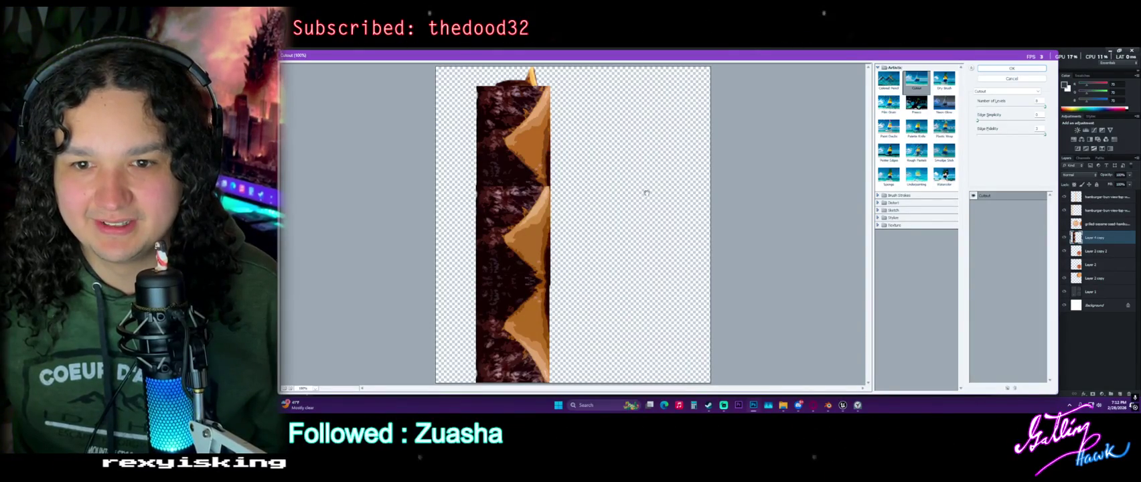
{"action": "mouse_move", "coordinate": [1040, 108]}
{"action": "left_mouse_down"}
{"action": "mouse_move", "coordinate": [1030, 110]}
{"action": "mouse_move", "coordinate": [1042, 107]}
{"action": "left_mouse_up"}
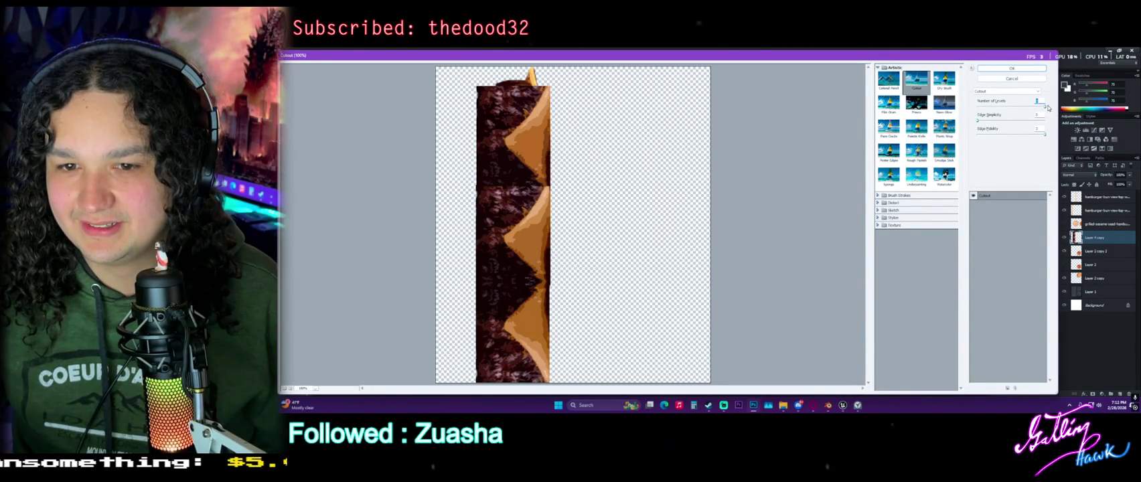
{"action": "left_click", "coordinate": [1022, 70]}
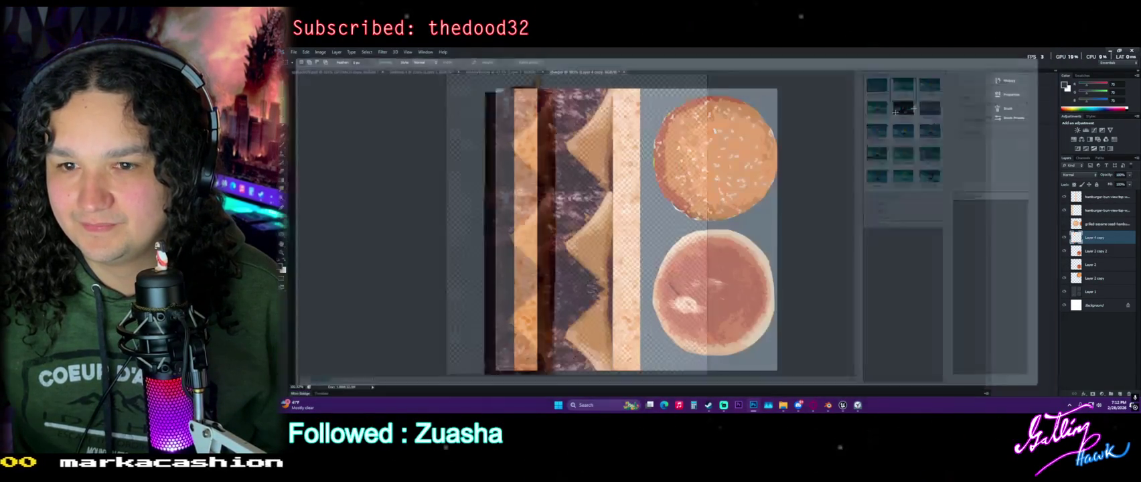
Clone-stamp over rough seams in the patty and cheese strip, then fit the canvas to the window
{"action": "scroll", "coordinate": [527, 167], "scroll_direction": "up", "scroll_amount": 2, "text": "alt"}
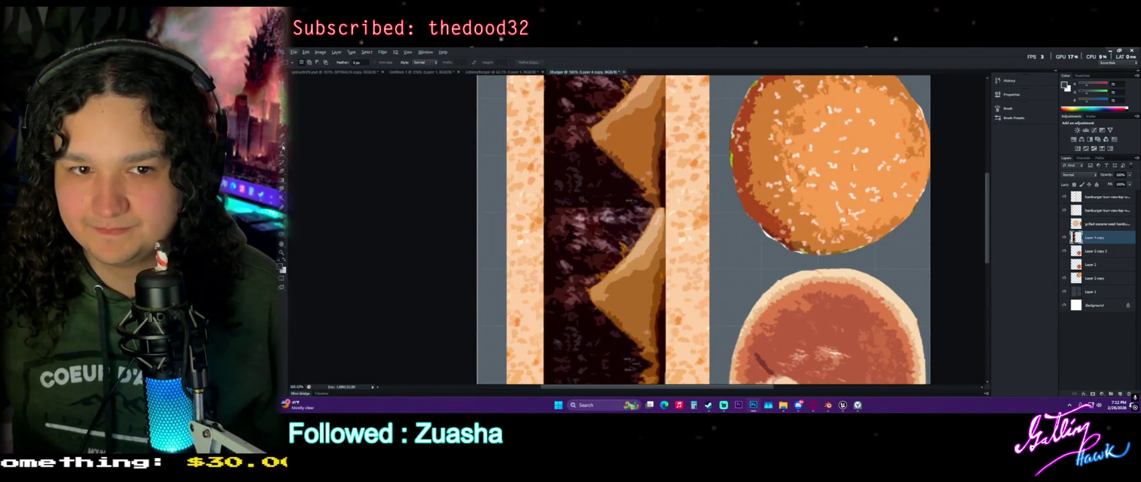
{"action": "key", "text": "s"}
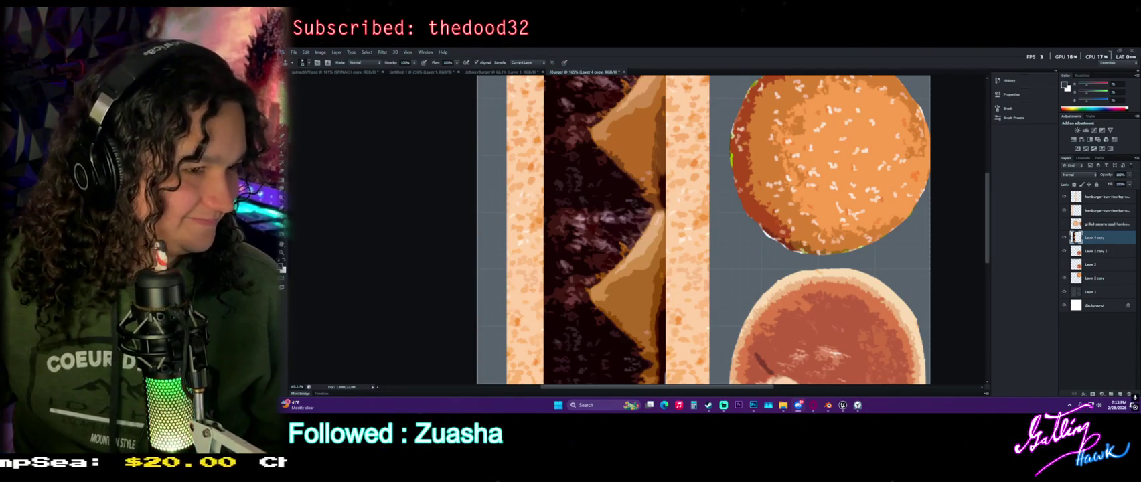
{"action": "scroll", "coordinate": [609, 264], "scroll_direction": "down", "scroll_amount": 2, "text": "alt"}
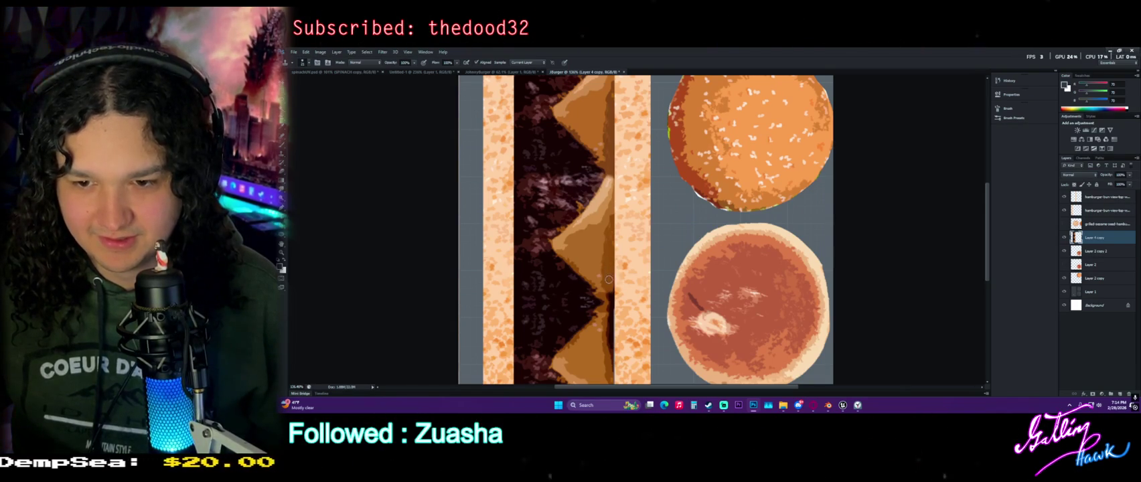
{"action": "left_click_drag", "start_coordinate": [609, 289], "coordinate": [604, 231]}
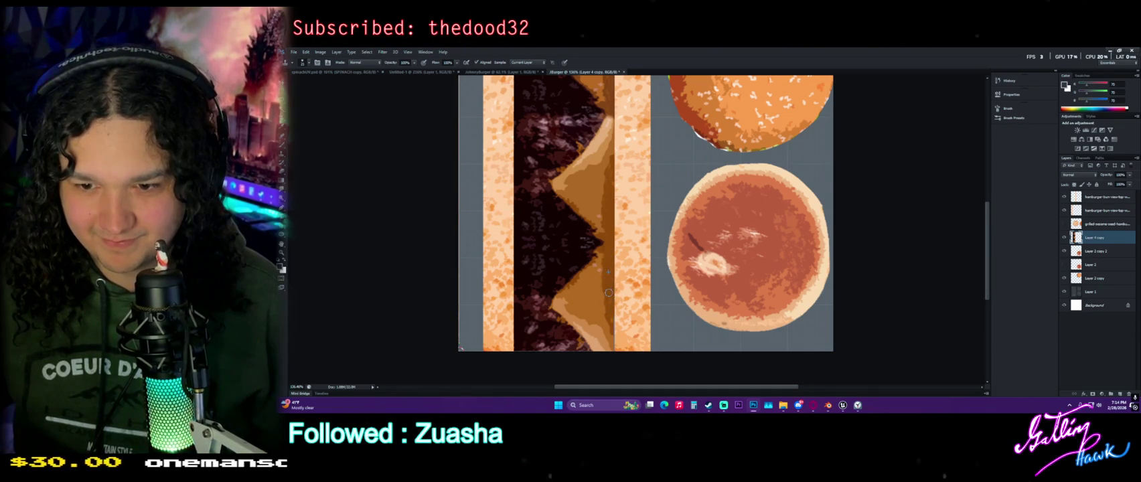
{"action": "key", "text": "ctrl+0"}
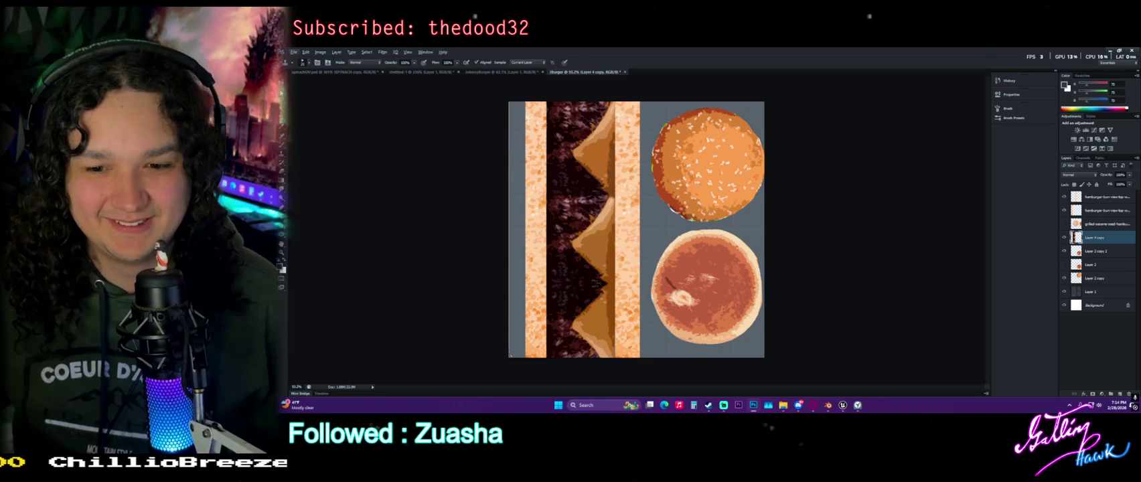
Overwrite the existing burger PNG with the updated texture and return to Blender
{"action": "left_click", "coordinate": [294, 52]}
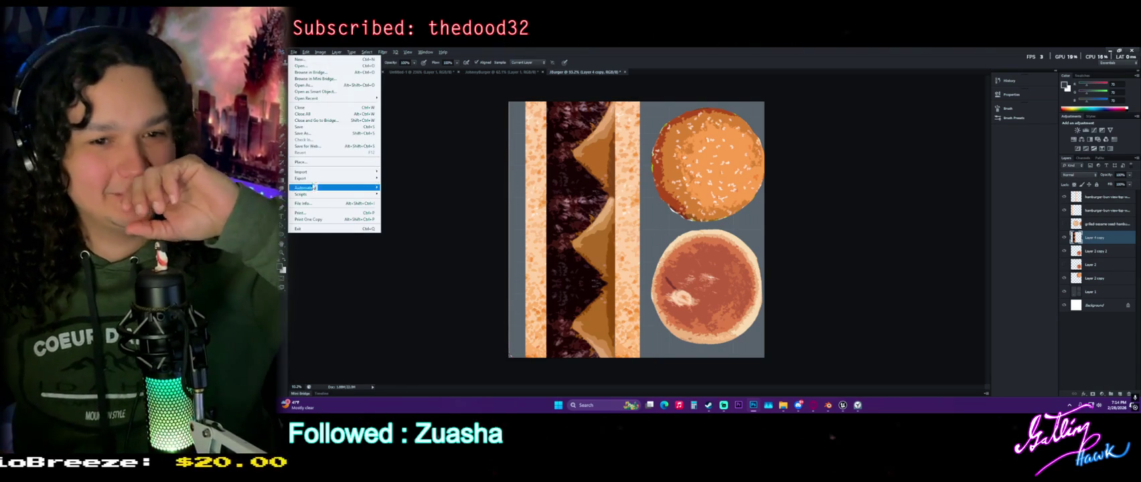
{"action": "left_click", "coordinate": [654, 229]}
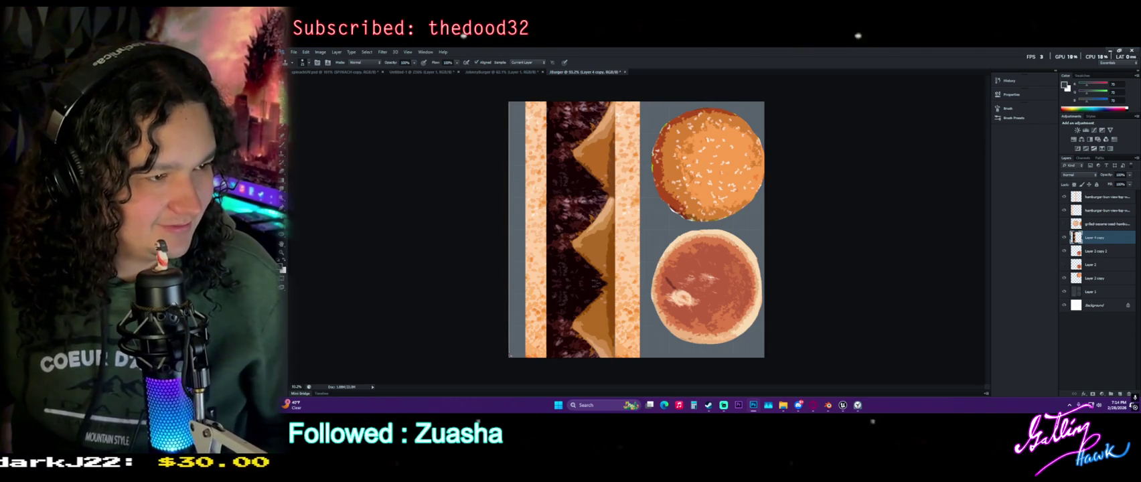
{"action": "key", "text": "Return"}
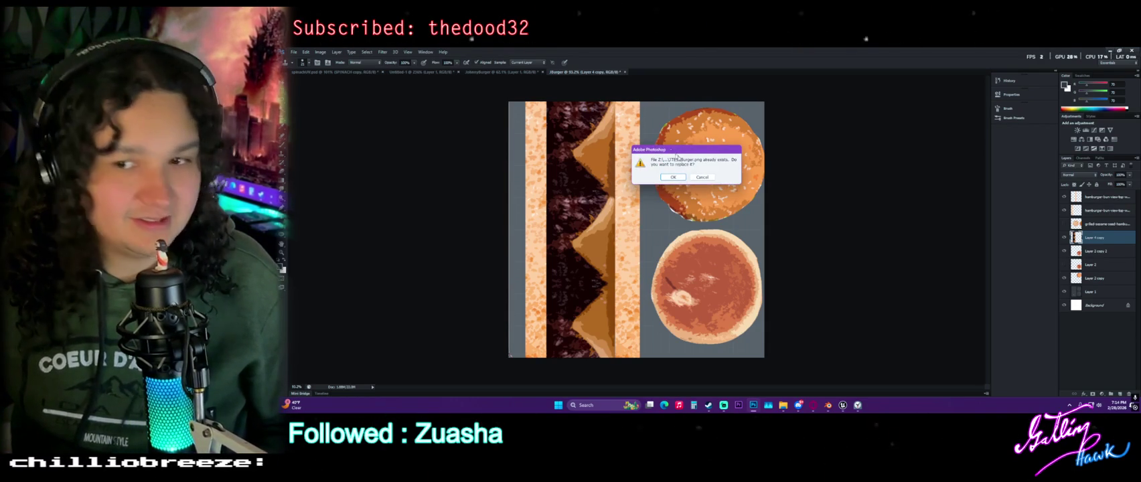
{"action": "left_click", "coordinate": [673, 177]}
{"action": "key", "text": "Return"}
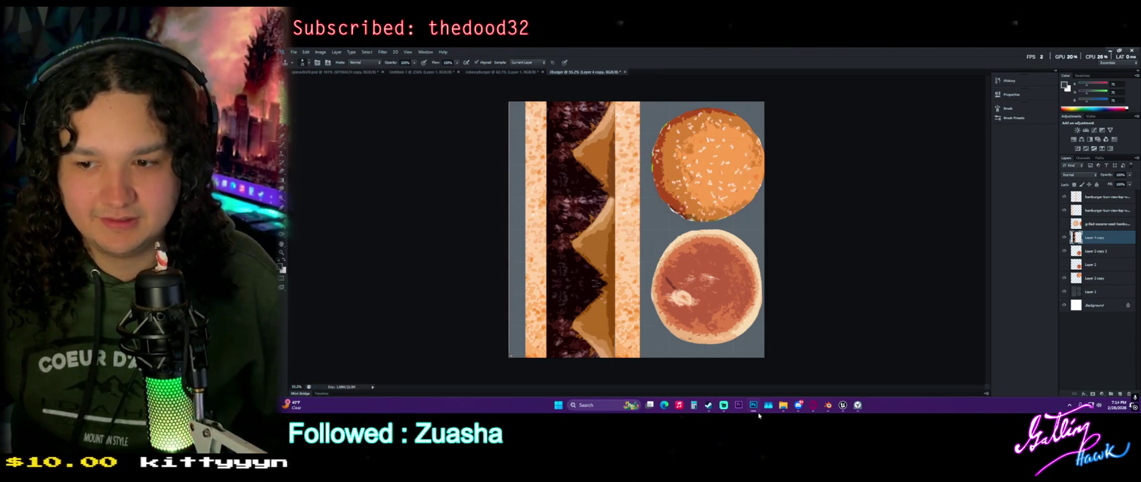
{"action": "left_click", "coordinate": [828, 405]}
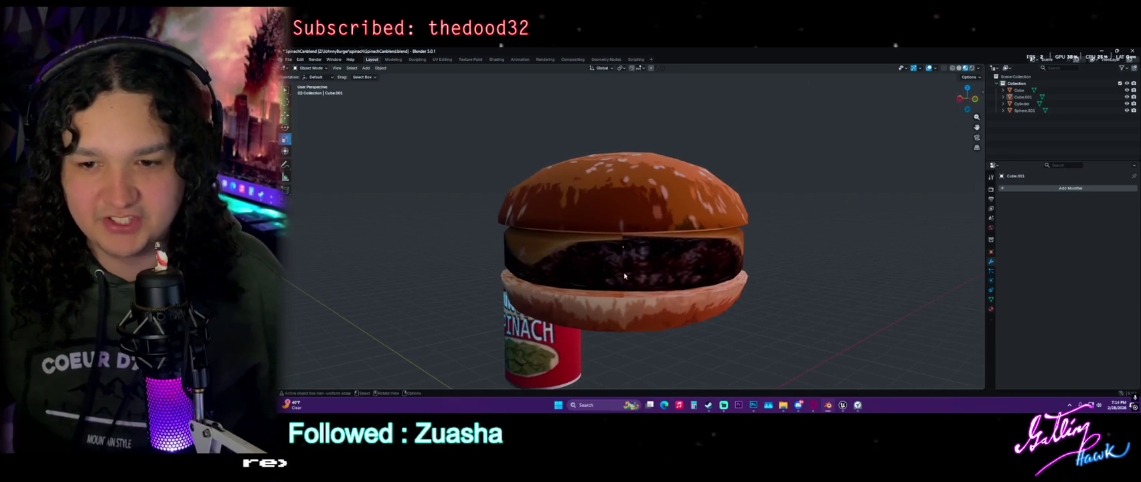
Show the Shading workspace with the viewport orbited closer to the burger
{"action": "left_click", "coordinate": [496, 59]}
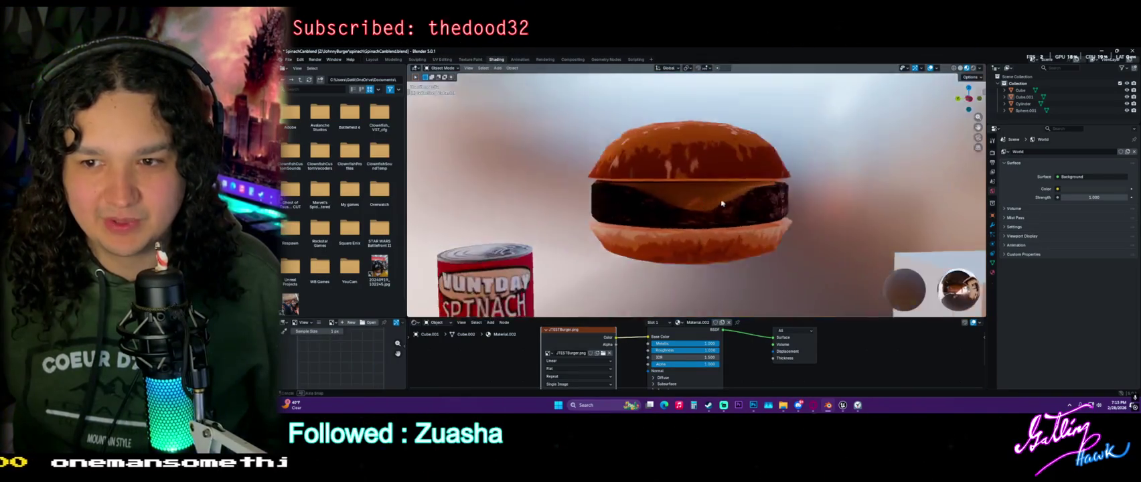
{"action": "middle_click_drag", "start_coordinate": [646, 202], "coordinate": [677, 201]}
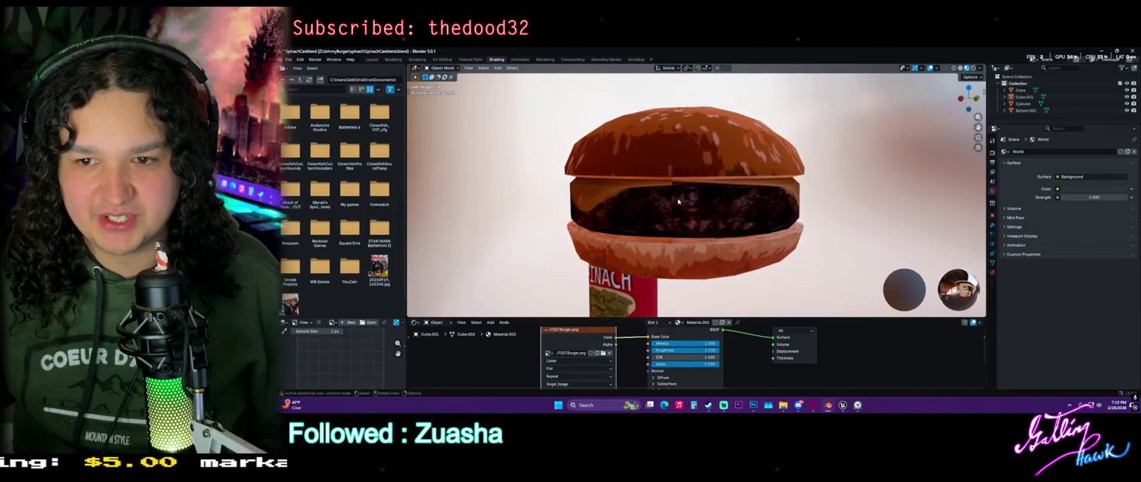
{"action": "scroll", "coordinate": [602, 346], "scroll_direction": "down", "scroll_amount": 1}
Unlink the old image and reload JTESTBurger.png from the Jburghe folder into the Image Texture node
{"action": "left_click", "coordinate": [611, 353]}
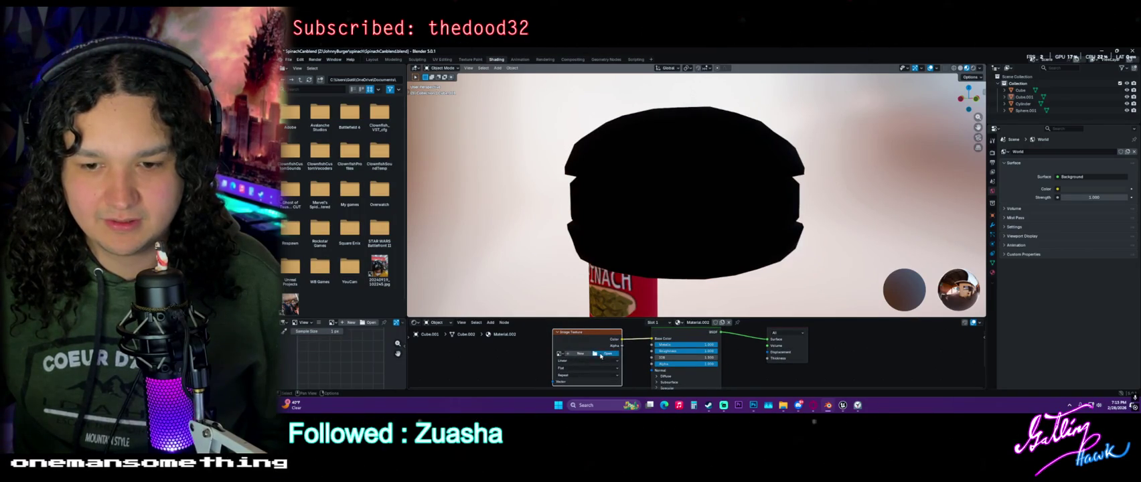
{"action": "left_click", "coordinate": [601, 354]}
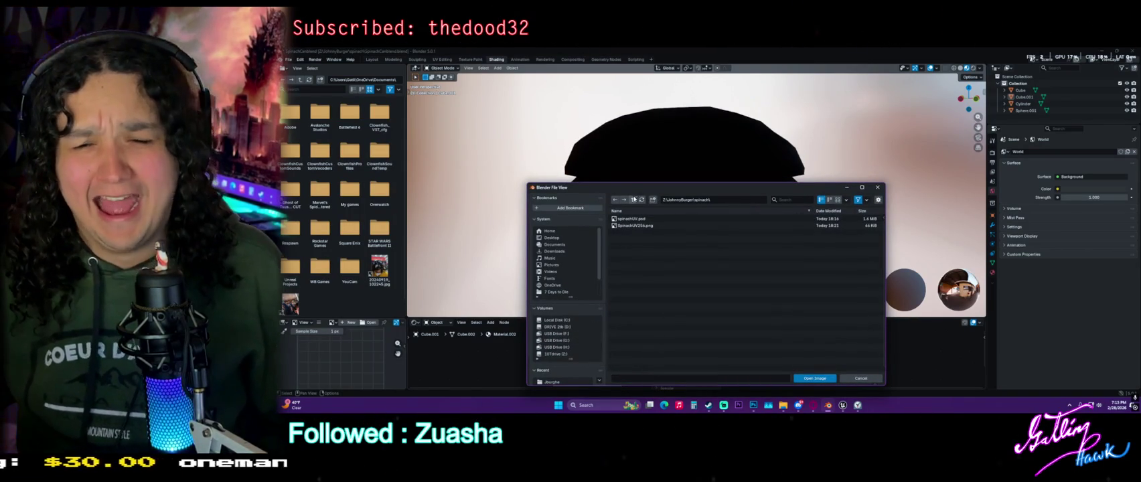
{"action": "key", "text": "BackSpace"}
{"action": "double_click", "coordinate": [625, 218]}
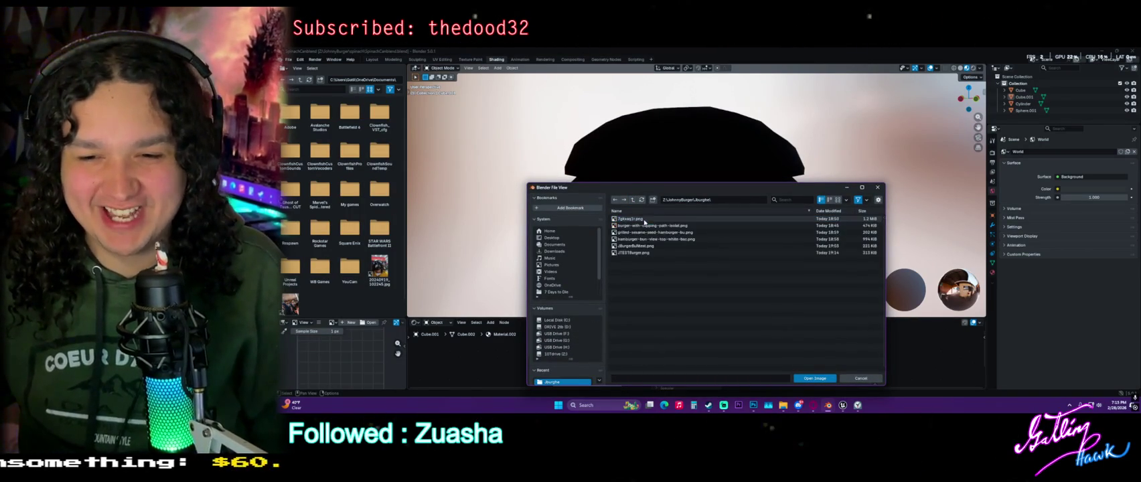
{"action": "double_click", "coordinate": [659, 255]}
{"action": "mouse_move", "coordinate": [659, 255]}
{"action": "middle_mouse_down"}
{"action": "mouse_move", "coordinate": [723, 248]}
{"action": "mouse_move", "coordinate": [484, 247]}
{"action": "mouse_move", "coordinate": [668, 231]}
{"action": "middle_mouse_up"}
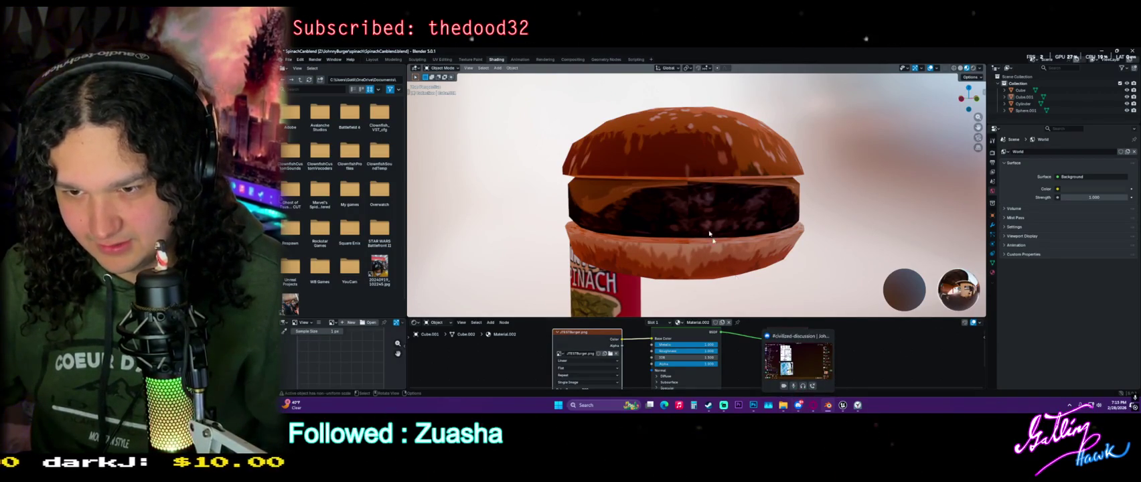
Inspect the burger from below and the front, then view the whole scene in Layout
{"action": "mouse_move", "coordinate": [775, 290]}
{"action": "middle_mouse_down"}
{"action": "mouse_move", "coordinate": [478, 298]}
{"action": "mouse_move", "coordinate": [664, 295]}
{"action": "middle_mouse_up"}
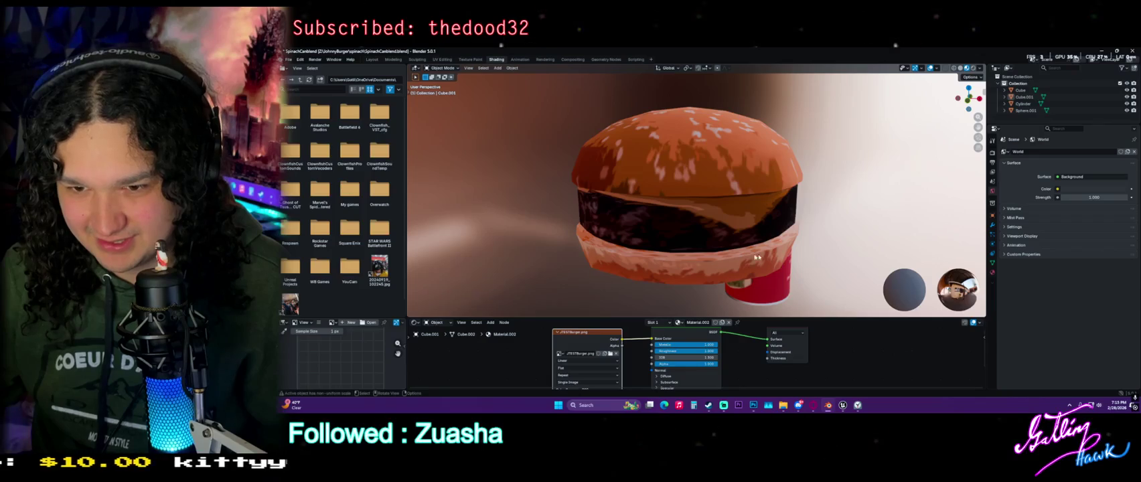
{"action": "mouse_move", "coordinate": [751, 261]}
{"action": "middle_mouse_down"}
{"action": "mouse_move", "coordinate": [596, 248]}
{"action": "mouse_move", "coordinate": [714, 245]}
{"action": "mouse_move", "coordinate": [723, 223]}
{"action": "mouse_move", "coordinate": [816, 221]}
{"action": "mouse_move", "coordinate": [698, 197]}
{"action": "middle_mouse_up"}
{"action": "scroll", "coordinate": [770, 214], "scroll_direction": "down", "scroll_amount": 3}
{"action": "scroll", "coordinate": [769, 214], "scroll_direction": "down", "scroll_amount": 2}
{"action": "left_click", "coordinate": [372, 59]}
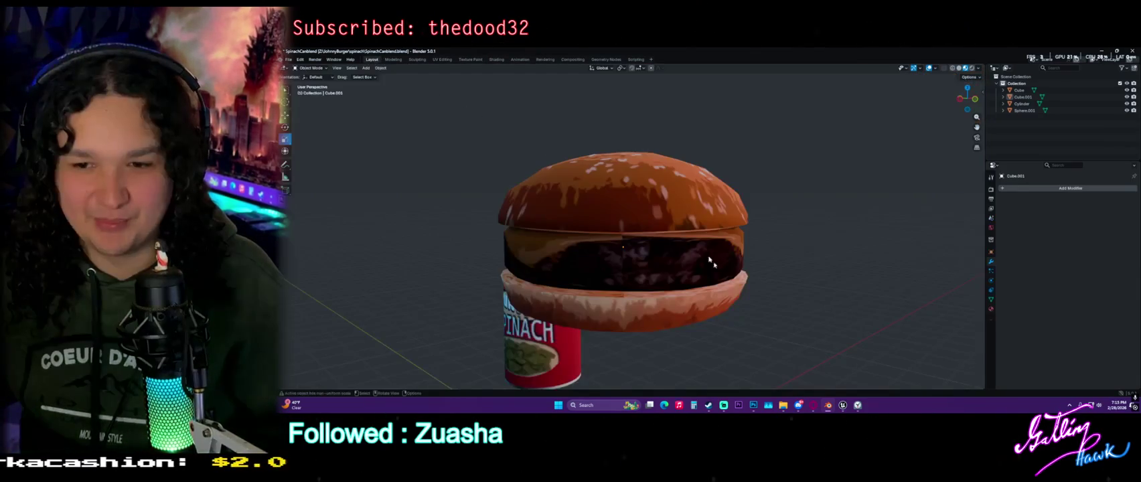
{"action": "mouse_move", "coordinate": [771, 301]}
{"action": "middle_mouse_down"}
{"action": "mouse_move", "coordinate": [721, 229]}
{"action": "mouse_move", "coordinate": [564, 275]}
{"action": "mouse_move", "coordinate": [522, 271]}
{"action": "mouse_move", "coordinate": [637, 292]}
{"action": "mouse_move", "coordinate": [602, 268]}
{"action": "middle_mouse_up"}
{"action": "scroll", "coordinate": [720, 229], "scroll_direction": "down", "scroll_amount": 3}
{"action": "scroll", "coordinate": [565, 275], "scroll_direction": "up", "scroll_amount": 3}
Select the burger, return to the Shading workspace, and save the file
{"action": "left_click", "coordinate": [615, 255]}
{"action": "scroll", "coordinate": [603, 254], "scroll_direction": "up", "scroll_amount": 3}
{"action": "left_click", "coordinate": [496, 59]}
{"action": "scroll", "coordinate": [748, 278], "scroll_direction": "up", "scroll_amount": 2}
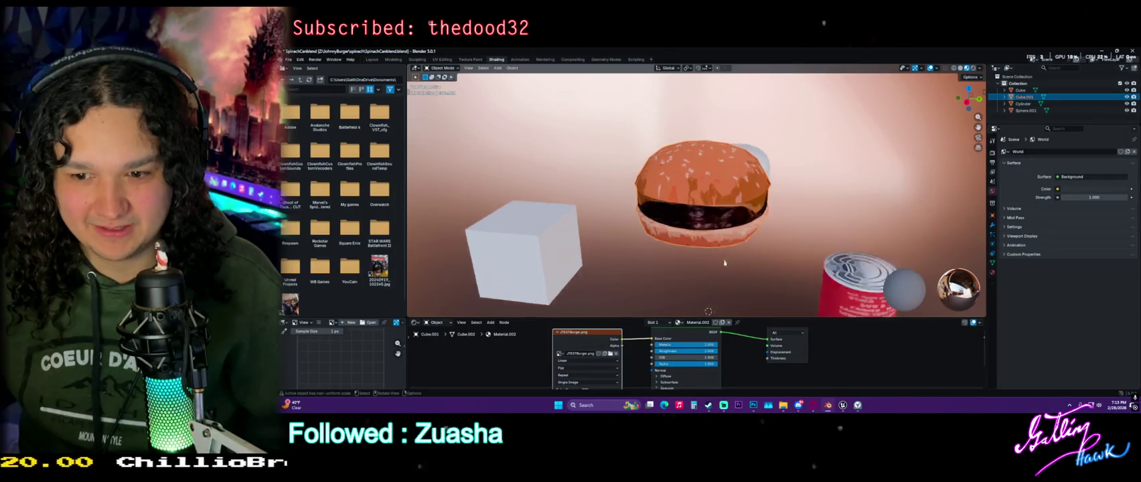
{"action": "scroll", "coordinate": [748, 277], "scroll_direction": "up", "scroll_amount": 2}
{"action": "middle_click_drag", "start_coordinate": [748, 278], "coordinate": [718, 309]}
{"action": "key", "text": "ctrl+s"}
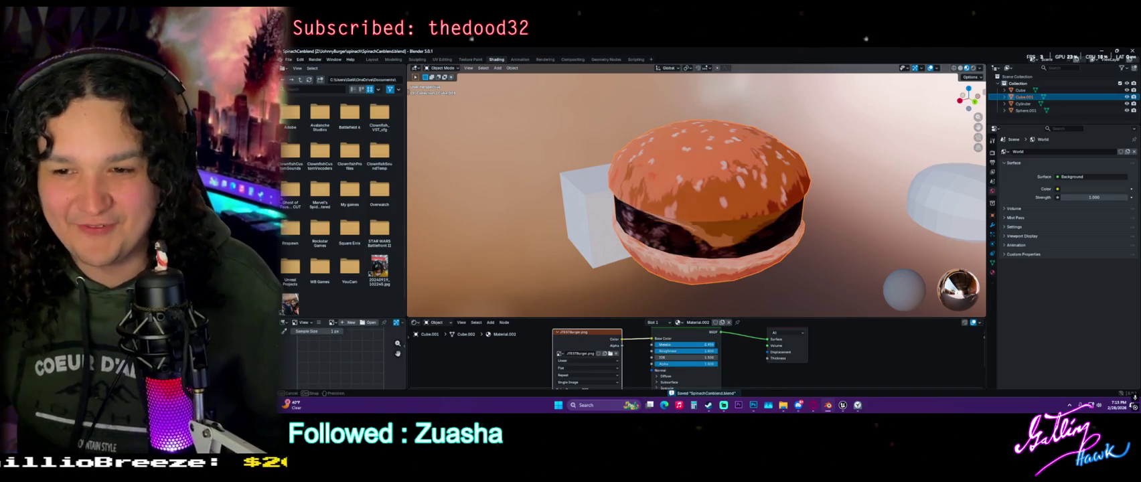
Lower the burger material's Metallic to about 0.559 and Roughness to 0.248
{"action": "mouse_move", "coordinate": [689, 344]}
{"action": "left_mouse_down"}
{"action": "mouse_move", "coordinate": [670, 345]}
{"action": "mouse_move", "coordinate": [713, 348]}
{"action": "mouse_move", "coordinate": [670, 351]}
{"action": "left_mouse_up"}
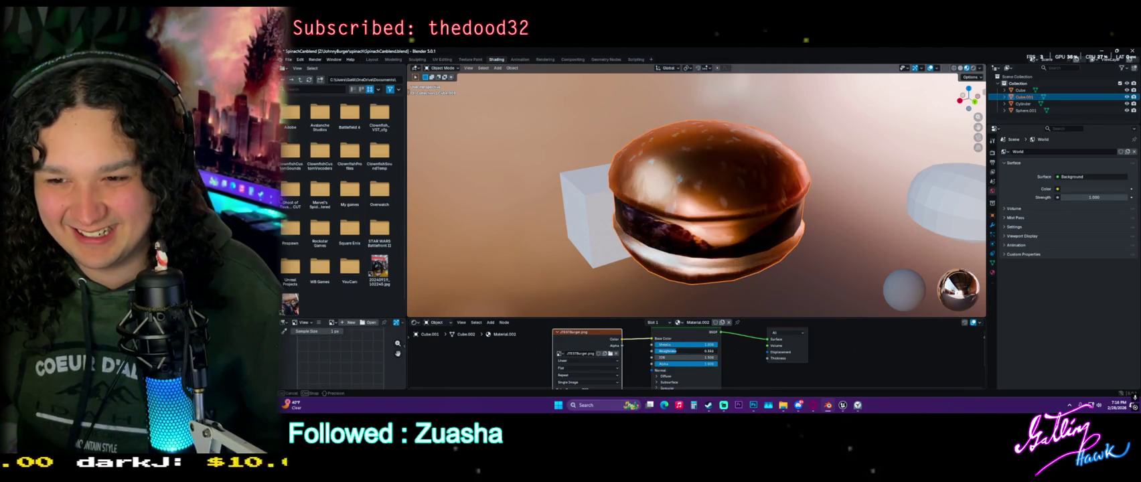
{"action": "mouse_move", "coordinate": [670, 214]}
{"action": "middle_mouse_down"}
{"action": "mouse_move", "coordinate": [742, 214]}
{"action": "mouse_move", "coordinate": [696, 357]}
{"action": "middle_mouse_up"}
{"action": "mouse_move", "coordinate": [685, 354]}
{"action": "left_mouse_down"}
{"action": "mouse_move", "coordinate": [673, 354]}
{"action": "mouse_move", "coordinate": [705, 344]}
{"action": "left_mouse_up"}
{"action": "middle_click_drag", "start_coordinate": [680, 223], "coordinate": [730, 227]}
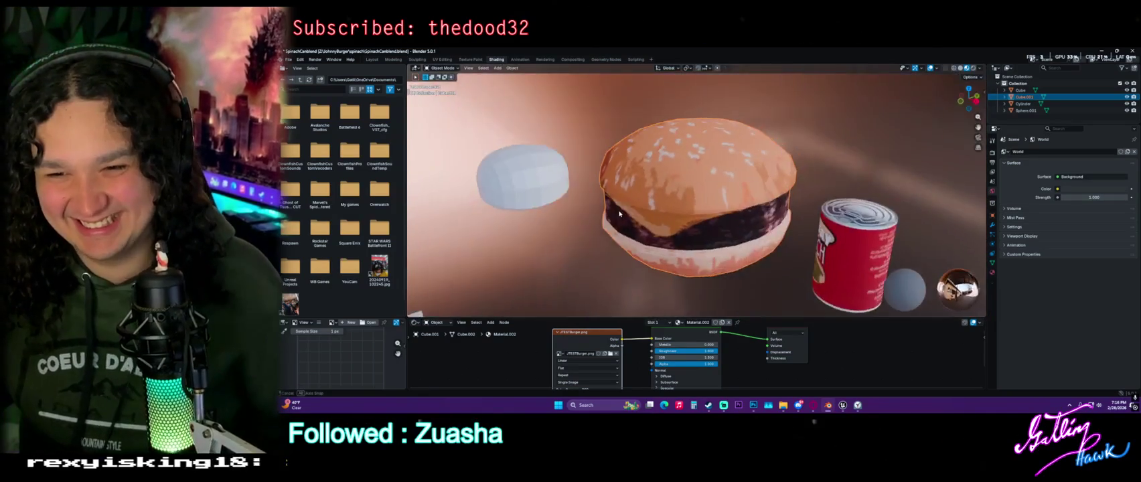
Move the Image Texture node left and enlarge the node editor to make room
{"action": "middle_click_drag", "start_coordinate": [750, 348], "coordinate": [764, 331]}
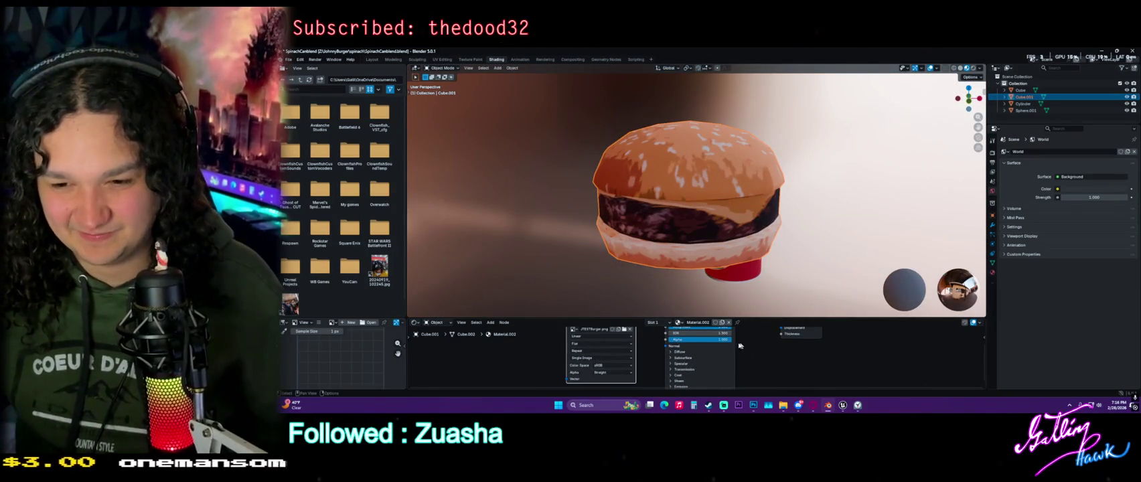
{"action": "middle_click_drag", "start_coordinate": [594, 334], "coordinate": [635, 343]}
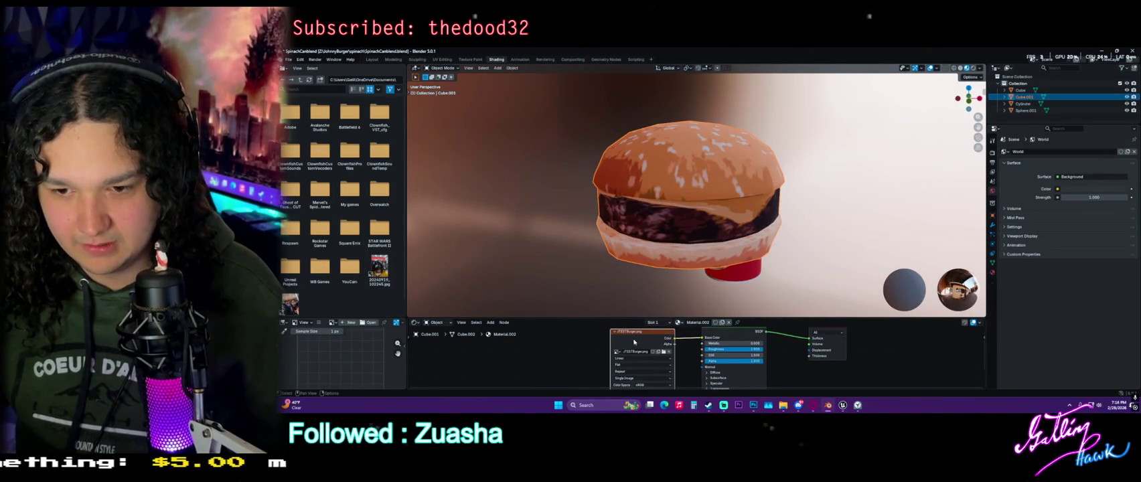
{"action": "left_click_drag", "start_coordinate": [634, 343], "coordinate": [533, 342]}
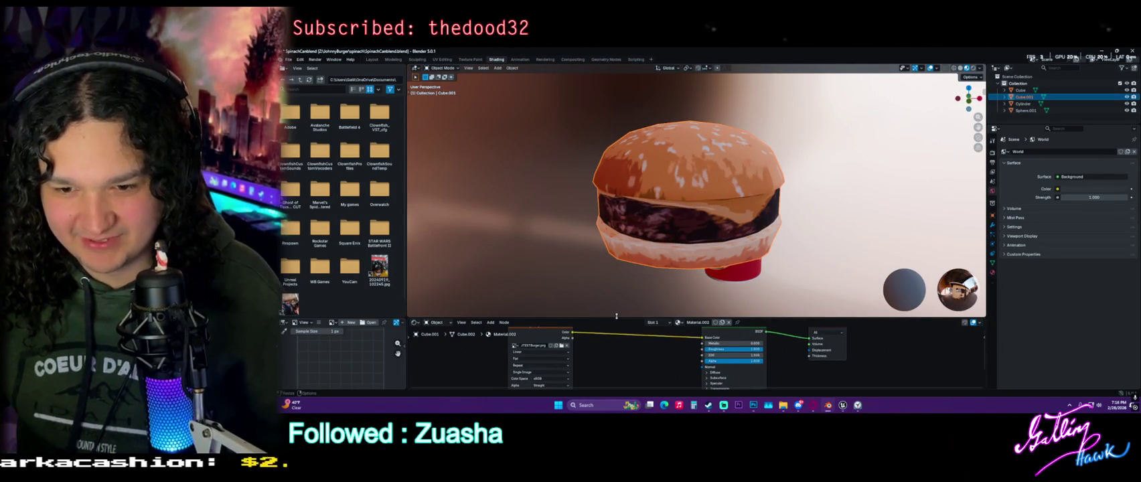
{"action": "left_click_drag", "start_coordinate": [615, 316], "coordinate": [616, 270]}
Remove the Geometry node accidentally added from the texture colour output
{"action": "left_click_drag", "start_coordinate": [572, 308], "coordinate": [595, 314]}
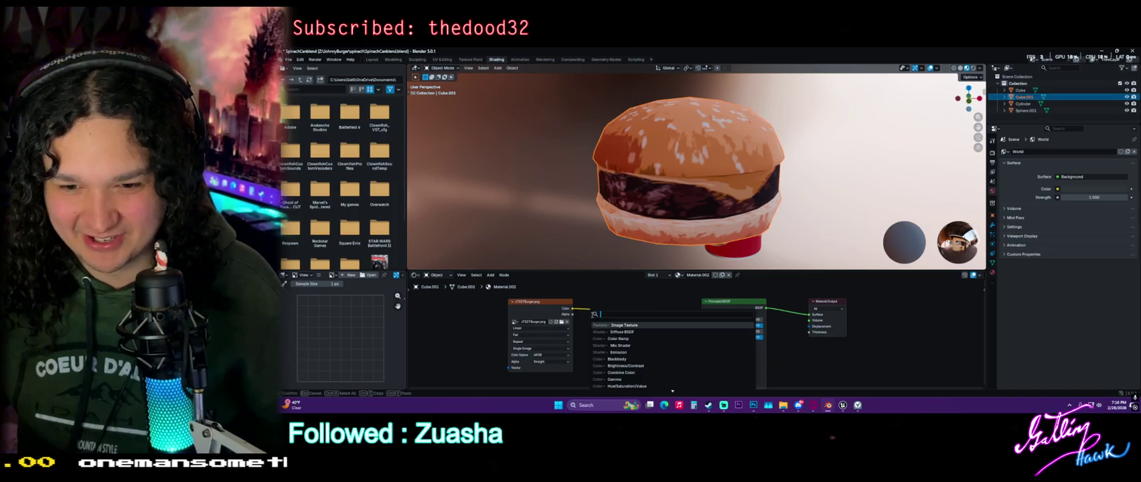
{"action": "type", "text": "heigh"}
{"action": "key", "text": "BackSpace"}
{"action": "key", "text": "BackSpace"}
{"action": "key", "text": "BackSpace"}
{"action": "key", "text": "BackSpace"}
{"action": "key", "text": "BackSpace"}
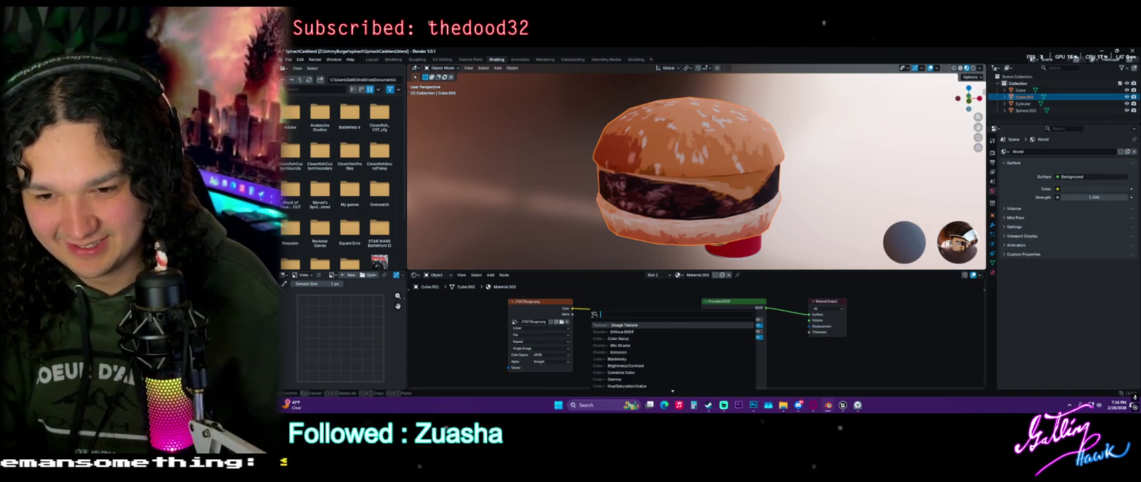
{"action": "key", "text": "Return"}
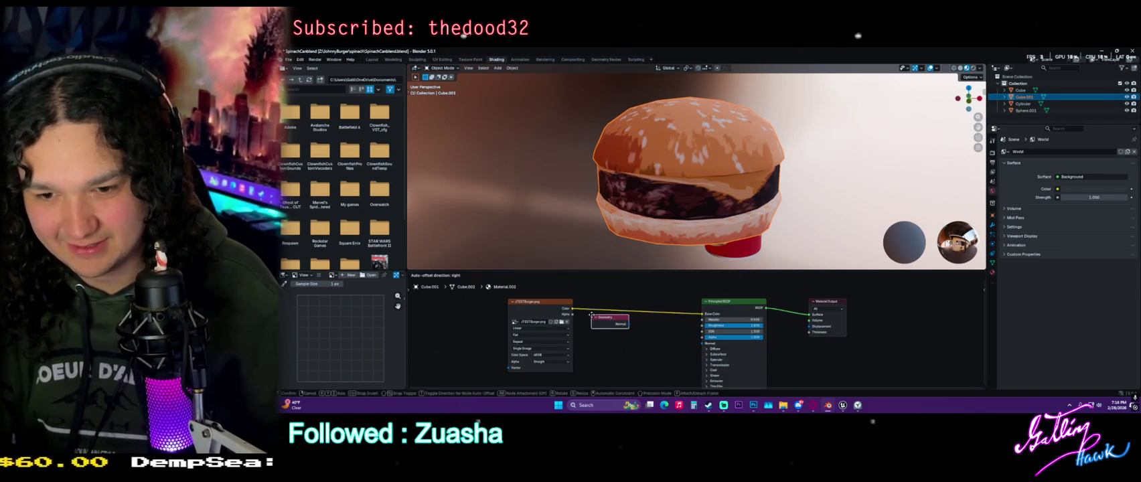
{"action": "left_click", "coordinate": [607, 331]}
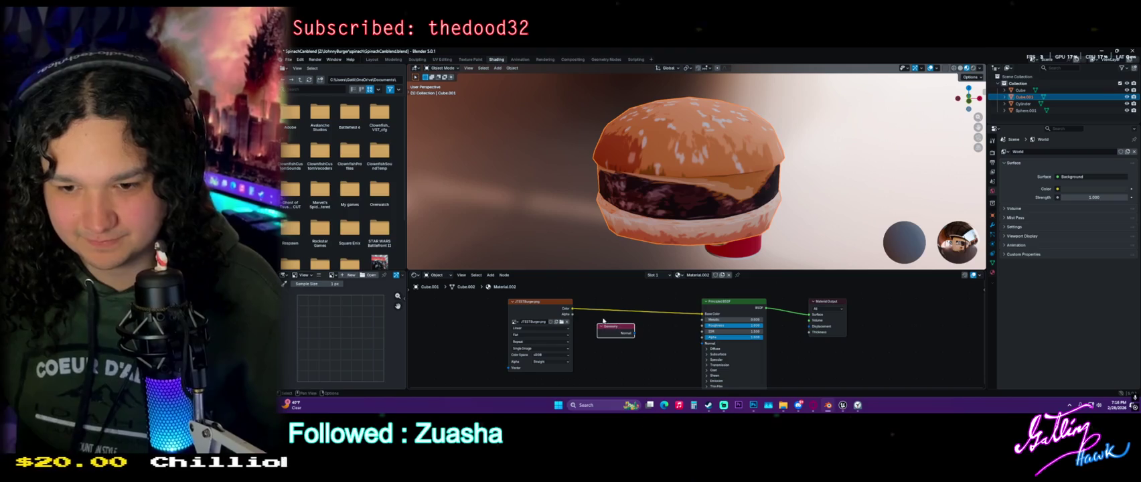
{"action": "right_click", "coordinate": [636, 271]}
{"action": "left_click", "coordinate": [663, 301]}
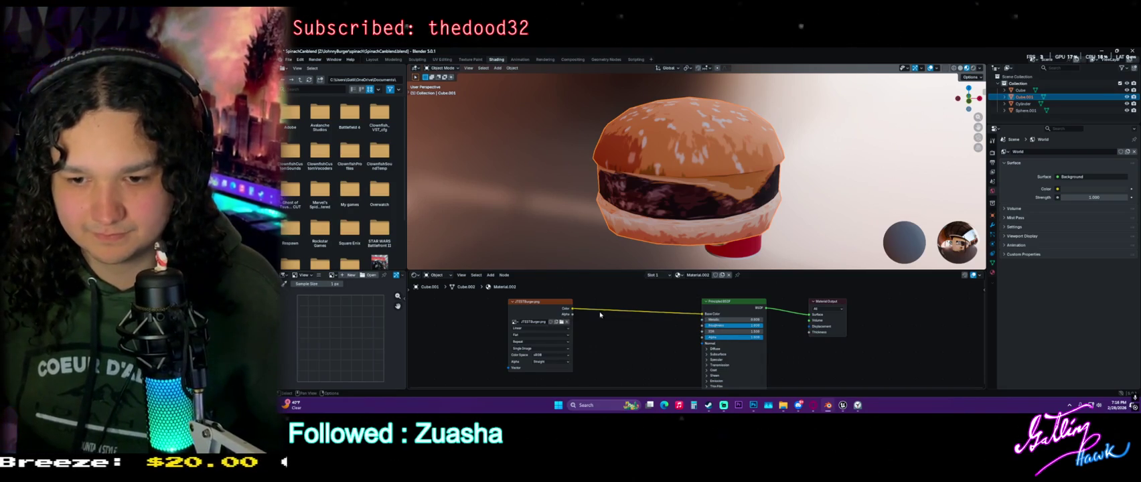
{"action": "scroll", "coordinate": [643, 317], "scroll_direction": "up", "scroll_amount": 2}
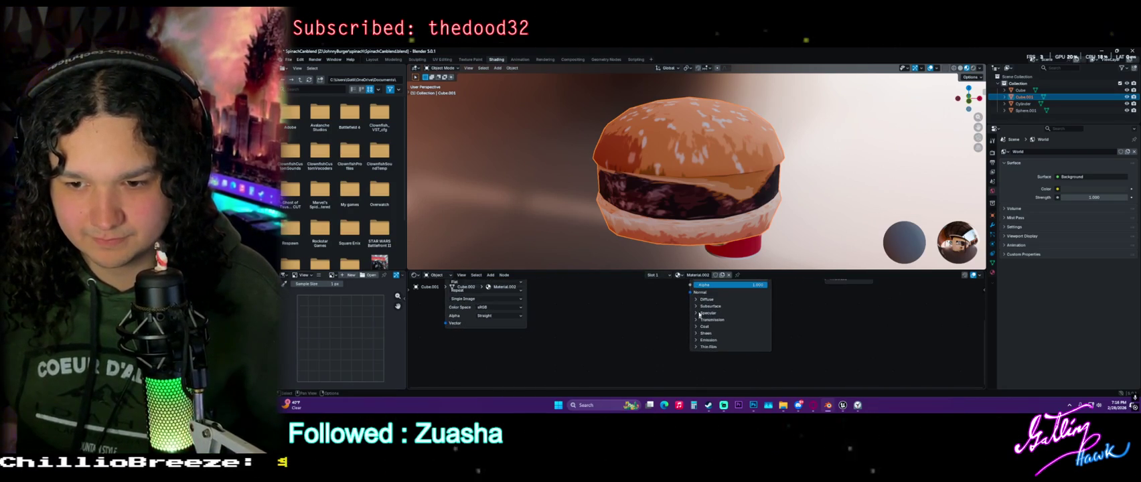
Add a Bump node between the Image Texture and the Principled BSDF
{"action": "middle_click_drag", "start_coordinate": [697, 312], "coordinate": [714, 310]}
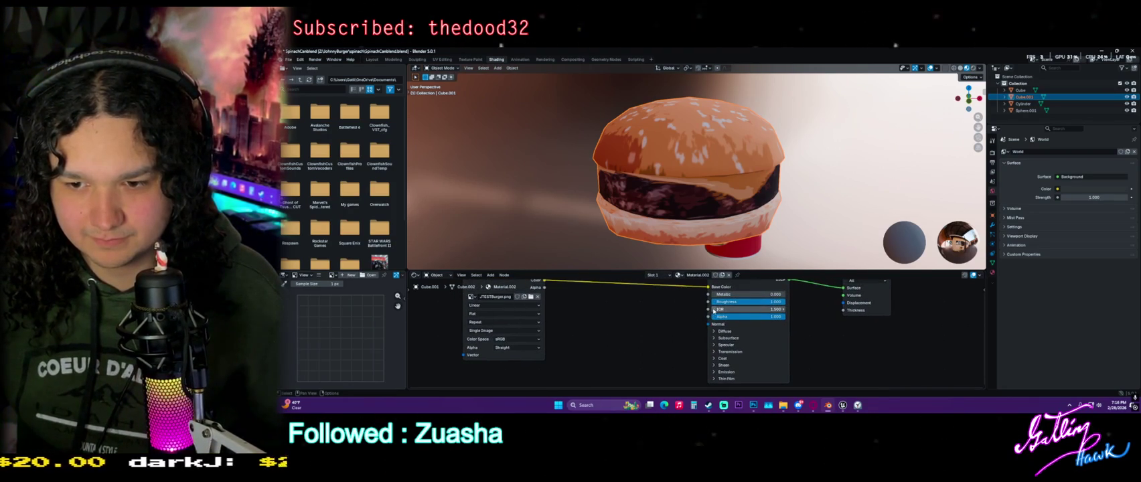
{"action": "left_click_drag", "start_coordinate": [710, 325], "coordinate": [609, 314]}
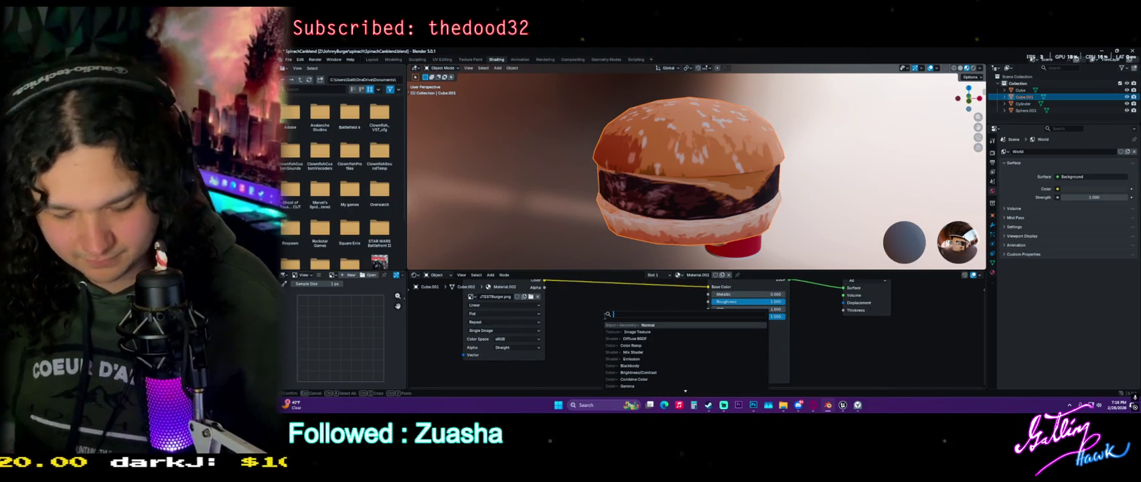
{"action": "type", "text": "heig"}
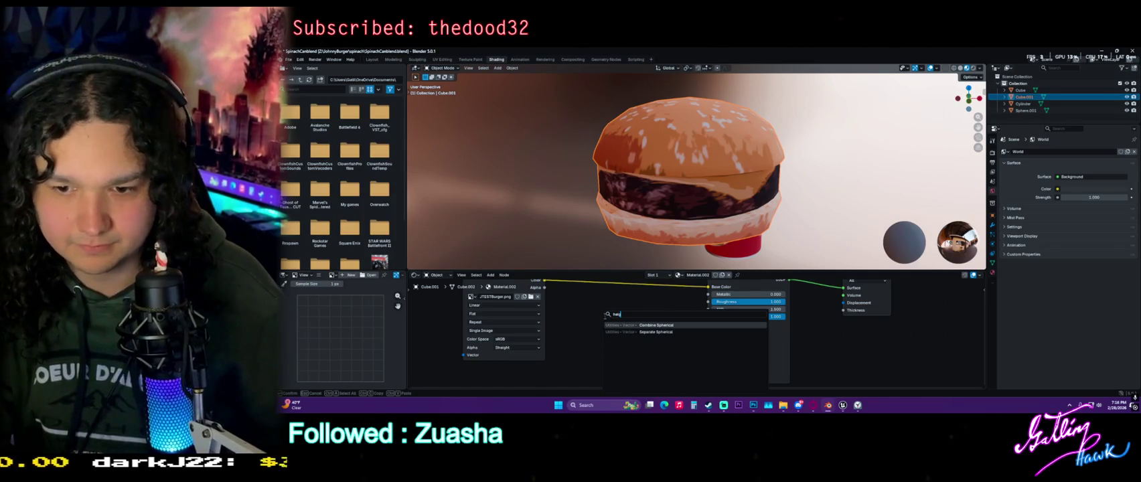
{"action": "key", "text": "BackSpace"}
{"action": "key", "text": "BackSpace"}
{"action": "key", "text": "BackSpace"}
{"action": "type", "text": "bur"}
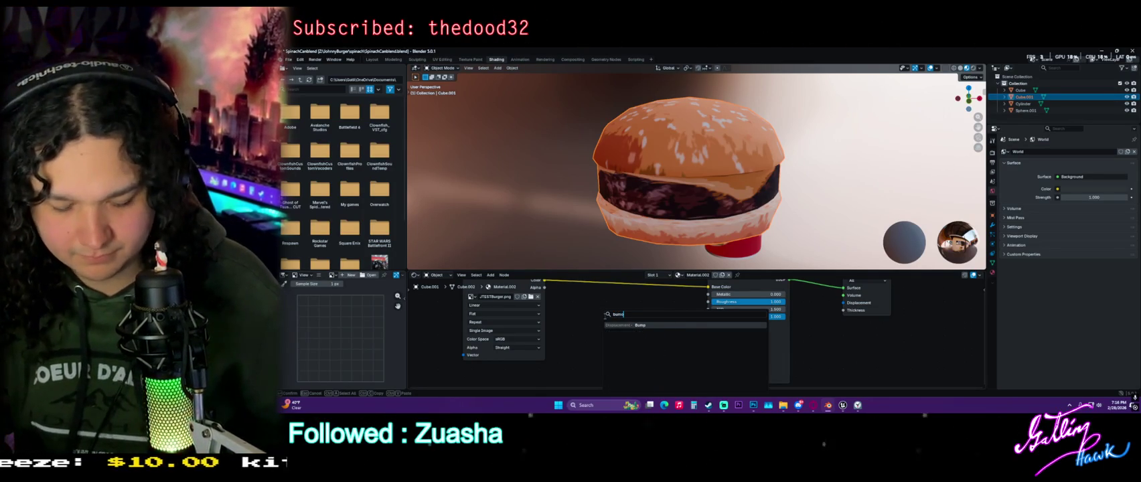
{"action": "key", "text": "Down"}
{"action": "key", "text": "Down"}
{"action": "key", "text": "Down"}
{"action": "key", "text": "Return"}
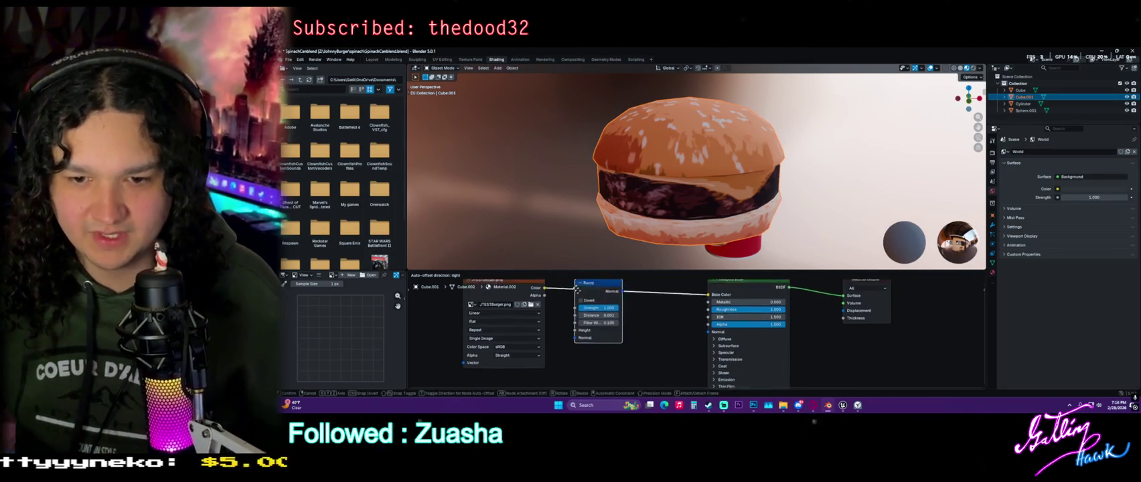
{"action": "left_click", "coordinate": [610, 326]}
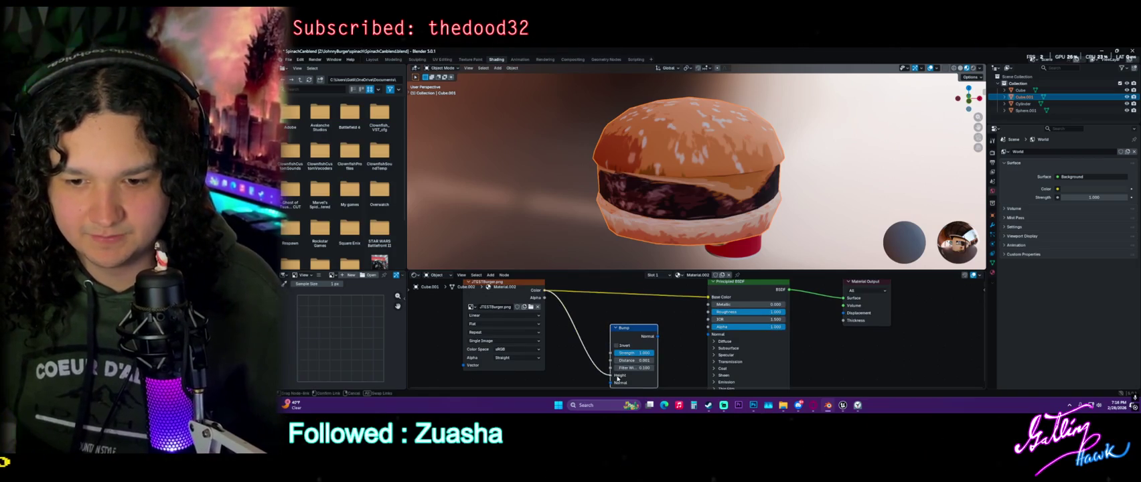
Link texture Color to Bump Height and Bump Normal to the BSDF Normal
{"action": "left_click_drag", "start_coordinate": [546, 291], "coordinate": [610, 375]}
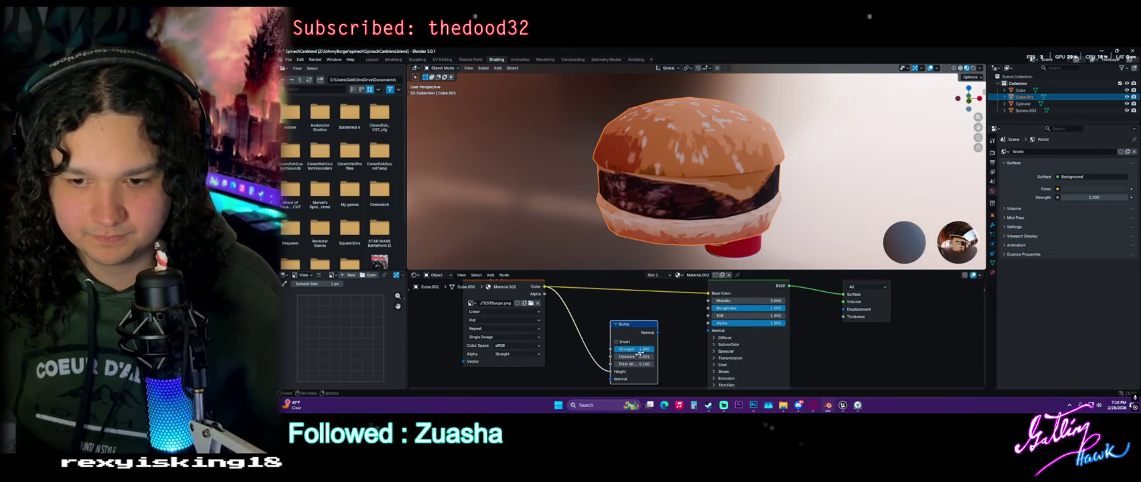
{"action": "left_click_drag", "start_coordinate": [708, 332], "coordinate": [709, 331]}
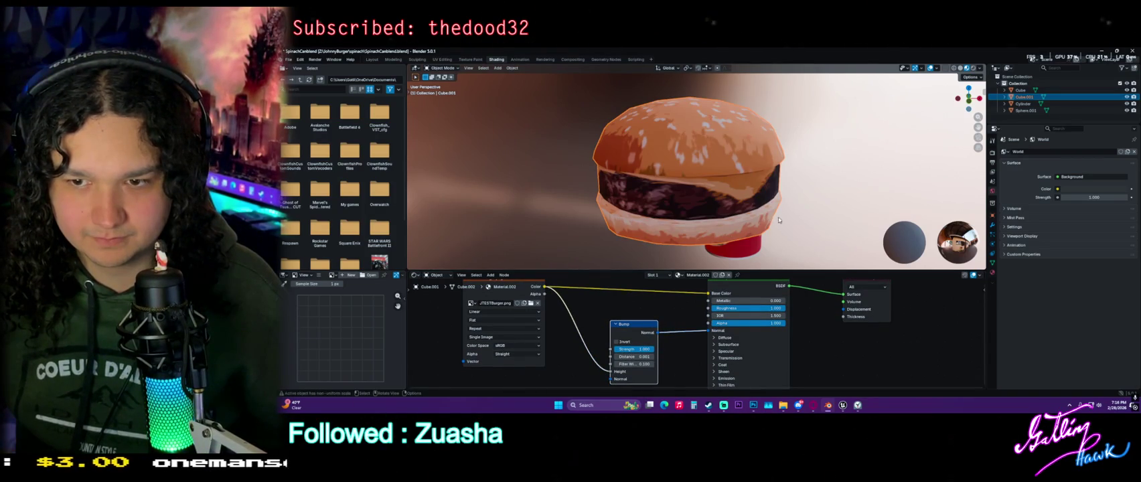
{"action": "middle_click_drag", "start_coordinate": [778, 222], "coordinate": [656, 254]}
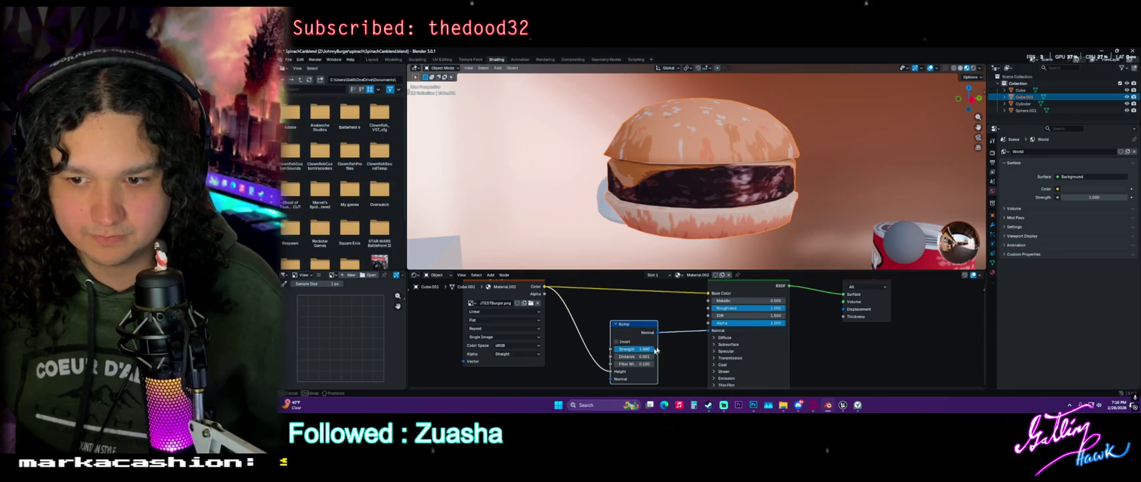
Delete the Bump node, set Roughness to 1.000 and Metallic to 0.000, and save
{"action": "mouse_move", "coordinate": [739, 301]}
{"action": "left_mouse_down"}
{"action": "mouse_move", "coordinate": [784, 302]}
{"action": "mouse_move", "coordinate": [727, 308]}
{"action": "left_mouse_up"}
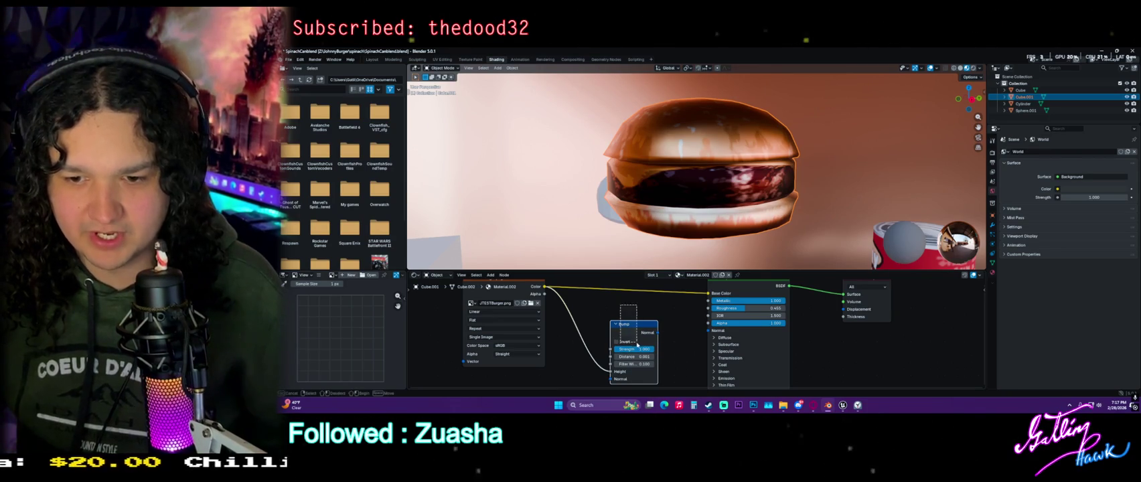
{"action": "key", "text": "Delete"}
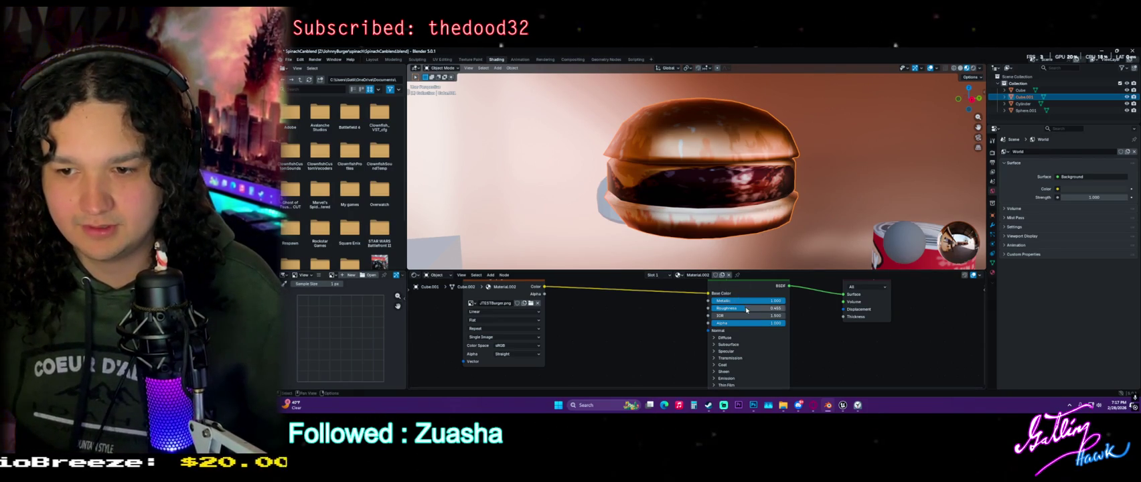
{"action": "left_click_drag", "start_coordinate": [746, 309], "coordinate": [786, 310]}
{"action": "mouse_move", "coordinate": [716, 221]}
{"action": "middle_mouse_down"}
{"action": "mouse_move", "coordinate": [702, 222]}
{"action": "mouse_move", "coordinate": [765, 221]}
{"action": "mouse_move", "coordinate": [587, 174]}
{"action": "mouse_move", "coordinate": [532, 171]}
{"action": "mouse_move", "coordinate": [489, 186]}
{"action": "middle_mouse_up"}
{"action": "key", "text": "ctrl+s"}
{"action": "mouse_move", "coordinate": [748, 301]}
{"action": "left_mouse_down"}
{"action": "mouse_move", "coordinate": [710, 301]}
{"action": "mouse_move", "coordinate": [785, 301]}
{"action": "mouse_move", "coordinate": [751, 310]}
{"action": "left_mouse_up"}
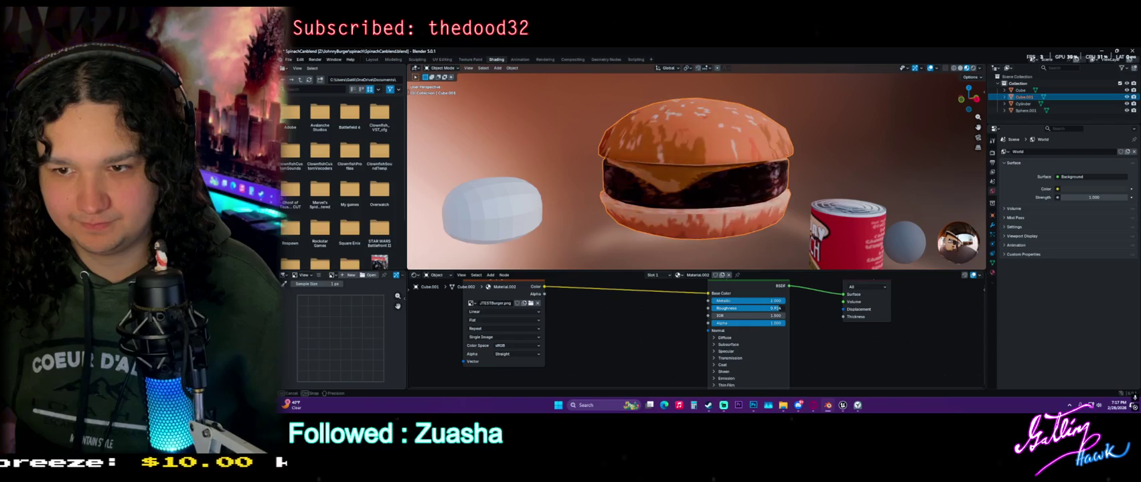
Orbit and zoom around the textured burger beside the spinach can, then bring up the Add menu
{"action": "scroll", "coordinate": [804, 189], "scroll_direction": "down", "scroll_amount": 3}
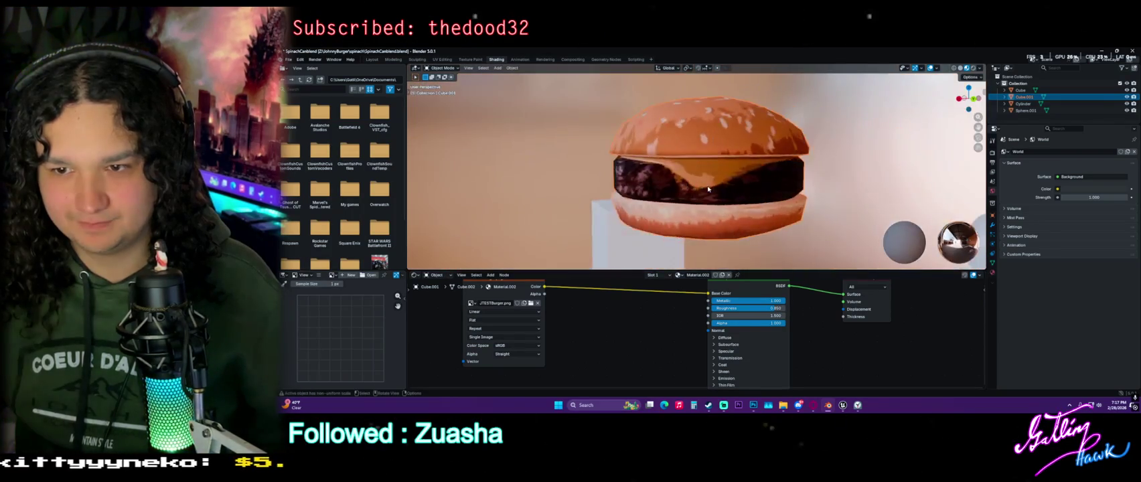
{"action": "mouse_move", "coordinate": [804, 190]}
{"action": "middle_mouse_down"}
{"action": "mouse_move", "coordinate": [698, 201]}
{"action": "mouse_move", "coordinate": [729, 223]}
{"action": "mouse_move", "coordinate": [433, 206]}
{"action": "mouse_move", "coordinate": [585, 177]}
{"action": "mouse_move", "coordinate": [524, 126]}
{"action": "mouse_move", "coordinate": [470, 203]}
{"action": "middle_mouse_up"}
{"action": "middle_click_drag", "start_coordinate": [700, 173], "coordinate": [670, 181]}
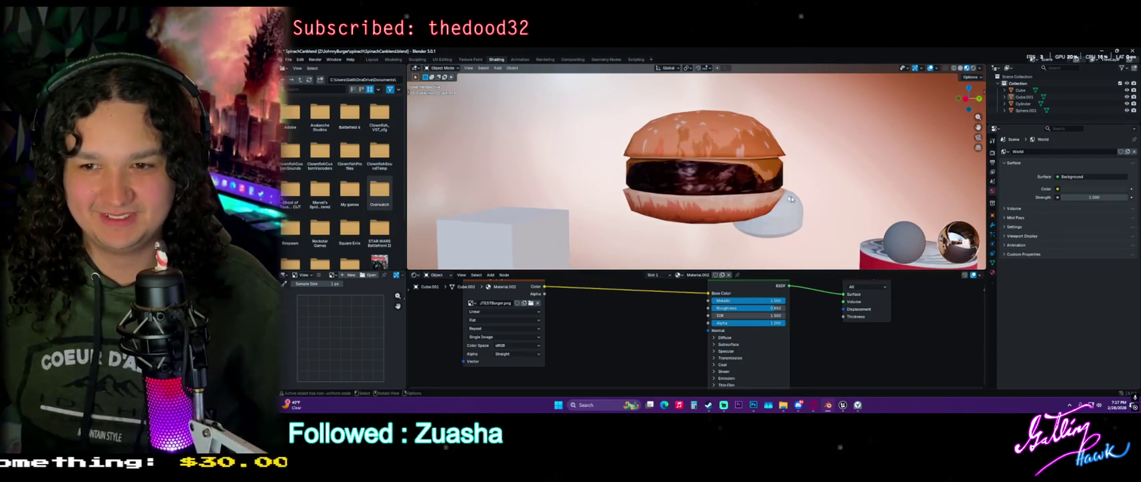
{"action": "scroll", "coordinate": [750, 209], "scroll_direction": "up", "scroll_amount": 3}
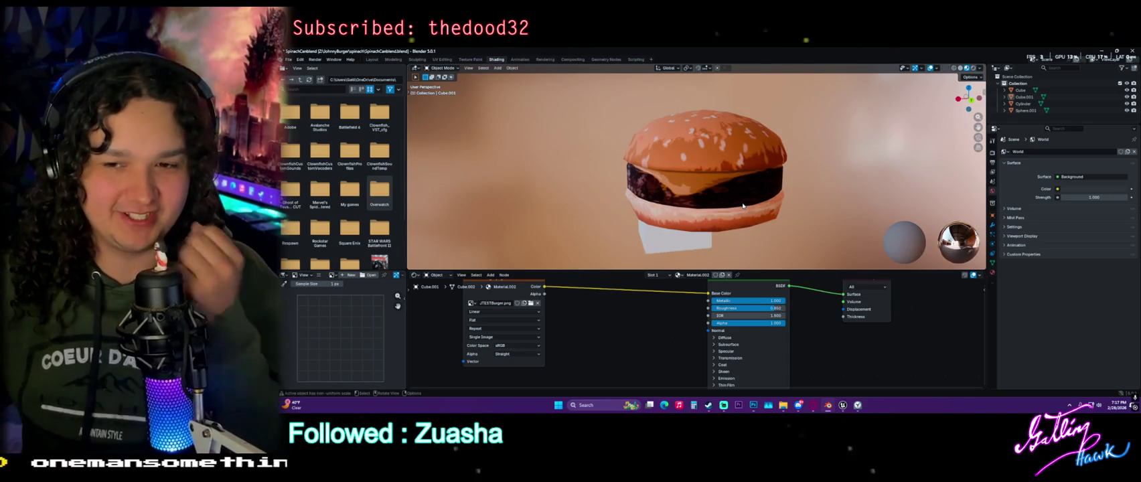
{"action": "mouse_move", "coordinate": [742, 205]}
{"action": "middle_mouse_down"}
{"action": "mouse_move", "coordinate": [698, 208]}
{"action": "mouse_move", "coordinate": [737, 214]}
{"action": "mouse_move", "coordinate": [723, 249]}
{"action": "middle_mouse_up"}
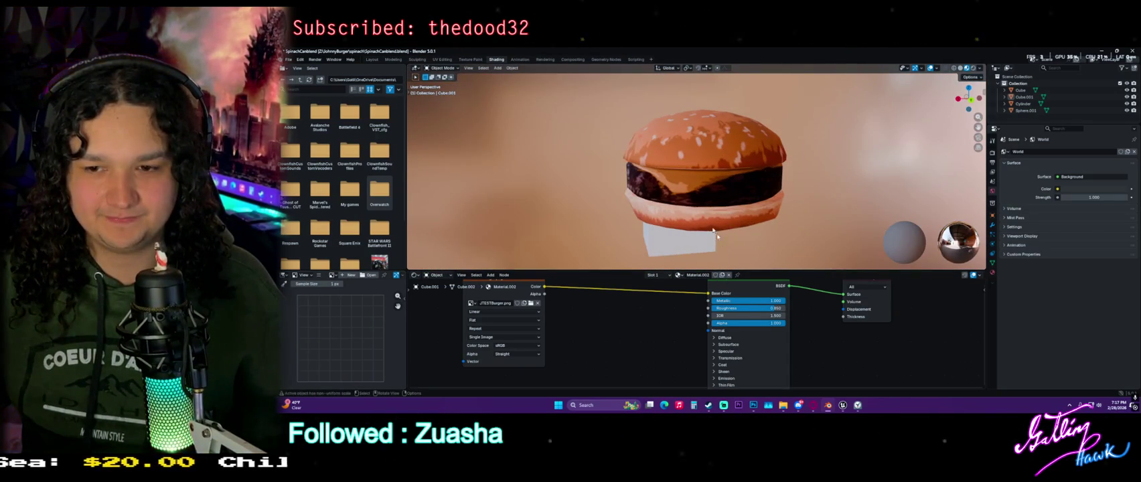
{"action": "mouse_move", "coordinate": [645, 199]}
{"action": "middle_mouse_down"}
{"action": "mouse_move", "coordinate": [643, 187]}
{"action": "mouse_move", "coordinate": [704, 212]}
{"action": "middle_mouse_up"}
{"action": "scroll", "coordinate": [643, 187], "scroll_direction": "down", "scroll_amount": 2}
{"action": "key", "text": "shift+a"}
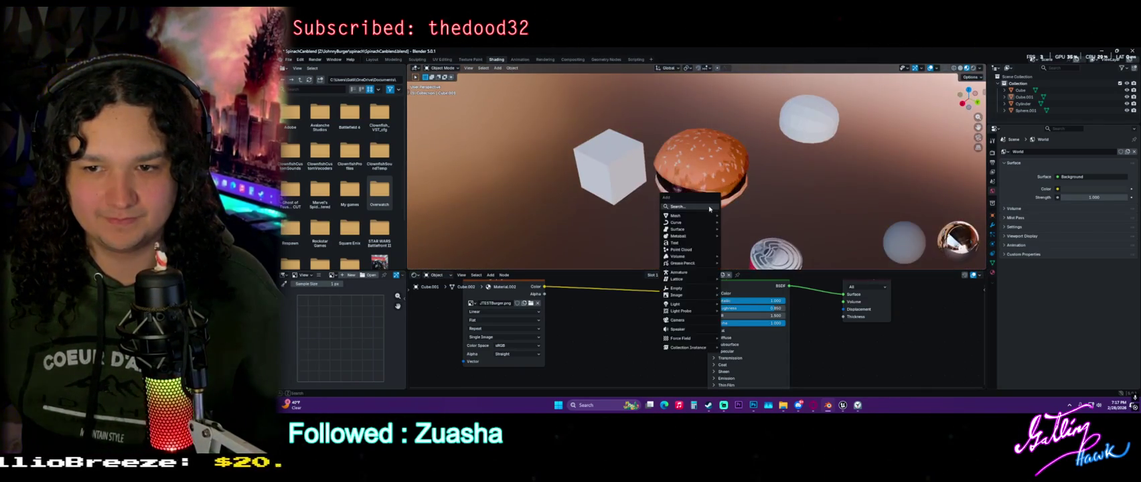
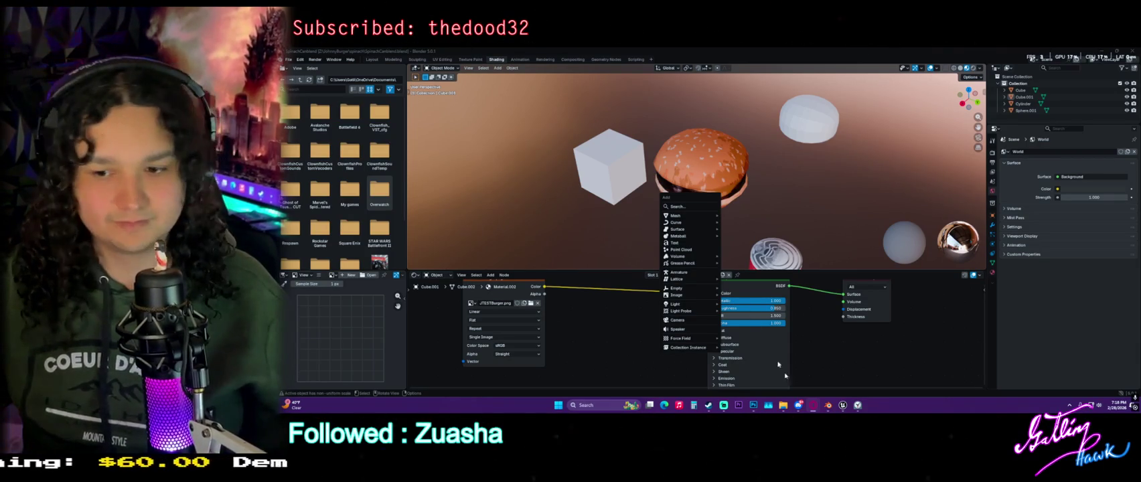
Check the bun texture in Photoshop, then add a Plane mesh from Blender's Shift+A menu
{"action": "left_click", "coordinate": [753, 405]}
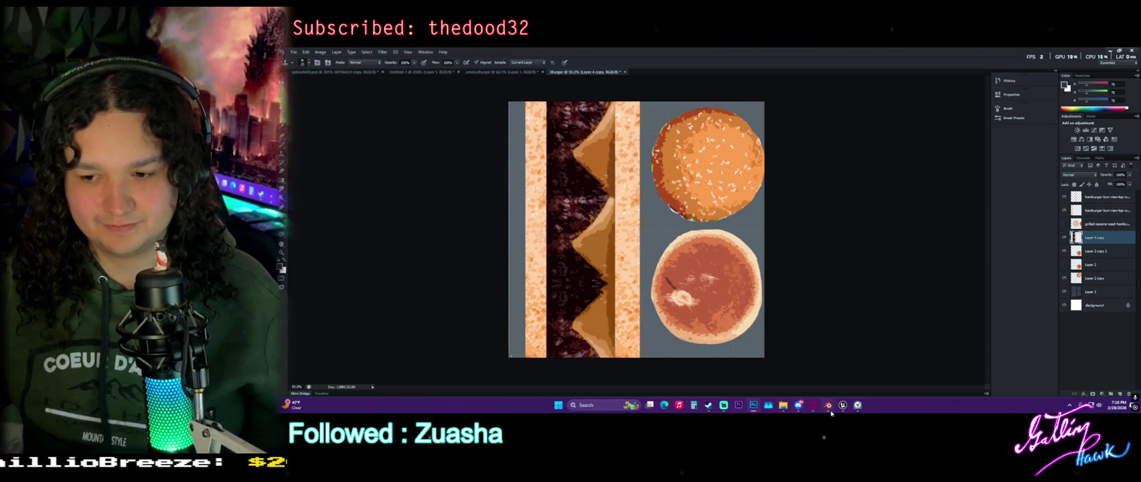
{"action": "left_click", "coordinate": [830, 412]}
{"action": "middle_click_drag", "start_coordinate": [729, 185], "coordinate": [645, 194]}
{"action": "key", "text": "shift+a"}
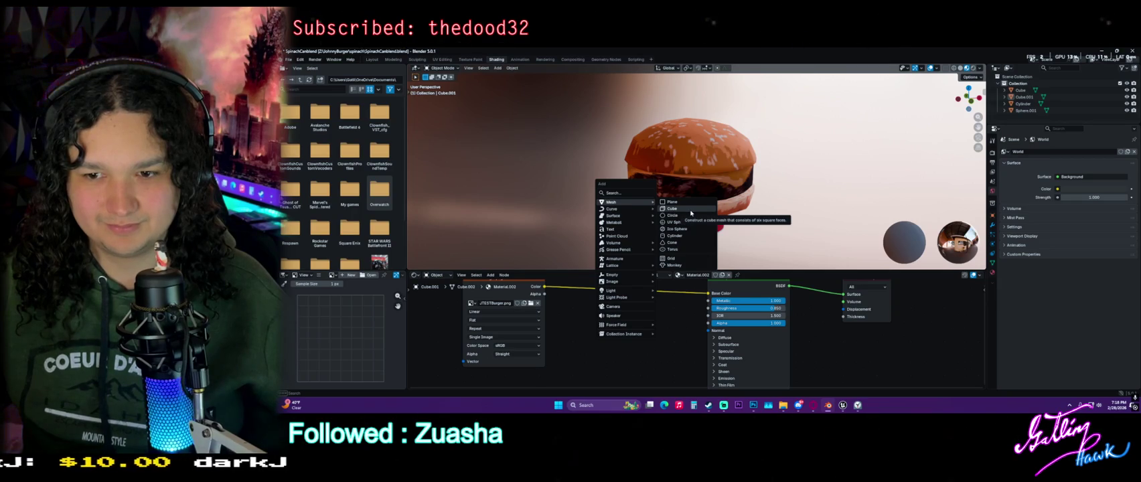
{"action": "left_click", "coordinate": [672, 201]}
Switch to the Layout workspace and raise the plane along Z into the burger
{"action": "middle_click_drag", "start_coordinate": [672, 202], "coordinate": [700, 211]}
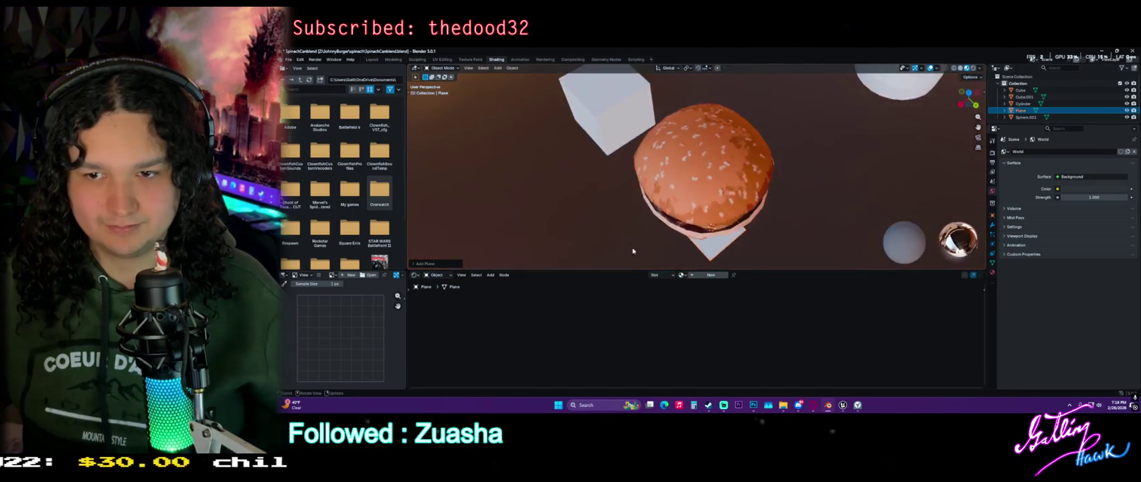
{"action": "left_click", "coordinate": [372, 59]}
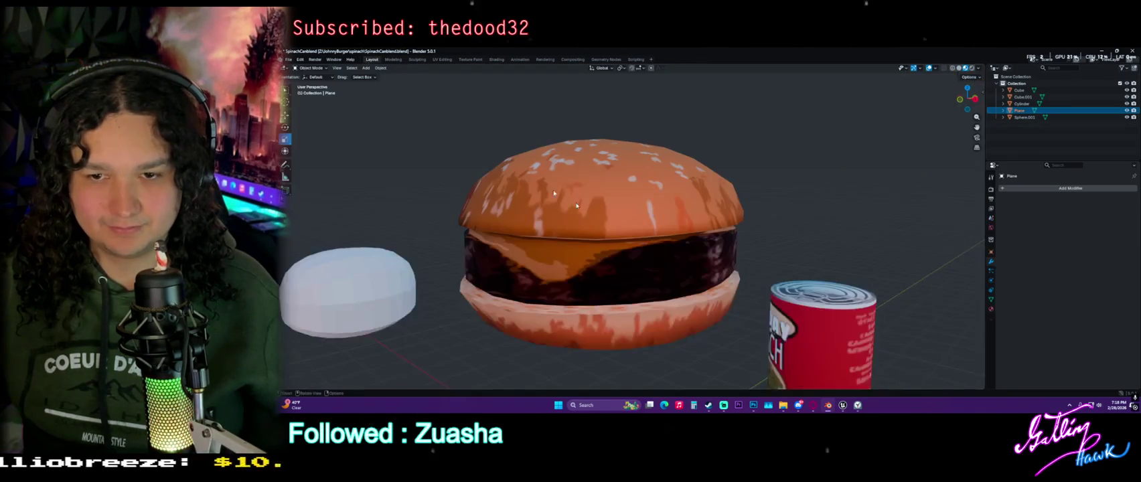
{"action": "scroll", "coordinate": [621, 272], "scroll_direction": "up", "scroll_amount": 5}
{"action": "scroll", "coordinate": [621, 273], "scroll_direction": "down", "scroll_amount": 5}
{"action": "middle_click_drag", "start_coordinate": [621, 272], "coordinate": [531, 253]}
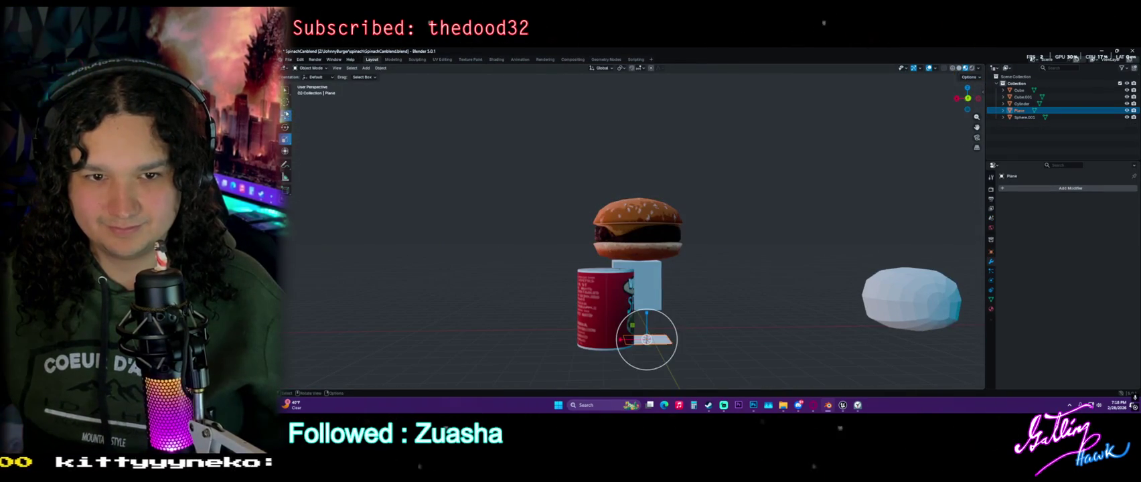
{"action": "middle_click_drag", "start_coordinate": [646, 339], "coordinate": [642, 332]}
{"action": "key", "text": "g"}
{"action": "key", "text": "z"}
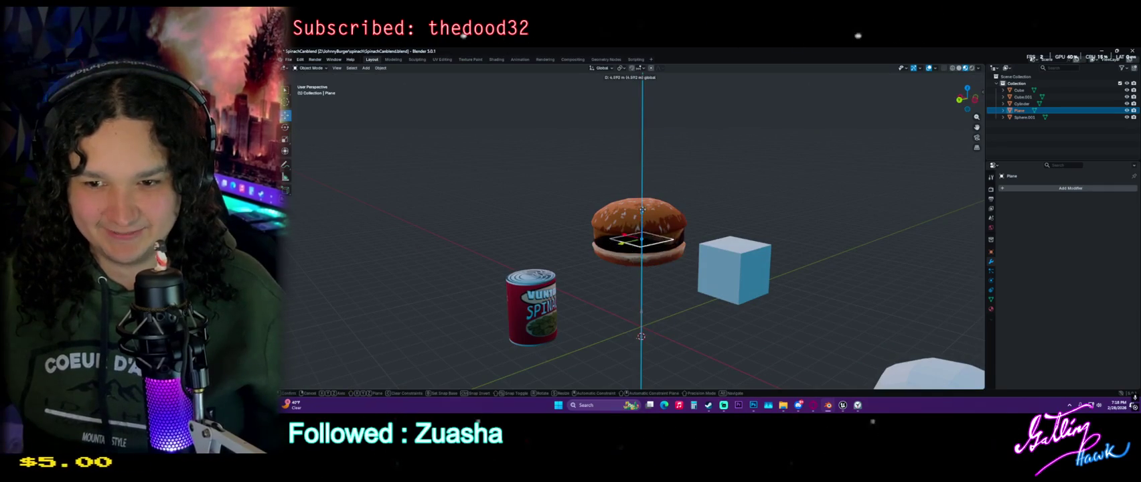
{"action": "left_click", "coordinate": [641, 209]}
Scale the plane to about double size and slide it sideways along X
{"action": "key", "text": "s"}
{"action": "left_click", "coordinate": [676, 278]}
{"action": "mouse_move", "coordinate": [677, 278]}
{"action": "middle_mouse_down"}
{"action": "mouse_move", "coordinate": [644, 223]}
{"action": "mouse_move", "coordinate": [637, 296]}
{"action": "mouse_move", "coordinate": [655, 231]}
{"action": "mouse_move", "coordinate": [559, 219]}
{"action": "mouse_move", "coordinate": [575, 231]}
{"action": "mouse_move", "coordinate": [562, 241]}
{"action": "middle_mouse_up"}
{"action": "key", "text": "g"}
{"action": "key", "text": "x"}
{"action": "left_click", "coordinate": [656, 224]}
{"action": "key", "text": "Tab"}
Select the whole plane in vertex mode, trying and cancelling a Ctrl+B bevel
{"action": "left_click", "coordinate": [556, 202]}
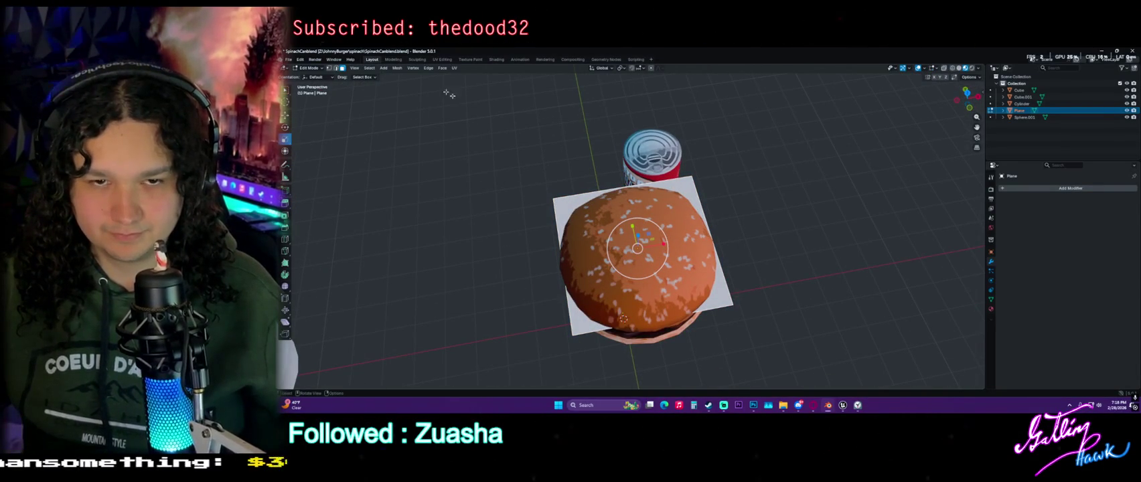
{"action": "left_click", "coordinate": [330, 68]}
{"action": "left_click", "coordinate": [550, 199]}
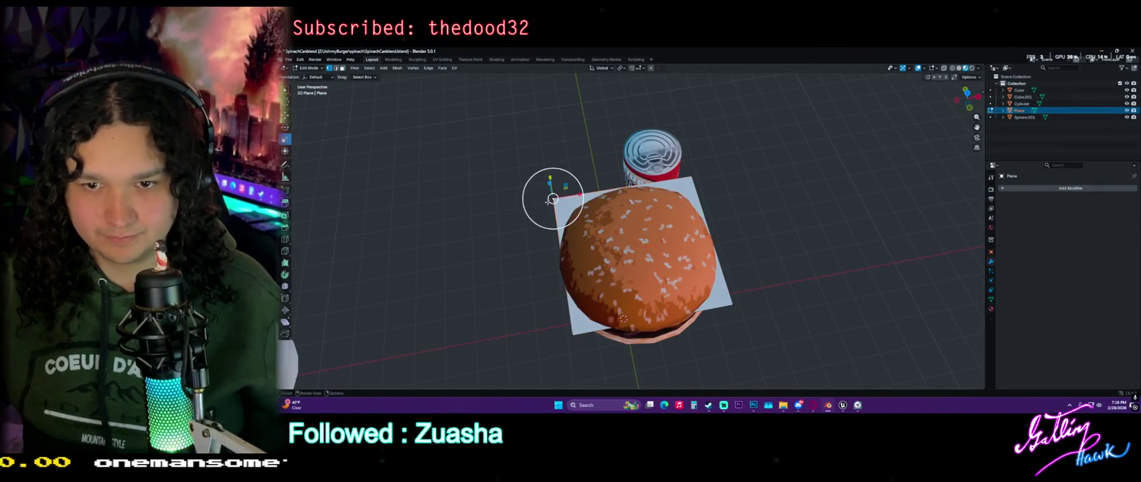
{"action": "left_click", "coordinate": [678, 187]}
{"action": "middle_click_drag", "start_coordinate": [677, 187], "coordinate": [643, 215]}
{"action": "left_click", "coordinate": [552, 311], "text": "shift"}
{"action": "middle_click_drag", "start_coordinate": [721, 326], "coordinate": [726, 326]}
{"action": "key", "text": "ctrl+b"}
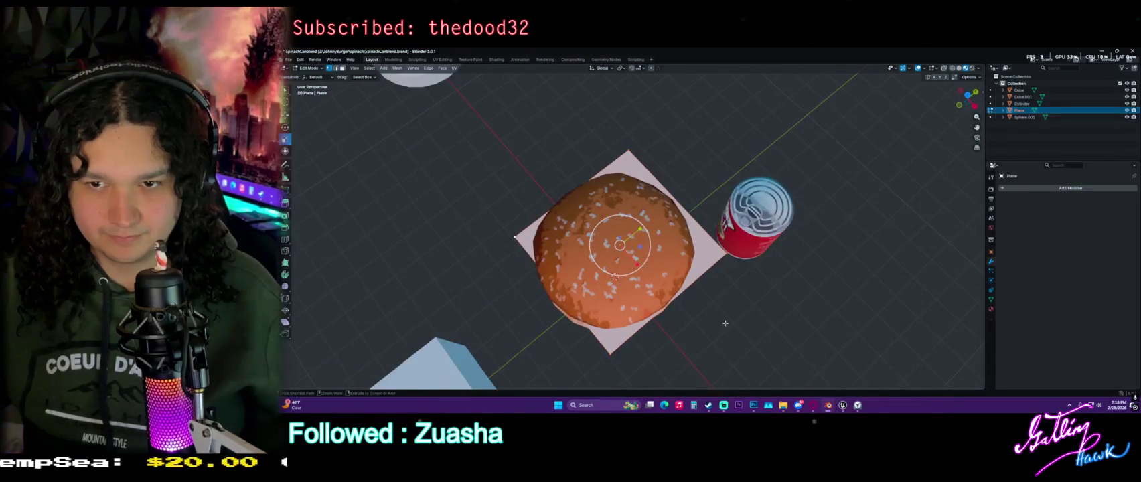
{"action": "right_click", "coordinate": [768, 325]}
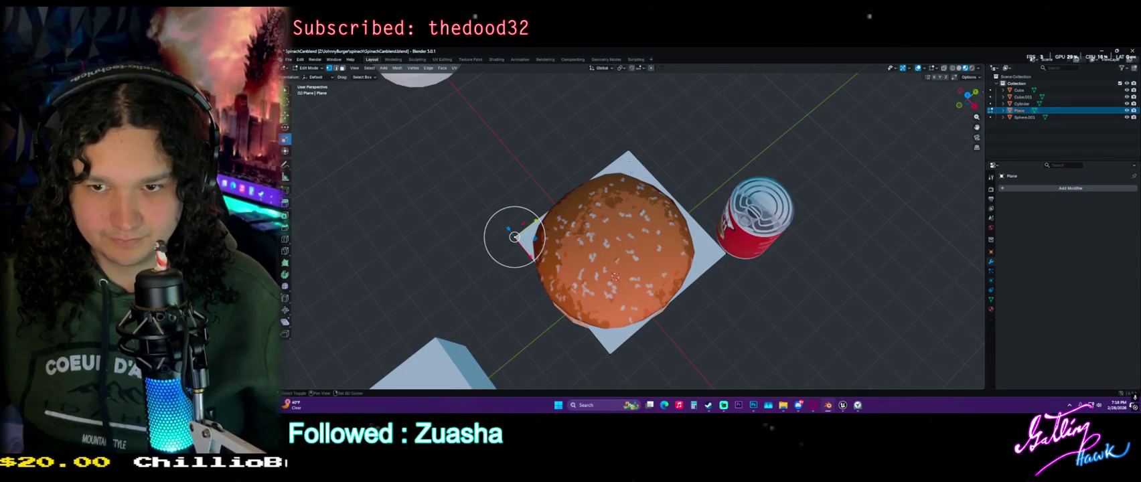
{"action": "middle_click_drag", "start_coordinate": [607, 181], "coordinate": [594, 170]}
Add two parallel loop cuts across the plane, cancelling an extra cut
{"action": "key", "text": "ctrl+r"}
{"action": "scroll", "coordinate": [593, 170], "scroll_direction": "up", "scroll_amount": 1}
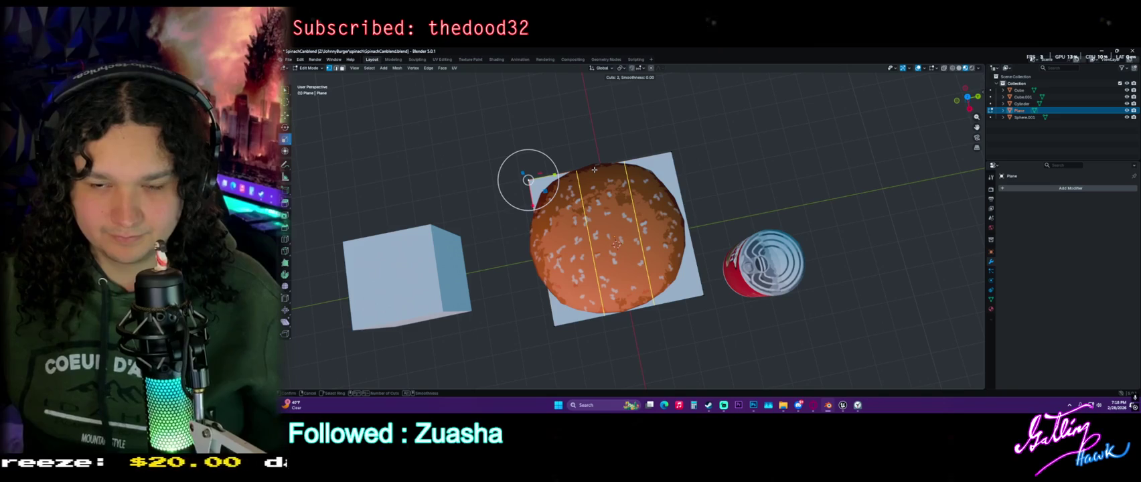
{"action": "left_click", "coordinate": [594, 169]}
{"action": "left_click", "coordinate": [594, 170]}
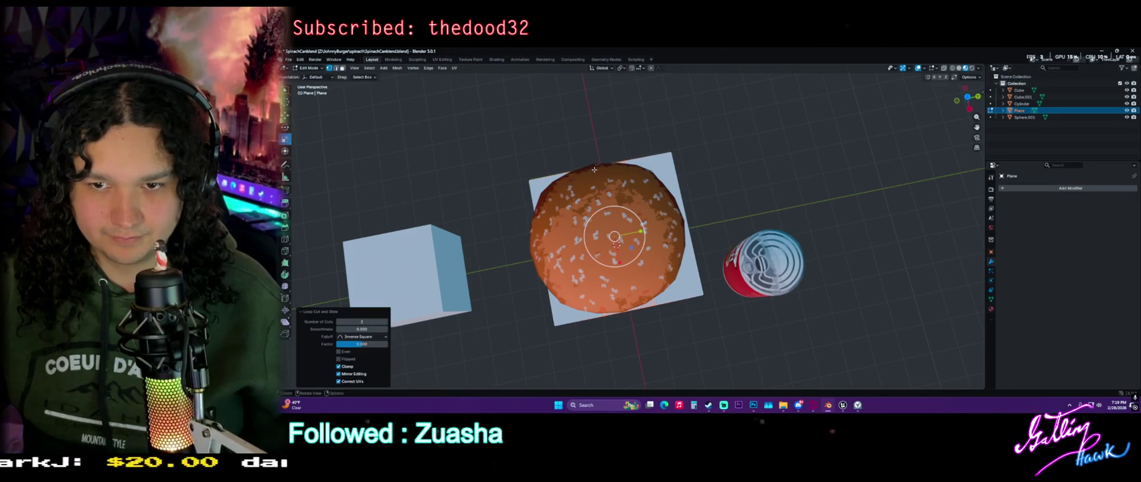
{"action": "middle_click_drag", "start_coordinate": [594, 169], "coordinate": [648, 183]}
{"action": "key", "text": "ctrl+r"}
{"action": "right_click", "coordinate": [646, 182]}
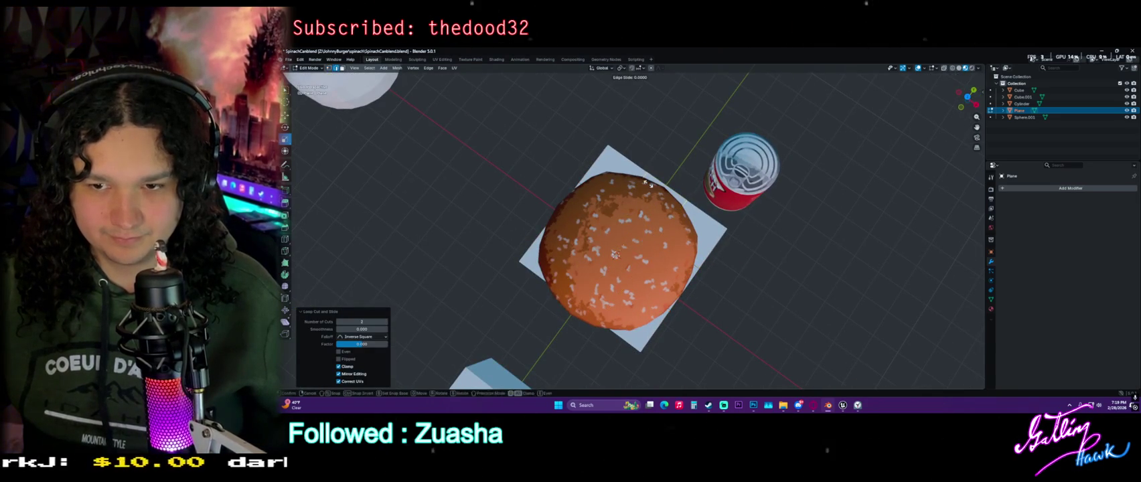
Place the 3D cursor on the top bun and shrink the plane to about 0.967
{"action": "right_click", "coordinate": [609, 146], "text": "shift"}
{"action": "right_click", "coordinate": [669, 186], "text": "shift"}
{"action": "right_click", "coordinate": [618, 211], "text": "shift"}
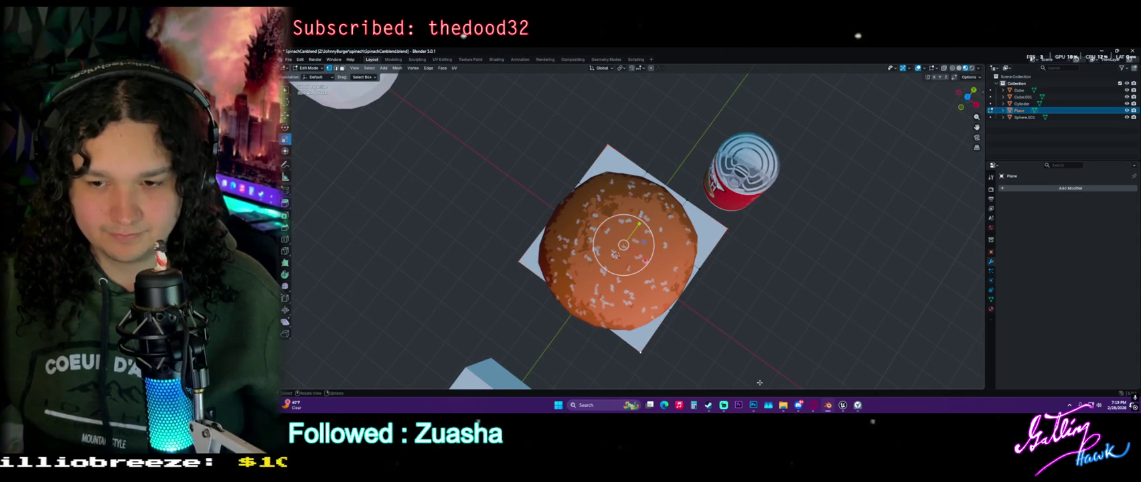
{"action": "key", "text": "s"}
{"action": "left_click", "coordinate": [740, 358]}
{"action": "mouse_move", "coordinate": [740, 358]}
{"action": "middle_mouse_down"}
{"action": "mouse_move", "coordinate": [628, 269]}
{"action": "mouse_move", "coordinate": [647, 309]}
{"action": "middle_mouse_up"}
Move the selected plane vertices down toward the underside of the top bun
{"action": "scroll", "coordinate": [632, 281], "scroll_direction": "up", "scroll_amount": 2}
{"action": "scroll", "coordinate": [648, 310], "scroll_direction": "up", "scroll_amount": 1}
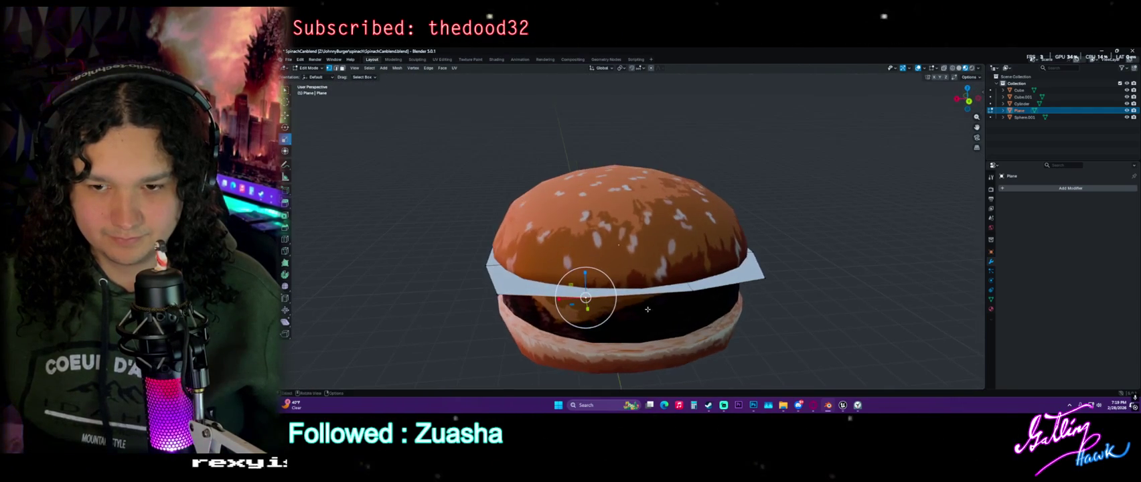
{"action": "middle_click_drag", "start_coordinate": [634, 278], "coordinate": [633, 284]}
{"action": "key", "text": "g"}
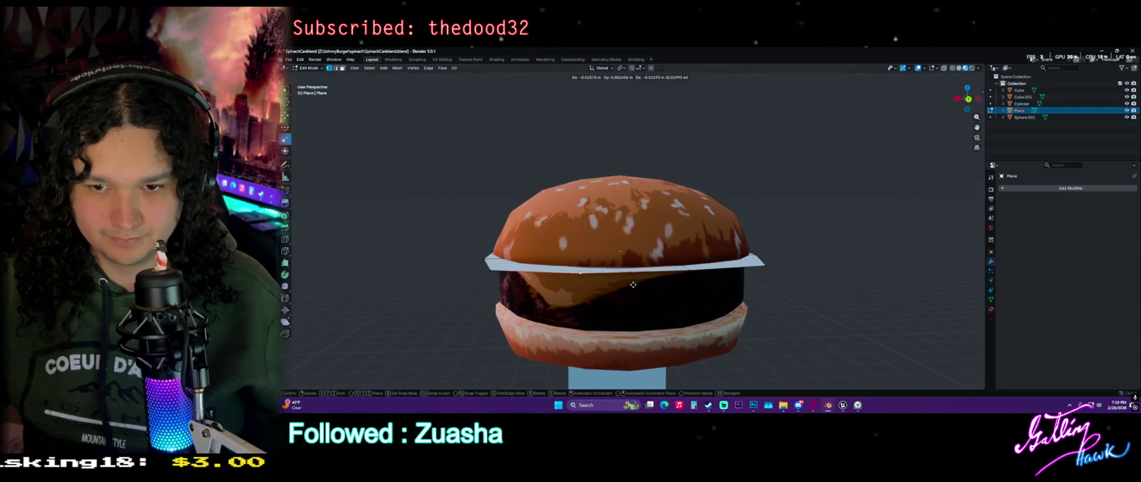
{"action": "left_click", "coordinate": [633, 284]}
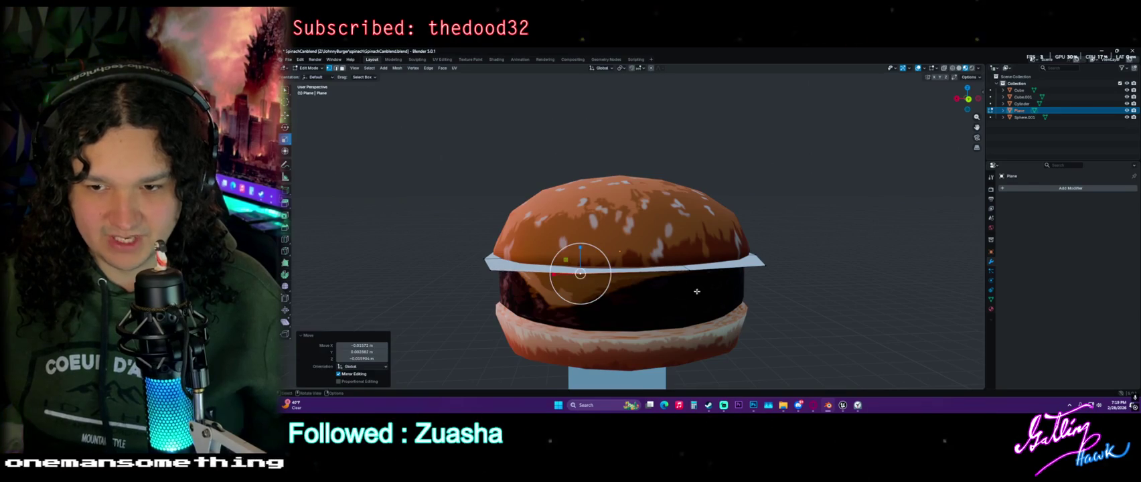
{"action": "middle_click_drag", "start_coordinate": [580, 267], "coordinate": [541, 262]}
{"action": "key", "text": "g"}
{"action": "left_click", "coordinate": [733, 273]}
{"action": "mouse_move", "coordinate": [733, 273]}
{"action": "middle_mouse_down"}
{"action": "mouse_move", "coordinate": [676, 292]}
{"action": "mouse_move", "coordinate": [810, 310]}
{"action": "middle_mouse_up"}
{"action": "key", "text": "g"}
{"action": "left_click", "coordinate": [685, 294]}
Keep repositioning individual plane vertices around the bun's edge
{"action": "key", "text": "g"}
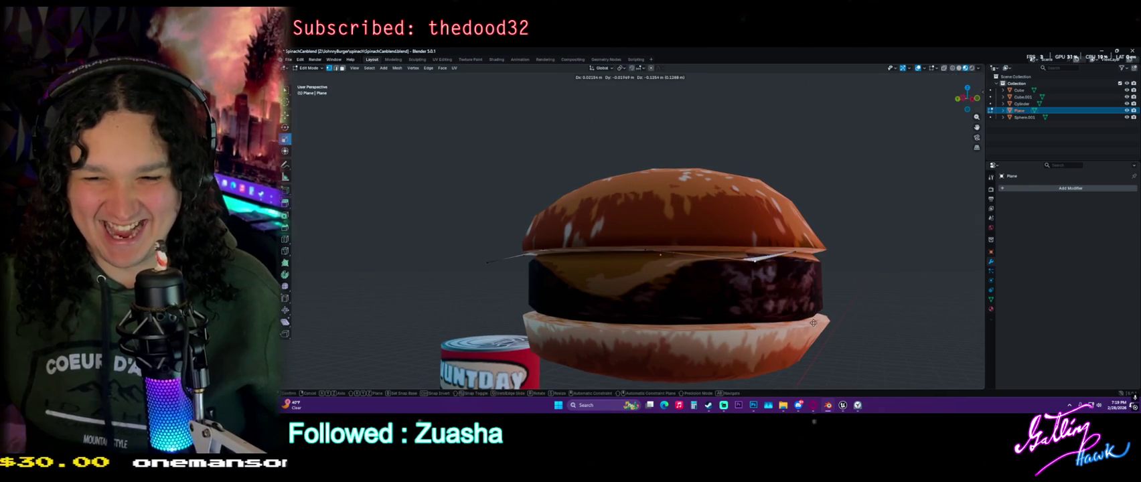
{"action": "left_click", "coordinate": [813, 315]}
{"action": "mouse_move", "coordinate": [813, 315]}
{"action": "middle_mouse_down"}
{"action": "mouse_move", "coordinate": [769, 333]}
{"action": "mouse_move", "coordinate": [746, 318]}
{"action": "middle_mouse_up"}
{"action": "key", "text": "g"}
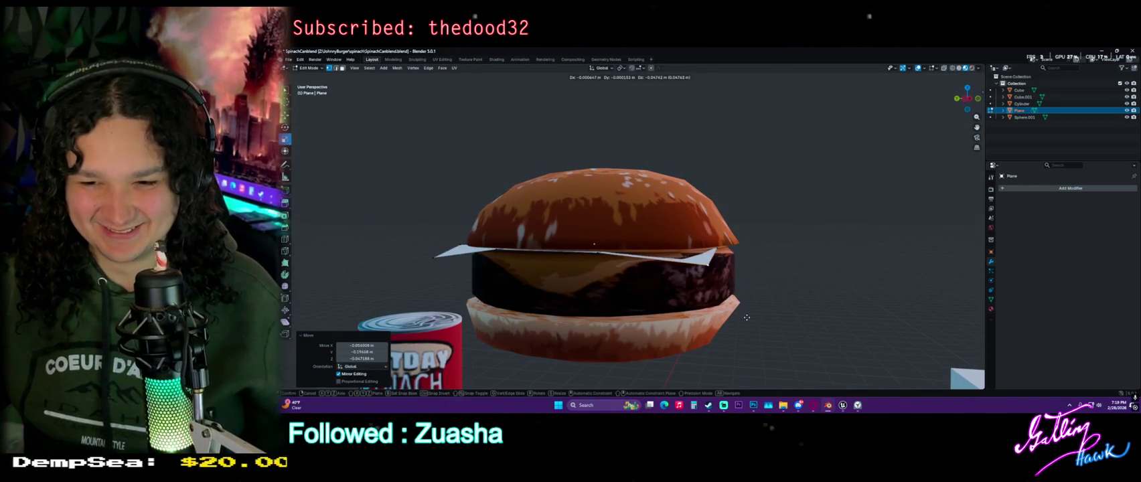
{"action": "left_click", "coordinate": [733, 310]}
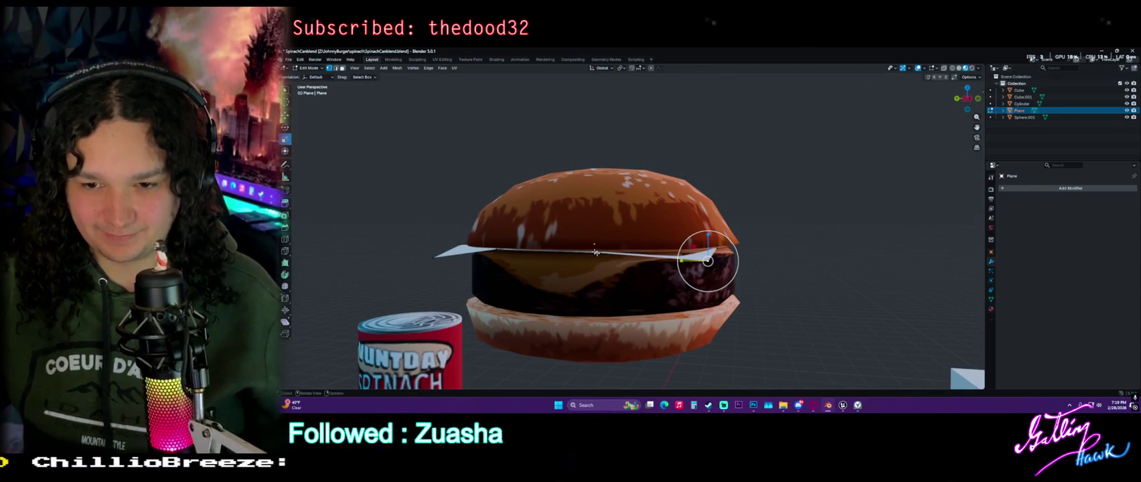
{"action": "key", "text": "g"}
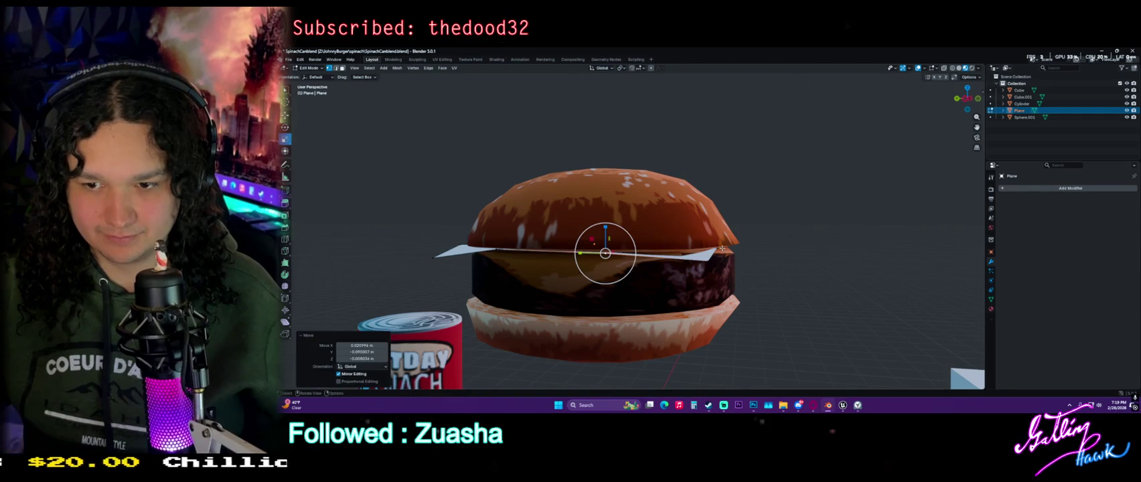
{"action": "mouse_move", "coordinate": [721, 248]}
{"action": "middle_mouse_down"}
{"action": "mouse_move", "coordinate": [736, 254]}
{"action": "mouse_move", "coordinate": [696, 310]}
{"action": "mouse_move", "coordinate": [321, 142]}
{"action": "middle_mouse_up"}
{"action": "key", "text": "g"}
{"action": "left_click", "coordinate": [701, 313]}
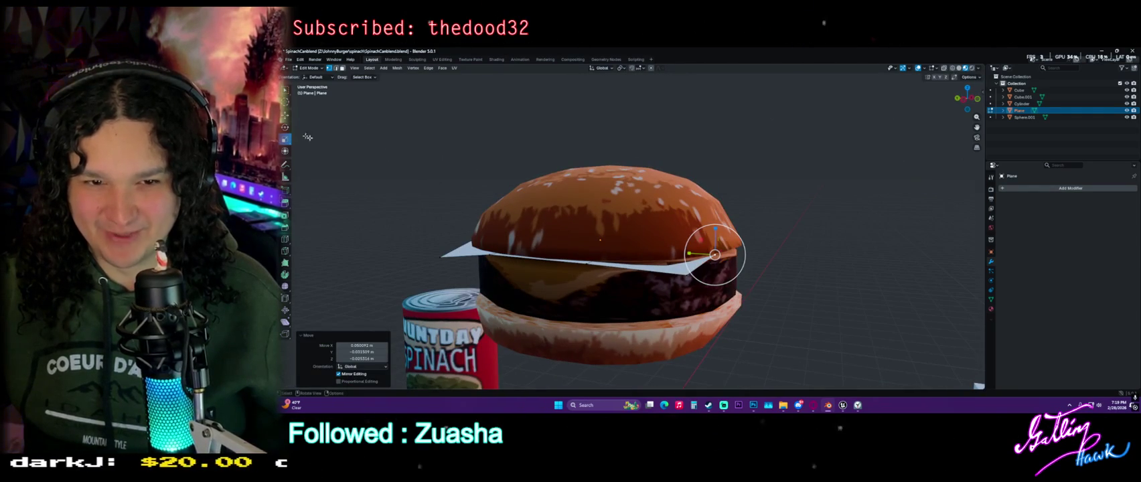
Pull an edge back along Y and raise the plane's front edge slightly on Z
{"action": "middle_click_drag", "start_coordinate": [715, 255], "coordinate": [699, 266]}
{"action": "scroll", "coordinate": [699, 265], "scroll_direction": "up", "scroll_amount": 3}
{"action": "key", "text": "g"}
{"action": "key", "text": "y"}
{"action": "left_click", "coordinate": [709, 266]}
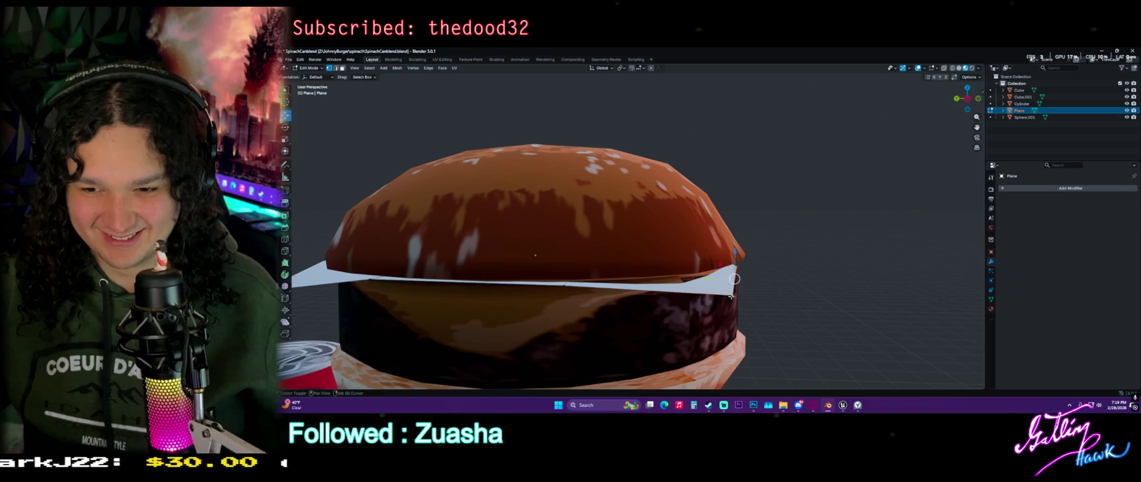
{"action": "left_click", "coordinate": [731, 296]}
{"action": "middle_click_drag", "start_coordinate": [731, 297], "coordinate": [662, 283]}
{"action": "key", "text": "g"}
{"action": "key", "text": "z"}
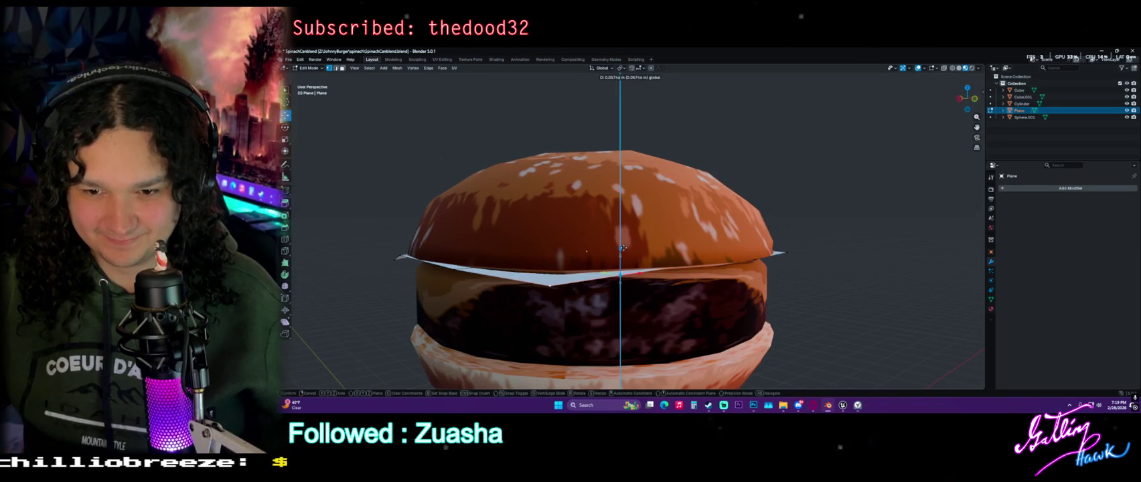
{"action": "left_click", "coordinate": [701, 317]}
Shift the selection vertically, then pull the edge inward along Y
{"action": "mouse_move", "coordinate": [670, 314]}
{"action": "middle_mouse_down"}
{"action": "mouse_move", "coordinate": [700, 318]}
{"action": "mouse_move", "coordinate": [718, 291]}
{"action": "middle_mouse_up"}
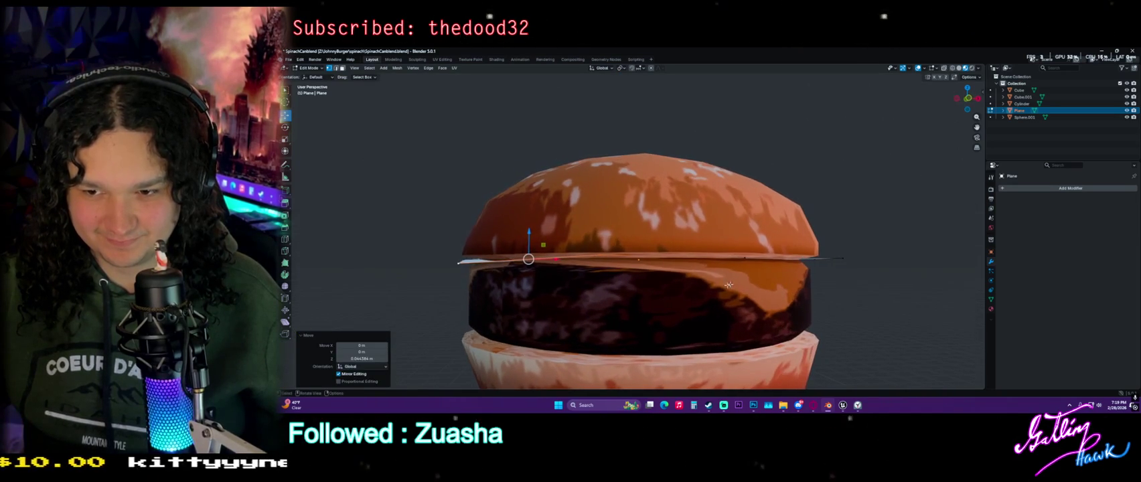
{"action": "key", "text": "g"}
{"action": "key", "text": "z"}
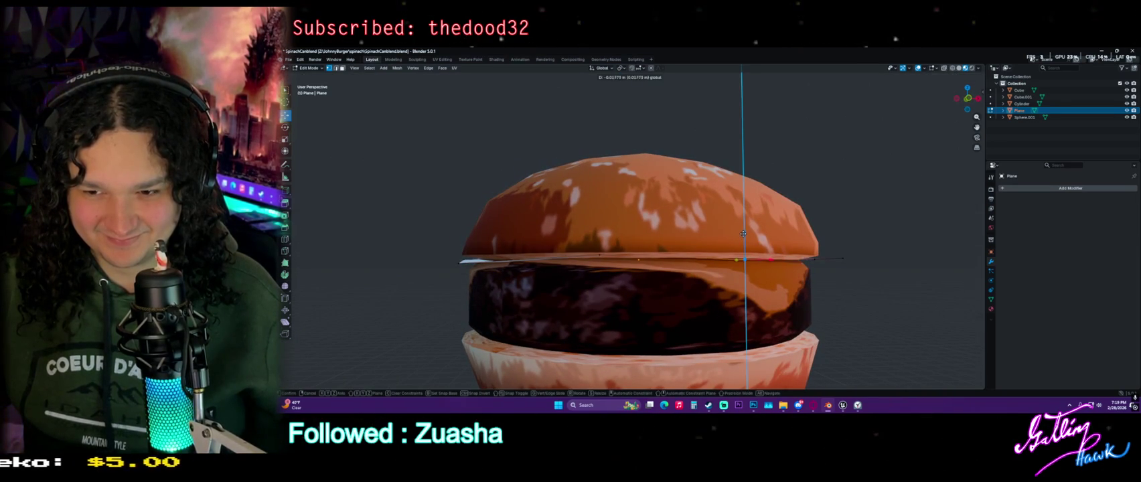
{"action": "key", "text": "y"}
{"action": "left_click", "coordinate": [742, 234]}
{"action": "mouse_move", "coordinate": [742, 235]}
{"action": "middle_mouse_down"}
{"action": "mouse_move", "coordinate": [739, 293]}
{"action": "mouse_move", "coordinate": [685, 285]}
{"action": "middle_mouse_up"}
{"action": "mouse_move", "coordinate": [582, 258]}
{"action": "middle_mouse_down"}
{"action": "mouse_move", "coordinate": [536, 270]}
{"action": "mouse_move", "coordinate": [540, 292]}
{"action": "middle_mouse_up"}
{"action": "key", "text": "g"}
{"action": "key", "text": "y"}
{"action": "left_click", "coordinate": [535, 271]}
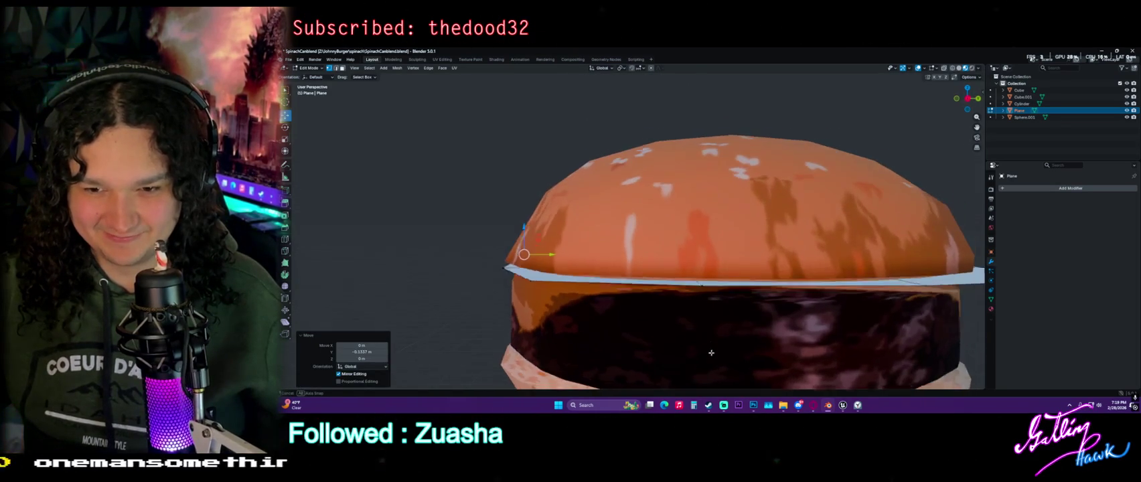
Lower the edge along Z to tuck the plane beneath the top bun, back in Object Mode
{"action": "key", "text": "g"}
{"action": "key", "text": "g"}
{"action": "key", "text": "z"}
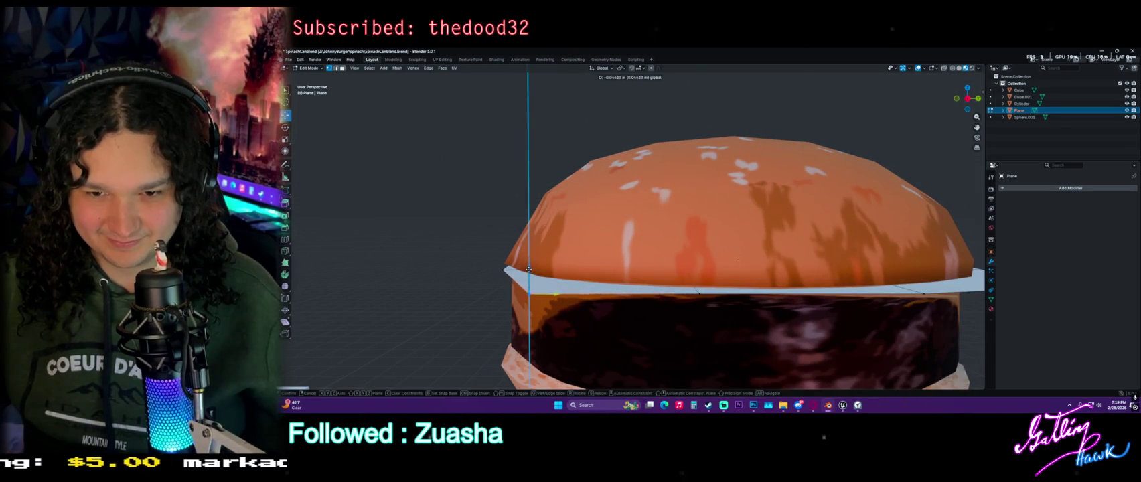
{"action": "left_click", "coordinate": [529, 276]}
{"action": "middle_click_drag", "start_coordinate": [529, 276], "coordinate": [573, 235]}
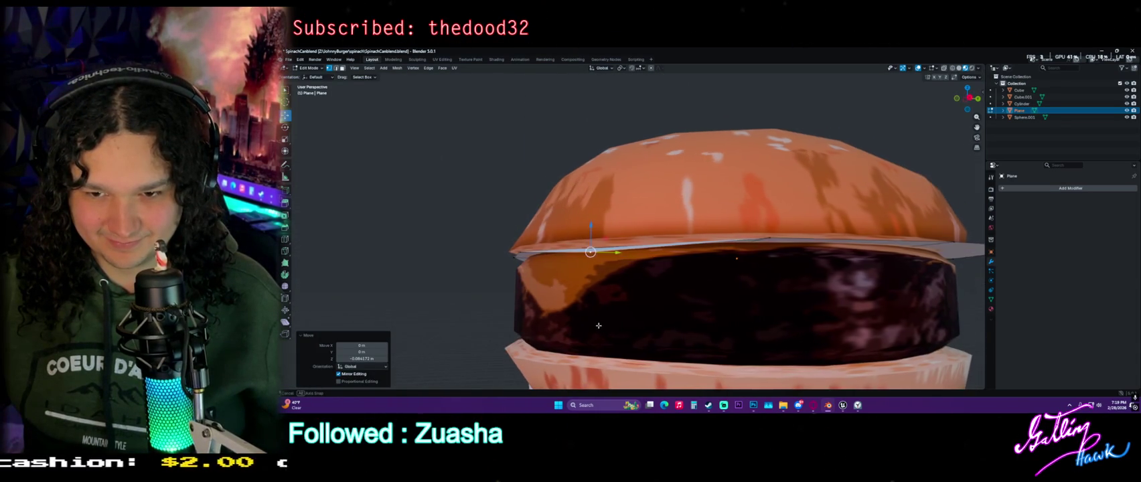
{"action": "scroll", "coordinate": [674, 328], "scroll_direction": "down", "scroll_amount": 3}
{"action": "middle_click_drag", "start_coordinate": [674, 328], "coordinate": [626, 335]}
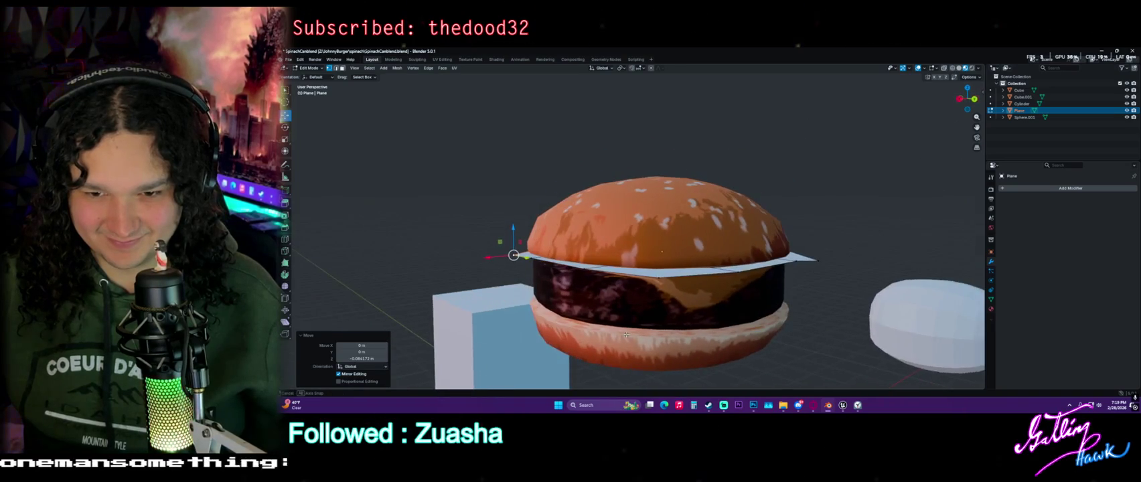
{"action": "middle_click_drag", "start_coordinate": [675, 306], "coordinate": [653, 315]}
{"action": "middle_click_drag", "start_coordinate": [764, 308], "coordinate": [694, 267]}
{"action": "left_click_drag", "start_coordinate": [647, 229], "coordinate": [647, 234]}
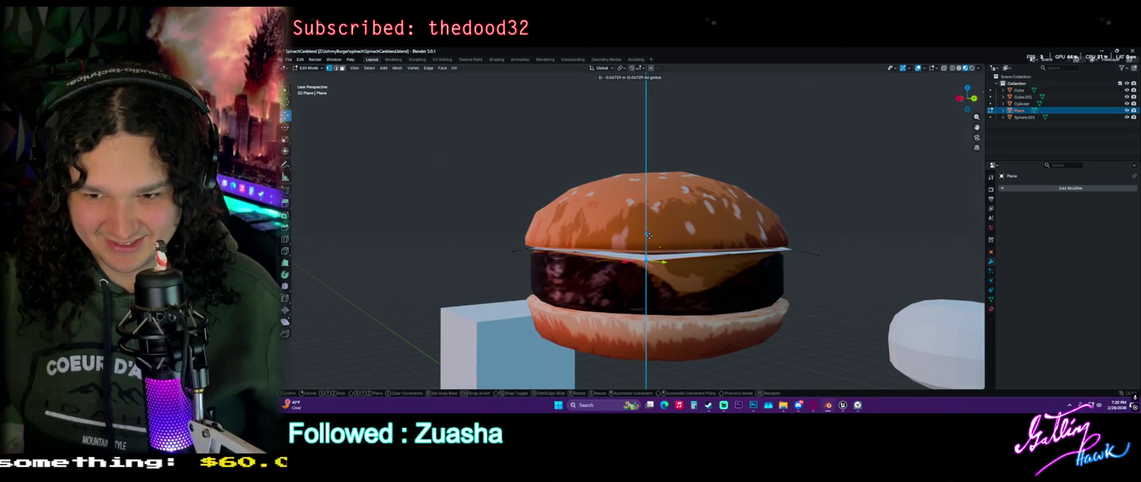
{"action": "left_click", "coordinate": [649, 235]}
{"action": "mouse_move", "coordinate": [649, 235]}
{"action": "middle_mouse_down"}
{"action": "mouse_move", "coordinate": [745, 336]}
{"action": "mouse_move", "coordinate": [568, 334]}
{"action": "mouse_move", "coordinate": [734, 285]}
{"action": "mouse_move", "coordinate": [553, 135]}
{"action": "middle_mouse_up"}
{"action": "key", "text": "Tab"}
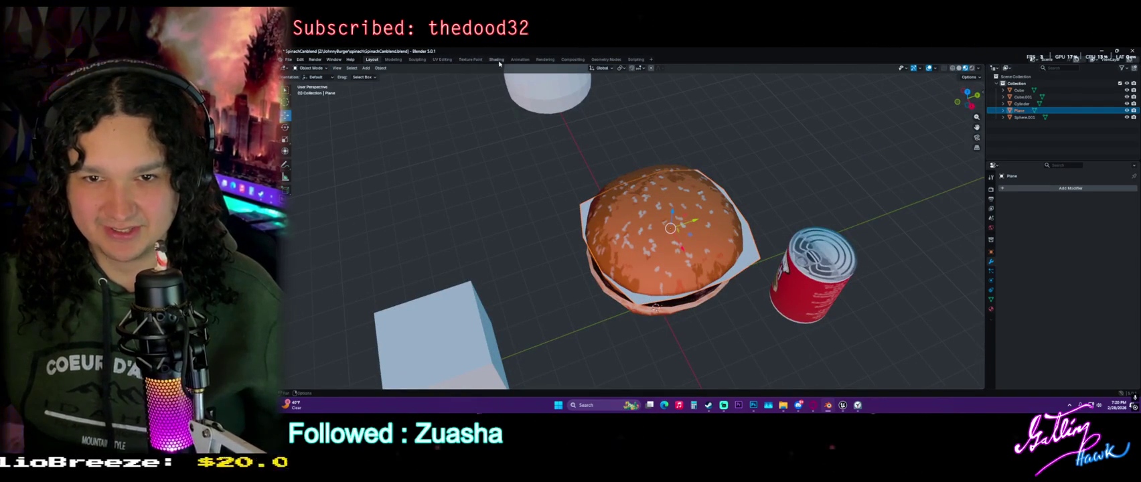
Unlink the bun texture image from the plane's UVs in UV Editing
{"action": "left_click", "coordinate": [443, 59]}
{"action": "key", "text": "Tab"}
{"action": "scroll", "coordinate": [708, 250], "scroll_direction": "down", "scroll_amount": 4}
{"action": "scroll", "coordinate": [537, 257], "scroll_direction": "down", "scroll_amount": 6}
{"action": "scroll", "coordinate": [546, 278], "scroll_direction": "up", "scroll_amount": 4}
{"action": "key", "text": "Tab"}
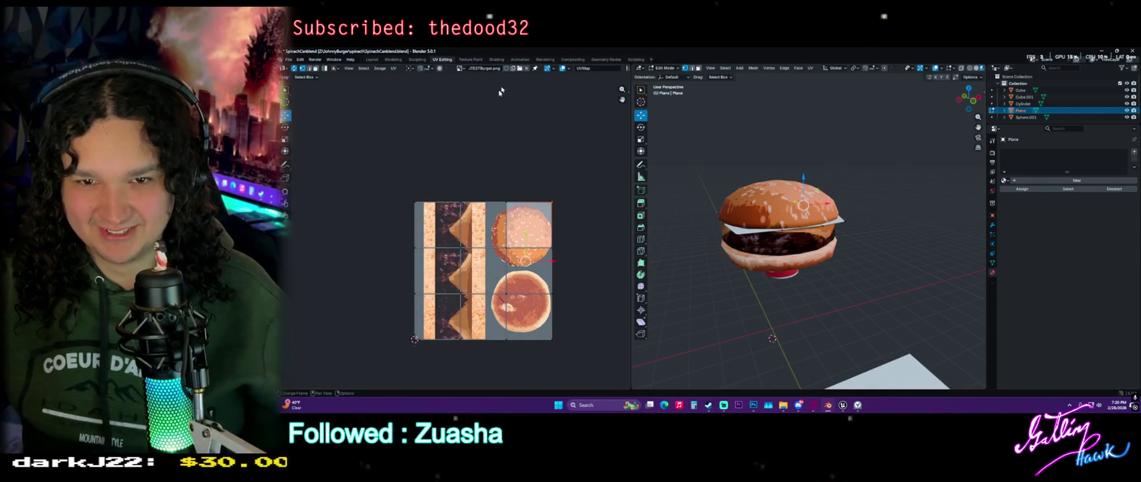
{"action": "left_click", "coordinate": [526, 68]}
{"action": "scroll", "coordinate": [804, 281], "scroll_direction": "up", "scroll_amount": 4}
Give the plane its own new material, Material.003
{"action": "key", "text": "Tab"}
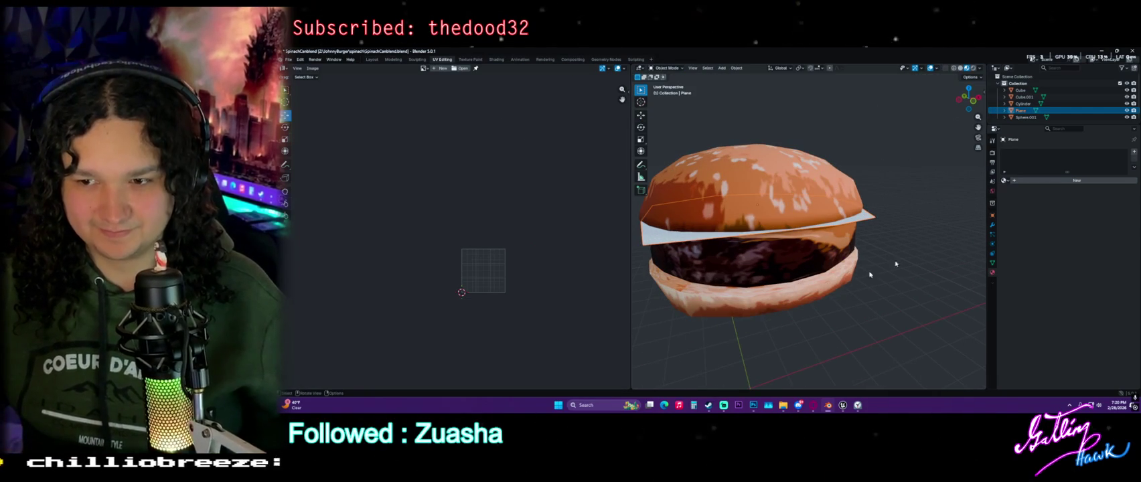
{"action": "left_click", "coordinate": [1074, 180]}
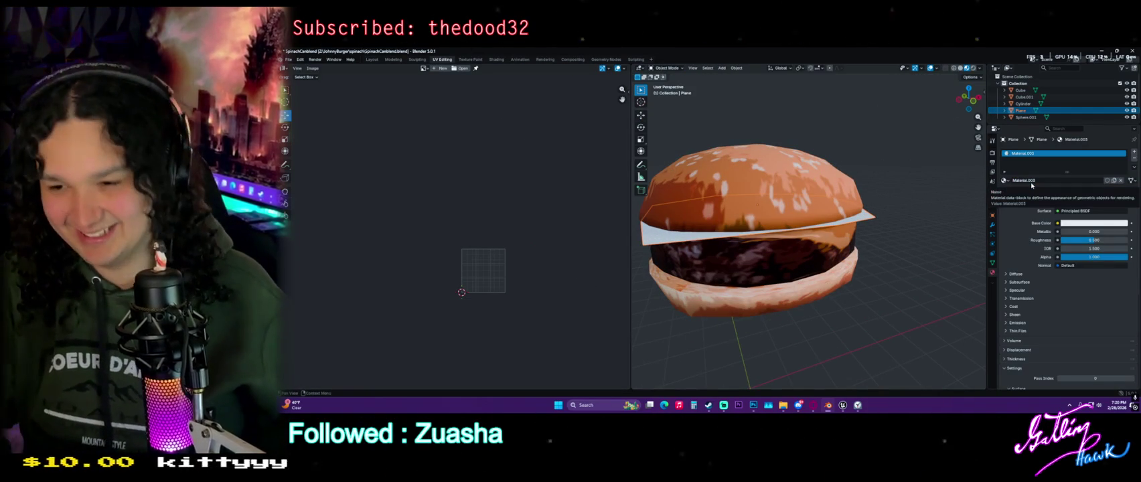
{"action": "left_click", "coordinate": [496, 59]}
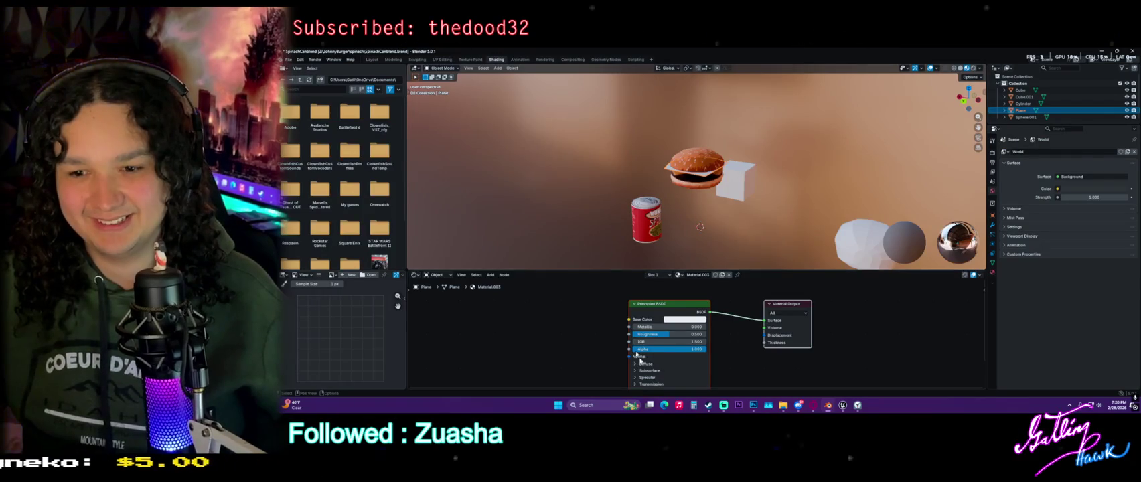
Add an Image Texture node and connect its Color to the Principled BSDF Base Color
{"action": "key", "text": "shift+a"}
{"action": "type", "text": "image"}
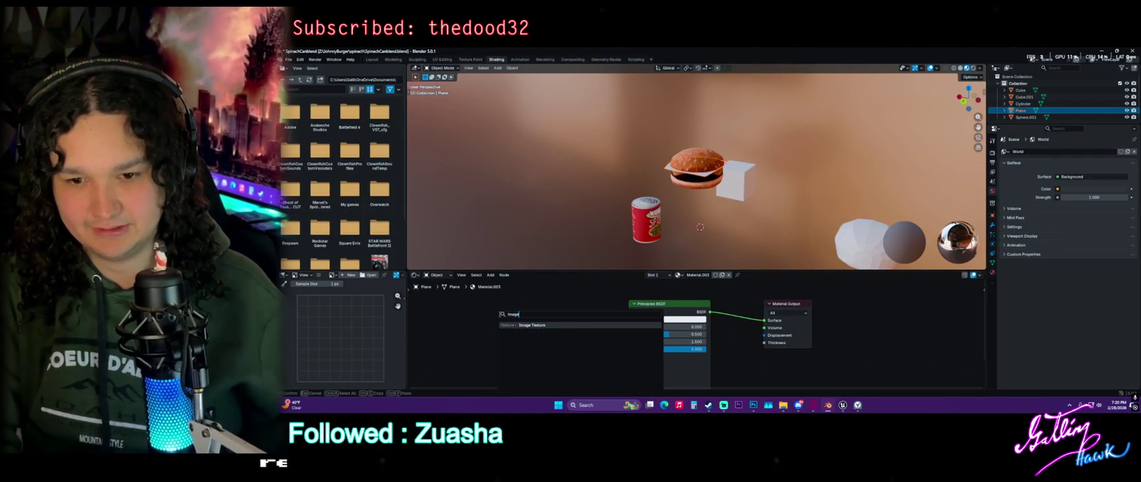
{"action": "key", "text": "Return"}
{"action": "left_click", "coordinate": [499, 314]}
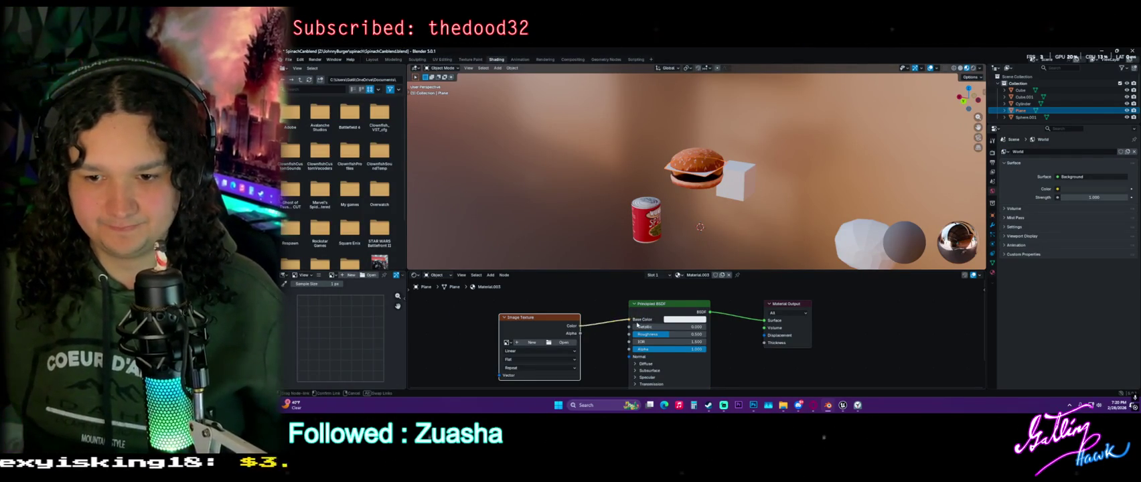
{"action": "left_click_drag", "start_coordinate": [580, 325], "coordinate": [644, 316]}
{"action": "key", "text": "Escape"}
{"action": "left_click_drag", "start_coordinate": [580, 326], "coordinate": [625, 322]}
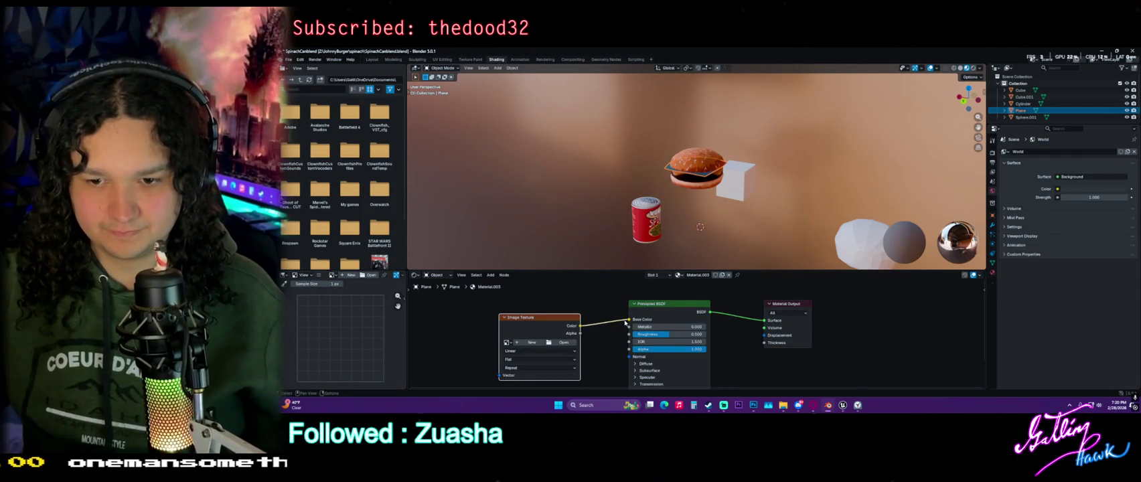
Switch the viewport between solid and wireframe shading while viewing the burger
{"action": "scroll", "coordinate": [696, 201], "scroll_direction": "up", "scroll_amount": 4}
{"action": "middle_click_drag", "start_coordinate": [696, 201], "coordinate": [605, 213]}
{"action": "scroll", "coordinate": [508, 211], "scroll_direction": "up", "scroll_amount": 2}
{"action": "mouse_move", "coordinate": [507, 212]}
{"action": "middle_mouse_down"}
{"action": "mouse_move", "coordinate": [669, 221]}
{"action": "mouse_move", "coordinate": [936, 69]}
{"action": "middle_mouse_up"}
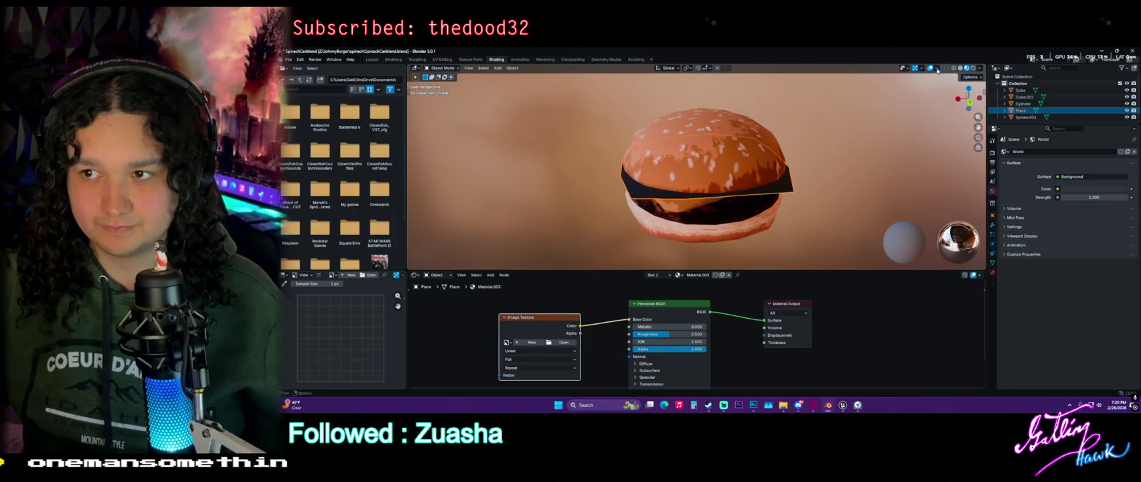
{"action": "left_click", "coordinate": [937, 69]}
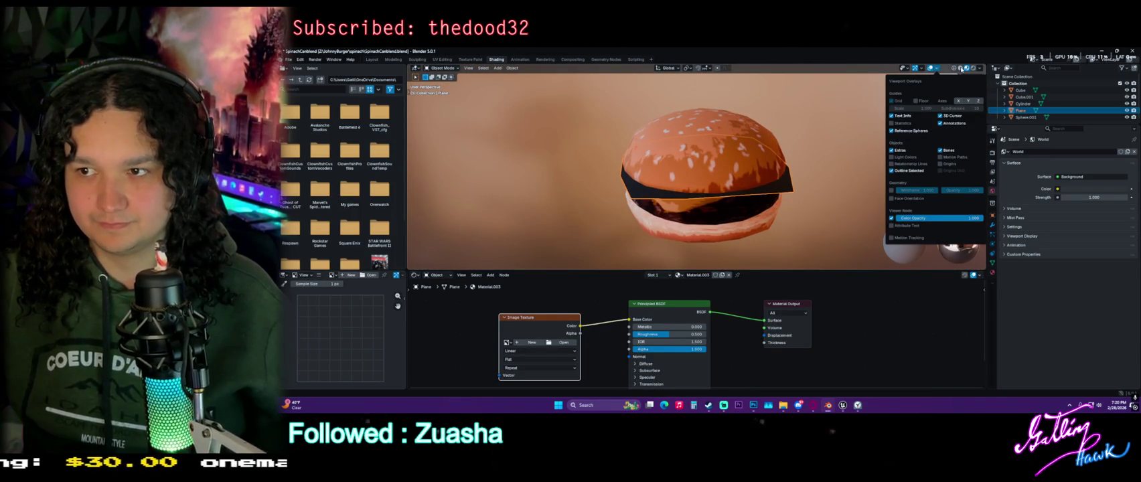
{"action": "left_click", "coordinate": [960, 69]}
{"action": "mouse_move", "coordinate": [828, 183]}
{"action": "middle_mouse_down"}
{"action": "mouse_move", "coordinate": [790, 171]}
{"action": "mouse_move", "coordinate": [799, 177]}
{"action": "middle_mouse_up"}
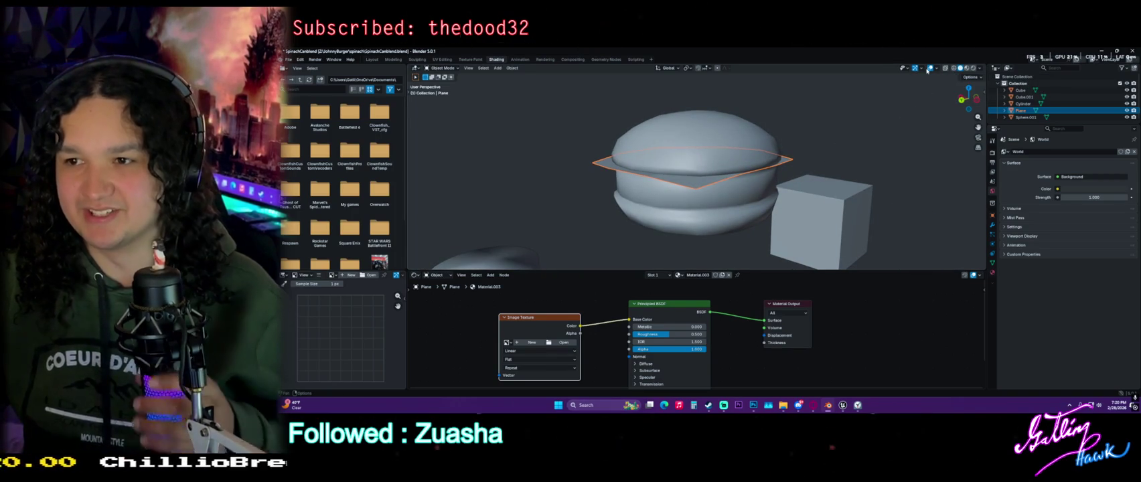
{"action": "left_click", "coordinate": [935, 68]}
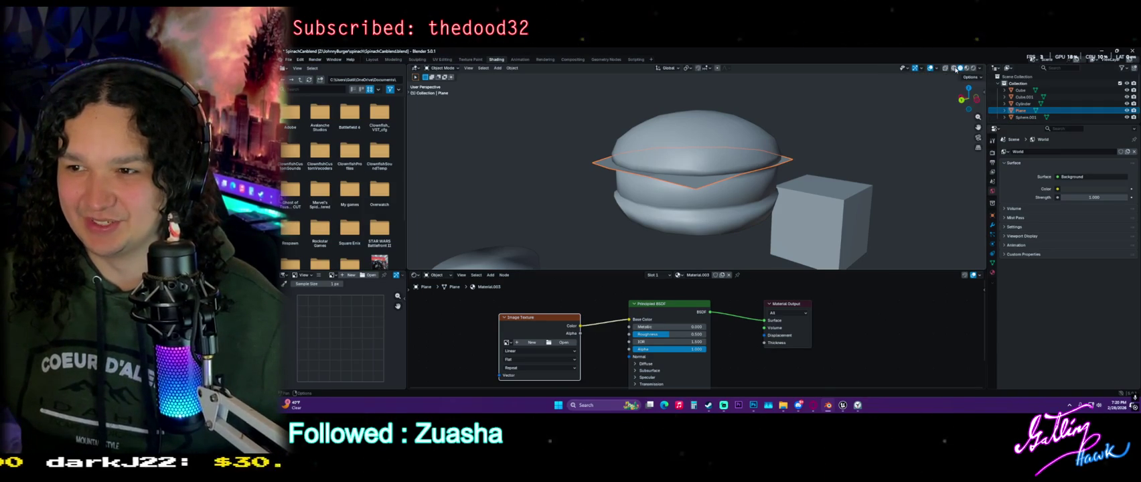
{"action": "left_click", "coordinate": [952, 68]}
{"action": "left_click", "coordinate": [980, 68]}
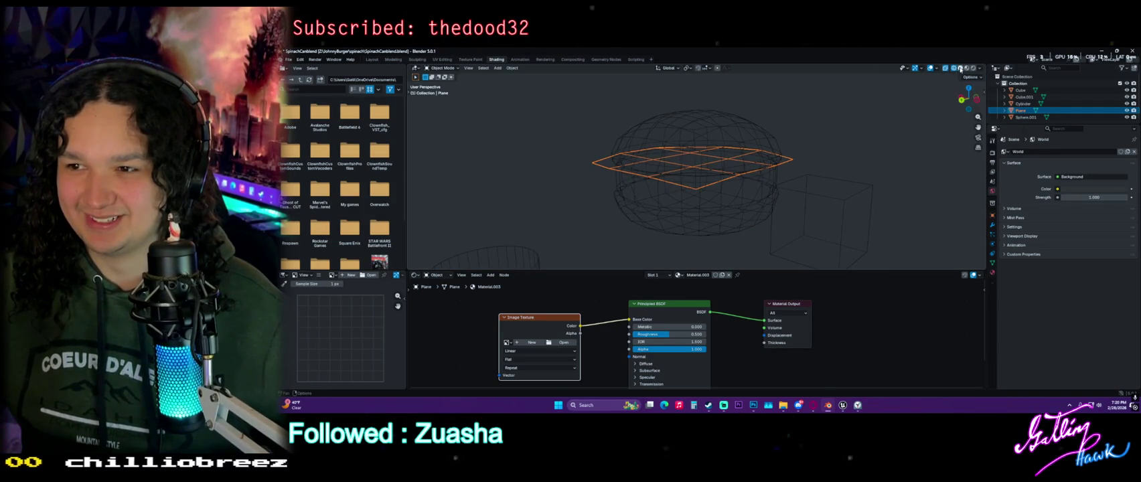
Enter Edit Mode on the plane, select all, and adjust viewport overlay and shading options
{"action": "left_click", "coordinate": [960, 68]}
{"action": "scroll", "coordinate": [736, 153], "scroll_direction": "up", "scroll_amount": 2}
{"action": "key", "text": "Tab"}
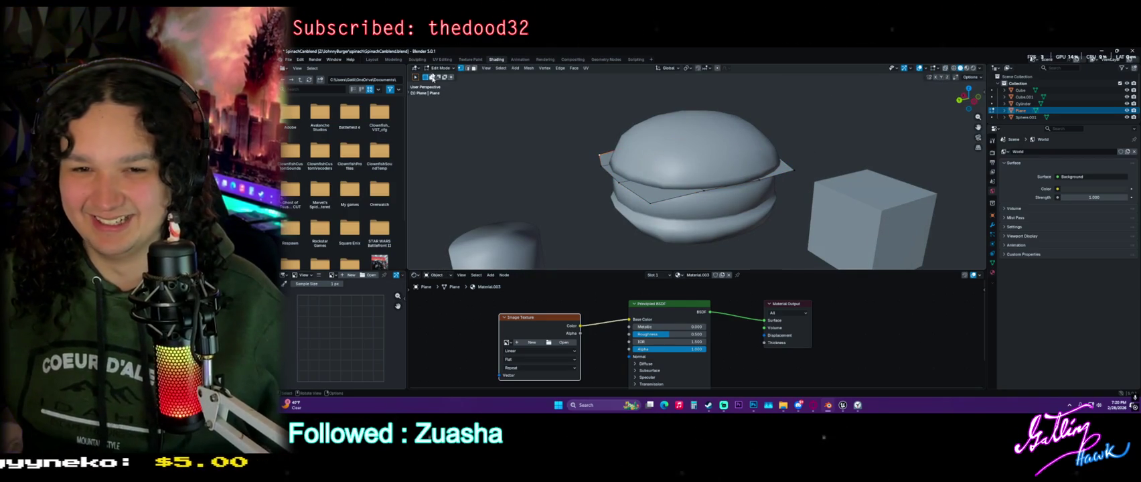
{"action": "key", "text": "a"}
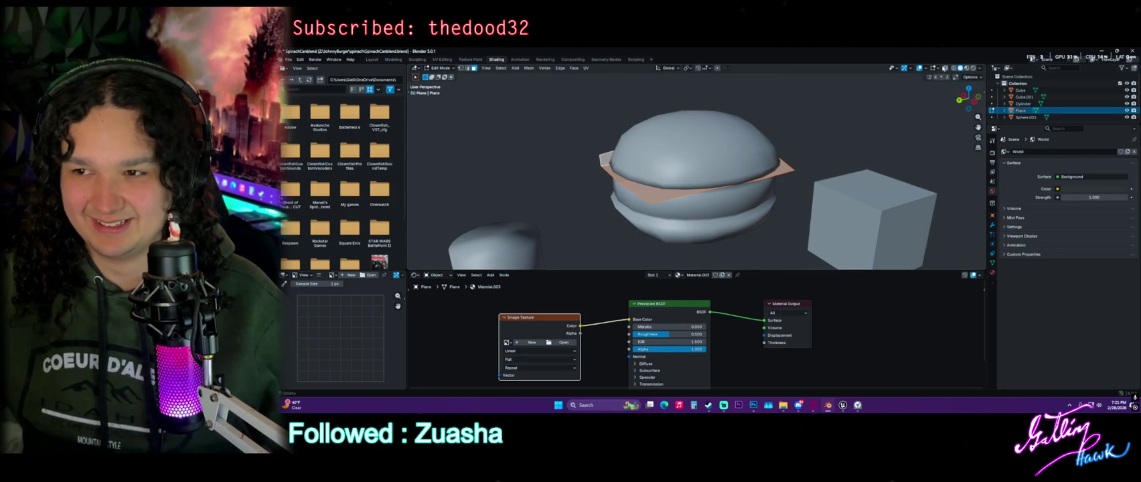
{"action": "left_click", "coordinate": [926, 69]}
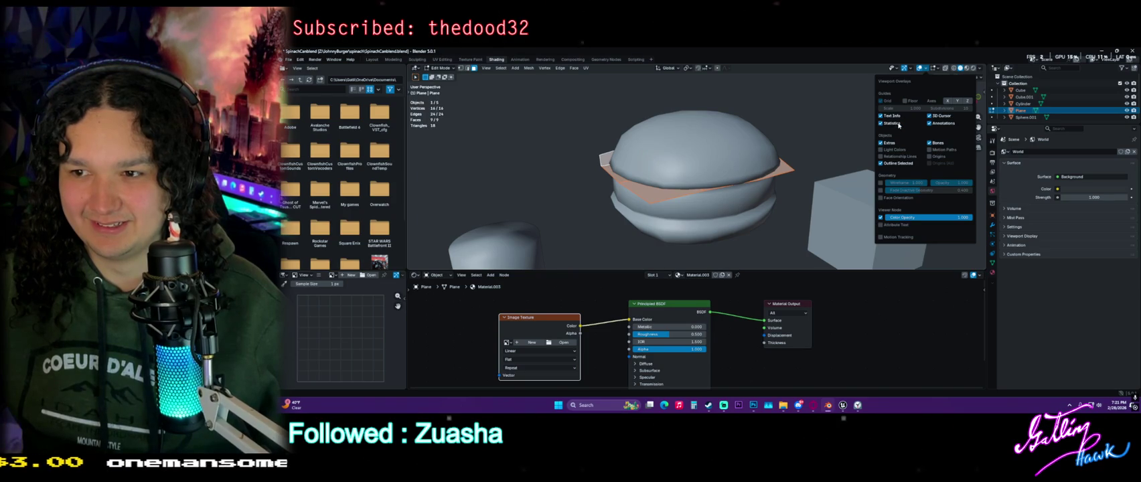
{"action": "left_click", "coordinate": [981, 69]}
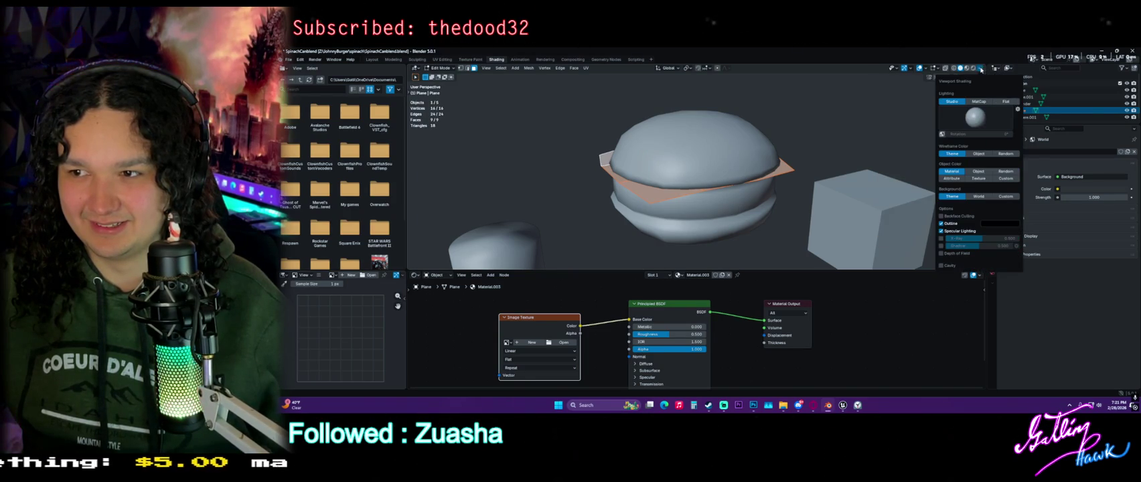
{"action": "left_click", "coordinate": [944, 69]}
{"action": "left_click", "coordinate": [935, 69]}
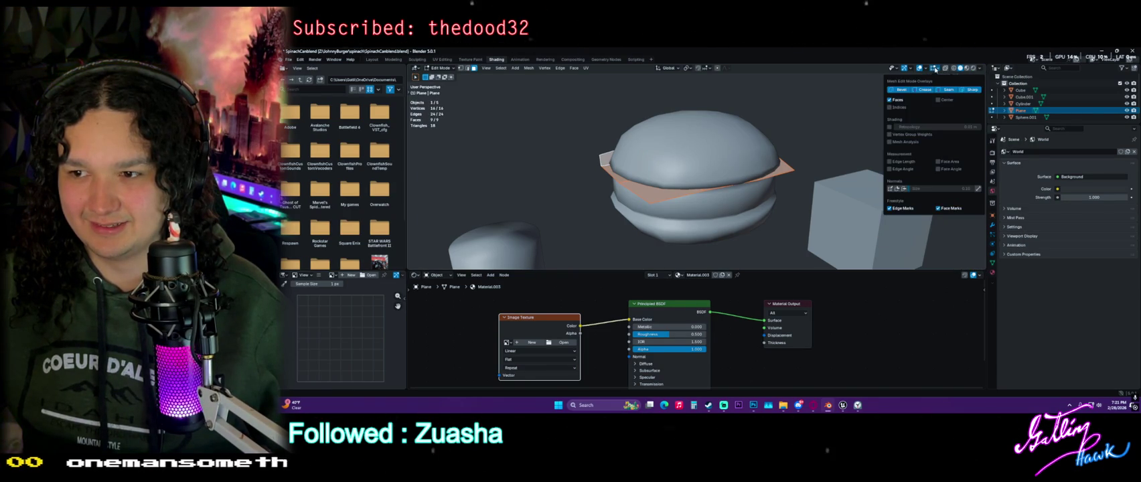
In wireframe, select one central face, raise it about 0.12 m along Z, and exit Edit Mode
{"action": "mouse_move", "coordinate": [796, 181]}
{"action": "middle_mouse_down"}
{"action": "mouse_move", "coordinate": [808, 121]}
{"action": "mouse_move", "coordinate": [823, 130]}
{"action": "middle_mouse_up"}
{"action": "left_click", "coordinate": [952, 69]}
{"action": "left_click", "coordinate": [959, 68]}
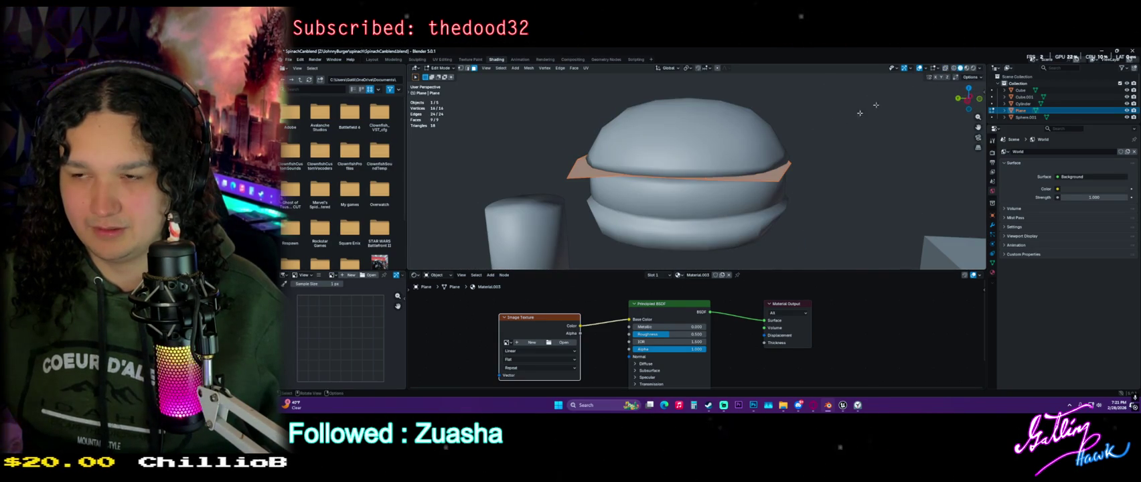
{"action": "left_click", "coordinate": [952, 68]}
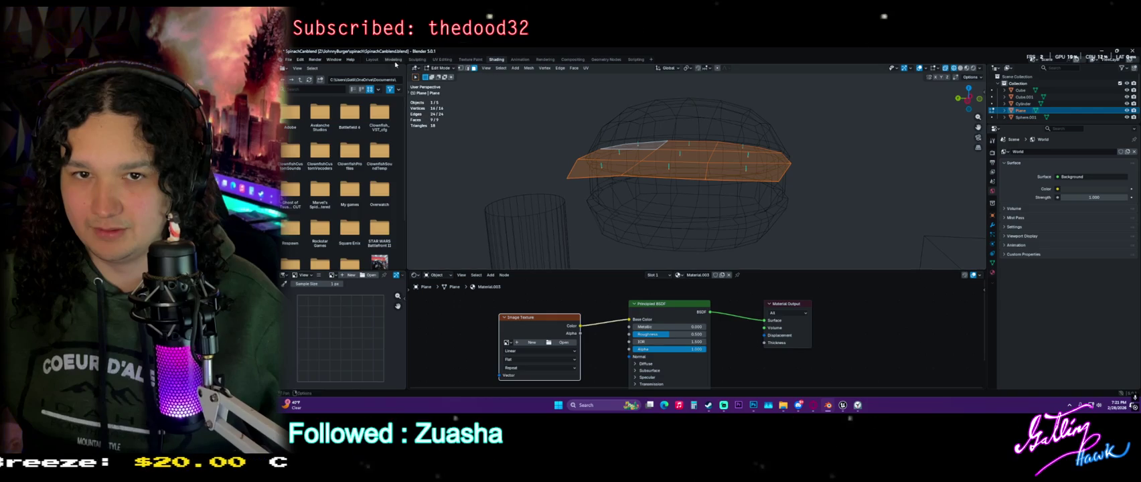
{"action": "left_click", "coordinate": [680, 158]}
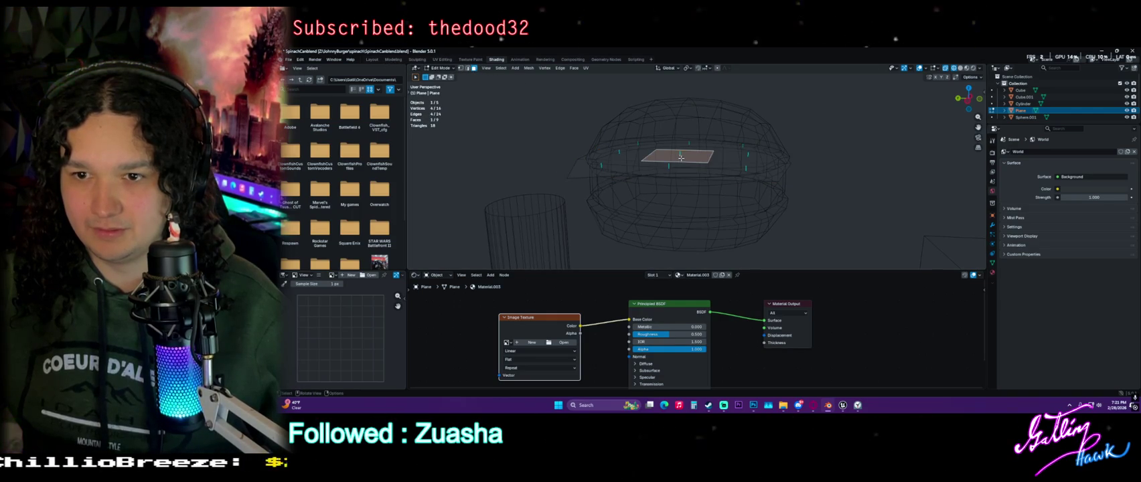
{"action": "left_click", "coordinate": [372, 59]}
{"action": "middle_click_drag", "start_coordinate": [663, 241], "coordinate": [662, 203]}
{"action": "left_click_drag", "start_coordinate": [661, 203], "coordinate": [663, 204]}
{"action": "left_click", "coordinate": [666, 199]}
{"action": "mouse_move", "coordinate": [666, 199]}
{"action": "middle_mouse_down"}
{"action": "mouse_move", "coordinate": [732, 254]}
{"action": "mouse_move", "coordinate": [647, 262]}
{"action": "mouse_move", "coordinate": [759, 162]}
{"action": "mouse_move", "coordinate": [829, 239]}
{"action": "mouse_move", "coordinate": [782, 226]}
{"action": "mouse_move", "coordinate": [777, 245]}
{"action": "mouse_move", "coordinate": [485, 62]}
{"action": "middle_mouse_up"}
{"action": "left_click", "coordinate": [951, 68]}
{"action": "left_click", "coordinate": [958, 69]}
{"action": "key", "text": "Tab"}
Switch to the UV Editing workspace in Object Mode, then bring up Photoshop
{"action": "left_click", "coordinate": [444, 59]}
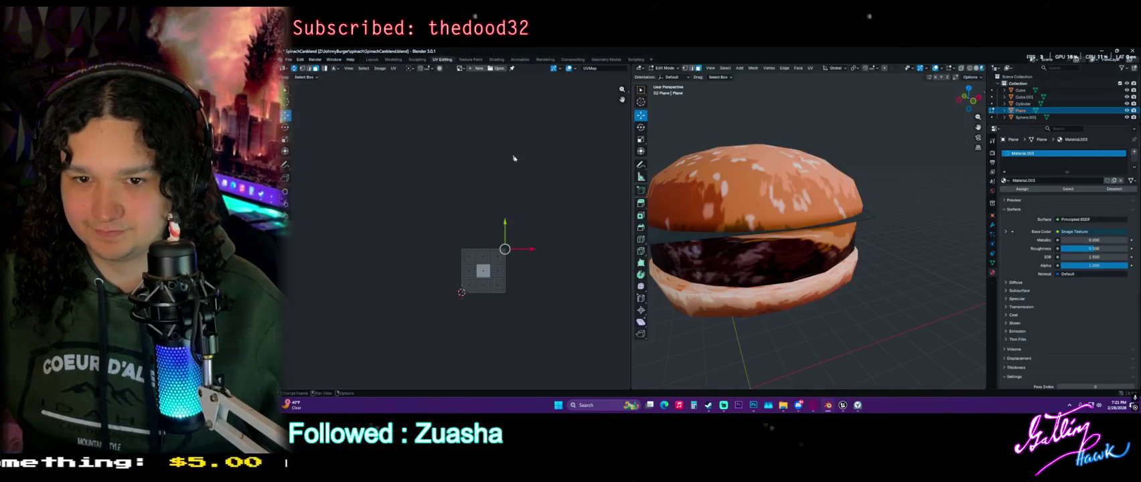
{"action": "scroll", "coordinate": [531, 284], "scroll_direction": "up", "scroll_amount": 2}
{"action": "scroll", "coordinate": [523, 267], "scroll_direction": "up", "scroll_amount": 2}
{"action": "scroll", "coordinate": [512, 228], "scroll_direction": "up", "scroll_amount": 2}
{"action": "scroll", "coordinate": [510, 218], "scroll_direction": "up", "scroll_amount": 1}
{"action": "key", "text": "Tab"}
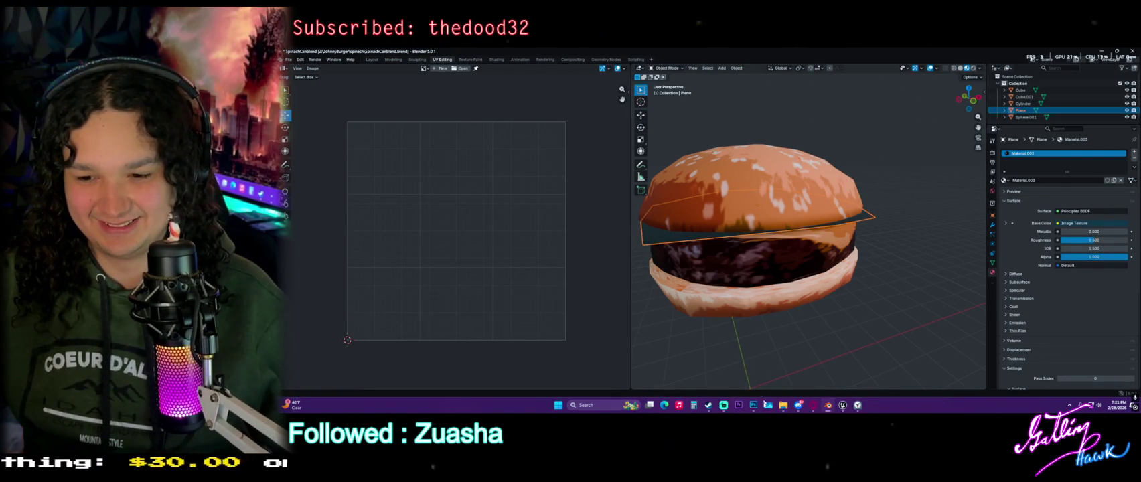
{"action": "left_click", "coordinate": [753, 405]}
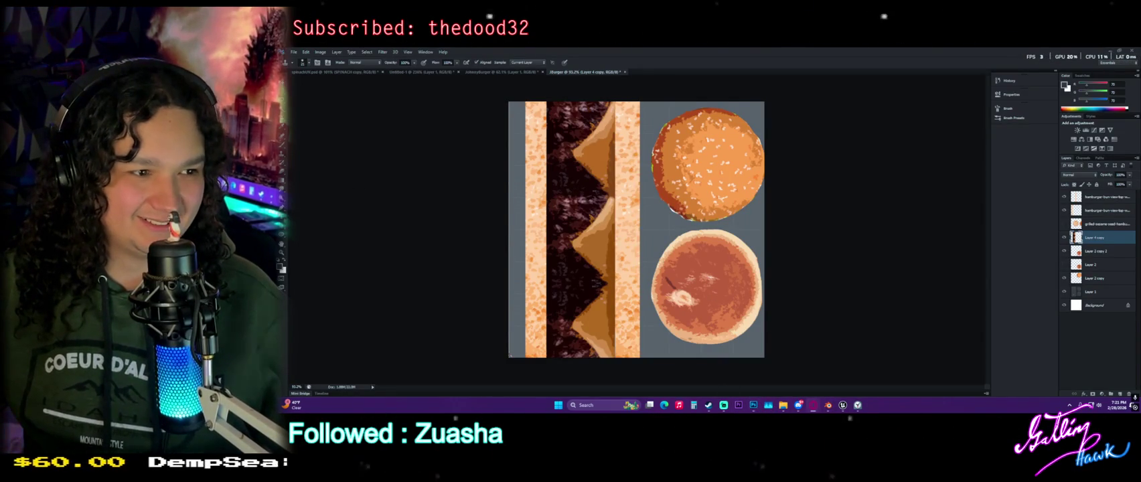
Open the lettuce image and rearrange its layers so Layer 0 sits above Layer 1
{"action": "left_click_drag", "start_coordinate": [688, 76], "coordinate": [652, 73]}
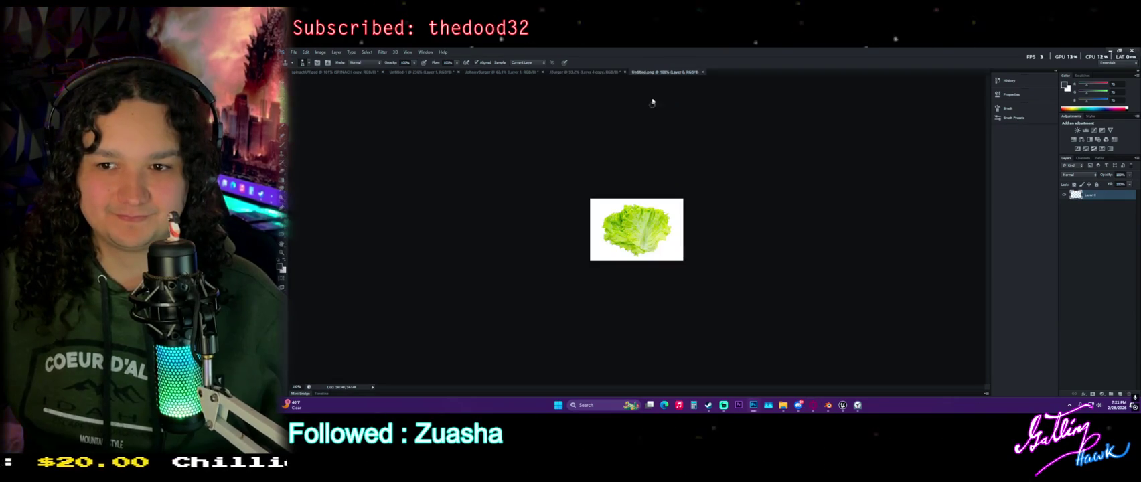
{"action": "scroll", "coordinate": [638, 232], "scroll_direction": "up", "scroll_amount": 5, "text": "alt"}
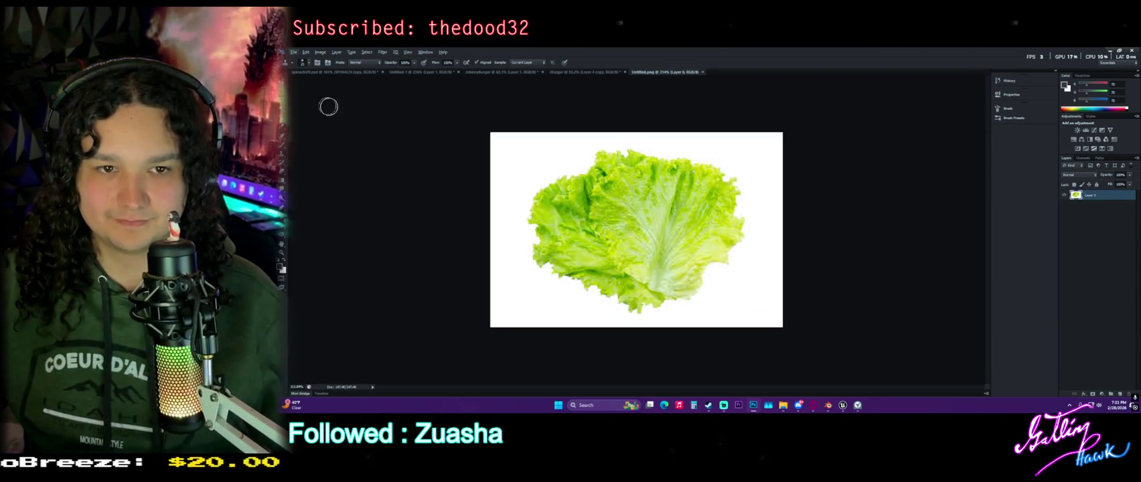
{"action": "left_click", "coordinate": [283, 113]}
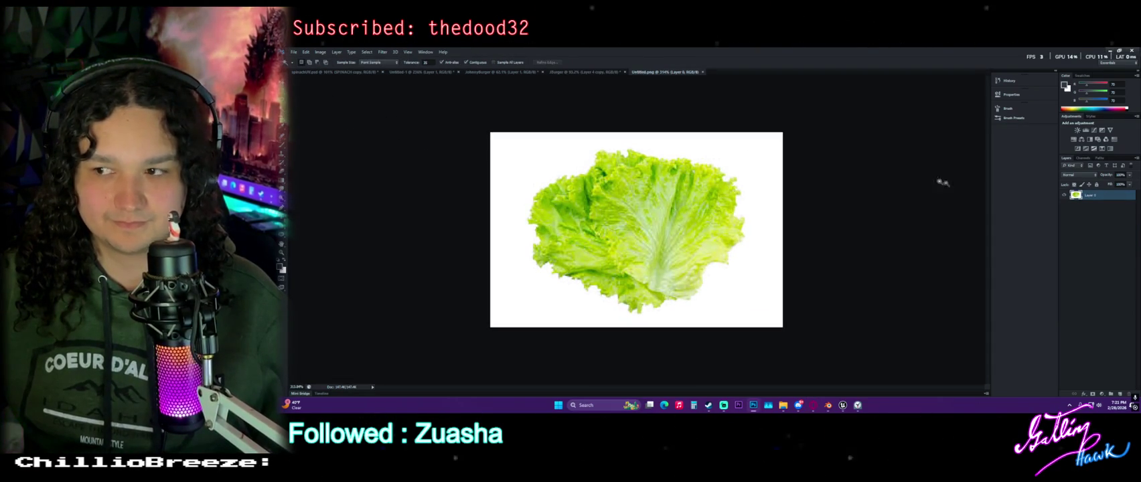
{"action": "left_click_drag", "start_coordinate": [1091, 195], "coordinate": [1120, 394]}
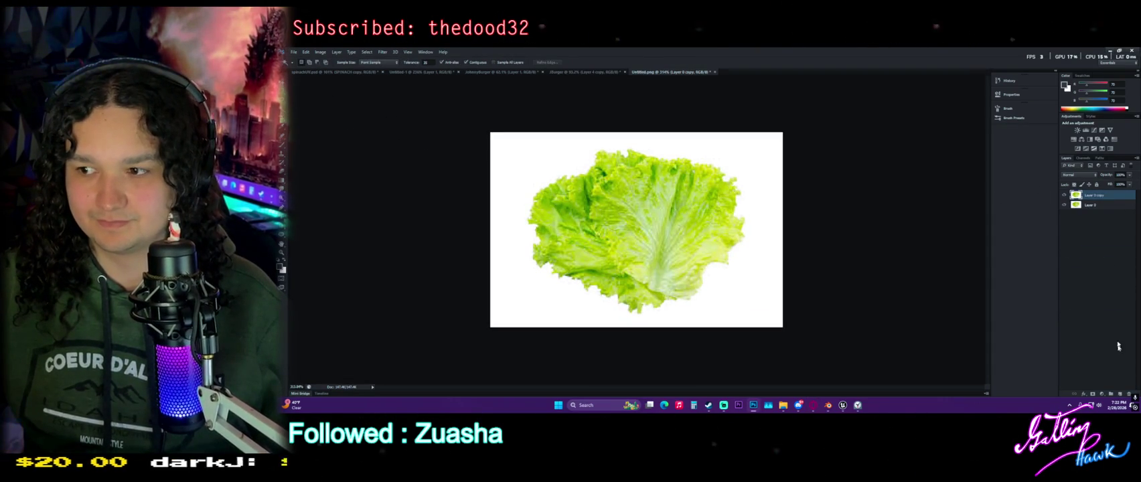
{"action": "left_click", "coordinate": [1105, 206]}
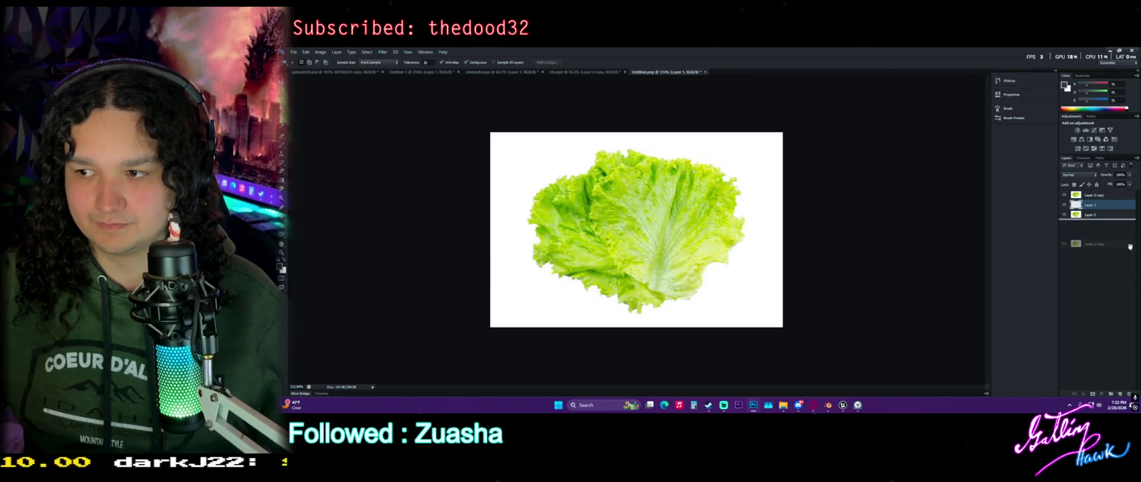
{"action": "left_click_drag", "start_coordinate": [1124, 389], "coordinate": [1130, 396]}
{"action": "left_click_drag", "start_coordinate": [1101, 193], "coordinate": [1098, 190]}
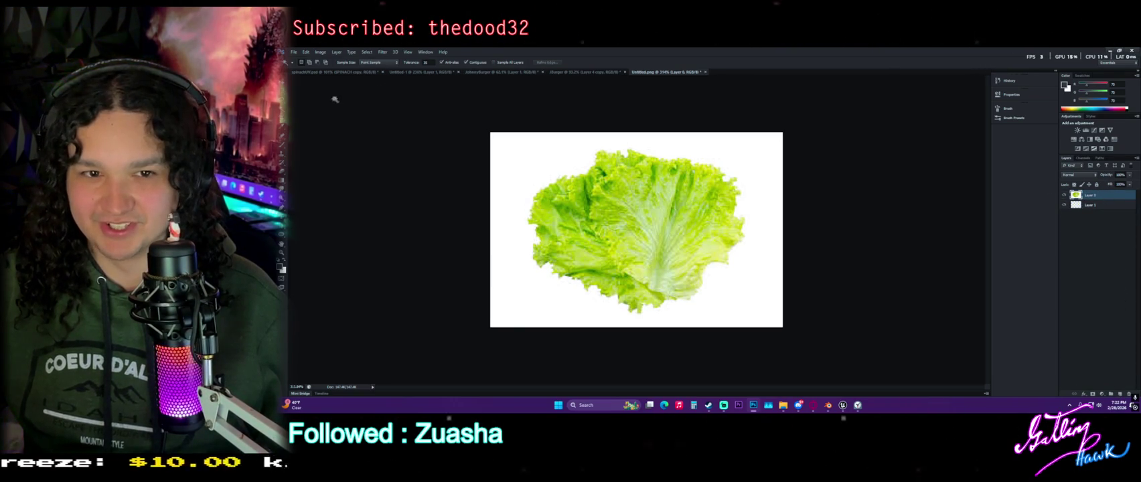
Delete the white background around the lettuce and deepen its green with a Levels adjustment
{"action": "left_click", "coordinate": [509, 157]}
{"action": "key", "text": "Delete"}
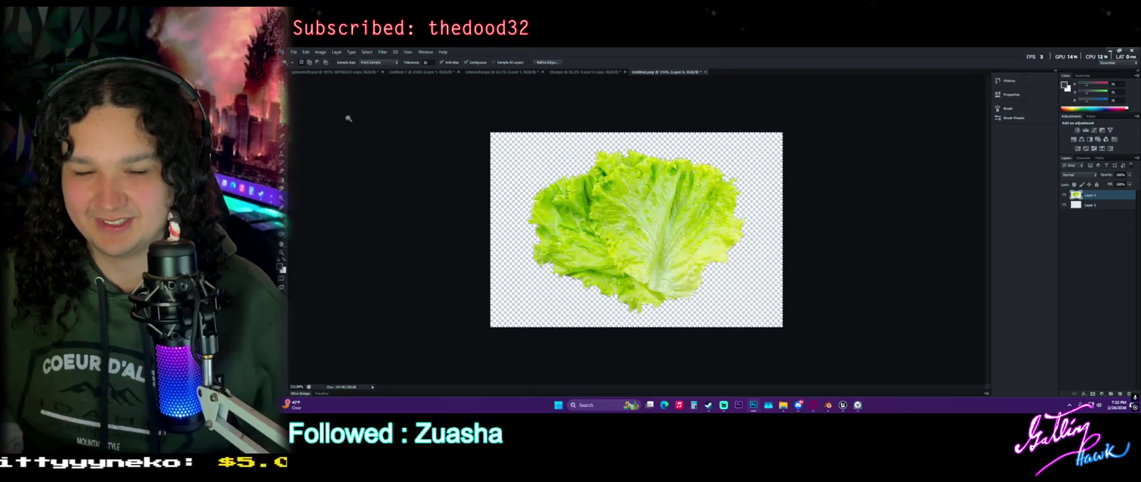
{"action": "key", "text": "m"}
{"action": "left_click", "coordinate": [320, 51]}
{"action": "mouse_move", "coordinate": [331, 69]}
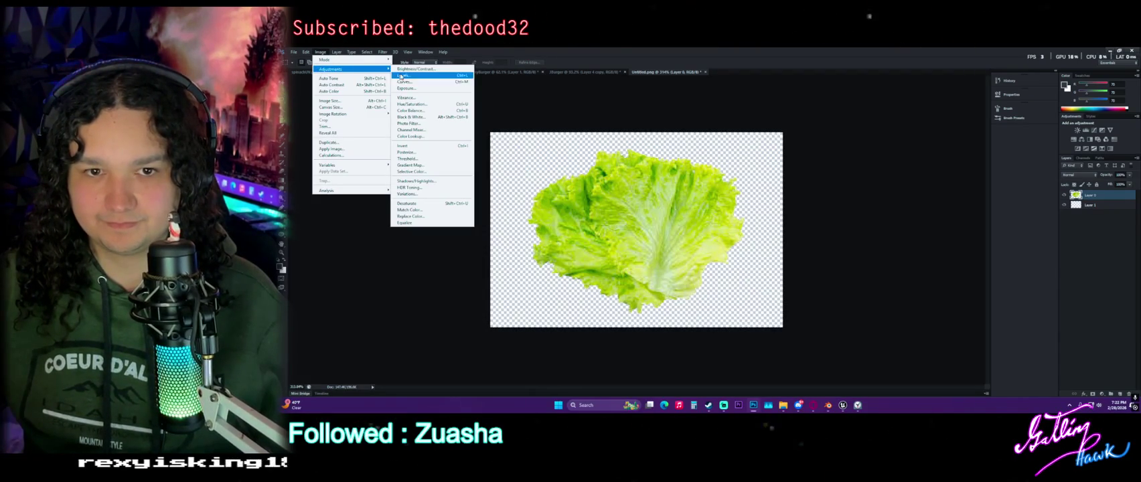
{"action": "left_click", "coordinate": [404, 75]}
{"action": "left_click_drag", "start_coordinate": [449, 299], "coordinate": [476, 299]}
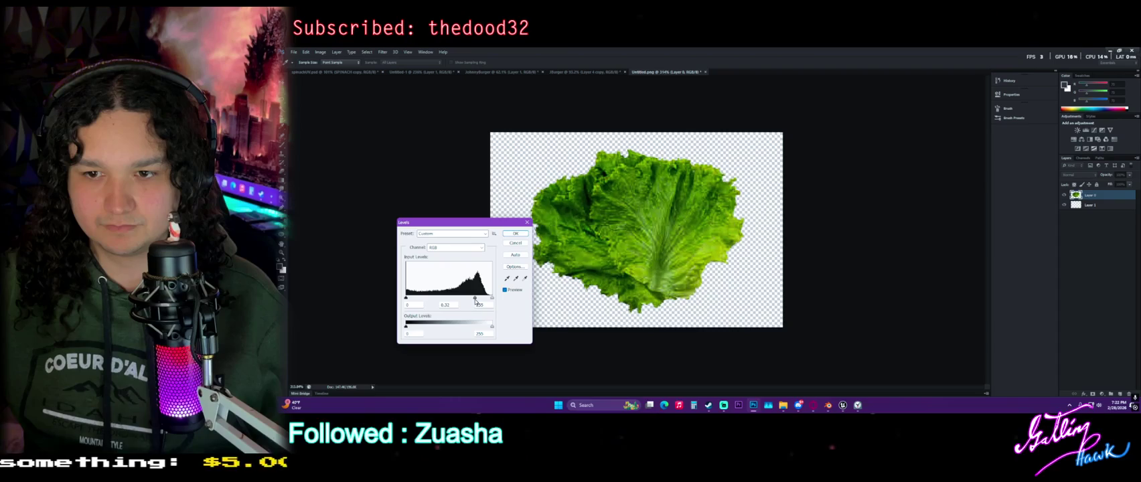
{"action": "left_click", "coordinate": [516, 233]}
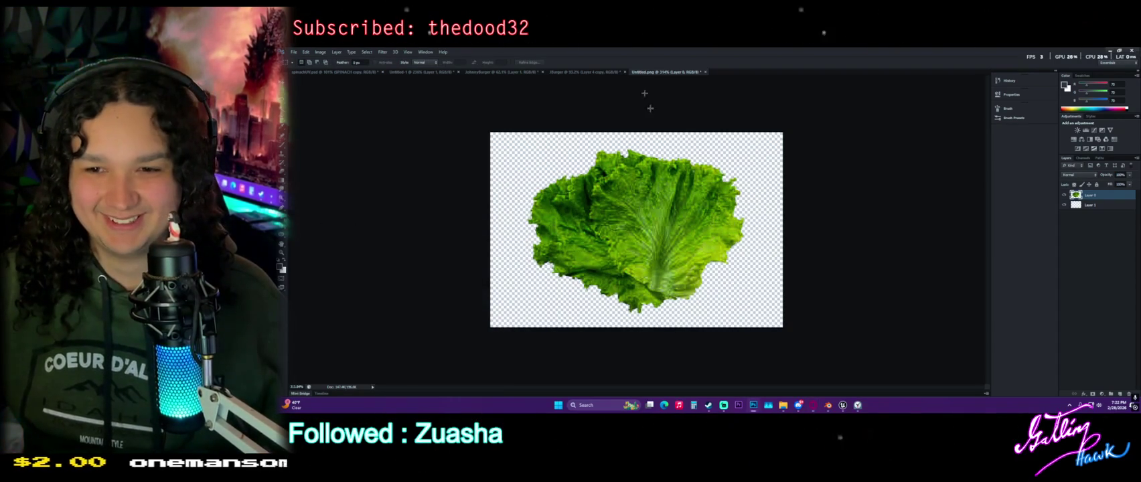
{"action": "left_click", "coordinate": [381, 52]}
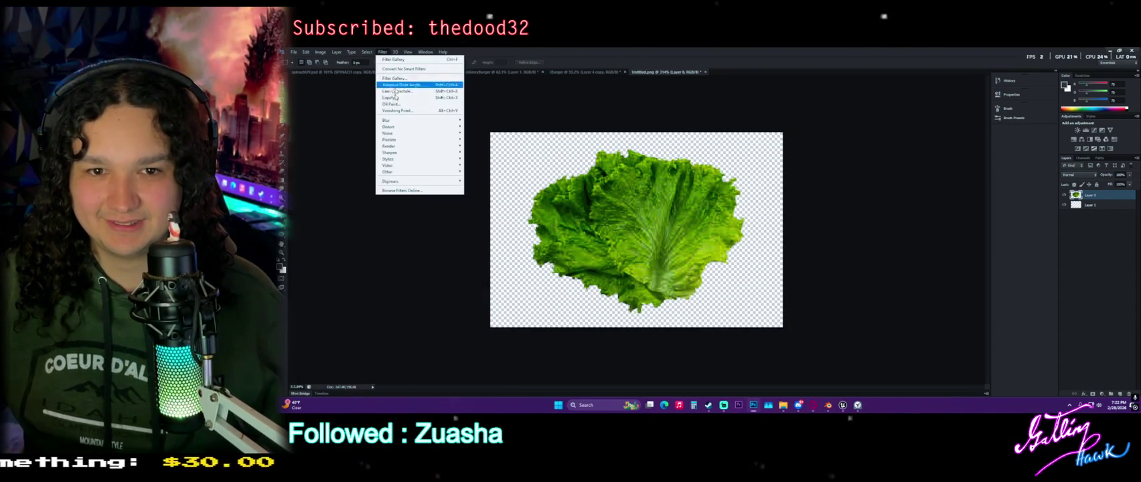
Apply the Filter Gallery's Cutout filter to the lettuce
{"action": "left_click", "coordinate": [419, 79]}
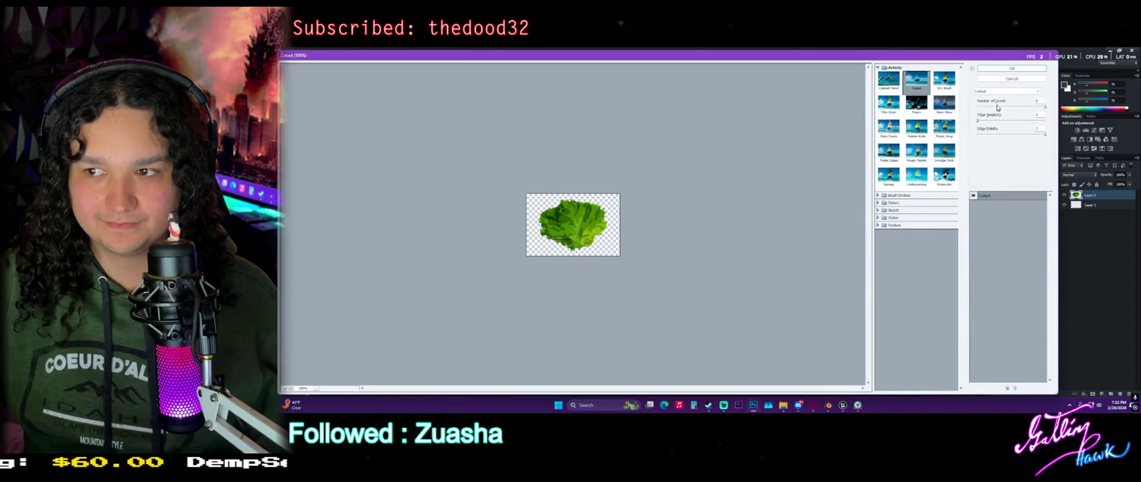
{"action": "left_click", "coordinate": [1002, 70]}
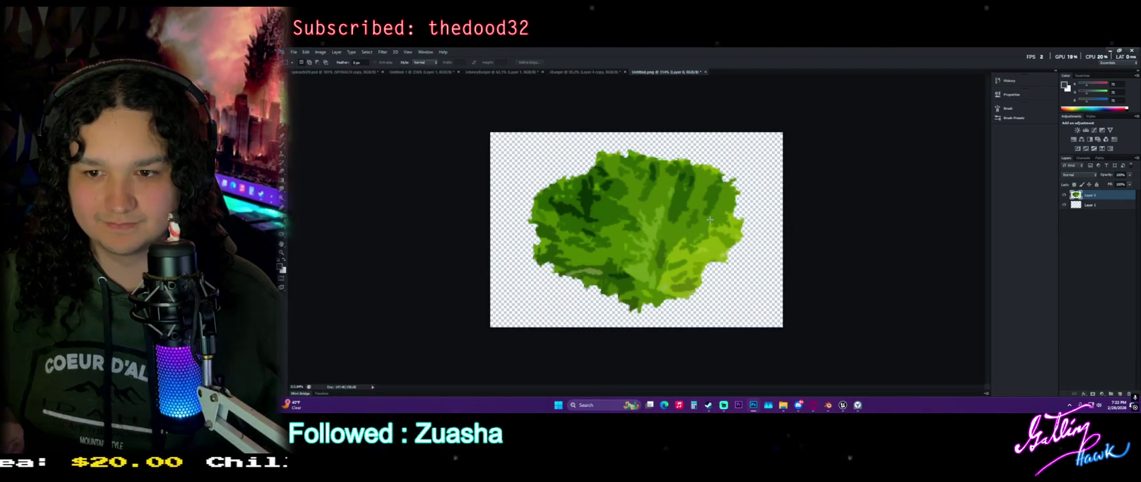
{"action": "scroll", "coordinate": [710, 220], "scroll_direction": "up", "scroll_amount": 2, "text": "alt"}
{"action": "scroll", "coordinate": [709, 220], "scroll_direction": "down", "scroll_amount": 3, "text": "alt"}
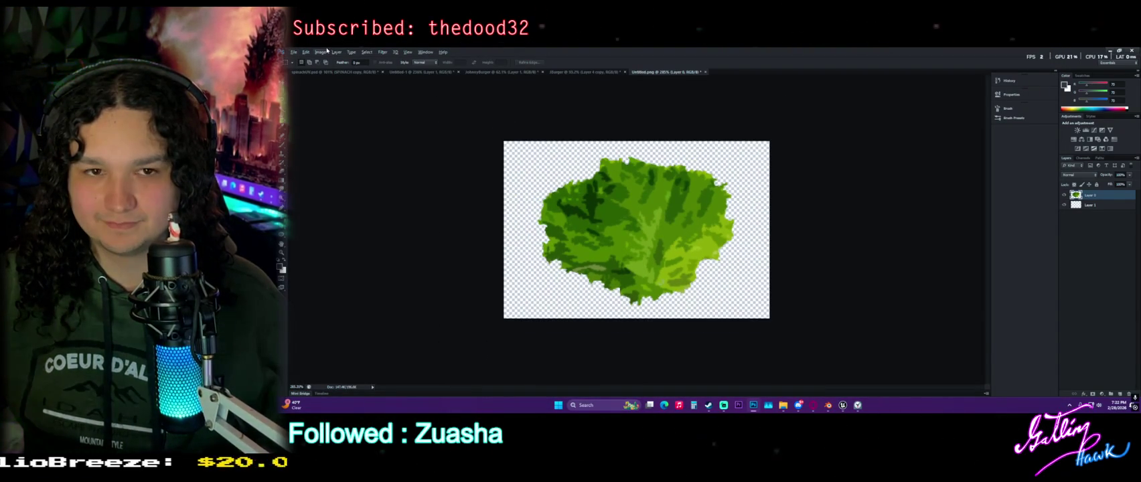
Stretch the lettuce slightly taller and wider with Free Transform
{"action": "key", "text": "ctrl+t"}
{"action": "left_click_drag", "start_coordinate": [636, 158], "coordinate": [636, 143]}
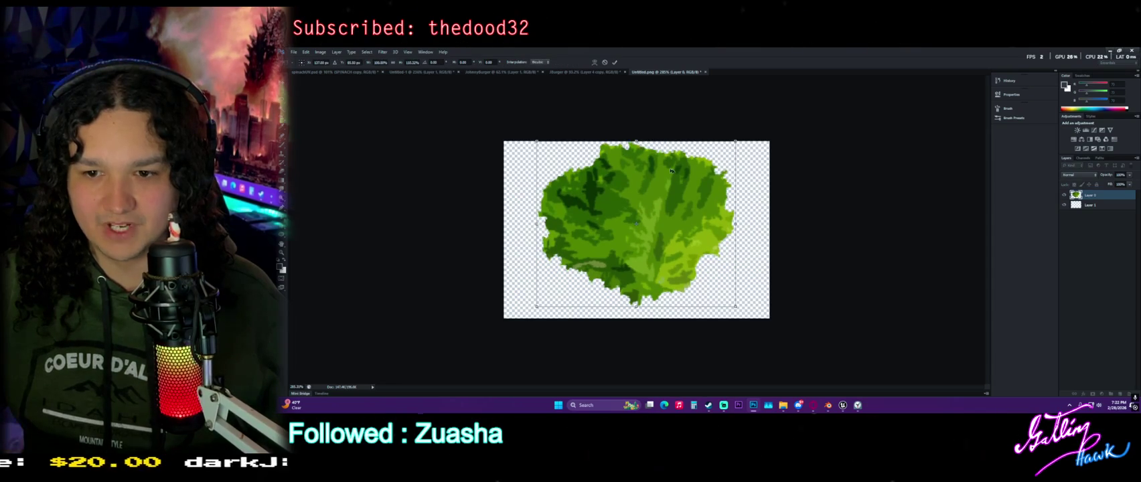
{"action": "left_click_drag", "start_coordinate": [636, 307], "coordinate": [640, 314]}
{"action": "left_click_drag", "start_coordinate": [737, 228], "coordinate": [696, 210]}
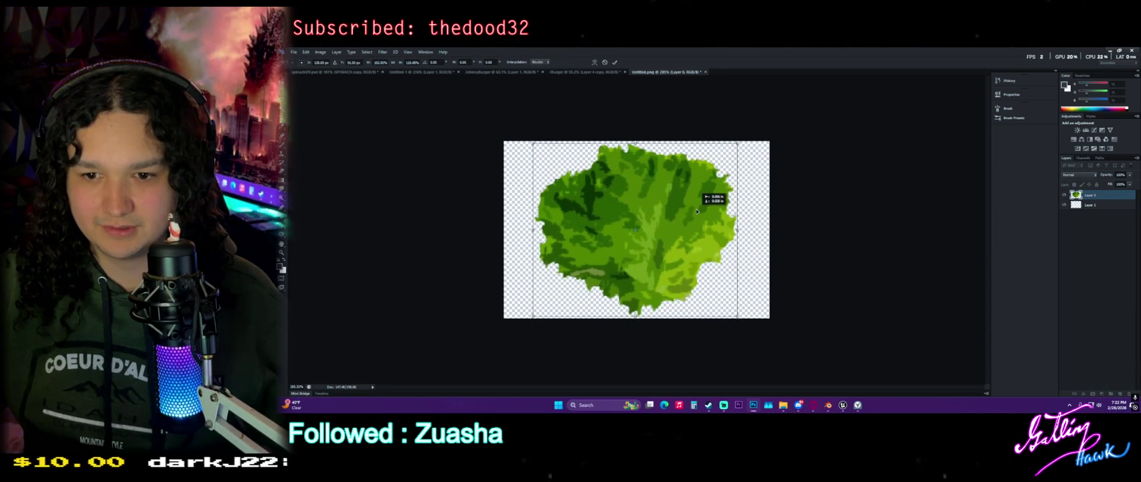
{"action": "key", "text": "Return"}
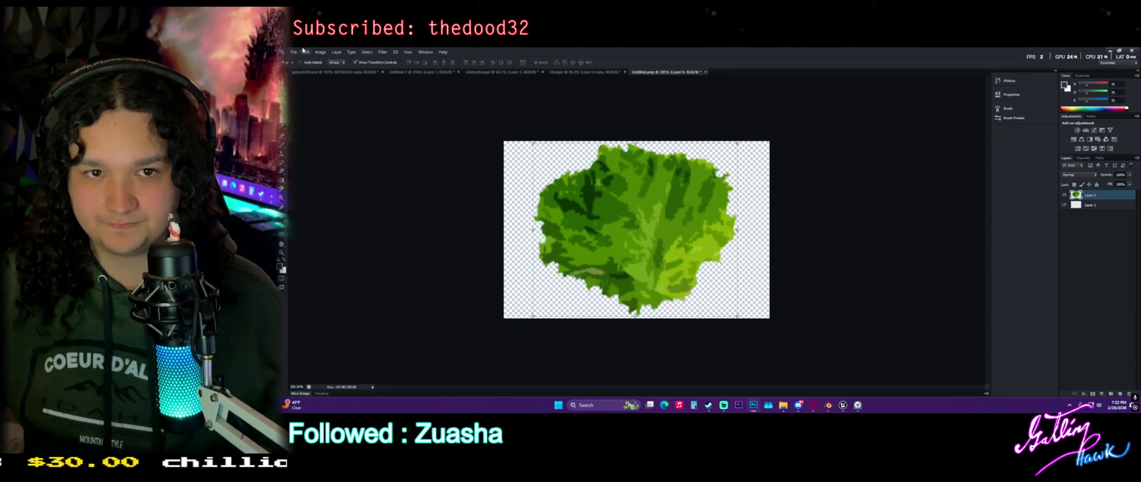
Save the lettuce as PNG over the existing file, then browse for an image in Blender
{"action": "left_click", "coordinate": [293, 52]}
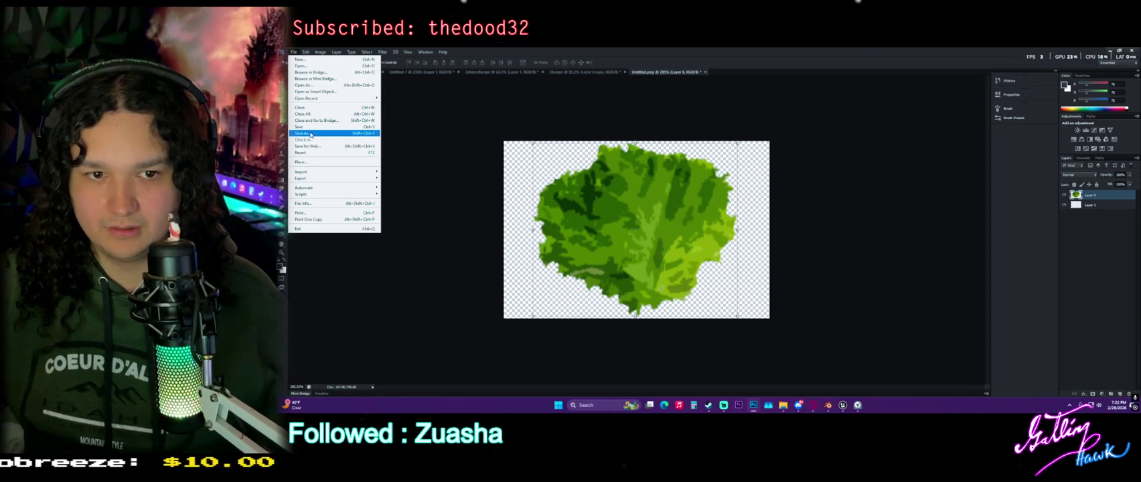
{"action": "left_click", "coordinate": [418, 171]}
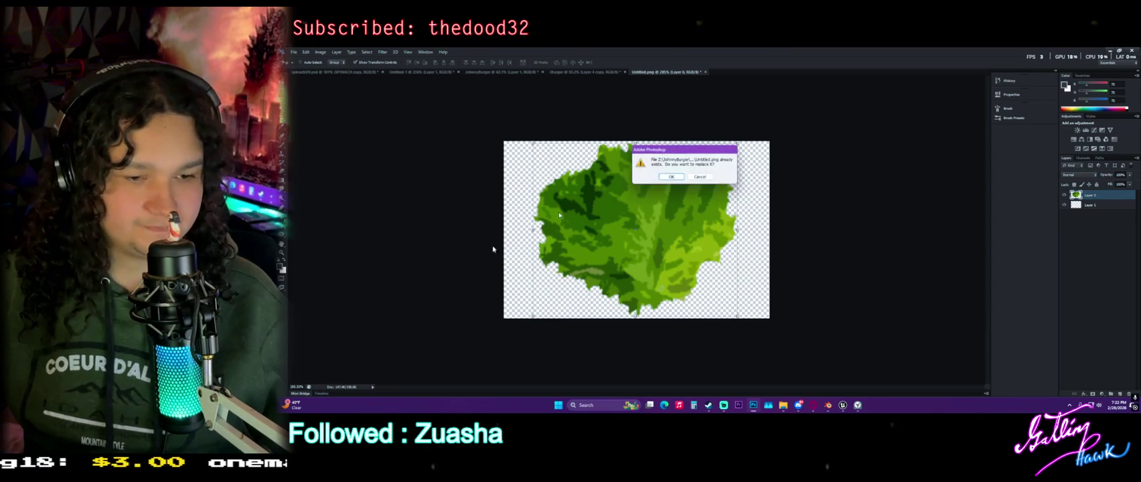
{"action": "left_click", "coordinate": [674, 178]}
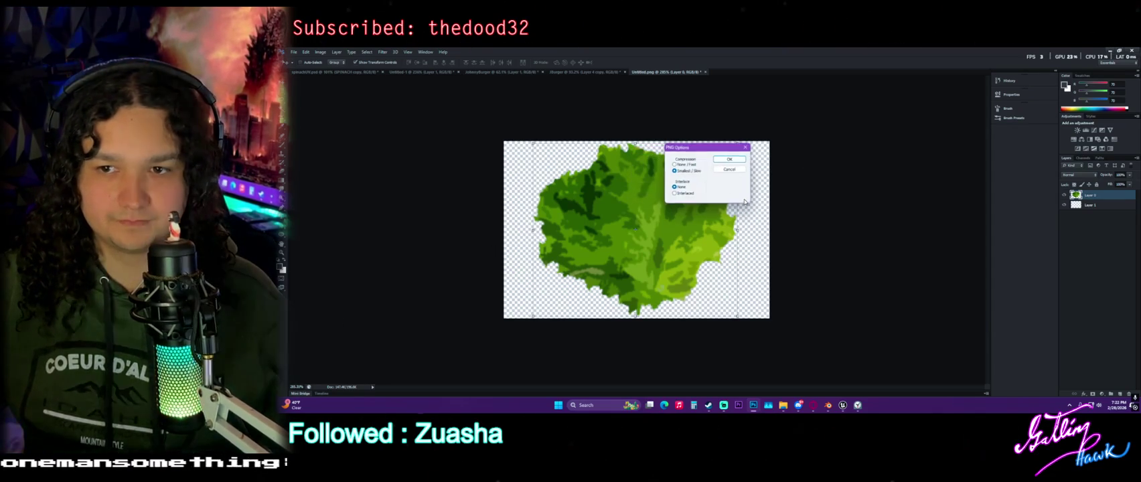
{"action": "left_click", "coordinate": [730, 160]}
{"action": "mouse_move", "coordinate": [724, 405]}
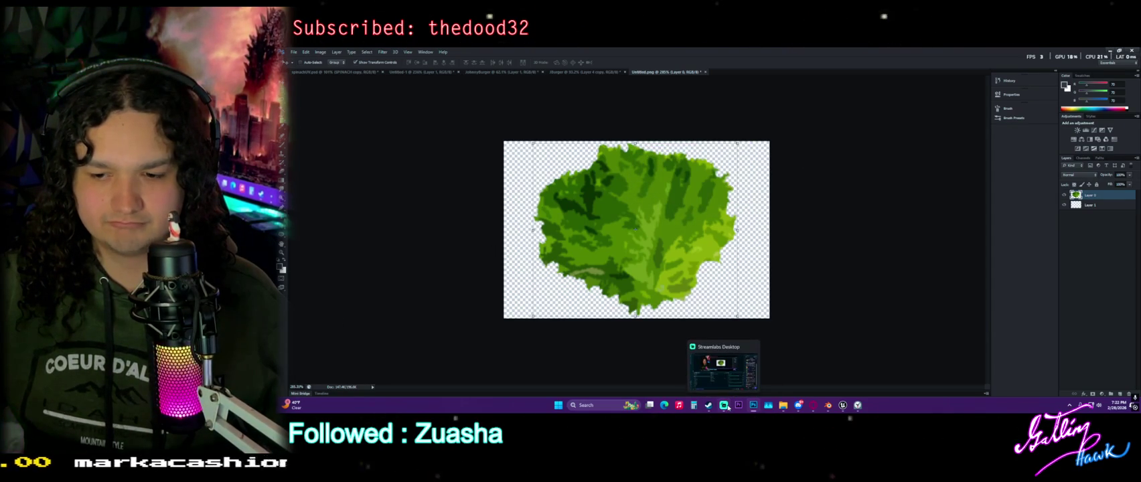
{"action": "left_click", "coordinate": [826, 407]}
{"action": "left_click", "coordinate": [463, 68]}
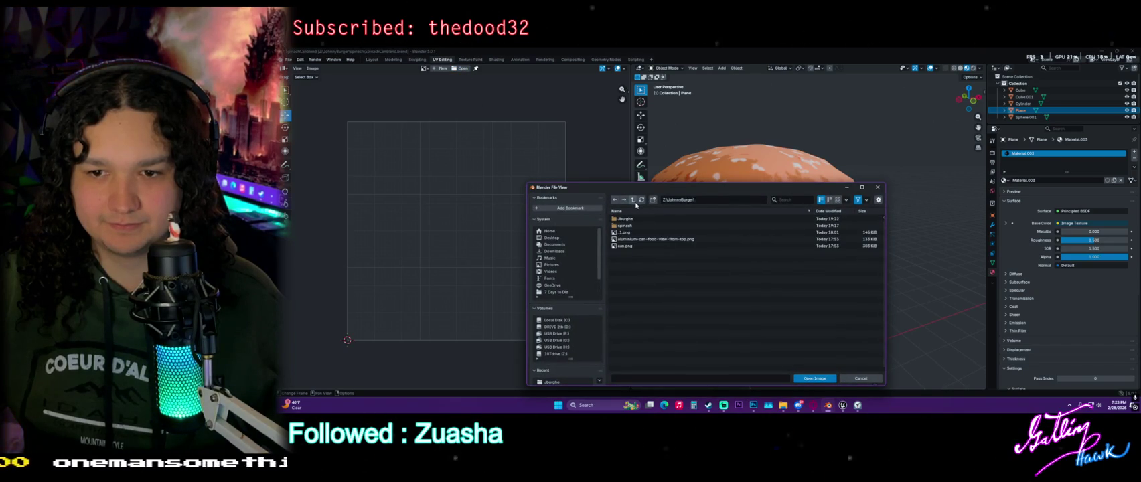
Load the edited lettuce image from the spinach folder into the UV editor
{"action": "double_click", "coordinate": [653, 227]}
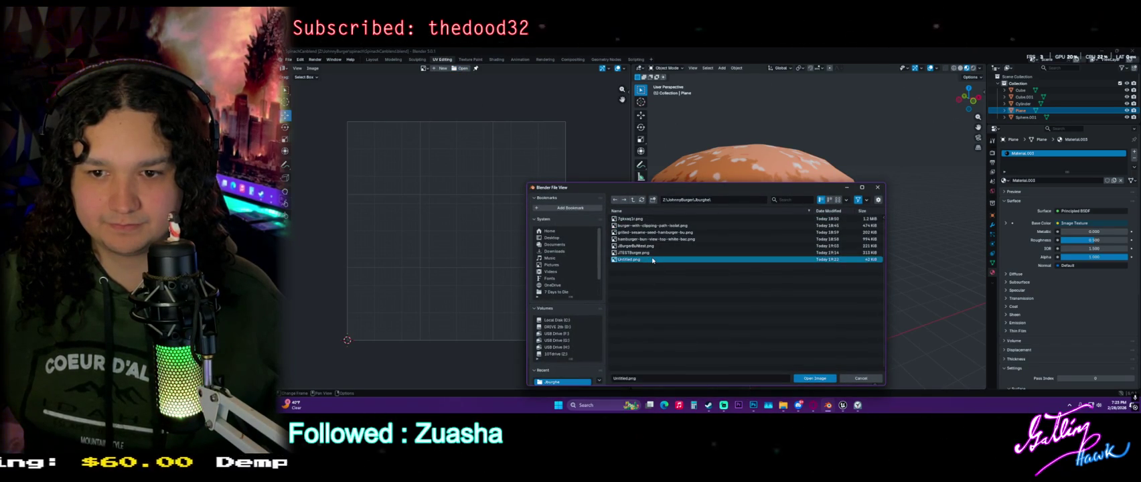
{"action": "double_click", "coordinate": [651, 259]}
{"action": "mouse_move", "coordinate": [827, 228]}
{"action": "middle_mouse_down"}
{"action": "mouse_move", "coordinate": [722, 273]}
{"action": "mouse_move", "coordinate": [670, 244]}
{"action": "mouse_move", "coordinate": [983, 253]}
{"action": "middle_mouse_up"}
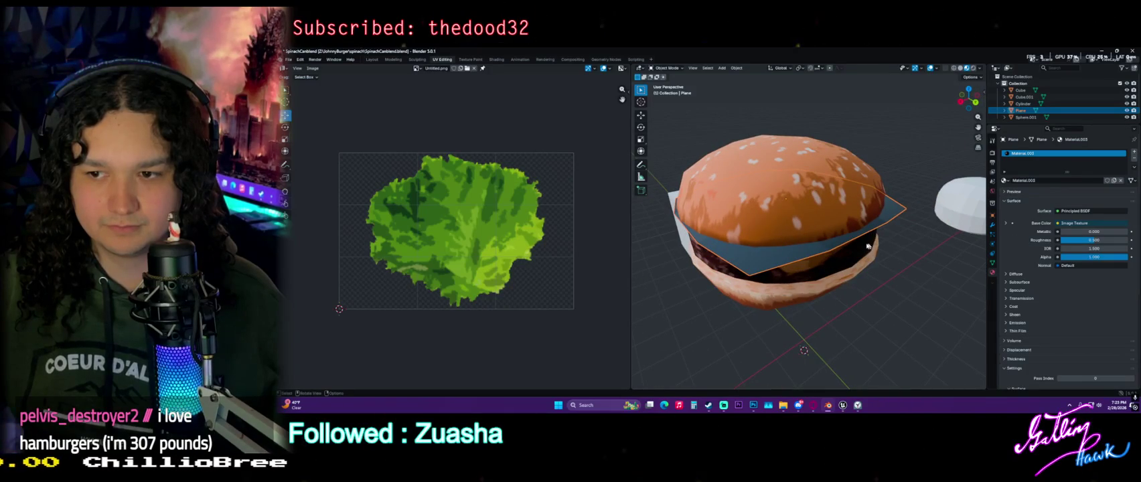
{"action": "scroll", "coordinate": [787, 252], "scroll_direction": "down", "scroll_amount": 2}
{"action": "key", "text": "s"}
{"action": "key", "text": "Escape"}
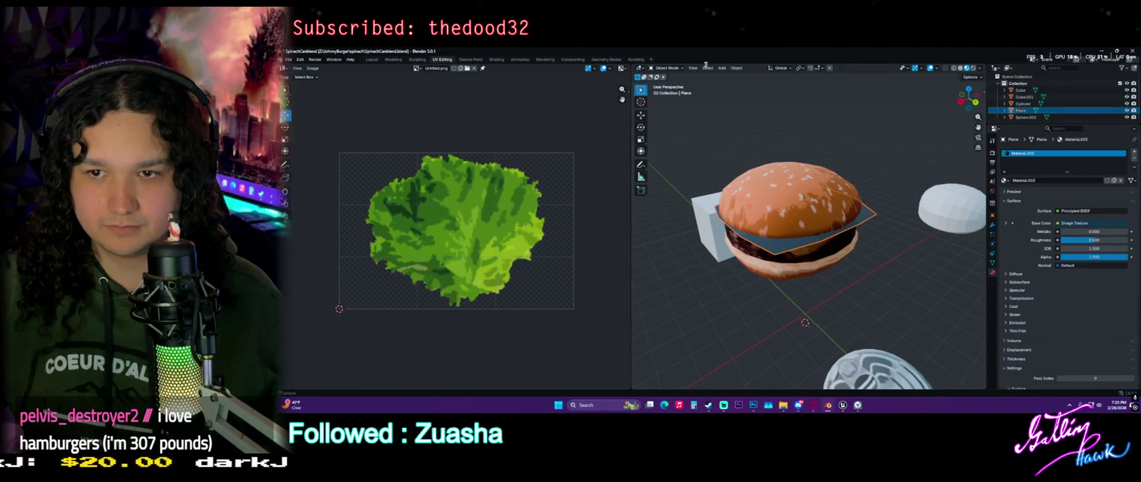
Assign Untitled.png to the plane's Image Texture node and view it in rendered shading
{"action": "left_click", "coordinate": [490, 60]}
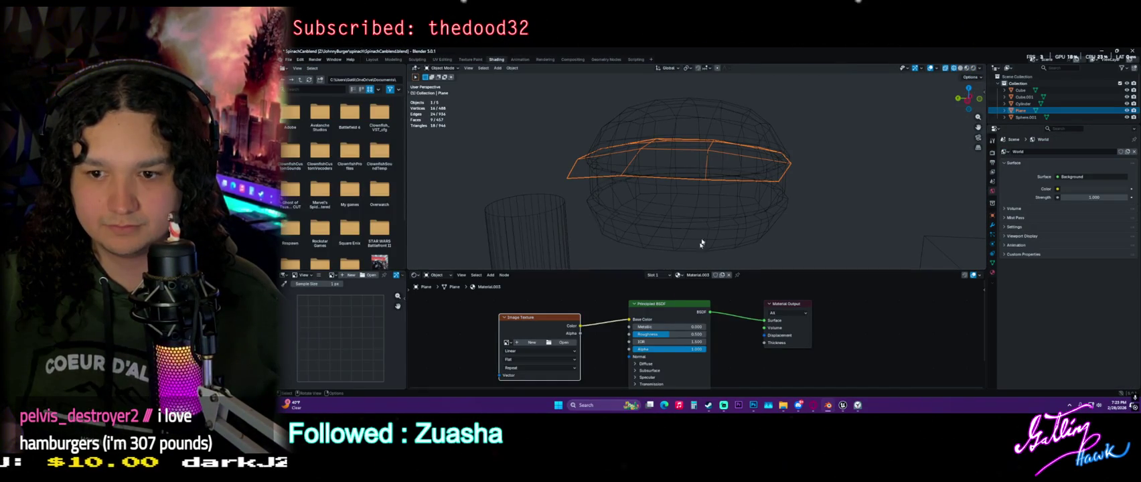
{"action": "left_click", "coordinate": [562, 347]}
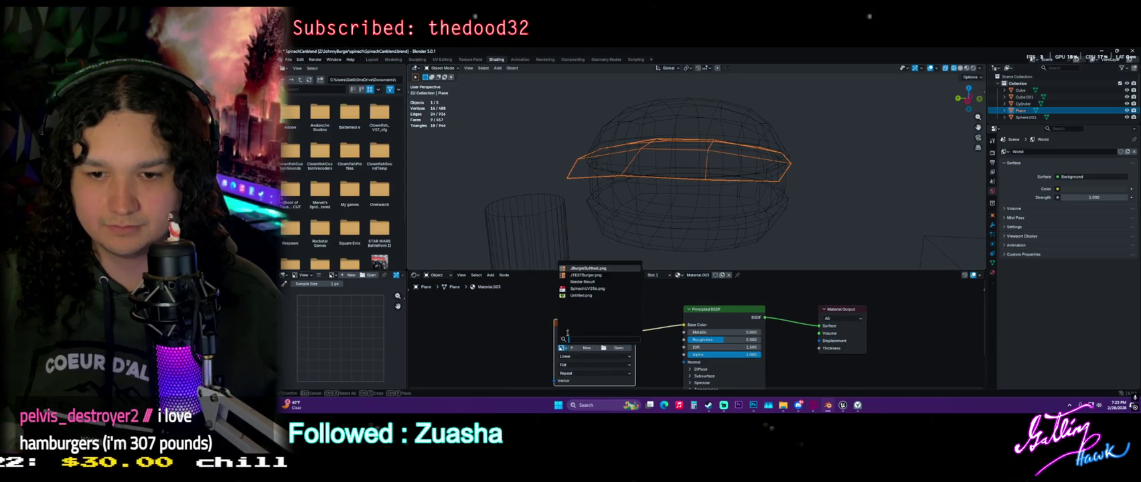
{"action": "left_click", "coordinate": [579, 295]}
{"action": "left_click", "coordinate": [959, 68]}
{"action": "left_click", "coordinate": [973, 68]}
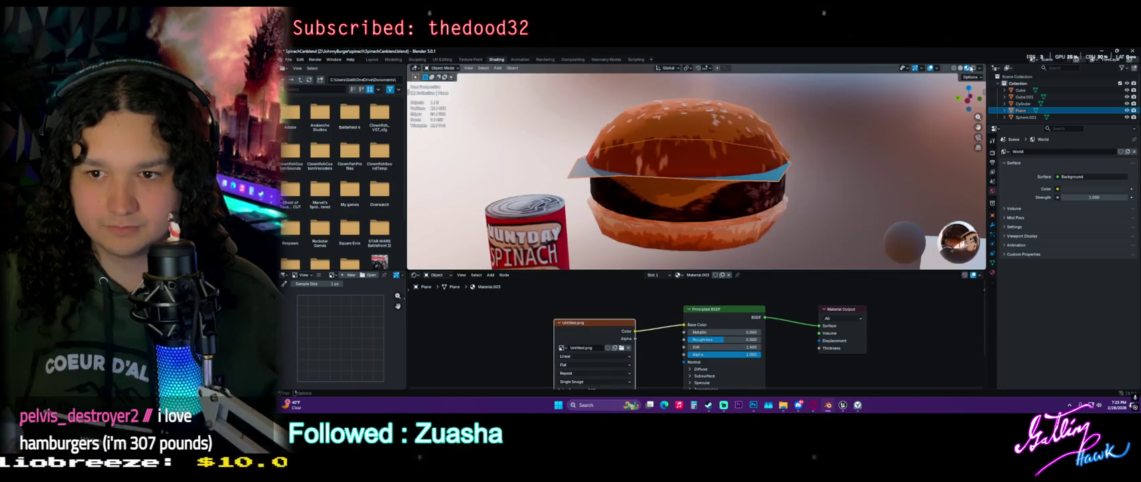
{"action": "left_click", "coordinate": [966, 67]}
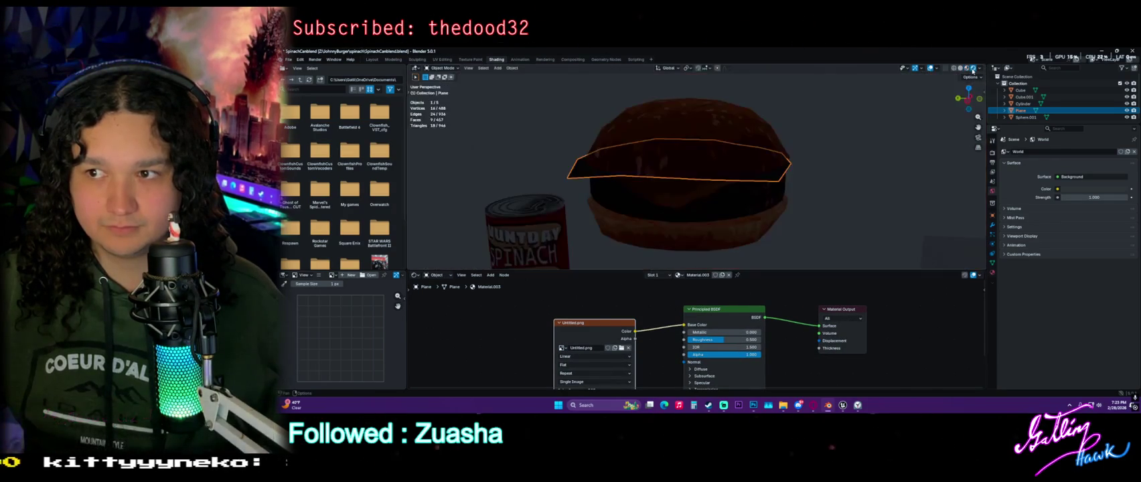
{"action": "left_click", "coordinate": [972, 68]}
Connect the texture's Alpha to the shader's Alpha and scale the plane up around the burger
{"action": "mouse_move", "coordinate": [677, 168]}
{"action": "middle_mouse_down"}
{"action": "mouse_move", "coordinate": [716, 174]}
{"action": "mouse_move", "coordinate": [594, 173]}
{"action": "middle_mouse_up"}
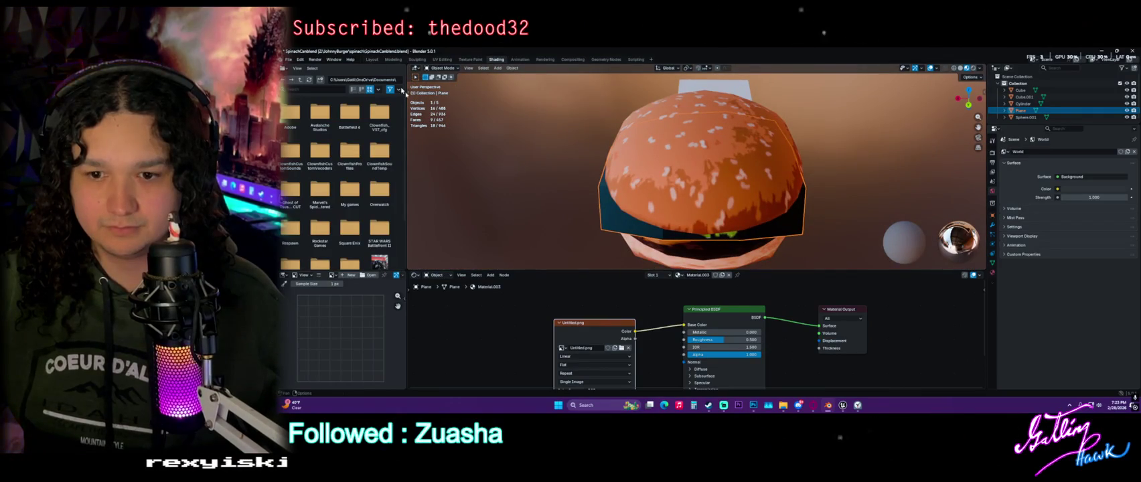
{"action": "middle_click_drag", "start_coordinate": [643, 334], "coordinate": [663, 307]}
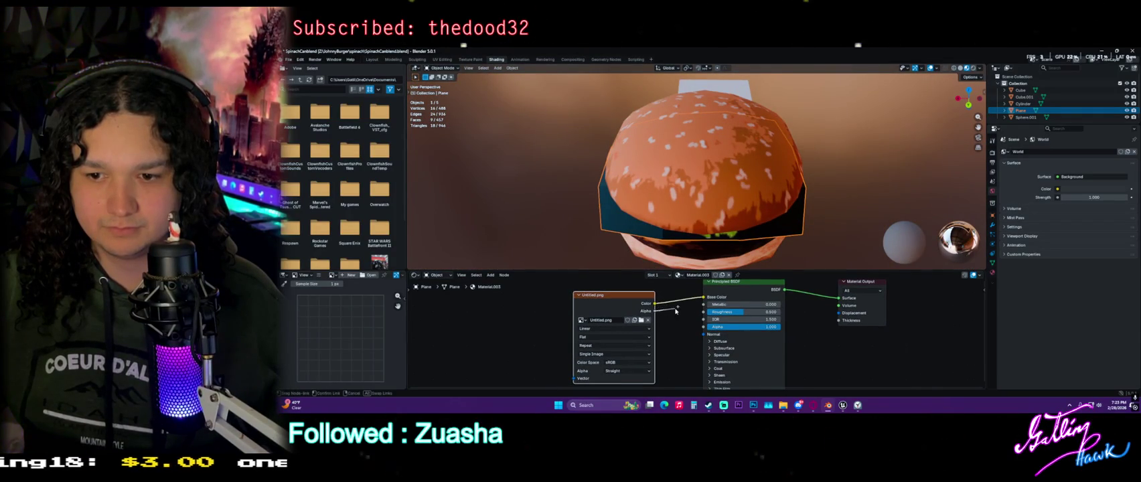
{"action": "left_click_drag", "start_coordinate": [699, 326], "coordinate": [704, 326]}
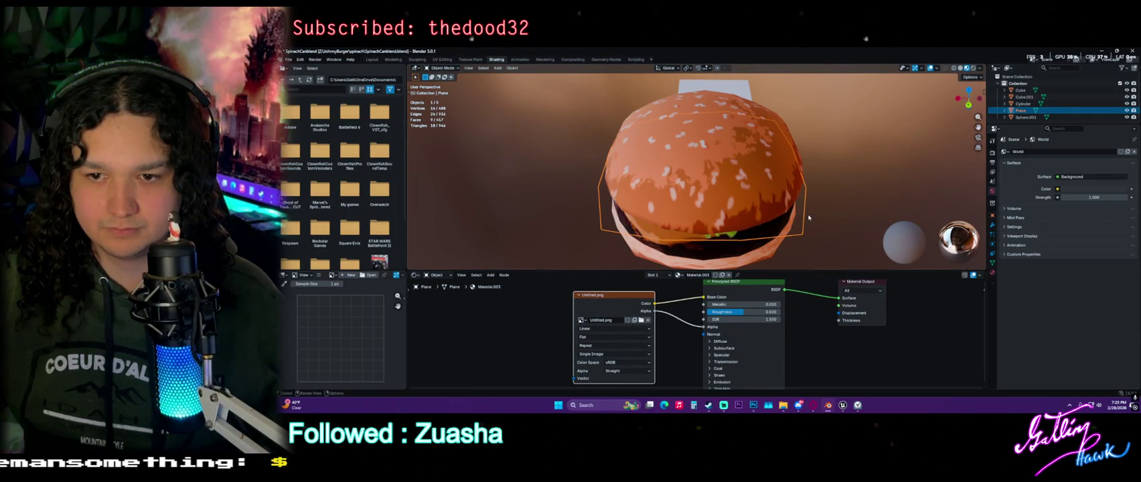
{"action": "middle_click_drag", "start_coordinate": [805, 219], "coordinate": [843, 219]}
{"action": "key", "text": "s"}
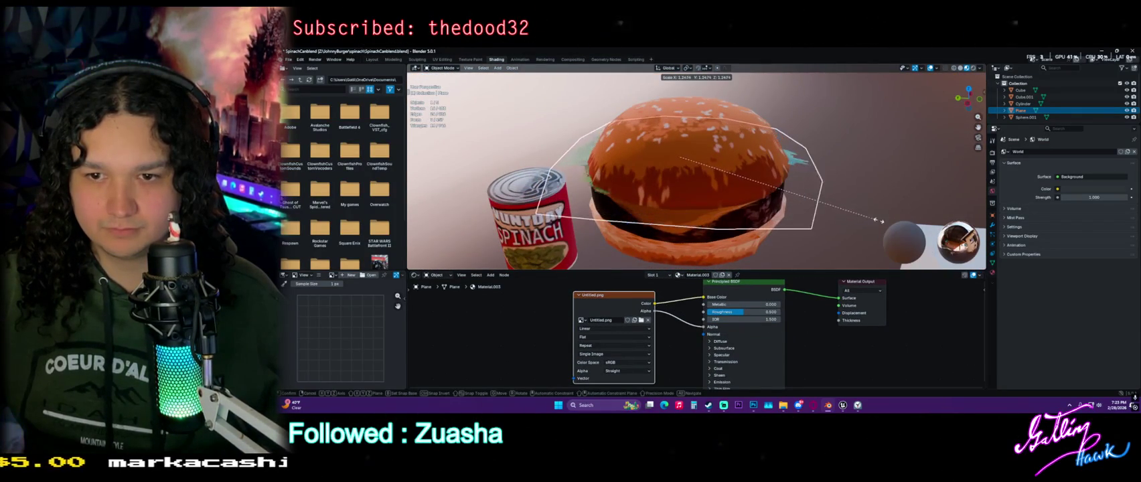
{"action": "left_click", "coordinate": [873, 220]}
{"action": "middle_click_drag", "start_coordinate": [873, 220], "coordinate": [823, 171]}
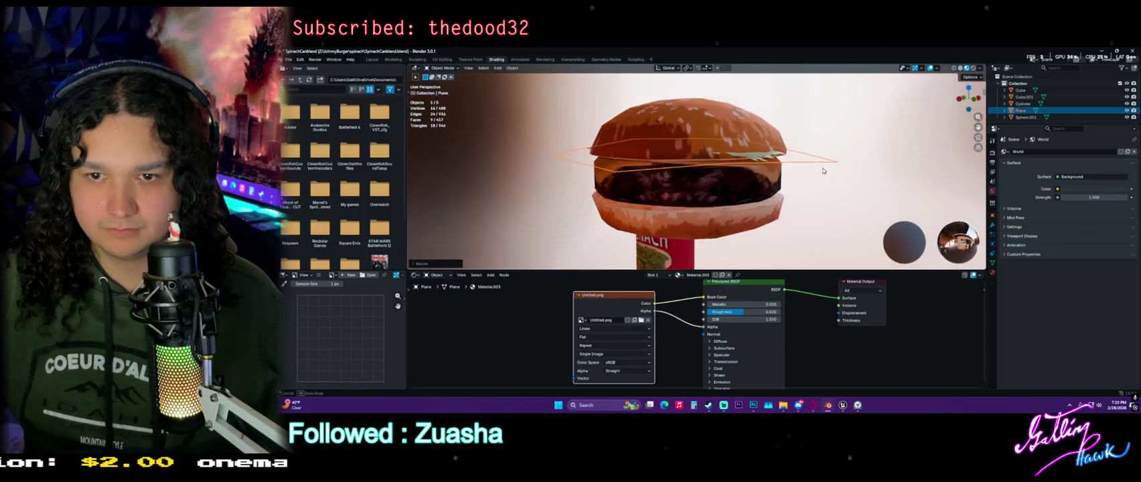
{"action": "left_click", "coordinate": [371, 59]}
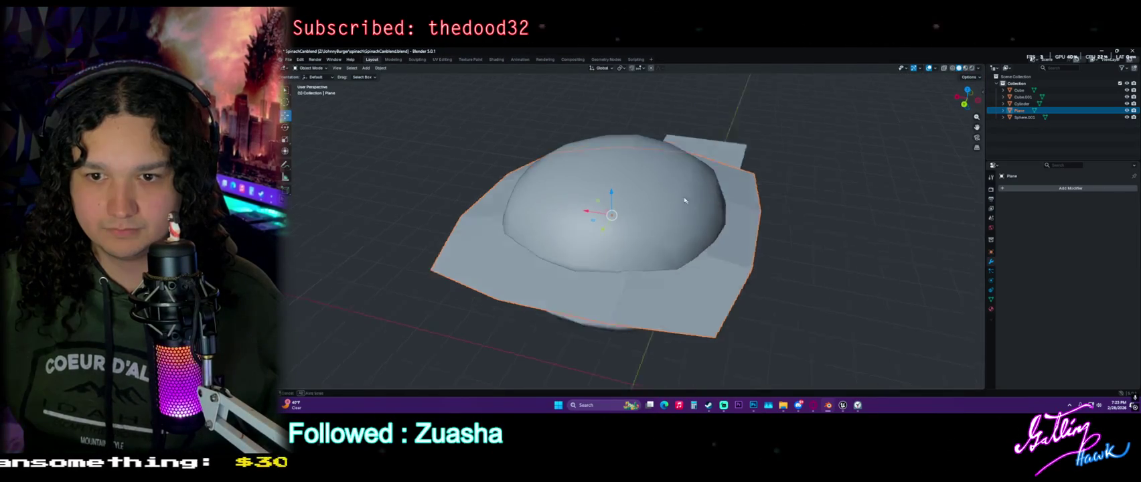
In Material Preview, lower the plane along Z and enlarge it
{"action": "left_click", "coordinate": [966, 70]}
{"action": "mouse_move", "coordinate": [737, 221]}
{"action": "middle_mouse_down"}
{"action": "mouse_move", "coordinate": [651, 205]}
{"action": "mouse_move", "coordinate": [756, 282]}
{"action": "mouse_move", "coordinate": [686, 243]}
{"action": "mouse_move", "coordinate": [637, 267]}
{"action": "mouse_move", "coordinate": [611, 203]}
{"action": "mouse_move", "coordinate": [681, 164]}
{"action": "middle_mouse_up"}
{"action": "key", "text": "g"}
{"action": "key", "text": "z"}
{"action": "left_click", "coordinate": [650, 207]}
{"action": "key", "text": "s"}
{"action": "left_click", "coordinate": [760, 284]}
Narrow the plane along Y and stretch it along Z
{"action": "key", "text": "s"}
{"action": "key", "text": "y"}
{"action": "left_click", "coordinate": [610, 203]}
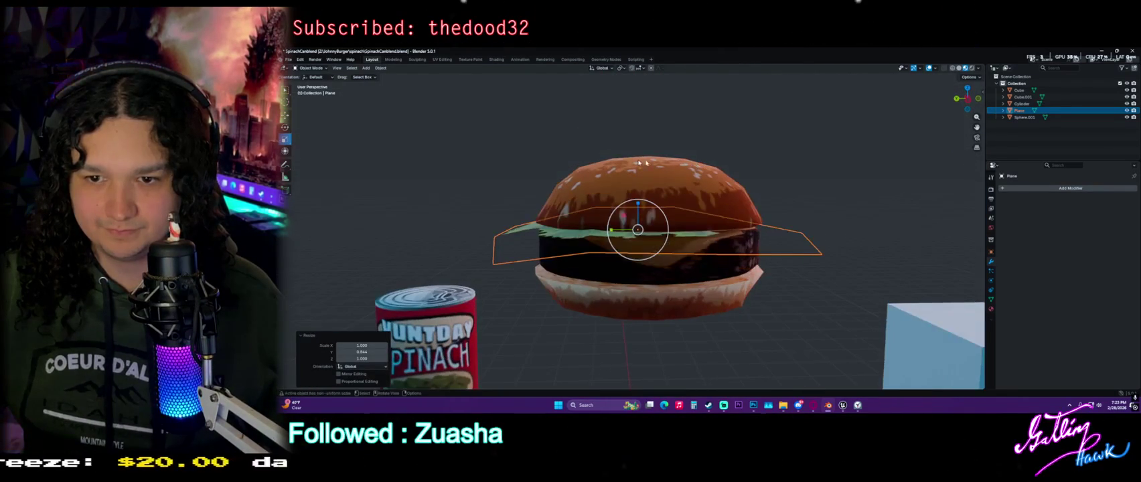
{"action": "key", "text": "s"}
{"action": "key", "text": "z"}
{"action": "left_click", "coordinate": [653, 192]}
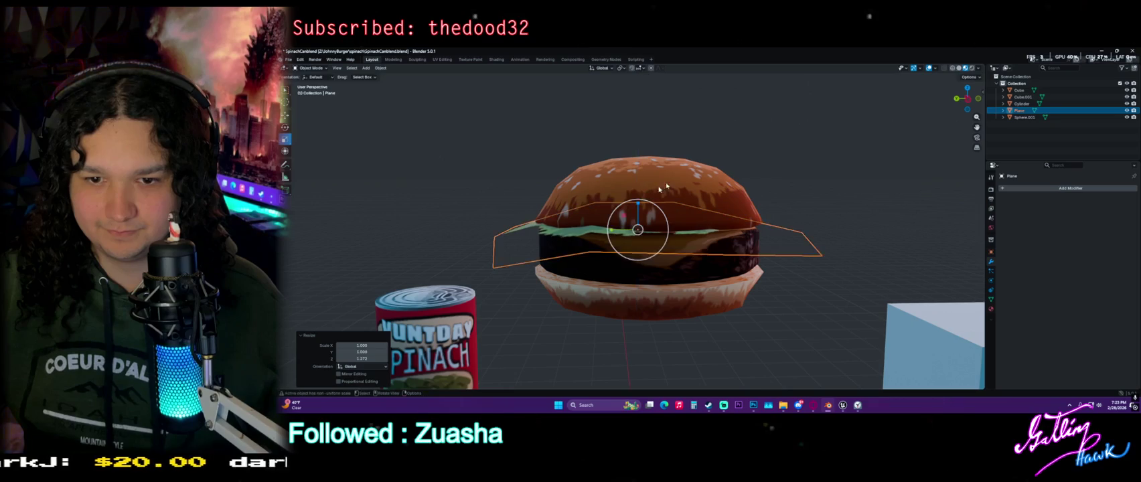
Fine-tune the plane's height with the Move tool, then enter Edit Mode with nothing selected
{"action": "left_click", "coordinate": [284, 115]}
{"action": "middle_click_drag", "start_coordinate": [602, 200], "coordinate": [640, 201]}
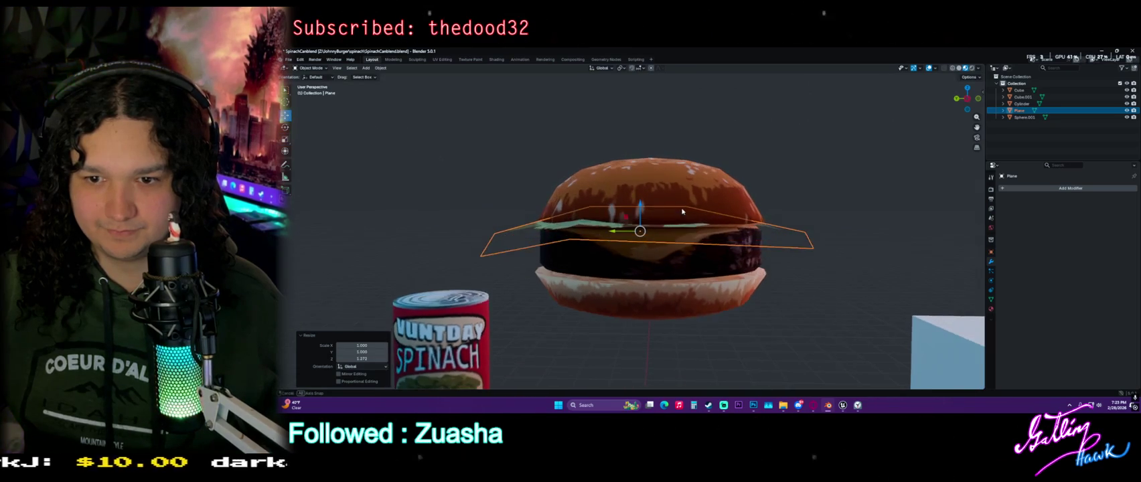
{"action": "left_click_drag", "start_coordinate": [640, 200], "coordinate": [640, 209]}
{"action": "mouse_move", "coordinate": [640, 209]}
{"action": "middle_mouse_down"}
{"action": "mouse_move", "coordinate": [715, 255]}
{"action": "mouse_move", "coordinate": [513, 243]}
{"action": "mouse_move", "coordinate": [606, 233]}
{"action": "middle_mouse_up"}
{"action": "key", "text": "Tab"}
{"action": "left_click", "coordinate": [462, 168]}
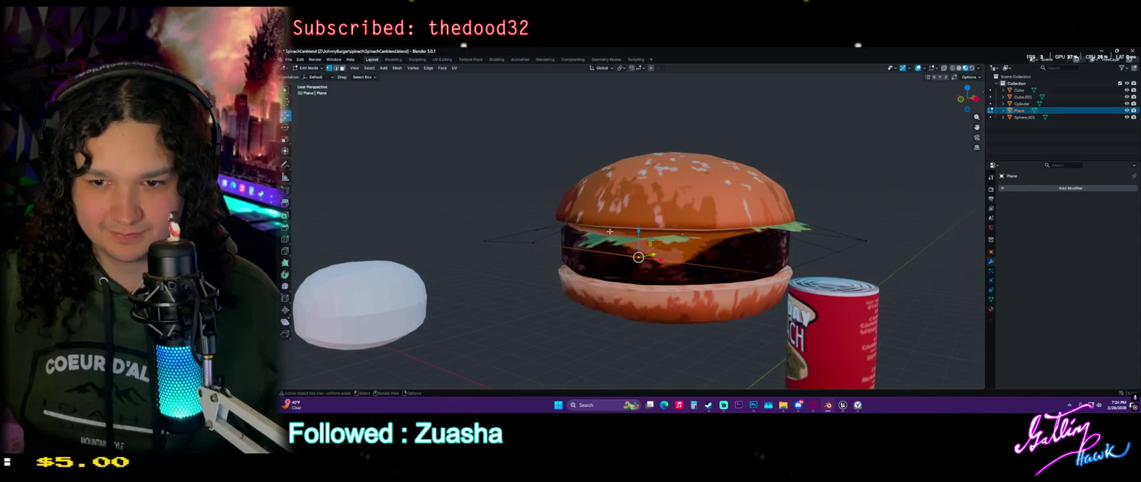
Try raising the lettuce plane slightly, undo it, and deselect its face in wireframe
{"action": "key", "text": "shift+z"}
{"action": "mouse_move", "coordinate": [609, 238]}
{"action": "middle_mouse_down"}
{"action": "mouse_move", "coordinate": [720, 248]}
{"action": "mouse_move", "coordinate": [721, 258]}
{"action": "middle_mouse_up"}
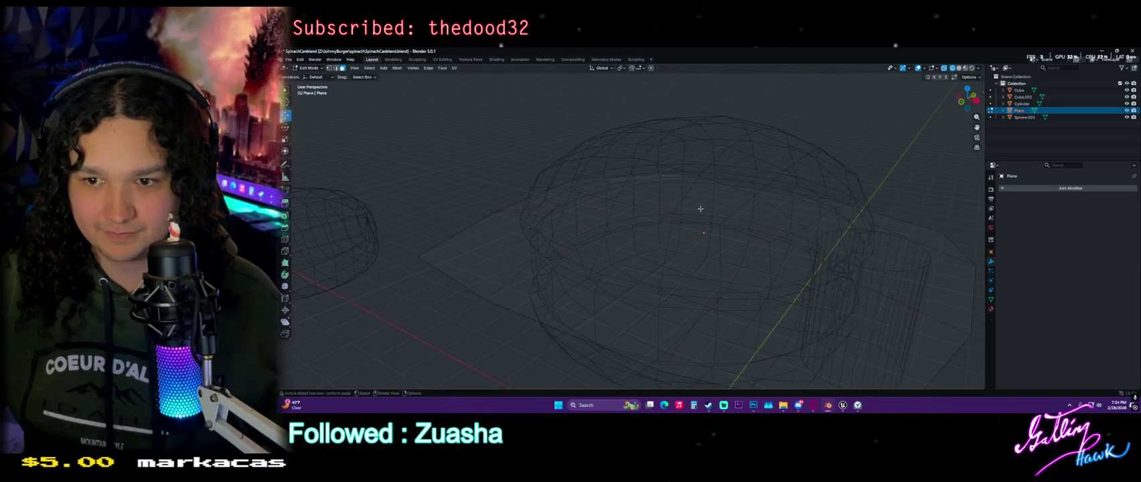
{"action": "left_click", "coordinate": [700, 209]}
{"action": "left_click", "coordinate": [966, 68]}
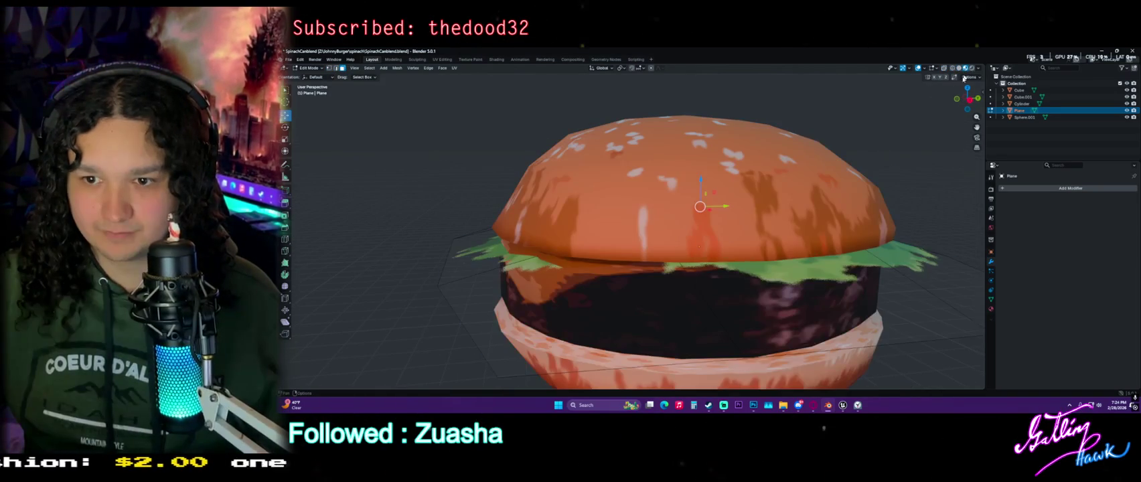
{"action": "left_click_drag", "start_coordinate": [699, 176], "coordinate": [699, 161]}
{"action": "mouse_move", "coordinate": [700, 161]}
{"action": "middle_mouse_down"}
{"action": "mouse_move", "coordinate": [724, 215]}
{"action": "mouse_move", "coordinate": [743, 217]}
{"action": "middle_mouse_up"}
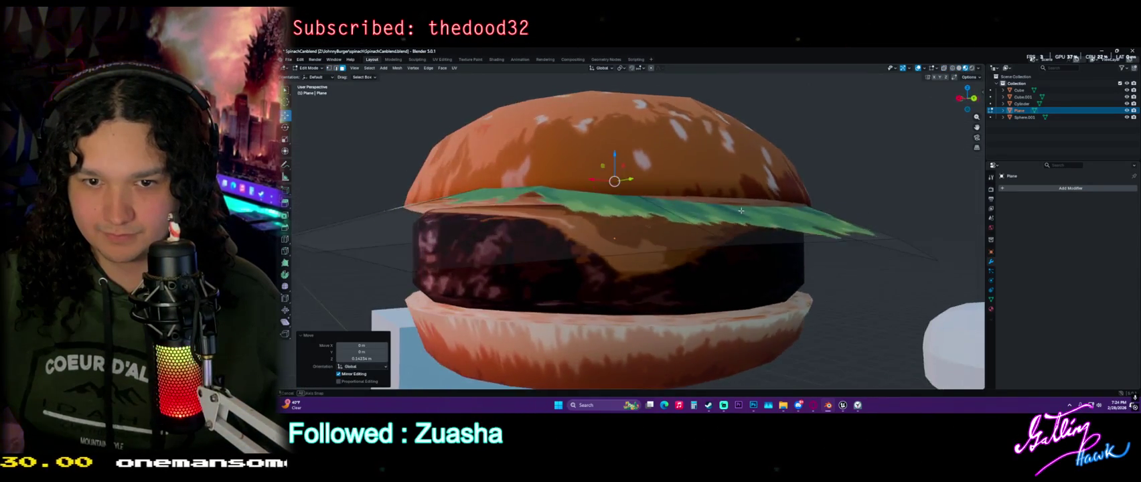
{"action": "key", "text": "ctrl+z"}
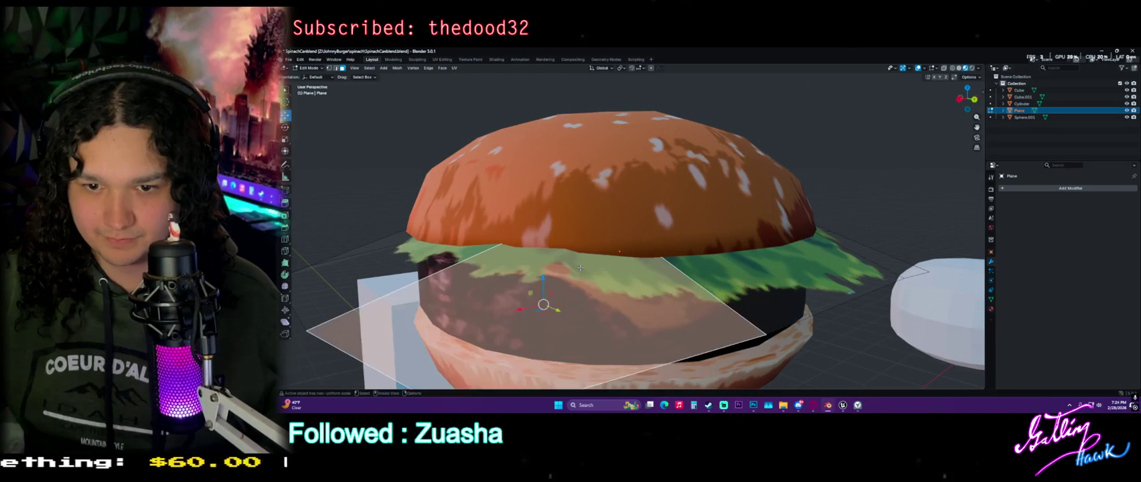
{"action": "key", "text": "shift+z"}
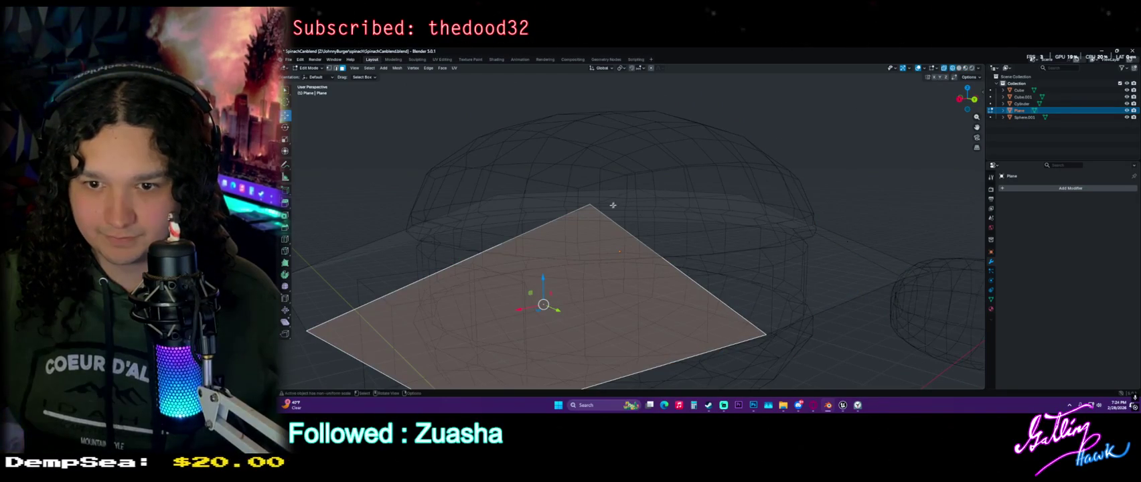
{"action": "left_click", "coordinate": [593, 206]}
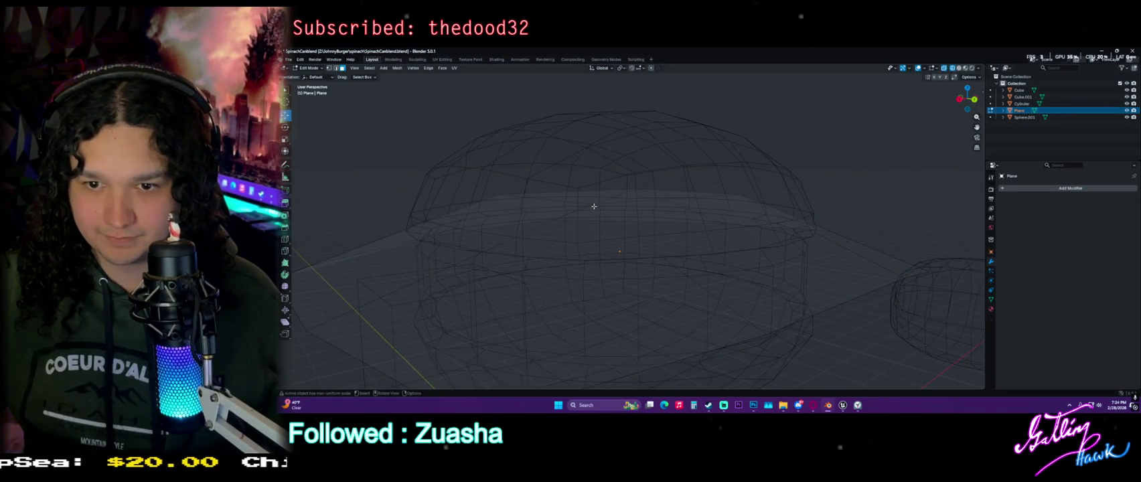
In vertex select mode, lower one lettuce edge vertex
{"action": "left_click", "coordinate": [328, 68]}
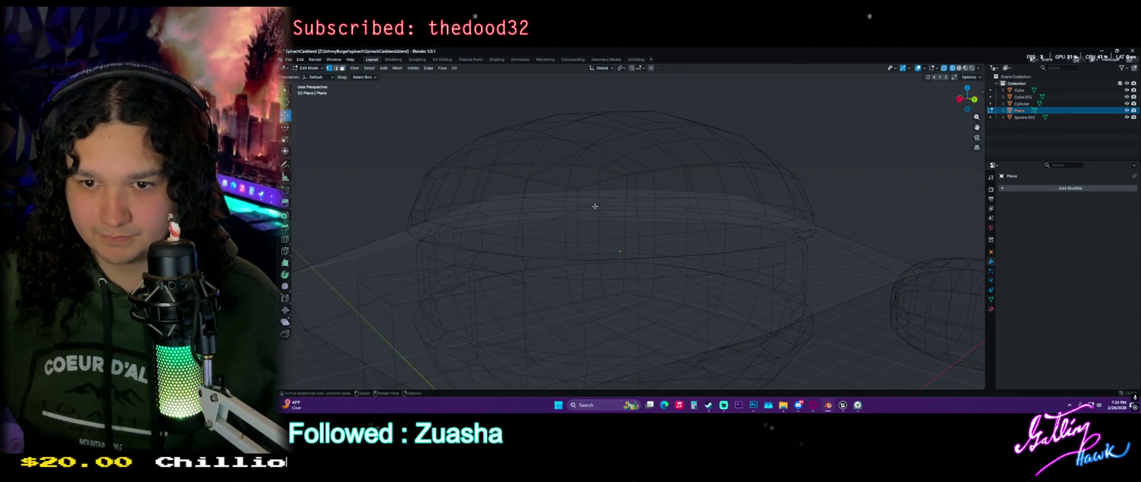
{"action": "middle_click_drag", "start_coordinate": [631, 237], "coordinate": [903, 76]}
{"action": "left_click", "coordinate": [964, 68]}
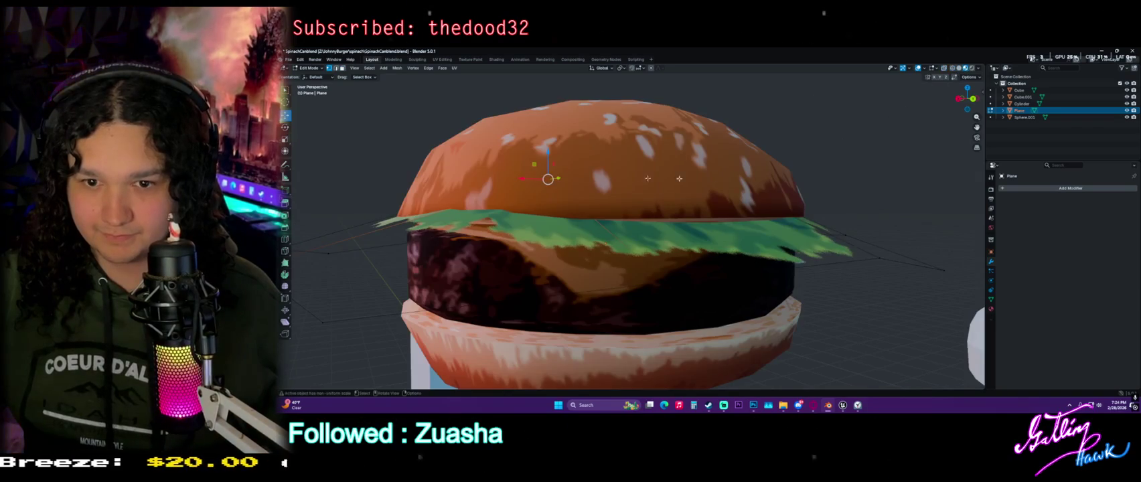
{"action": "left_click_drag", "start_coordinate": [548, 152], "coordinate": [547, 169]}
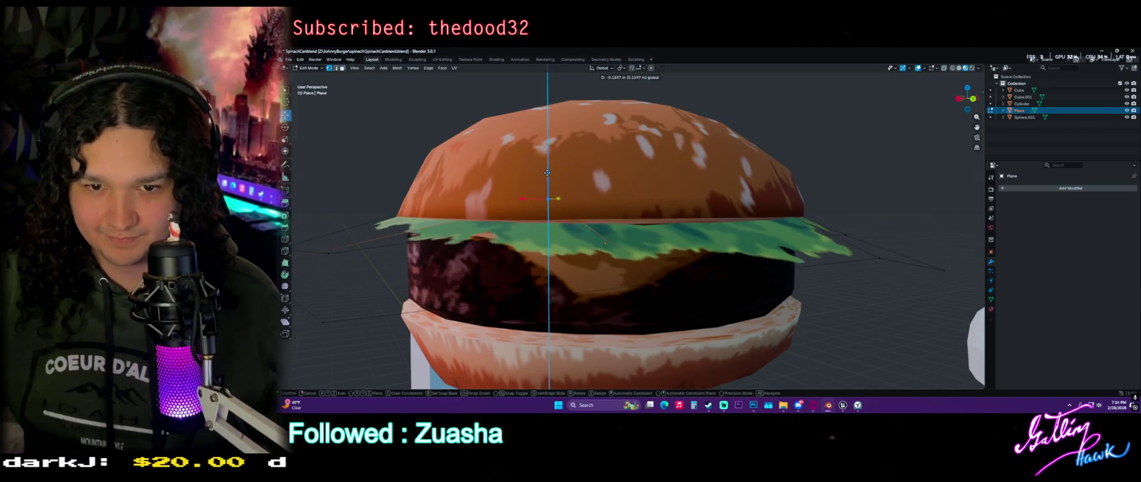
{"action": "left_click", "coordinate": [547, 173]}
{"action": "middle_click_drag", "start_coordinate": [547, 172], "coordinate": [632, 221]}
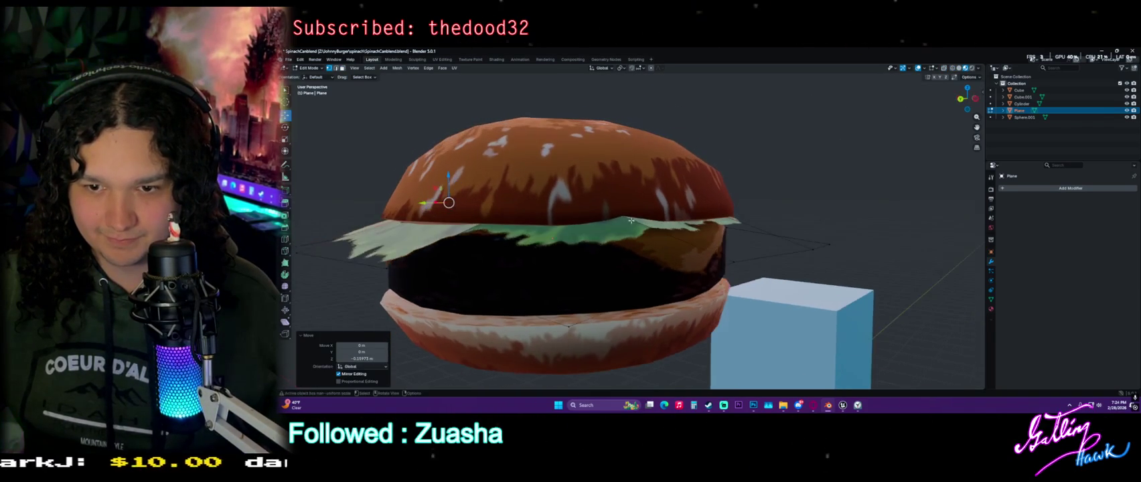
{"action": "left_click", "coordinate": [603, 205]}
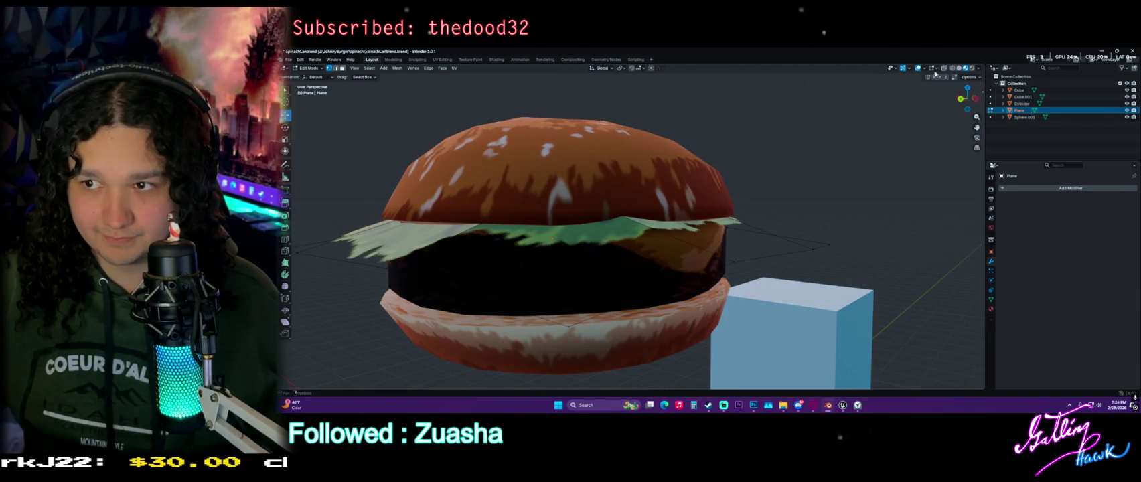
Lower another hidden edge vertex, then return to Object Mode and deselect to judge the result
{"action": "left_click", "coordinate": [951, 69]}
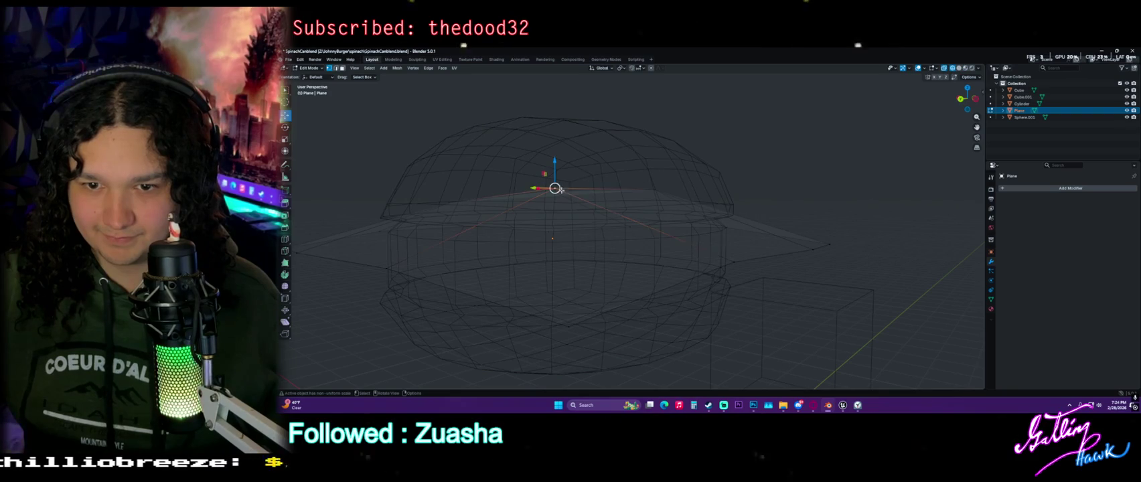
{"action": "left_click", "coordinate": [965, 69]}
{"action": "mouse_move", "coordinate": [555, 155]}
{"action": "left_mouse_down"}
{"action": "mouse_move", "coordinate": [553, 175]}
{"action": "mouse_move", "coordinate": [561, 163]}
{"action": "left_mouse_up"}
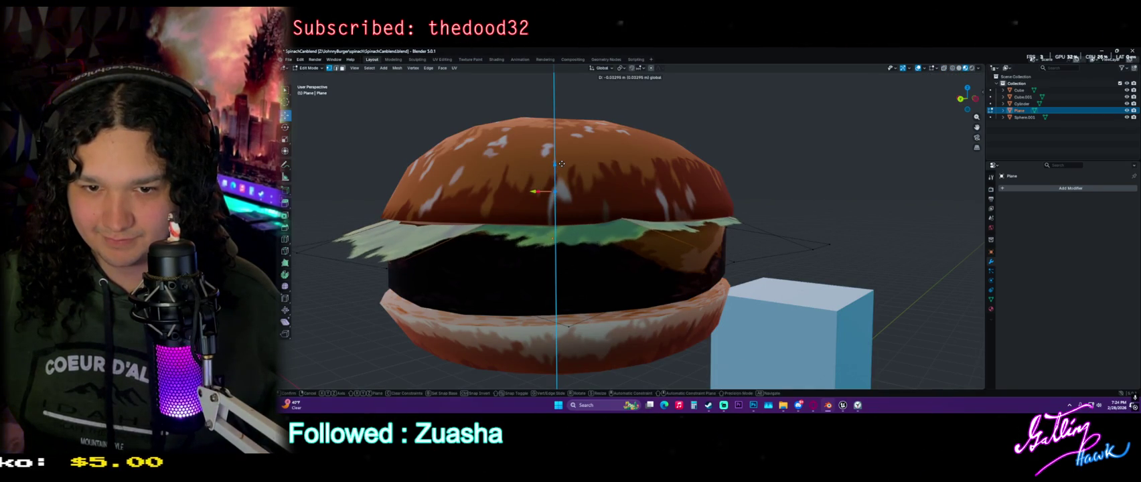
{"action": "left_click", "coordinate": [561, 164]}
{"action": "mouse_move", "coordinate": [561, 164]}
{"action": "middle_mouse_down"}
{"action": "mouse_move", "coordinate": [853, 153]}
{"action": "mouse_move", "coordinate": [742, 262]}
{"action": "middle_mouse_up"}
{"action": "key", "text": "Tab"}
{"action": "left_click", "coordinate": [854, 154]}
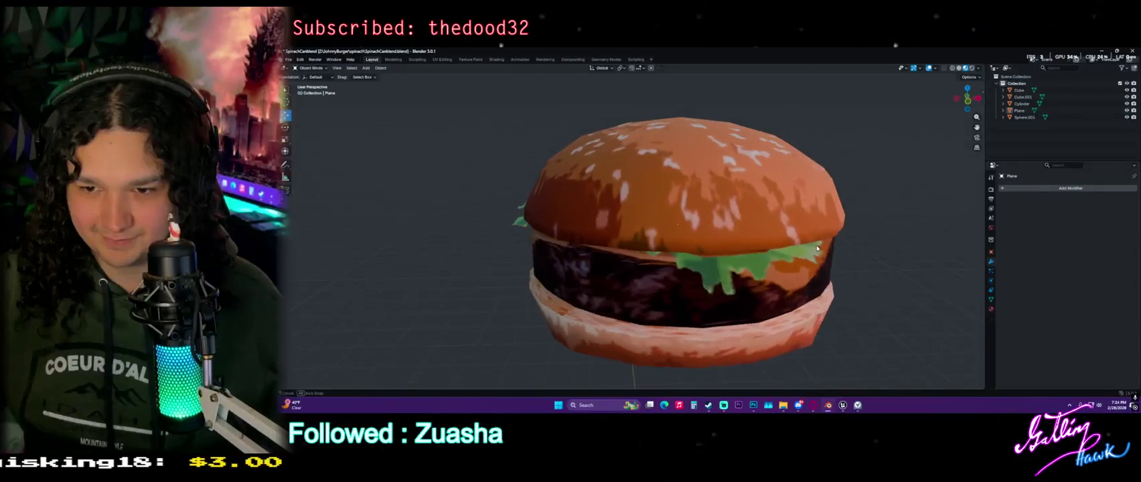
Select the lettuce plane and rotate it about 100° around Z
{"action": "left_click", "coordinate": [742, 262]}
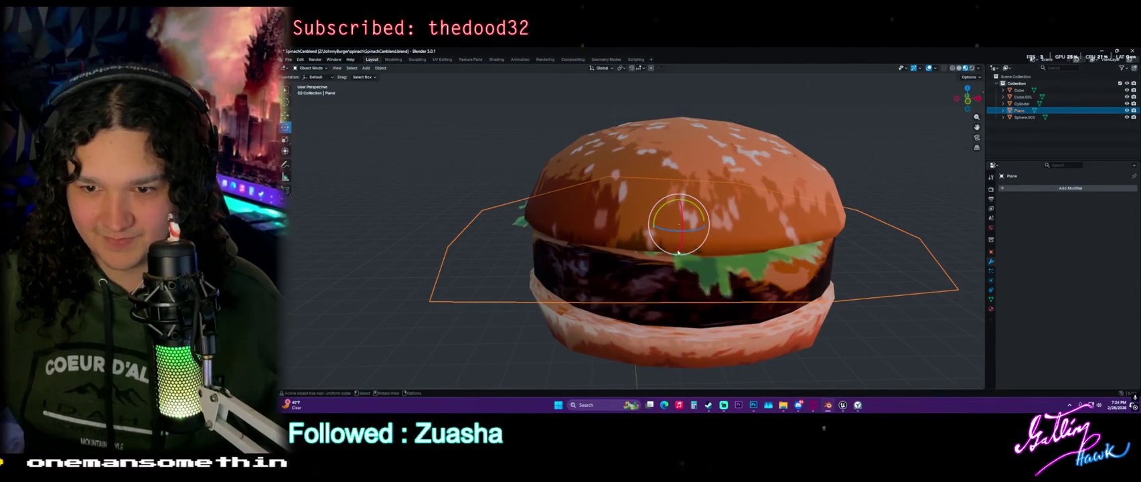
{"action": "middle_click_drag", "start_coordinate": [677, 251], "coordinate": [673, 224]}
{"action": "mouse_move", "coordinate": [673, 224]}
{"action": "left_mouse_down"}
{"action": "mouse_move", "coordinate": [684, 231]}
{"action": "mouse_move", "coordinate": [718, 159]}
{"action": "left_mouse_up"}
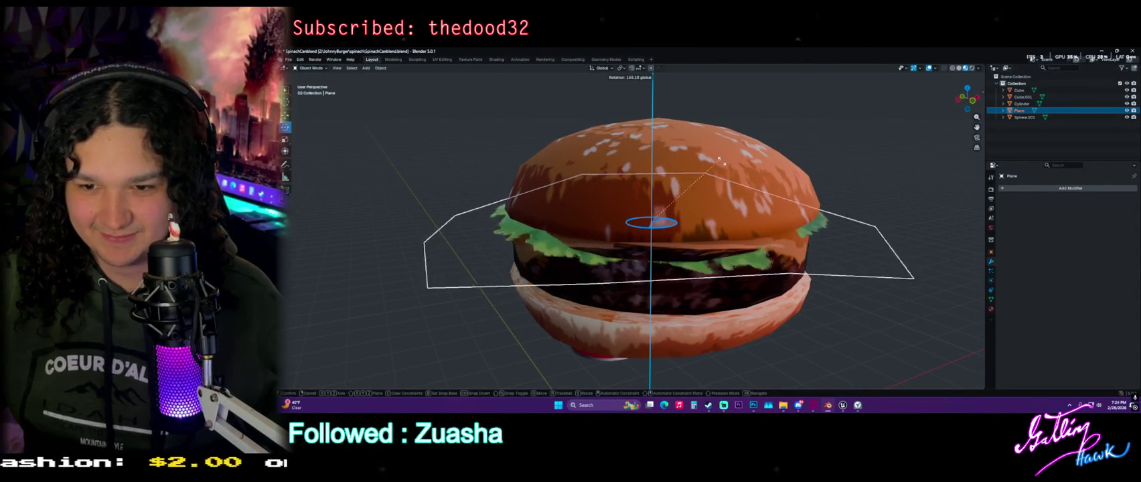
{"action": "left_click_drag", "start_coordinate": [717, 159], "coordinate": [726, 150]}
Lower the plane's mesh about 0.21 m in Edit Mode
{"action": "key", "text": "Tab"}
{"action": "left_click", "coordinate": [959, 68]}
{"action": "left_click", "coordinate": [959, 68]}
{"action": "left_click", "coordinate": [965, 68]}
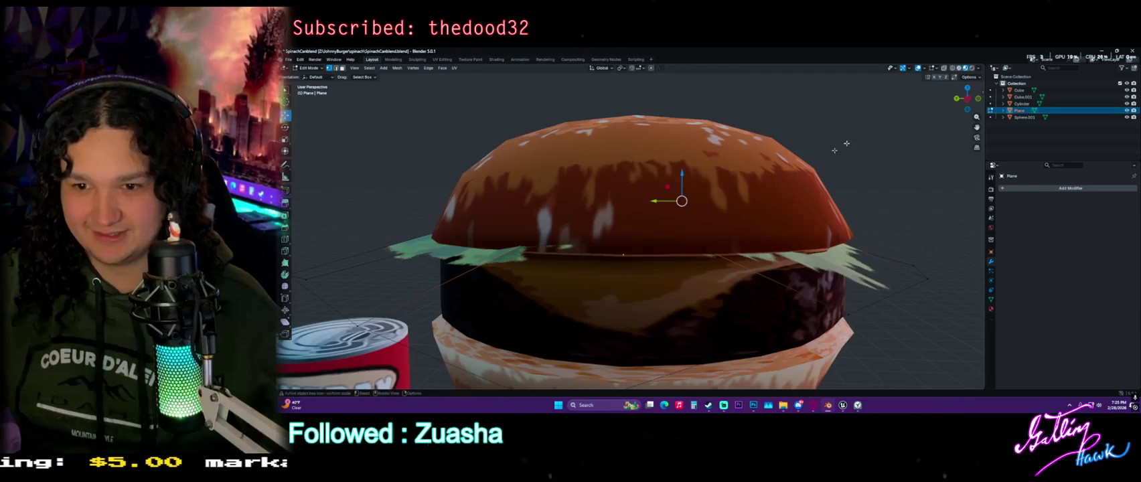
{"action": "left_click_drag", "start_coordinate": [683, 180], "coordinate": [681, 197]}
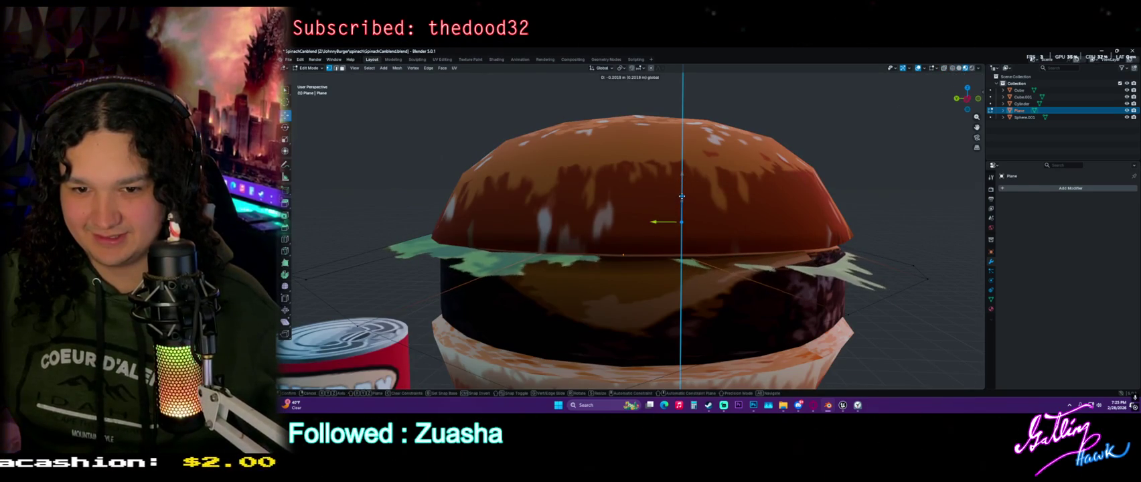
{"action": "mouse_move", "coordinate": [682, 197]}
{"action": "middle_mouse_down"}
{"action": "mouse_move", "coordinate": [699, 249]}
{"action": "mouse_move", "coordinate": [894, 68]}
{"action": "middle_mouse_up"}
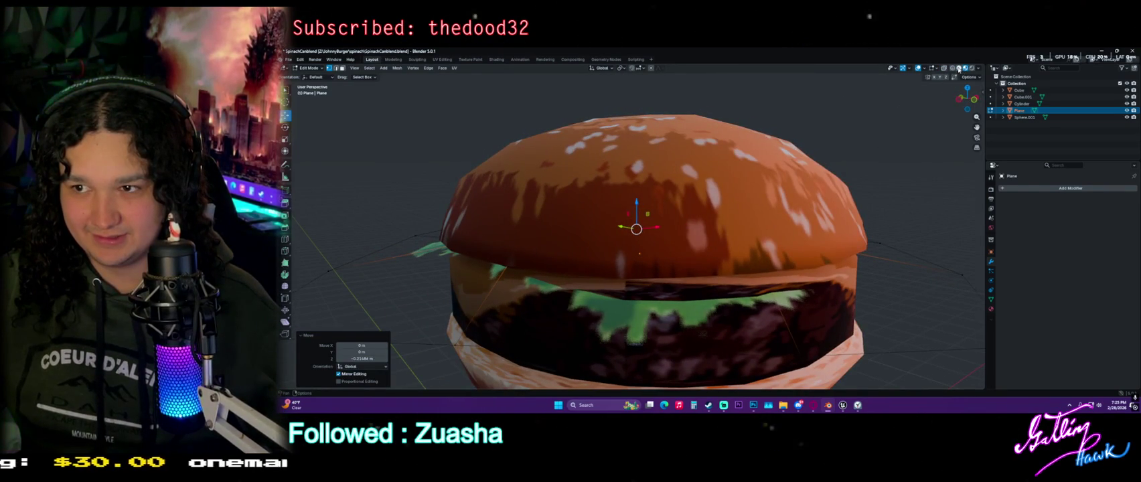
Set wireframe shading, view the burger from the side, and split the viewport into two side-by-side views
{"action": "left_click", "coordinate": [959, 68]}
{"action": "left_click", "coordinate": [952, 68]}
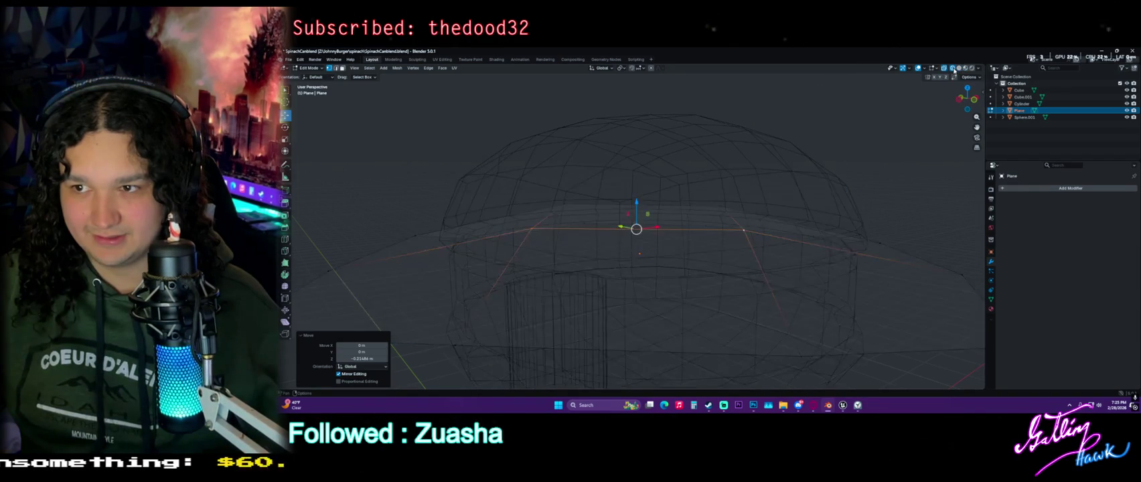
{"action": "middle_click_drag", "start_coordinate": [703, 186], "coordinate": [684, 185]}
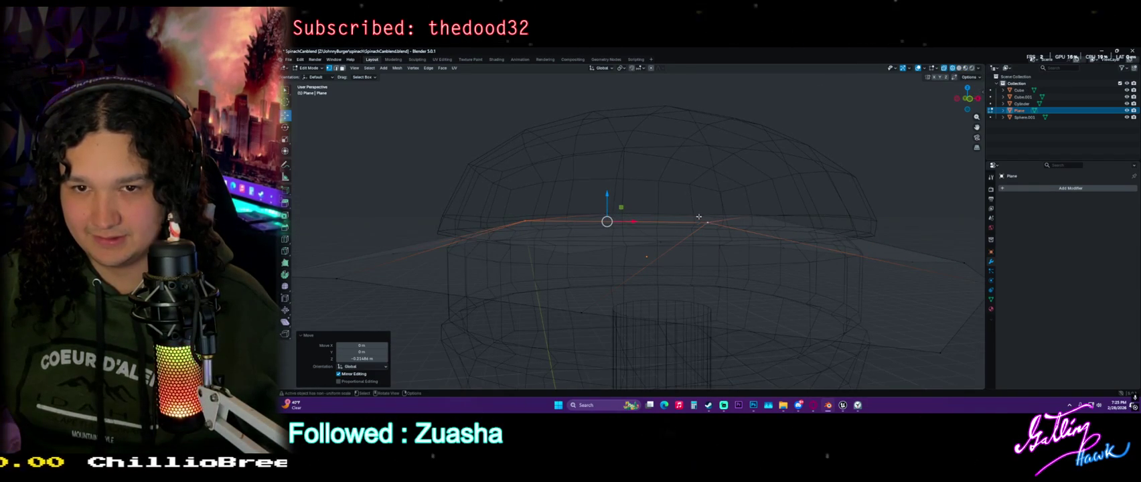
{"action": "left_click_drag", "start_coordinate": [983, 388], "coordinate": [629, 374]}
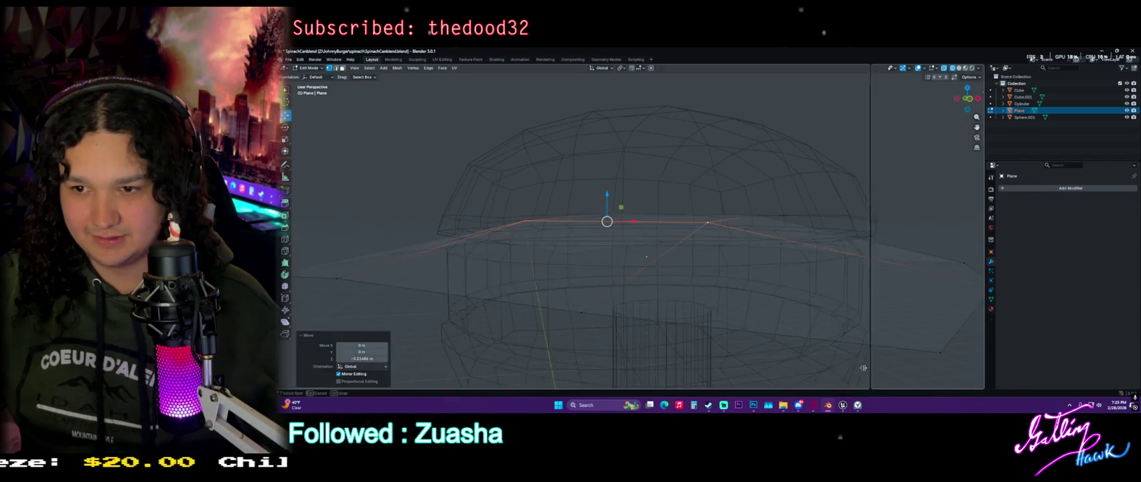
{"action": "scroll", "coordinate": [978, 69], "scroll_direction": "down", "scroll_amount": 1}
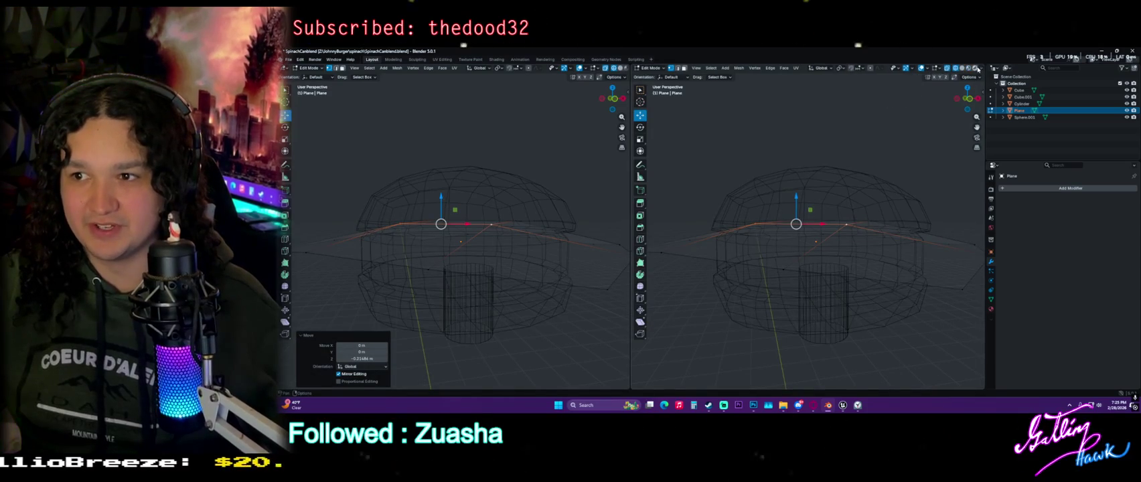
Give the second 3D view textured shading and raise two lettuce vertices along Z
{"action": "left_click", "coordinate": [969, 69]}
{"action": "mouse_move", "coordinate": [469, 234]}
{"action": "middle_mouse_down"}
{"action": "mouse_move", "coordinate": [500, 235]}
{"action": "mouse_move", "coordinate": [509, 201]}
{"action": "middle_mouse_up"}
{"action": "key", "text": "g"}
{"action": "key", "text": "z"}
{"action": "left_click", "coordinate": [509, 201]}
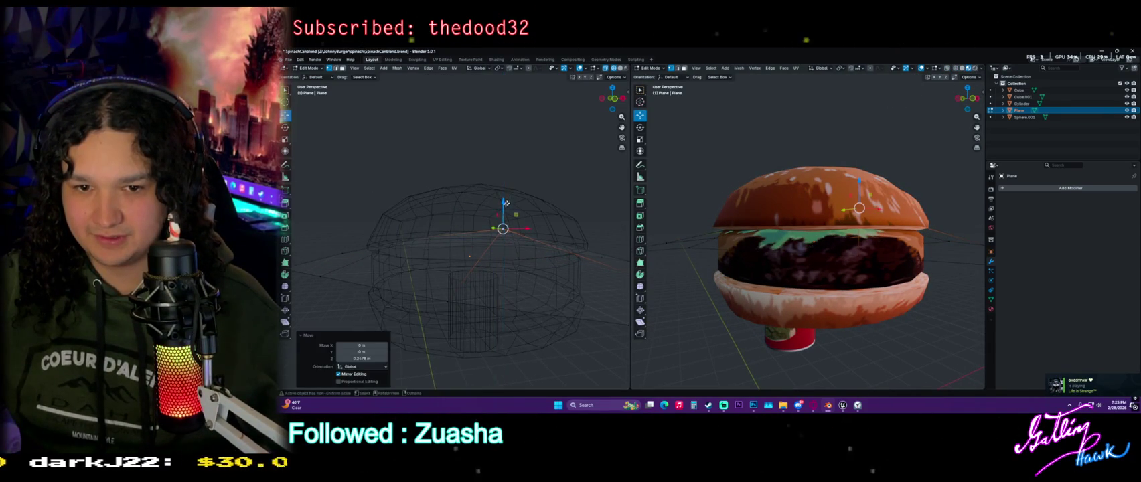
{"action": "mouse_move", "coordinate": [502, 215]}
{"action": "middle_mouse_down"}
{"action": "mouse_move", "coordinate": [479, 242]}
{"action": "mouse_move", "coordinate": [455, 228]}
{"action": "middle_mouse_up"}
{"action": "key", "text": "g"}
{"action": "key", "text": "z"}
{"action": "left_click", "coordinate": [480, 218]}
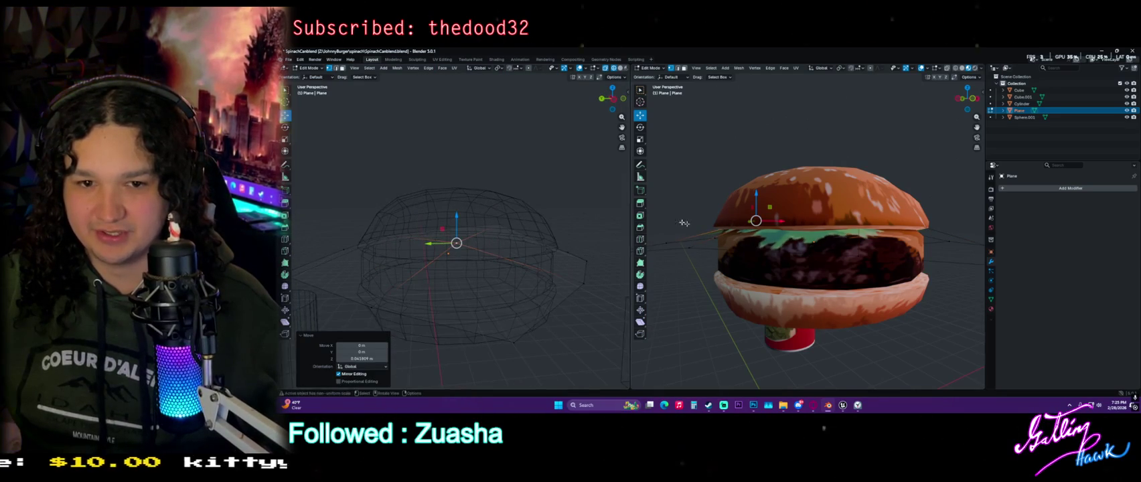
Raise two more lettuce vertices slightly upward
{"action": "middle_click_drag", "start_coordinate": [660, 217], "coordinate": [646, 249]}
{"action": "middle_click_drag", "start_coordinate": [480, 269], "coordinate": [376, 243]}
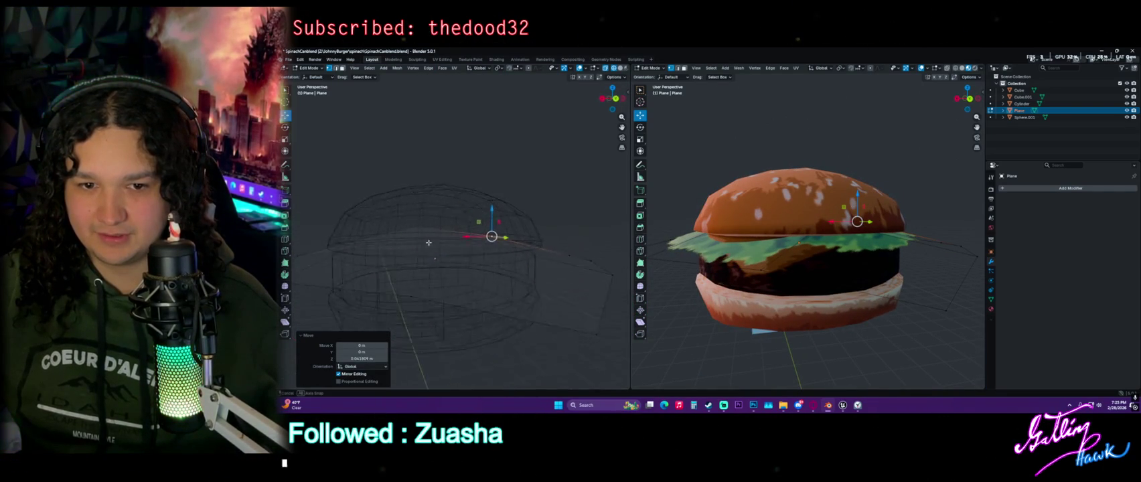
{"action": "key", "text": "g"}
{"action": "key", "text": "z"}
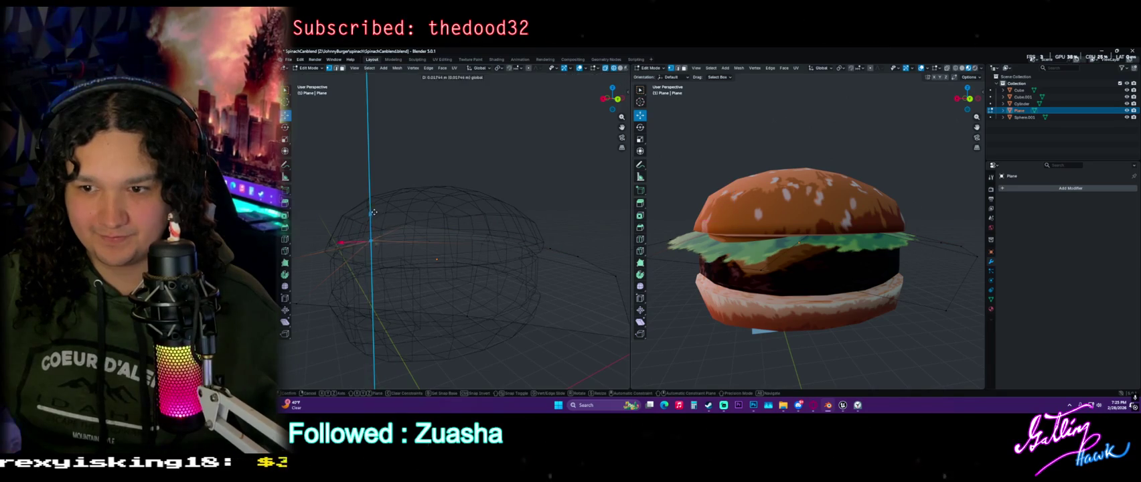
{"action": "left_click", "coordinate": [374, 212]}
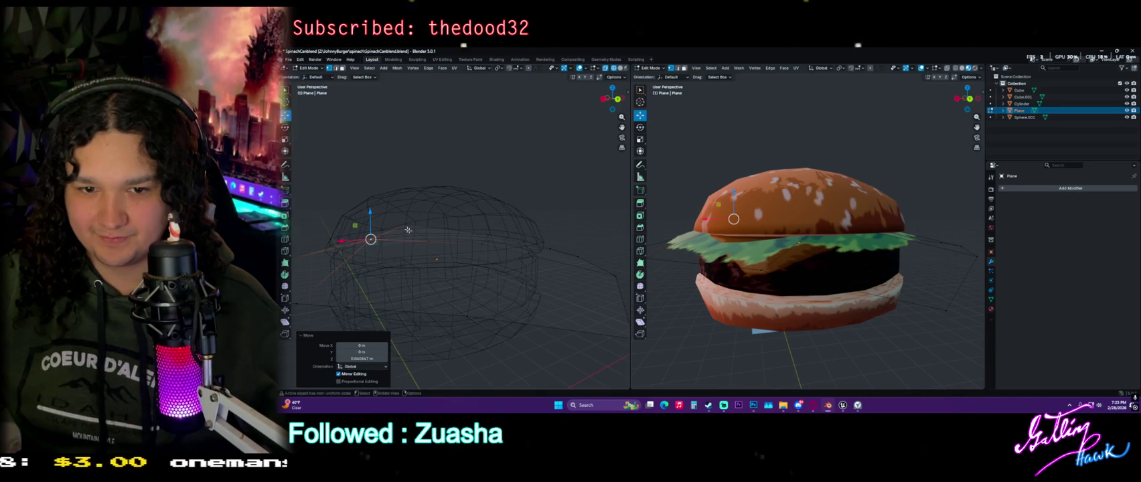
{"action": "left_click", "coordinate": [485, 243]}
{"action": "middle_click_drag", "start_coordinate": [485, 244], "coordinate": [473, 235]}
{"action": "left_click_drag", "start_coordinate": [464, 208], "coordinate": [468, 202]}
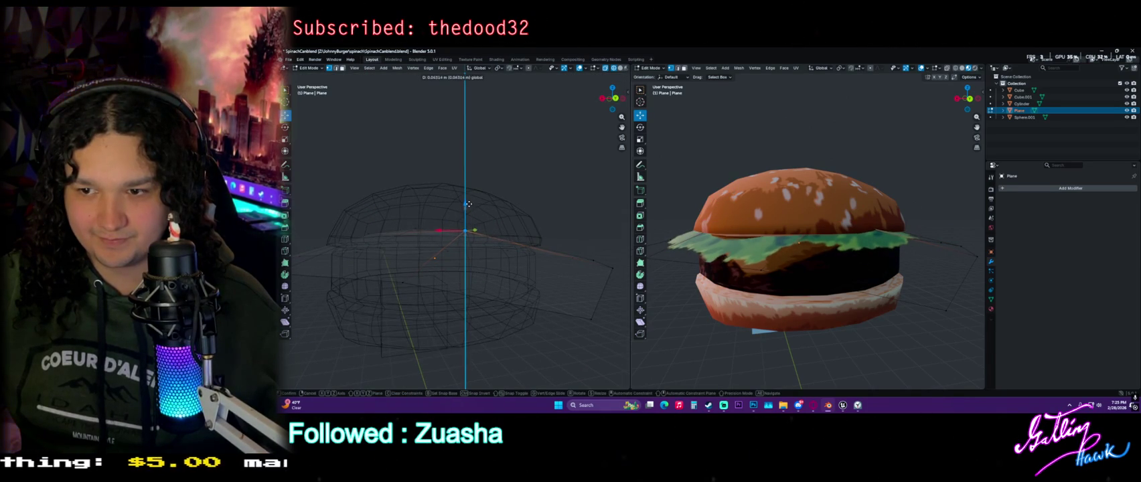
{"action": "left_click", "coordinate": [469, 205]}
Raise another pair of lettuce vertices together by 0.0732 m
{"action": "middle_click_drag", "start_coordinate": [422, 263], "coordinate": [454, 266]}
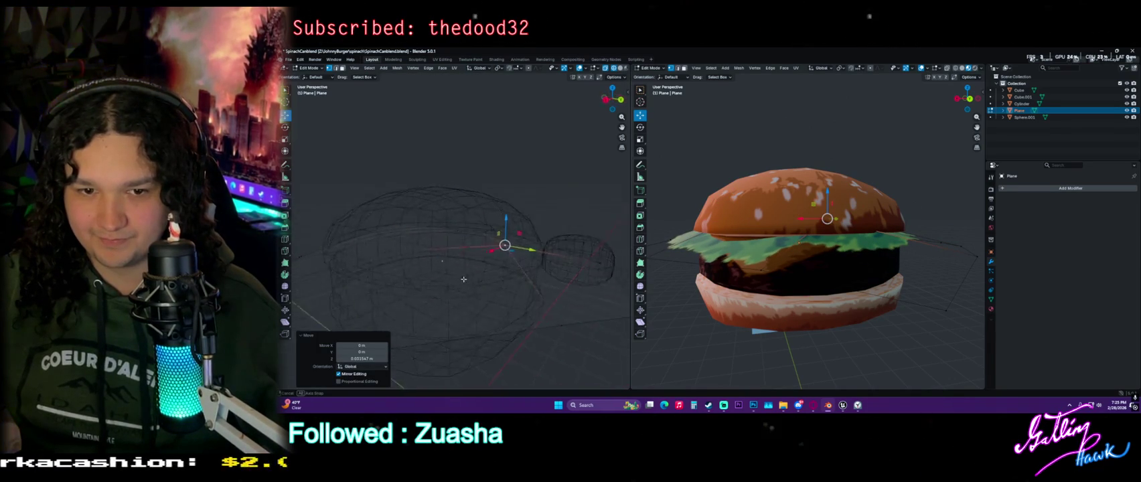
{"action": "left_click", "coordinate": [373, 231], "text": "shift"}
{"action": "left_click_drag", "start_coordinate": [433, 204], "coordinate": [438, 204]}
{"action": "middle_click_drag", "start_coordinate": [436, 255], "coordinate": [402, 228]}
Freely reposition a lettuce vertex at the side of the burger
{"action": "middle_click_drag", "start_coordinate": [759, 275], "coordinate": [736, 275]}
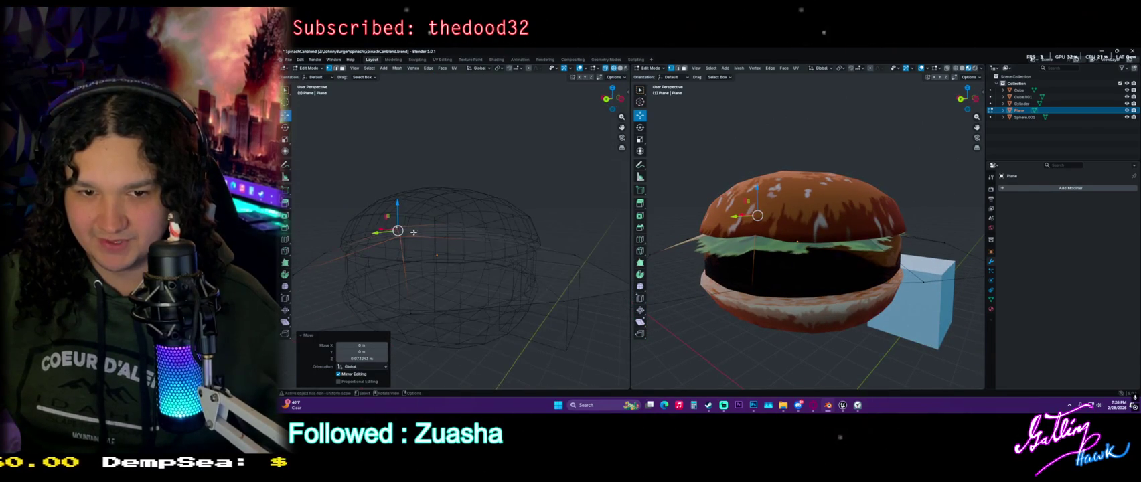
{"action": "key", "text": "g"}
{"action": "middle_click_drag", "start_coordinate": [489, 248], "coordinate": [495, 248]}
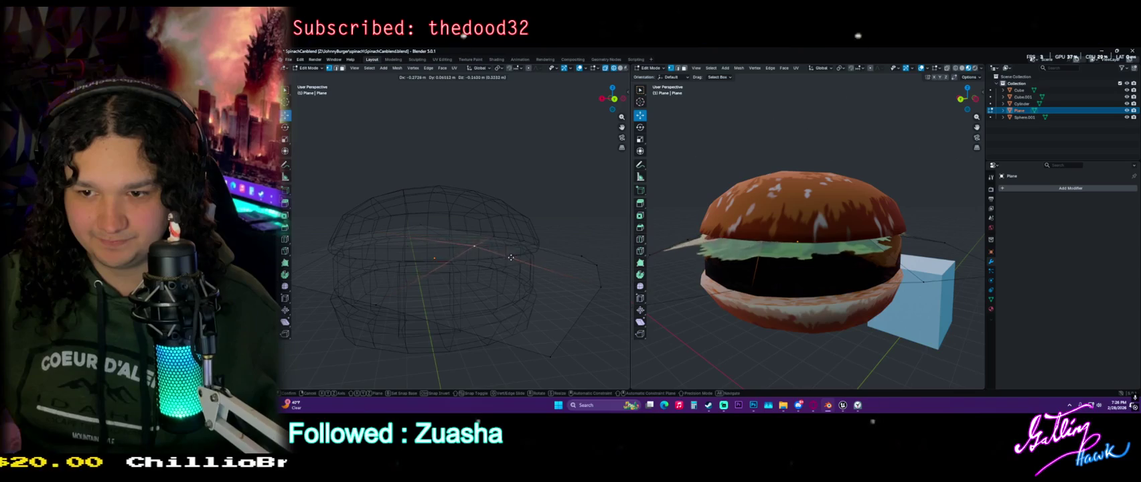
{"action": "left_click", "coordinate": [518, 255]}
{"action": "middle_click_drag", "start_coordinate": [518, 255], "coordinate": [467, 264]}
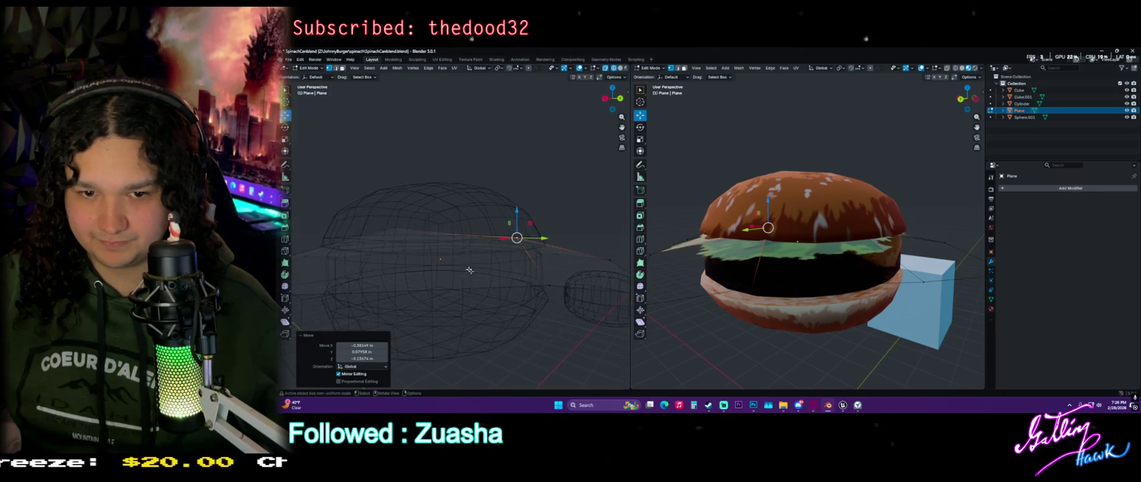
Pull two lettuce plane corners outward around the burger
{"action": "left_click", "coordinate": [554, 283]}
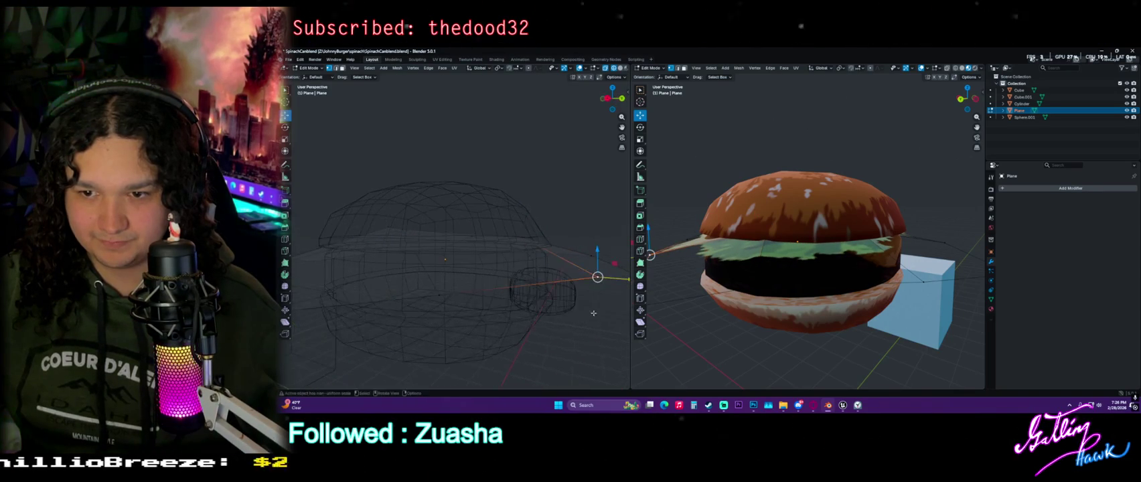
{"action": "middle_click_drag", "start_coordinate": [723, 281], "coordinate": [779, 288]}
{"action": "key", "text": "g"}
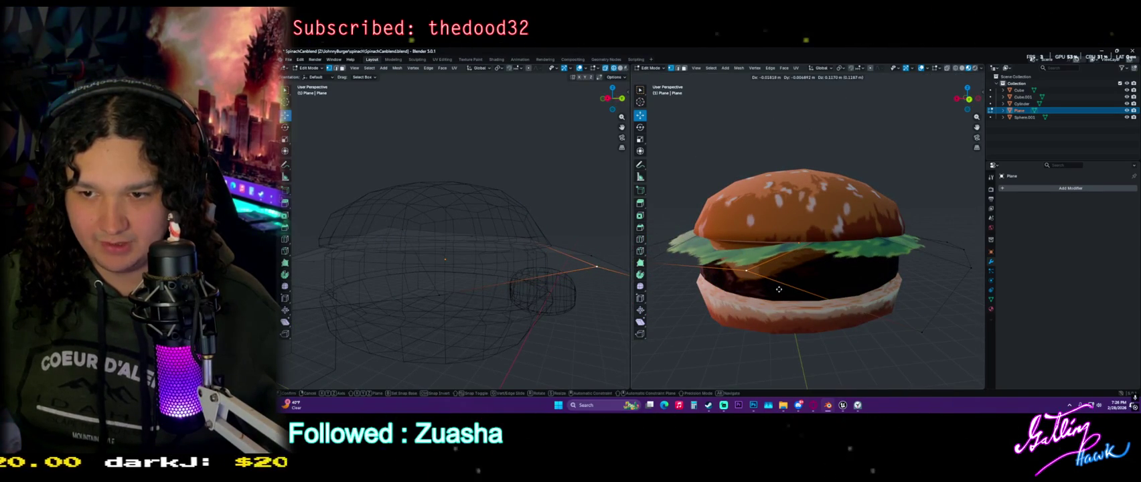
{"action": "left_click", "coordinate": [780, 288]}
{"action": "key", "text": "g"}
{"action": "middle_click_drag", "start_coordinate": [442, 292], "coordinate": [503, 304], "text": "alt"}
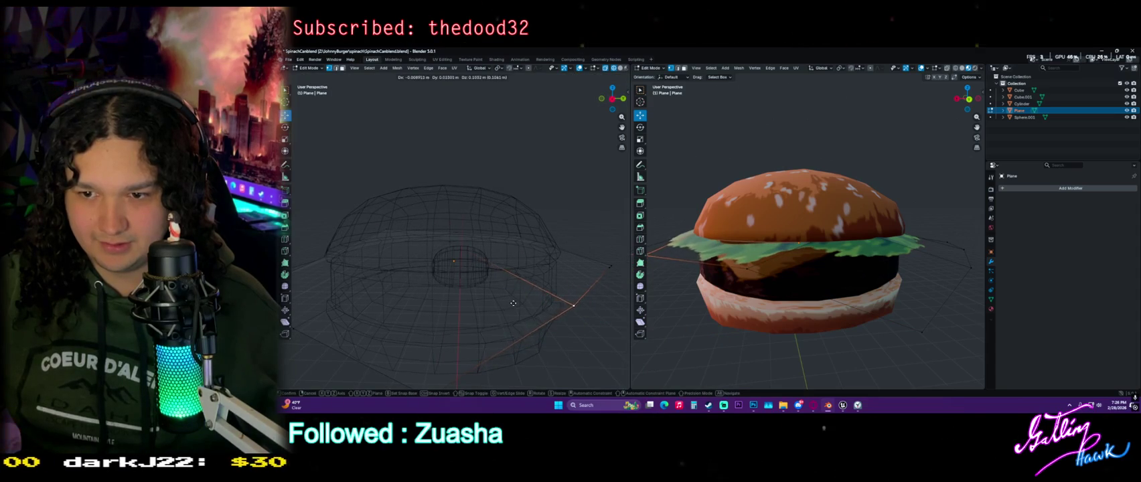
{"action": "left_click", "coordinate": [526, 299]}
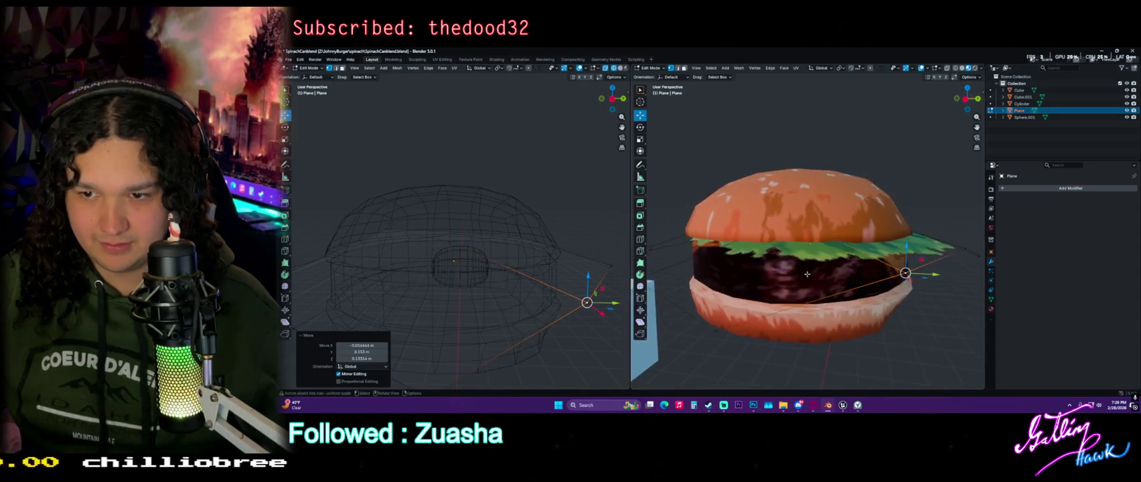
Back in Object Mode, select the lettuce plane and paste a copy of it
{"action": "key", "text": "Tab"}
{"action": "scroll", "coordinate": [770, 282], "scroll_direction": "down", "scroll_amount": 3}
{"action": "mouse_move", "coordinate": [769, 281]}
{"action": "middle_mouse_down"}
{"action": "mouse_move", "coordinate": [729, 295]}
{"action": "mouse_move", "coordinate": [1127, 252]}
{"action": "middle_mouse_up"}
{"action": "left_click", "coordinate": [729, 295]}
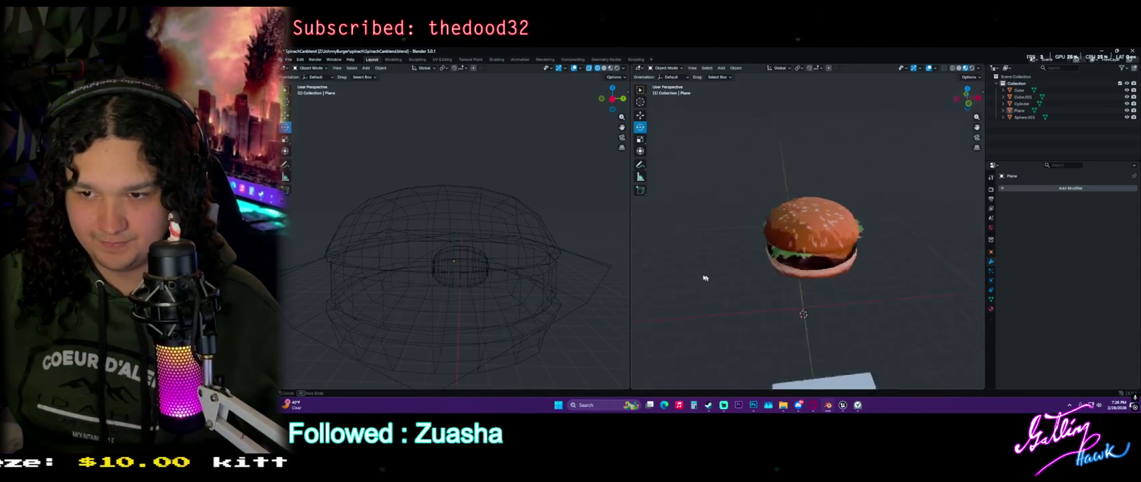
{"action": "left_click", "coordinate": [849, 251]}
{"action": "mouse_move", "coordinate": [849, 251]}
{"action": "middle_mouse_down"}
{"action": "mouse_move", "coordinate": [843, 271]}
{"action": "mouse_move", "coordinate": [808, 249]}
{"action": "middle_mouse_up"}
{"action": "key", "text": "ctrl+v"}
Rotate the lettuce copy 13.7° and lower it slightly along Z
{"action": "key", "text": "r"}
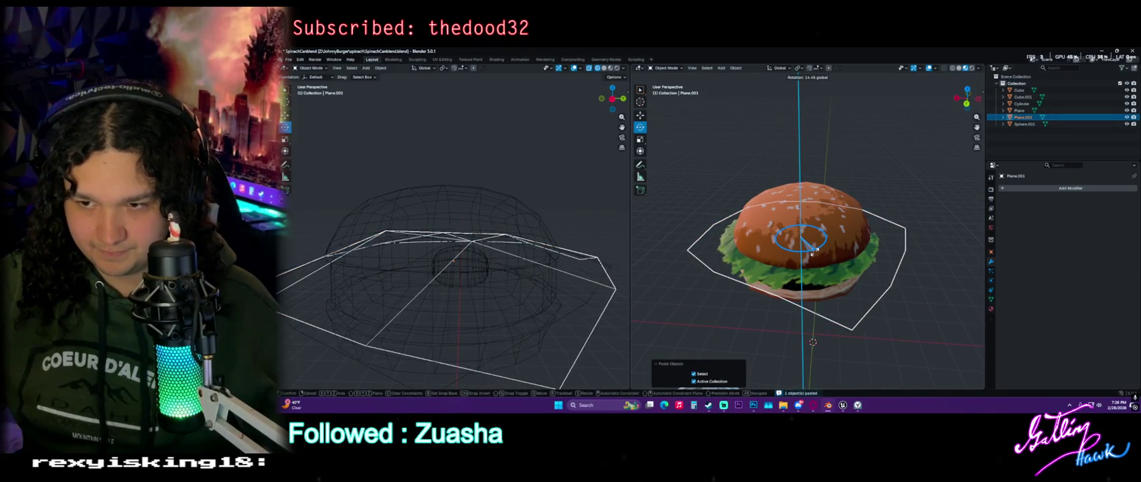
{"action": "left_click", "coordinate": [810, 251]}
{"action": "middle_click_drag", "start_coordinate": [810, 251], "coordinate": [843, 240]}
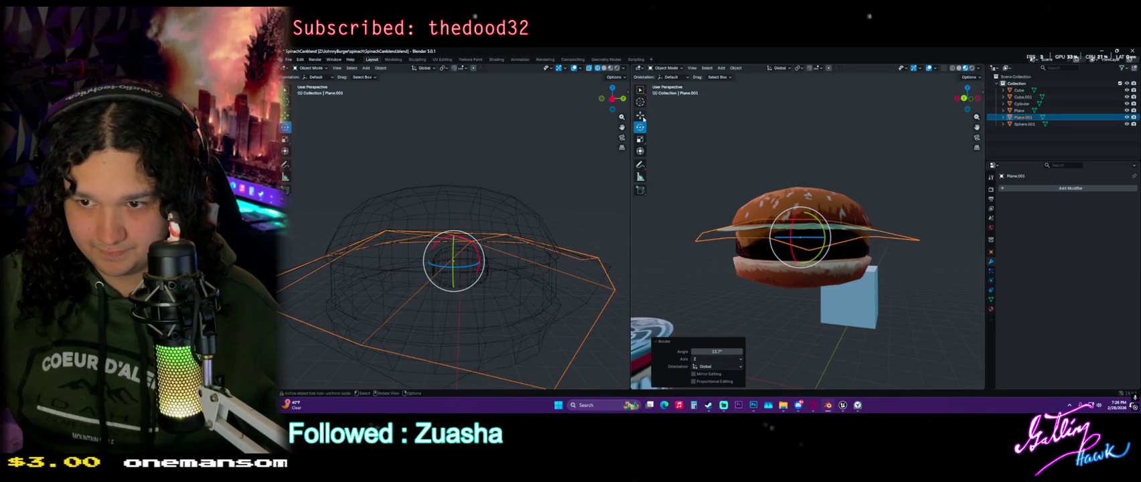
{"action": "scroll", "coordinate": [822, 221], "scroll_direction": "up", "scroll_amount": 3}
{"action": "key", "text": "g"}
{"action": "key", "text": "z"}
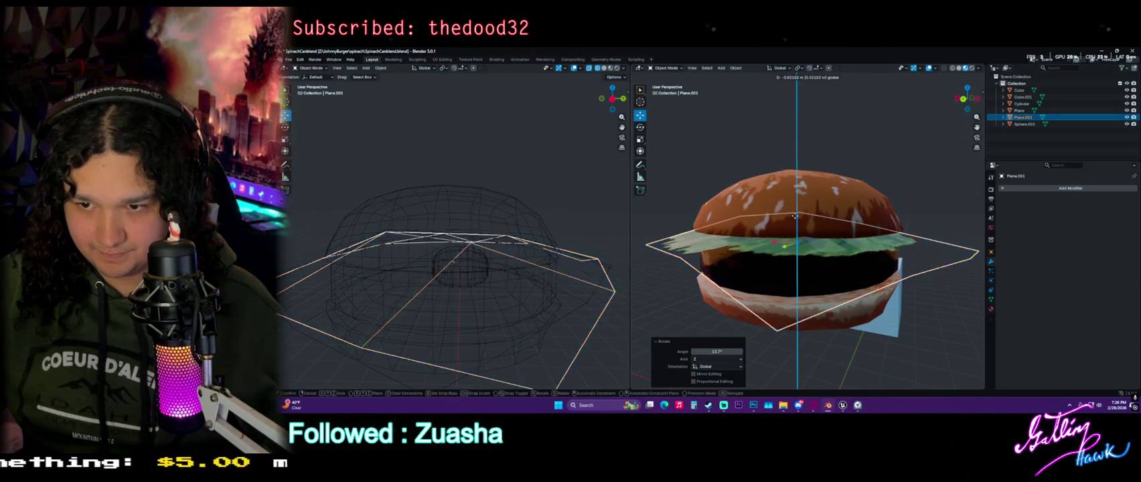
{"action": "left_click", "coordinate": [797, 224]}
Turn the lettuce copy 93.7° around the vertical axis
{"action": "mouse_move", "coordinate": [797, 224]}
{"action": "middle_mouse_down"}
{"action": "mouse_move", "coordinate": [925, 266]}
{"action": "mouse_move", "coordinate": [830, 266]}
{"action": "mouse_move", "coordinate": [824, 283]}
{"action": "middle_mouse_up"}
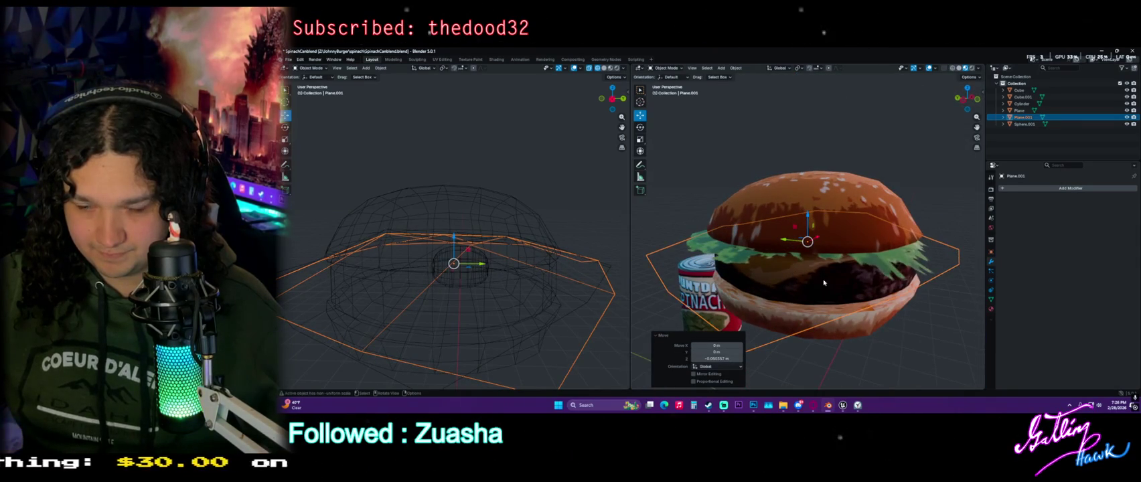
{"action": "middle_click_drag", "start_coordinate": [809, 290], "coordinate": [813, 268]}
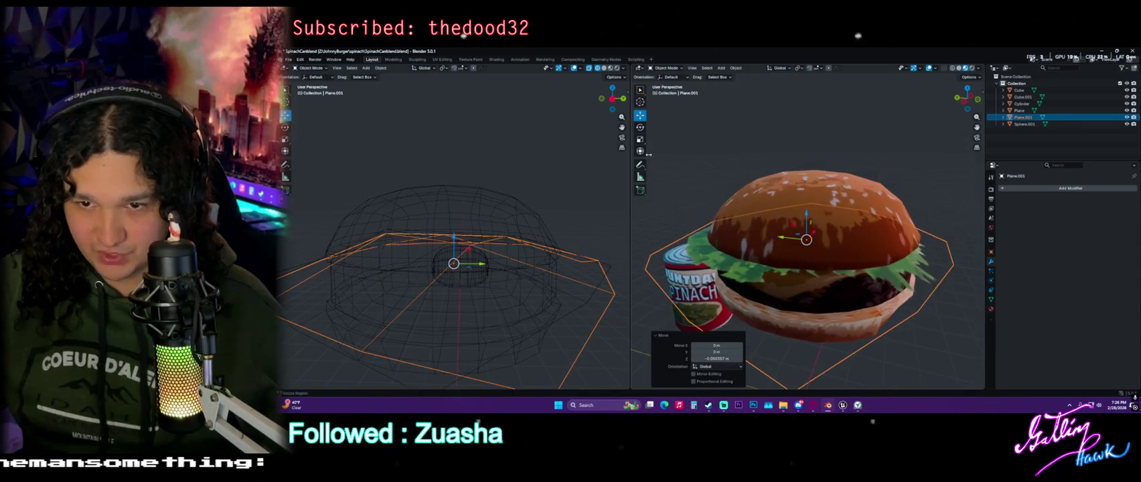
{"action": "left_click_drag", "start_coordinate": [786, 246], "coordinate": [874, 293]}
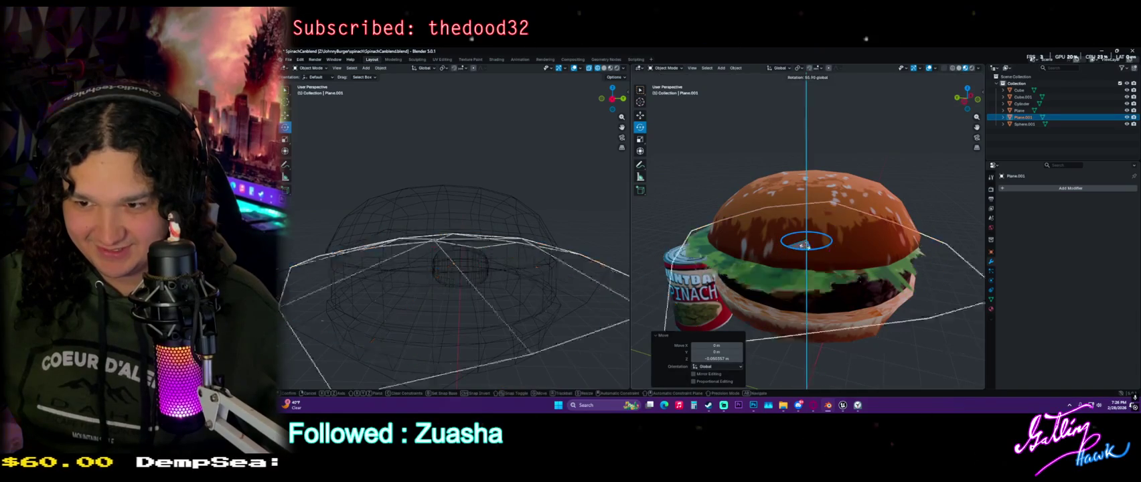
{"action": "mouse_move", "coordinate": [873, 293]}
{"action": "middle_mouse_down"}
{"action": "mouse_move", "coordinate": [697, 272]}
{"action": "mouse_move", "coordinate": [977, 285]}
{"action": "middle_mouse_up"}
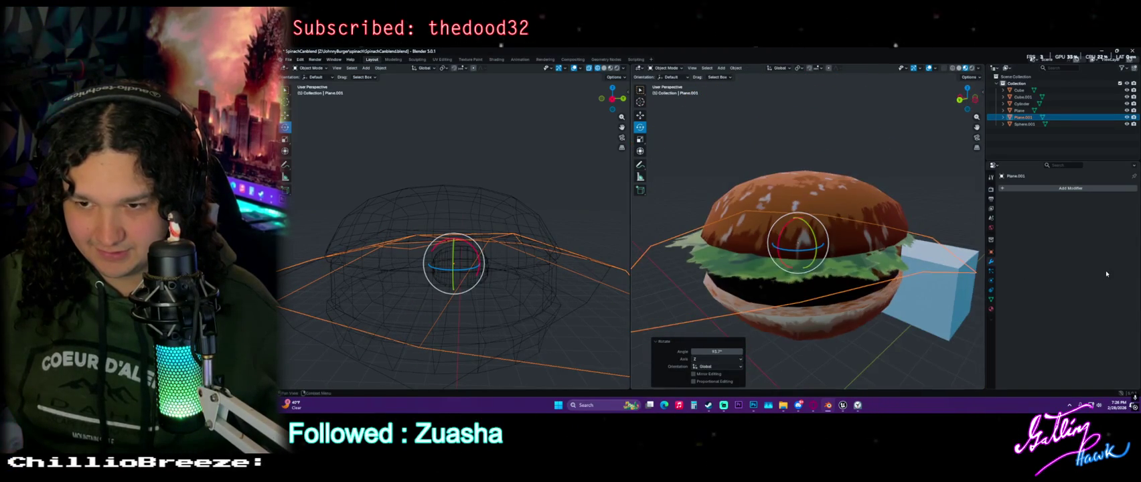
{"action": "scroll", "coordinate": [977, 285], "scroll_direction": "down", "scroll_amount": 3}
Reposition the lettuce copy's vertices in Edit Mode, then return to Object Mode
{"action": "key", "text": "Tab"}
{"action": "mouse_move", "coordinate": [977, 286]}
{"action": "middle_mouse_down"}
{"action": "mouse_move", "coordinate": [812, 253]}
{"action": "mouse_move", "coordinate": [814, 223]}
{"action": "middle_mouse_up"}
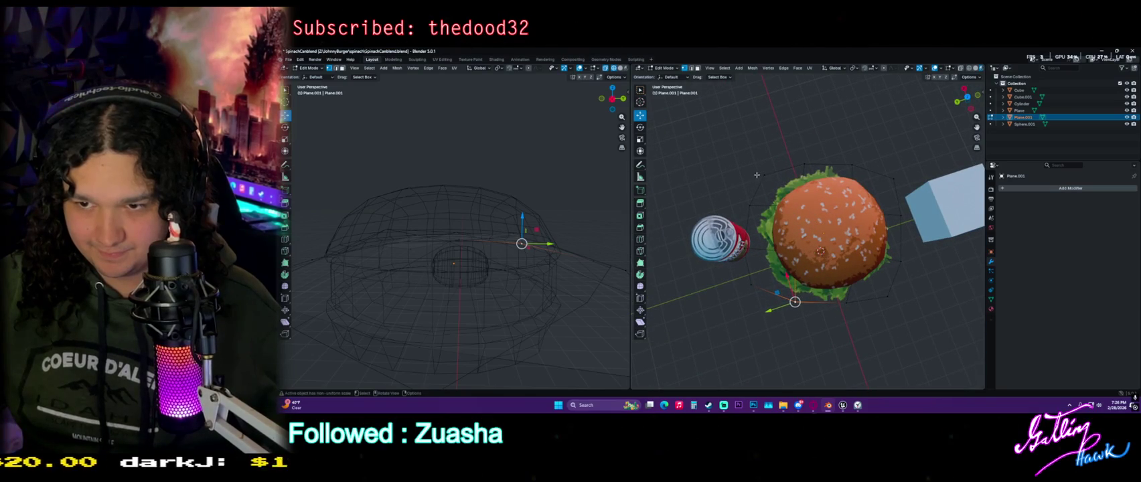
{"action": "key", "text": "g"}
{"action": "left_click", "coordinate": [837, 283]}
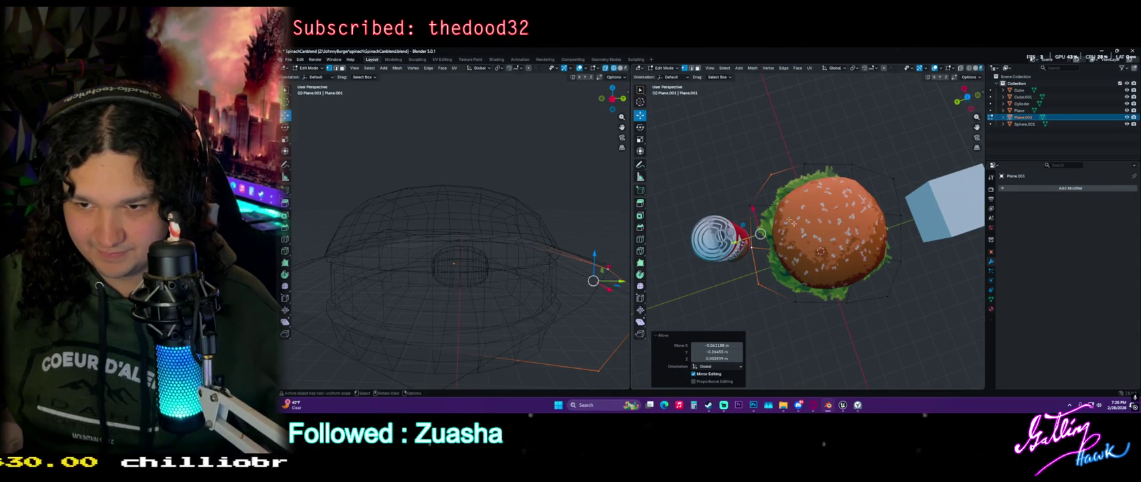
{"action": "key", "text": "g"}
{"action": "left_click", "coordinate": [753, 207]}
{"action": "mouse_move", "coordinate": [754, 207]}
{"action": "middle_mouse_down"}
{"action": "mouse_move", "coordinate": [819, 190]}
{"action": "mouse_move", "coordinate": [853, 236]}
{"action": "mouse_move", "coordinate": [711, 280]}
{"action": "mouse_move", "coordinate": [807, 248]}
{"action": "middle_mouse_up"}
{"action": "key", "text": "Tab"}
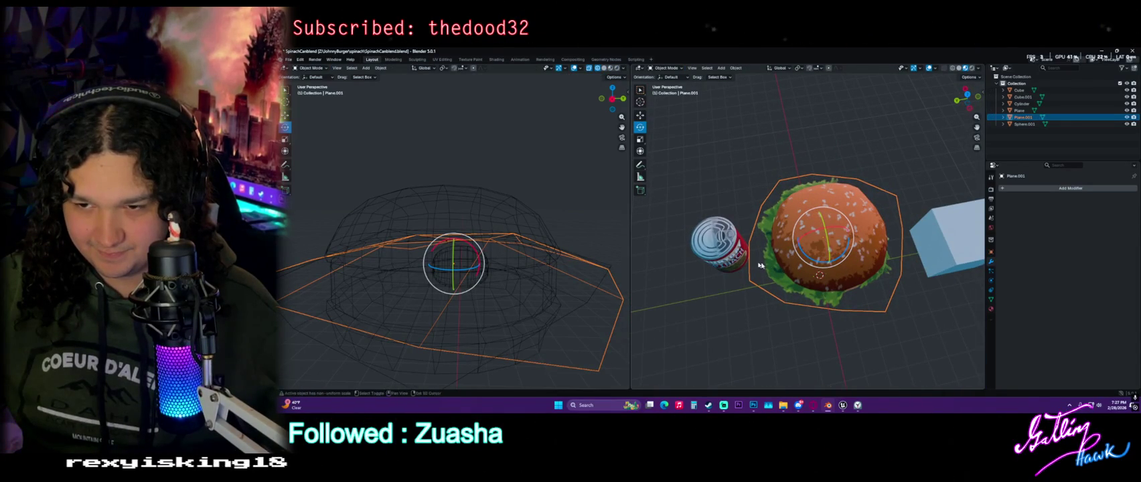
Select both lettuce planes and rotate them together
{"action": "left_click", "coordinate": [1067, 111], "text": "shift"}
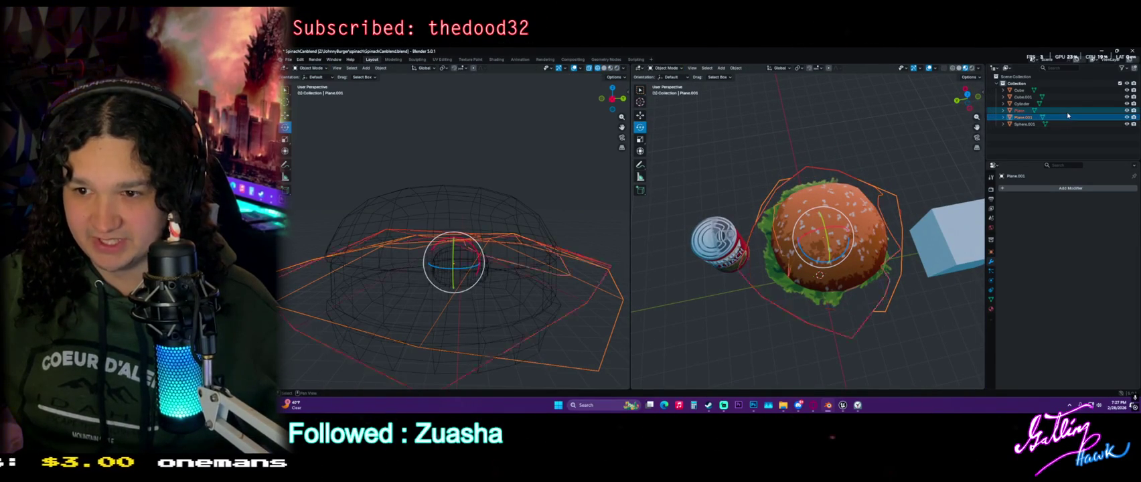
{"action": "mouse_move", "coordinate": [968, 291]}
{"action": "middle_mouse_down"}
{"action": "mouse_move", "coordinate": [926, 232]}
{"action": "mouse_move", "coordinate": [877, 231]}
{"action": "mouse_move", "coordinate": [786, 202]}
{"action": "middle_mouse_up"}
{"action": "key", "text": "Tab"}
{"action": "key", "text": "Tab"}
{"action": "key", "text": "r"}
{"action": "key", "text": "Tab"}
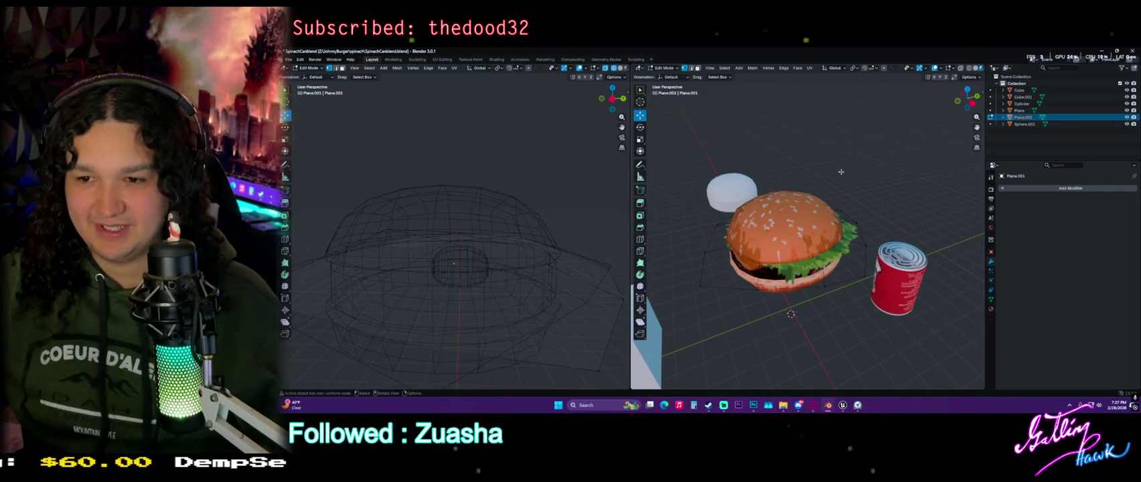
{"action": "key", "text": "shift+a"}
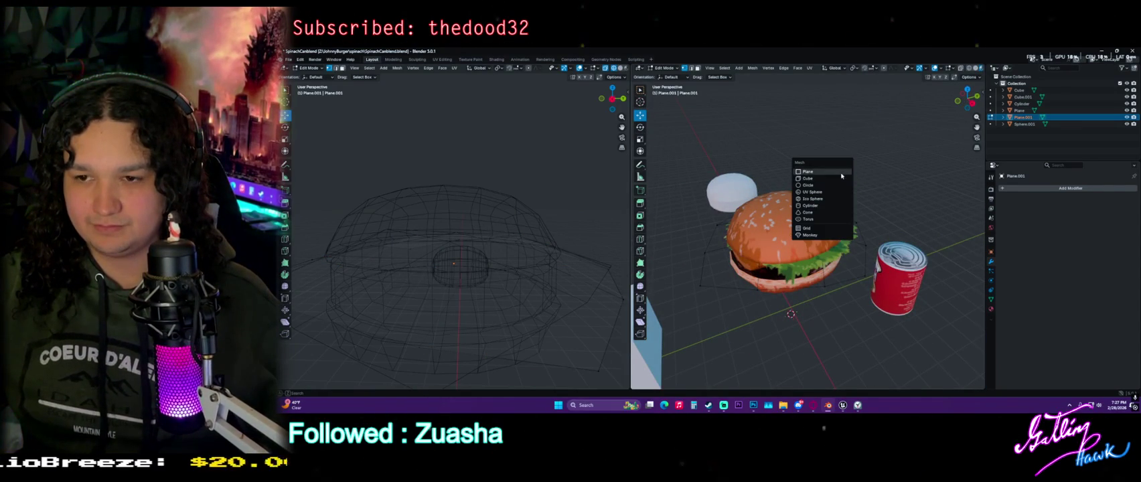
Add a new plane under the burger and unlink the lettuce texture in UV Editing
{"action": "left_click", "coordinate": [807, 171]}
{"action": "middle_click_drag", "start_coordinate": [817, 201], "coordinate": [801, 229]}
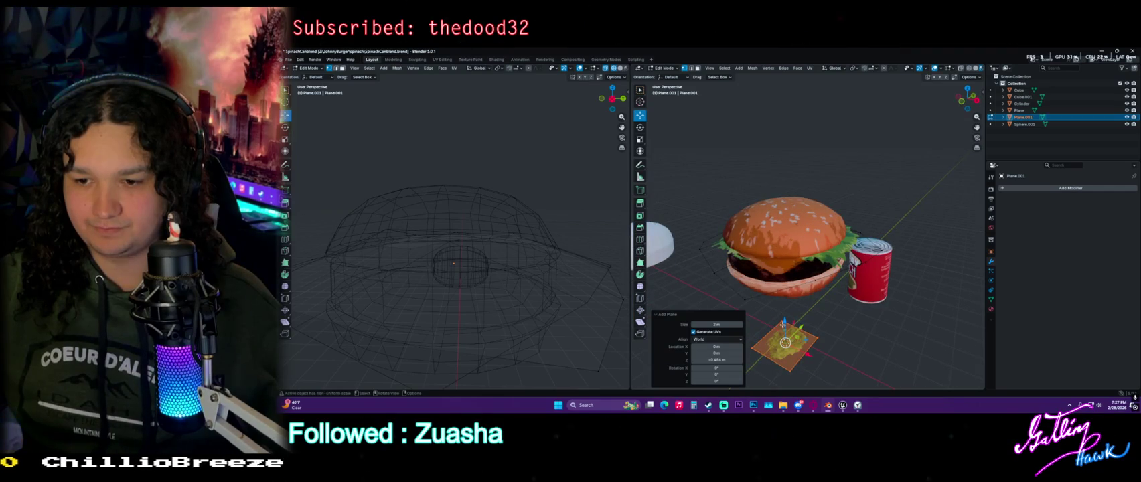
{"action": "left_click_drag", "start_coordinate": [785, 329], "coordinate": [786, 318]}
{"action": "left_click", "coordinate": [496, 60]}
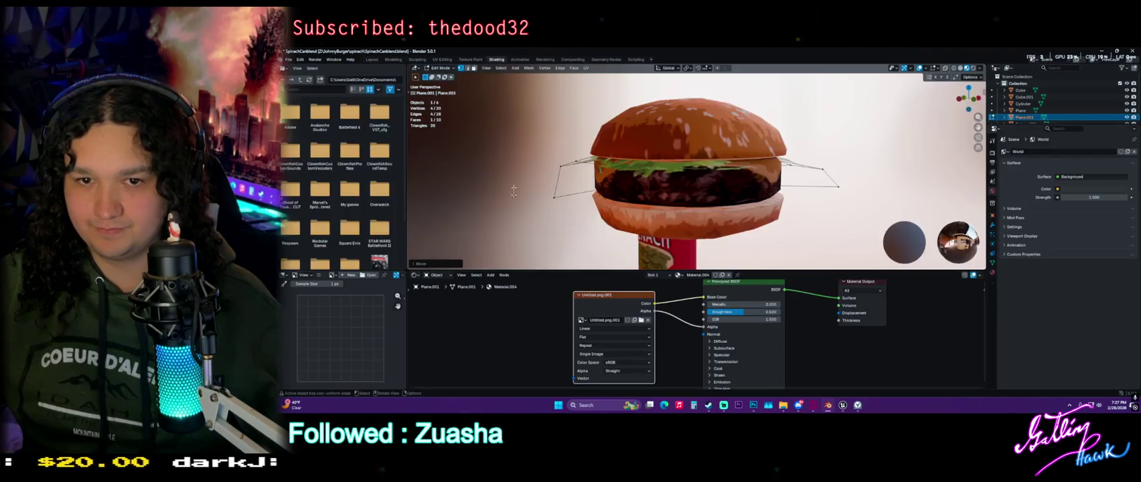
{"action": "left_click", "coordinate": [449, 59]}
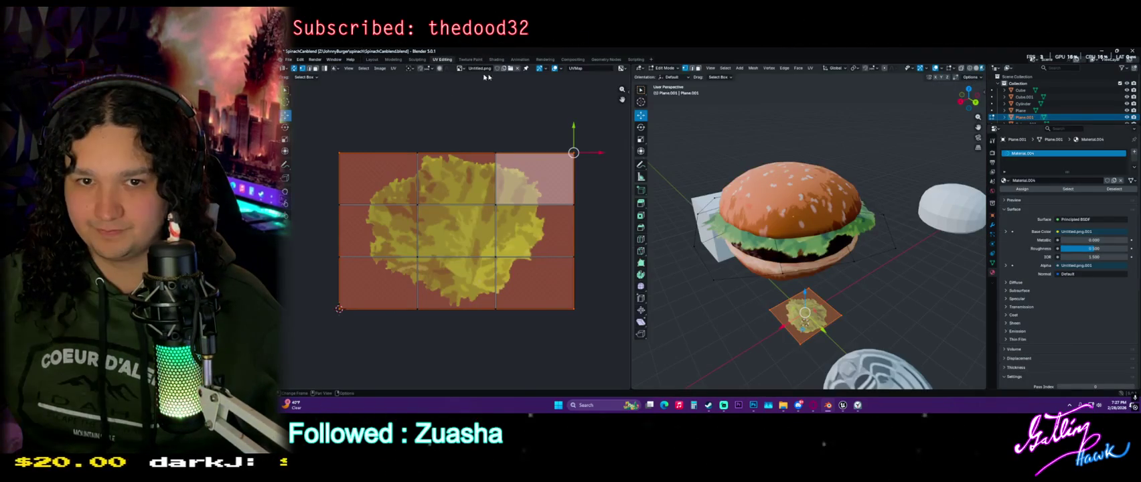
{"action": "left_click", "coordinate": [517, 68]}
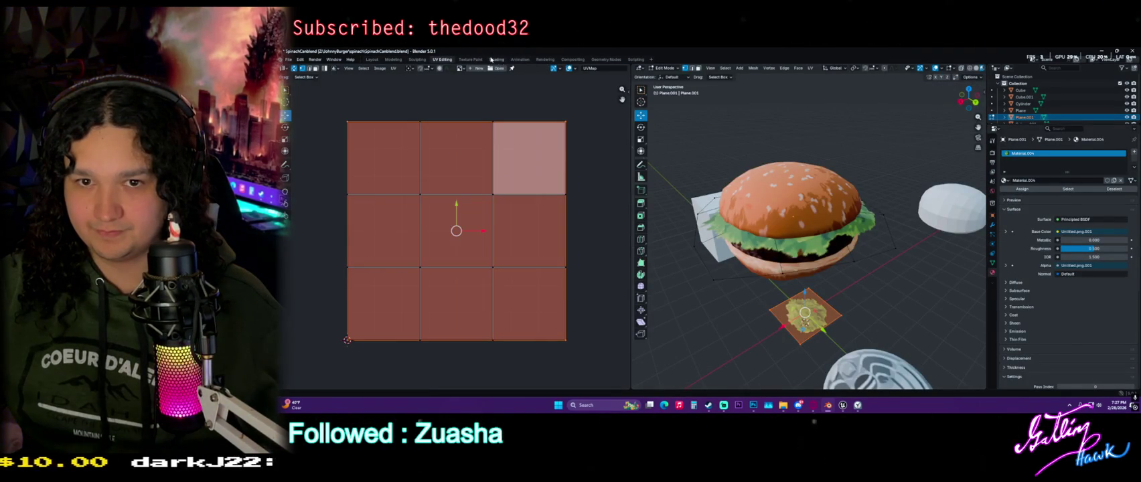
{"action": "left_click", "coordinate": [493, 60]}
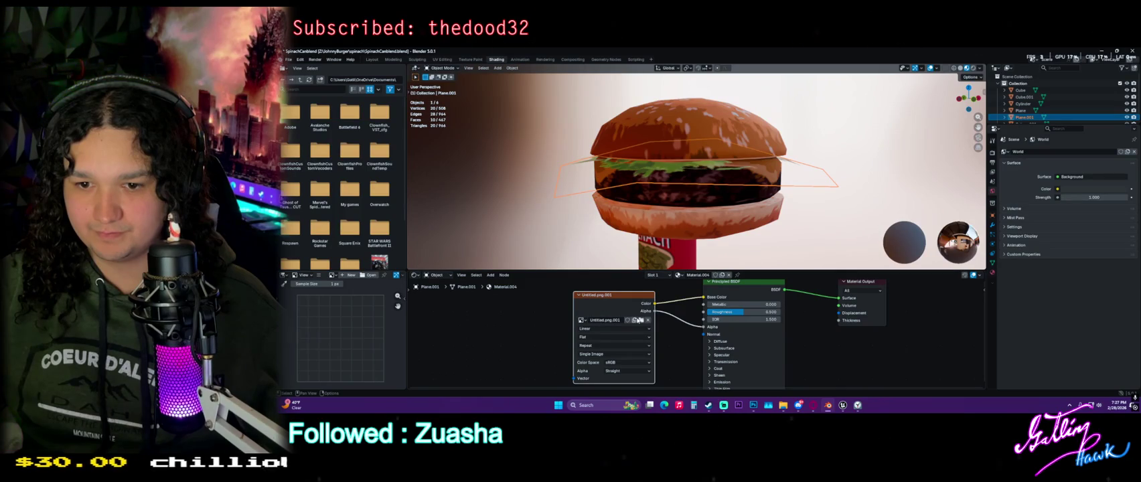
Enlarge the outliner and move the selected lettuce planes into the burger
{"action": "middle_click_drag", "start_coordinate": [676, 221], "coordinate": [731, 223]}
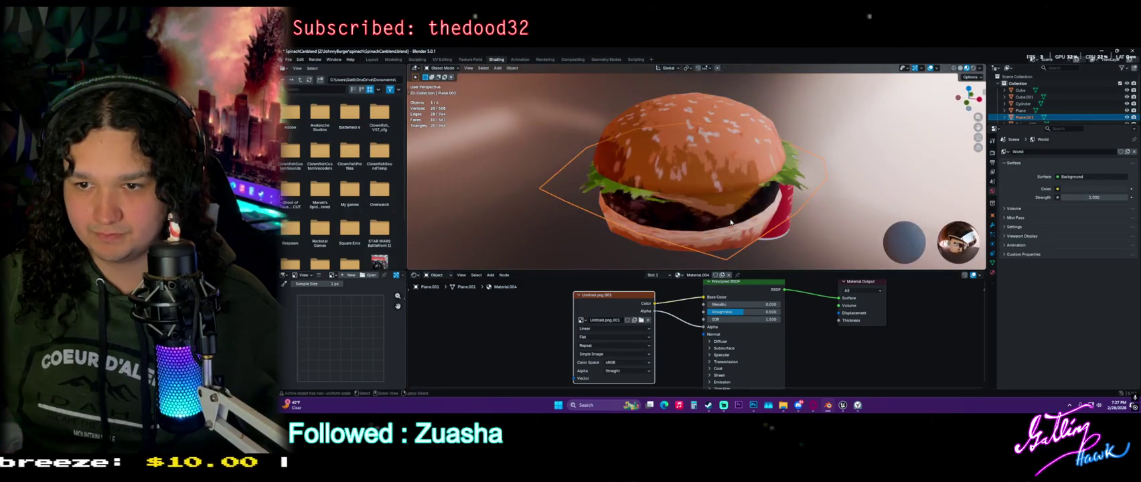
{"action": "scroll", "coordinate": [732, 250], "scroll_direction": "down", "scroll_amount": 5}
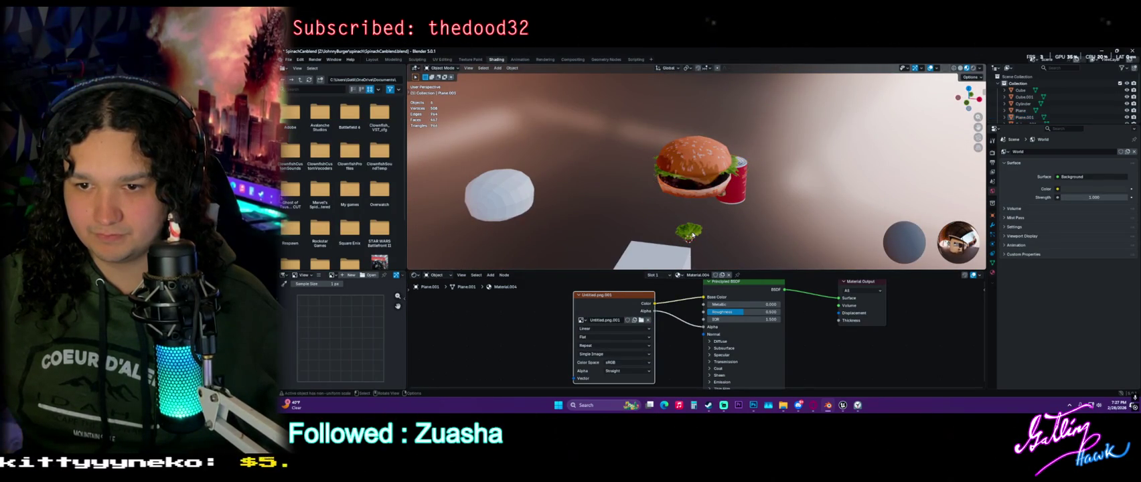
{"action": "middle_click_drag", "start_coordinate": [764, 206], "coordinate": [817, 201]}
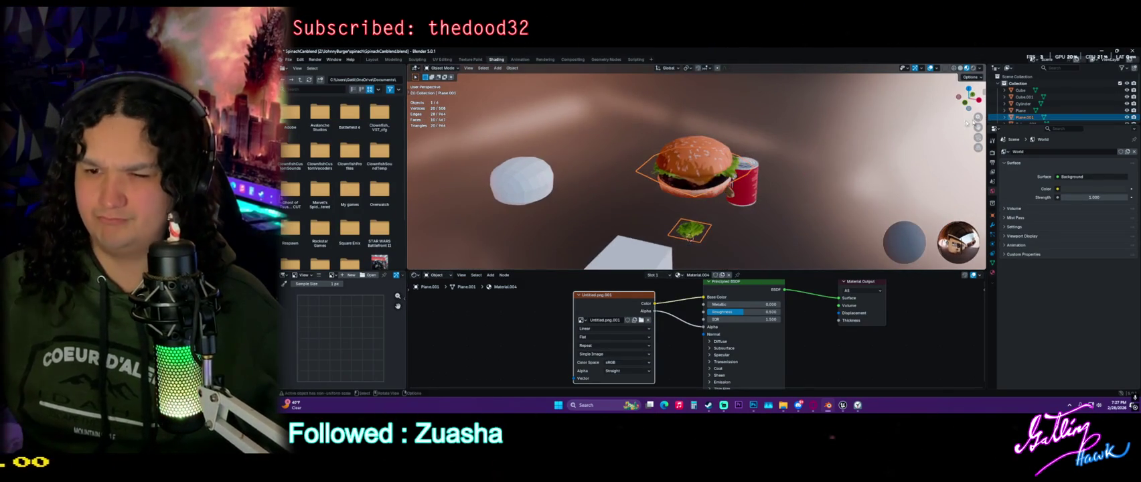
{"action": "left_click_drag", "start_coordinate": [1026, 124], "coordinate": [1015, 164]}
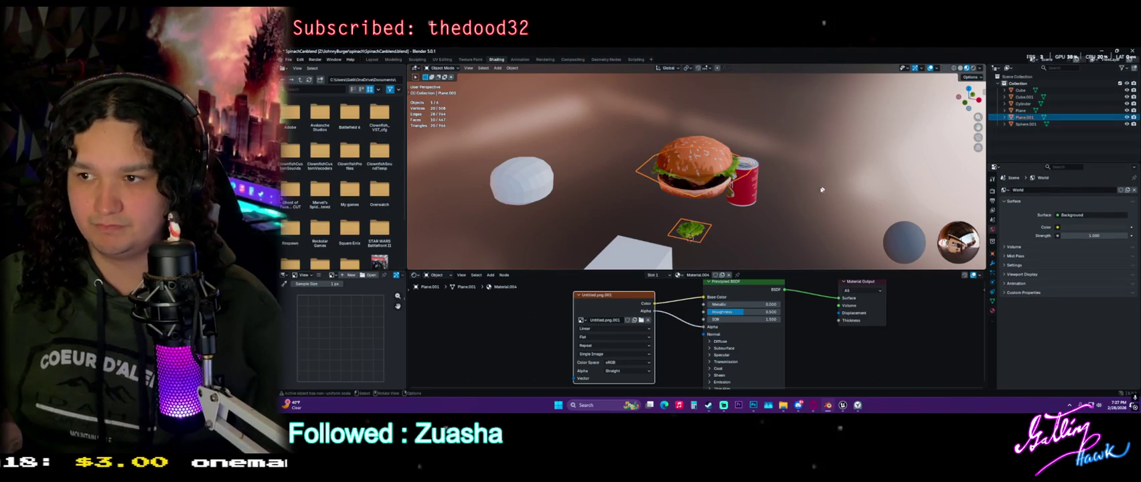
{"action": "mouse_move", "coordinate": [769, 222]}
{"action": "middle_mouse_down"}
{"action": "mouse_move", "coordinate": [549, 220]}
{"action": "mouse_move", "coordinate": [602, 214]}
{"action": "middle_mouse_up"}
{"action": "key", "text": "g"}
{"action": "left_click", "coordinate": [660, 212]}
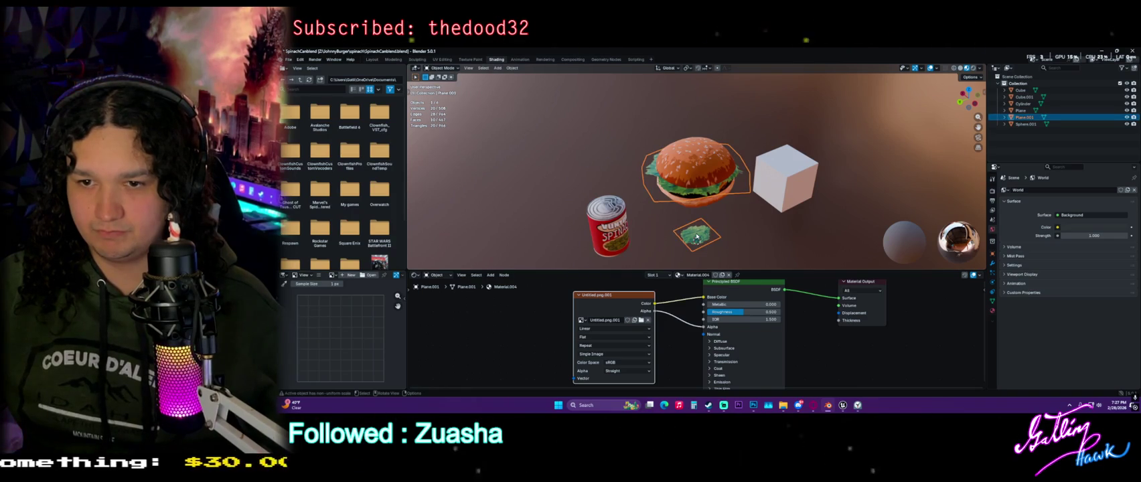
Delete the duplicate lettuce layer and paste a fresh copy of the original Plane
{"action": "key", "text": "Delete"}
{"action": "mouse_move", "coordinate": [696, 239]}
{"action": "middle_mouse_down"}
{"action": "mouse_move", "coordinate": [642, 201]}
{"action": "mouse_move", "coordinate": [665, 192]}
{"action": "middle_mouse_up"}
{"action": "scroll", "coordinate": [643, 201], "scroll_direction": "up", "scroll_amount": 2}
{"action": "left_click", "coordinate": [641, 200]}
{"action": "key", "text": "ctrl+c"}
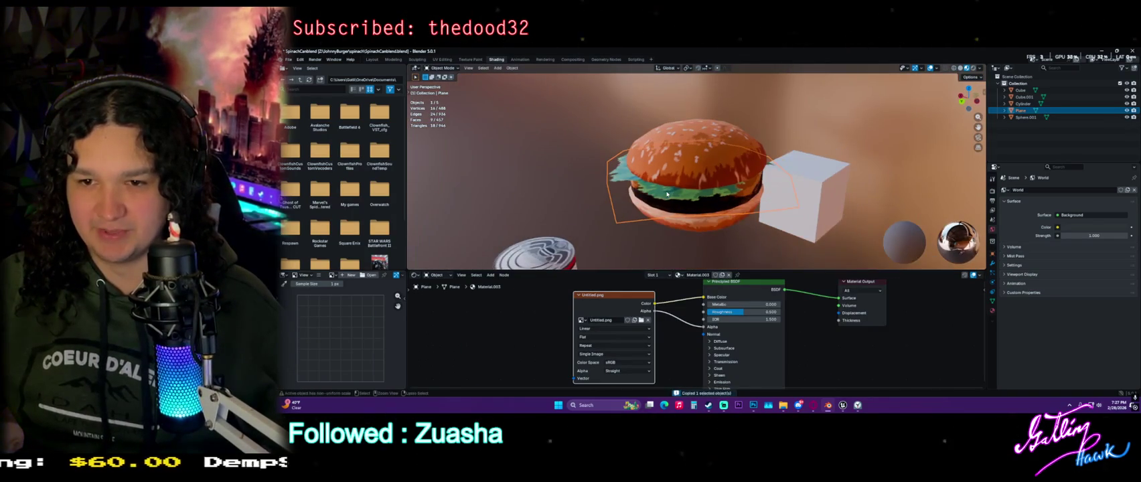
{"action": "key", "text": "ctrl+v"}
In the Layout workspace, rotate the new lettuce copy 11.4° around Z
{"action": "left_click", "coordinate": [370, 59]}
{"action": "middle_click_drag", "start_coordinate": [690, 247], "coordinate": [801, 276]}
{"action": "key", "text": "r"}
{"action": "key", "text": "z"}
{"action": "left_click", "coordinate": [756, 263]}
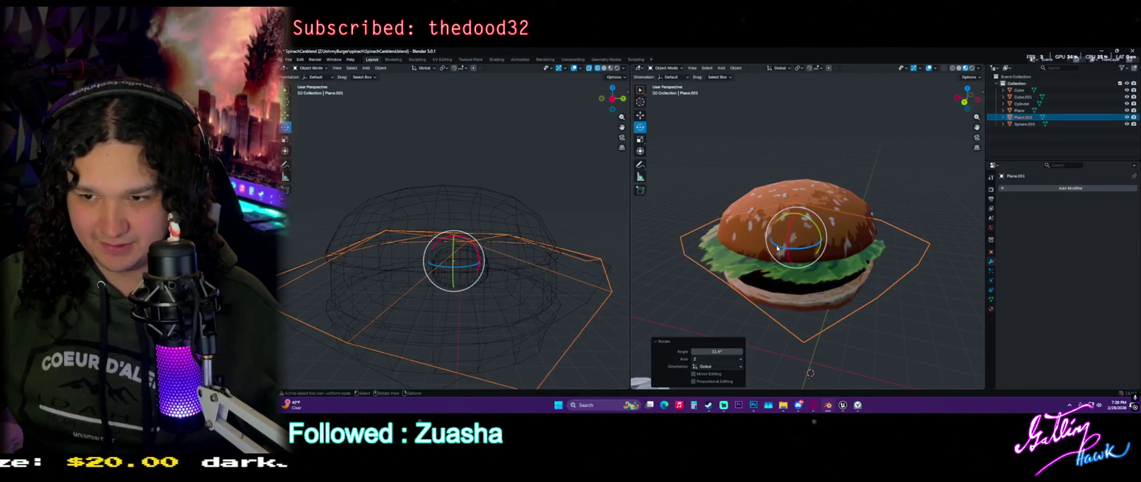
Move the lettuce copy and settle its vertical rotation at 28.1°
{"action": "middle_click_drag", "start_coordinate": [777, 248], "coordinate": [844, 253]}
{"action": "key", "text": "r"}
{"action": "mouse_move", "coordinate": [916, 256]}
{"action": "middle_mouse_down"}
{"action": "mouse_move", "coordinate": [891, 245]}
{"action": "mouse_move", "coordinate": [834, 284]}
{"action": "mouse_move", "coordinate": [810, 278]}
{"action": "middle_mouse_up"}
{"action": "key", "text": "g"}
{"action": "left_click", "coordinate": [890, 245]}
{"action": "left_click_drag", "start_coordinate": [759, 262], "coordinate": [780, 264]}
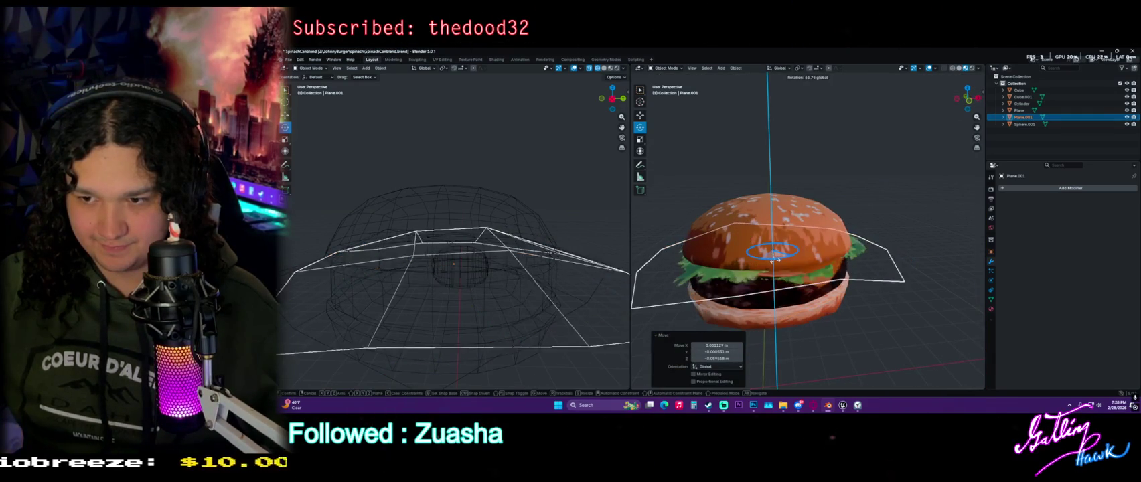
{"action": "middle_click_drag", "start_coordinate": [780, 265], "coordinate": [811, 279]}
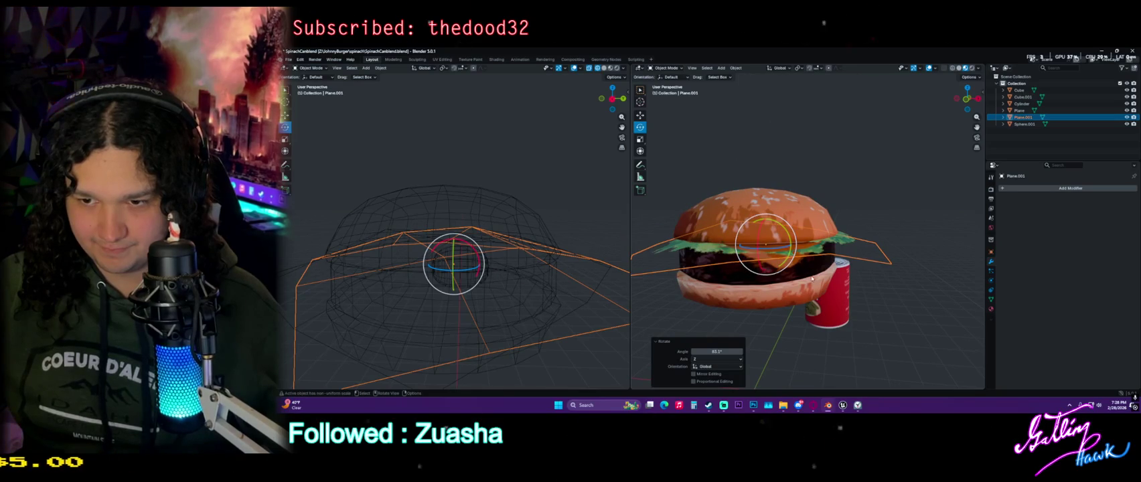
{"action": "mouse_move", "coordinate": [778, 251]}
{"action": "left_mouse_down"}
{"action": "mouse_move", "coordinate": [826, 253]}
{"action": "mouse_move", "coordinate": [798, 194]}
{"action": "left_mouse_up"}
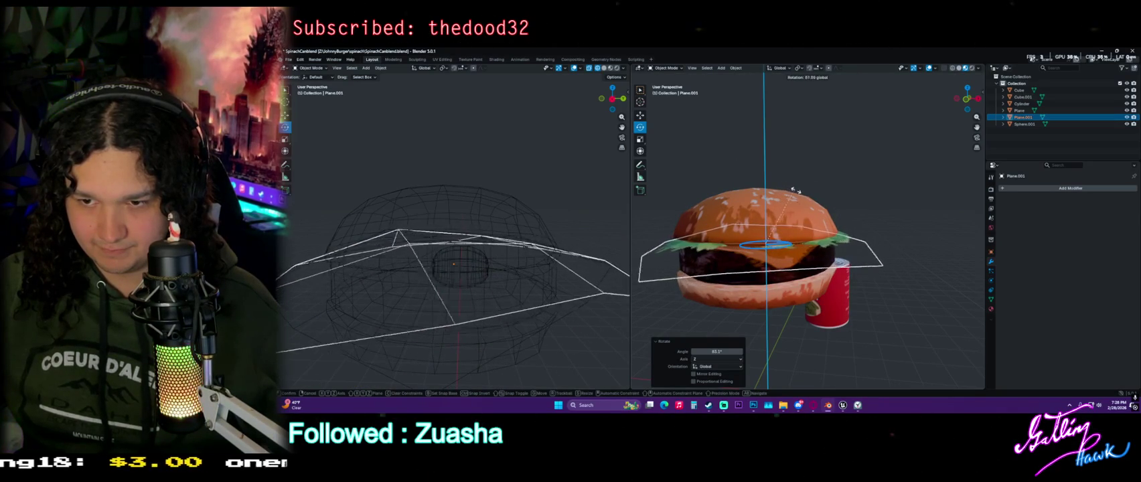
{"action": "left_click_drag", "start_coordinate": [798, 194], "coordinate": [944, 231]}
{"action": "mouse_move", "coordinate": [877, 288]}
{"action": "middle_mouse_down"}
{"action": "mouse_move", "coordinate": [785, 289]}
{"action": "mouse_move", "coordinate": [738, 260]}
{"action": "middle_mouse_up"}
Raise the lettuce geometry slightly along Z in Edit Mode, then deselect everything
{"action": "key", "text": "Tab"}
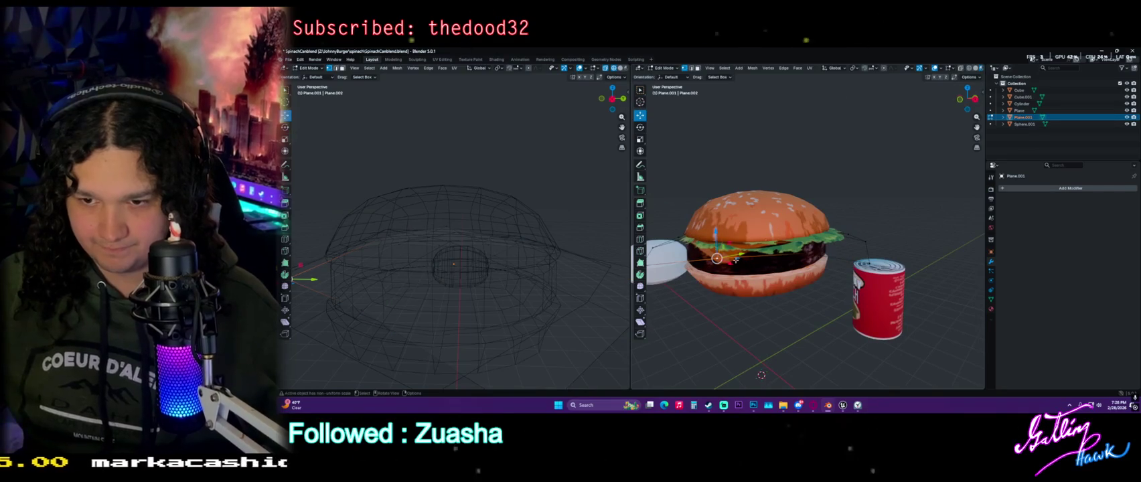
{"action": "left_click_drag", "start_coordinate": [713, 231], "coordinate": [721, 225]}
{"action": "middle_click_drag", "start_coordinate": [761, 375], "coordinate": [803, 374]}
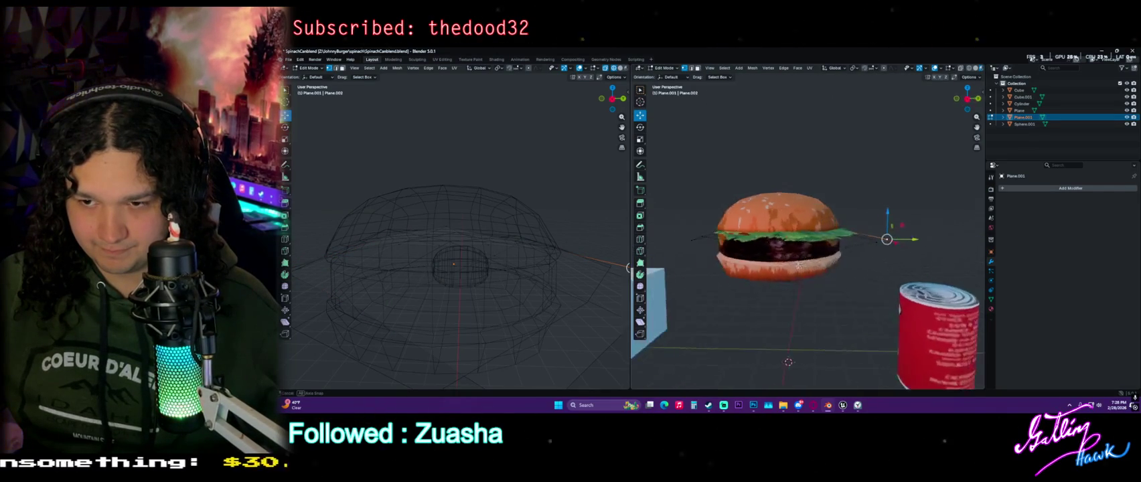
{"action": "mouse_move", "coordinate": [792, 257]}
{"action": "middle_mouse_down"}
{"action": "mouse_move", "coordinate": [811, 258]}
{"action": "mouse_move", "coordinate": [670, 325]}
{"action": "mouse_move", "coordinate": [736, 356]}
{"action": "middle_mouse_up"}
{"action": "key", "text": "Tab"}
{"action": "scroll", "coordinate": [826, 258], "scroll_direction": "down", "scroll_amount": 4}
{"action": "left_click", "coordinate": [668, 326]}
Add a new plane and scale it into a thin strip, Y about 0.171
{"action": "scroll", "coordinate": [805, 313], "scroll_direction": "up", "scroll_amount": 2}
{"action": "key", "text": "shift+a"}
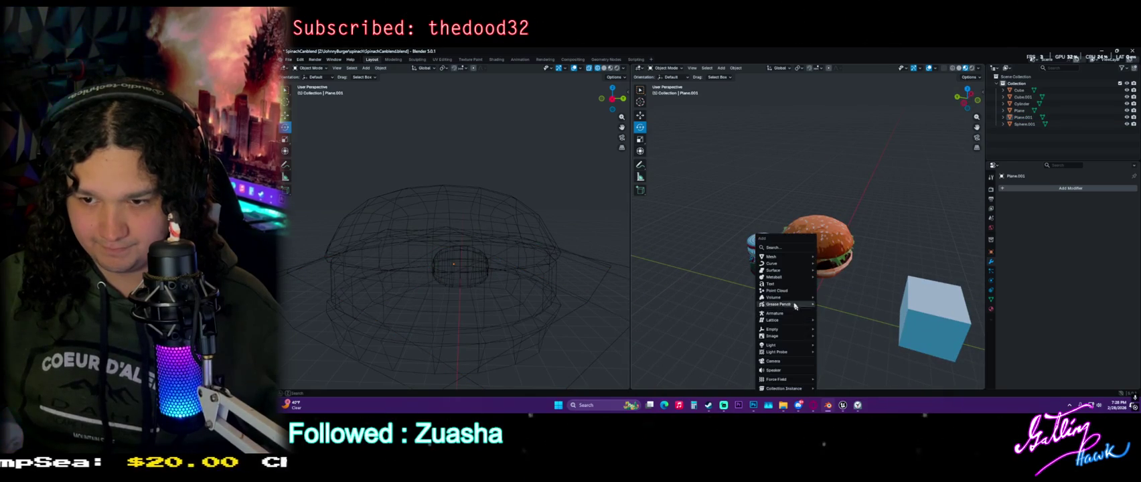
{"action": "mouse_move", "coordinate": [772, 256]}
{"action": "left_click", "coordinate": [837, 257]}
{"action": "key", "text": "s"}
{"action": "left_click", "coordinate": [895, 343]}
{"action": "middle_click_drag", "start_coordinate": [896, 344], "coordinate": [689, 224]}
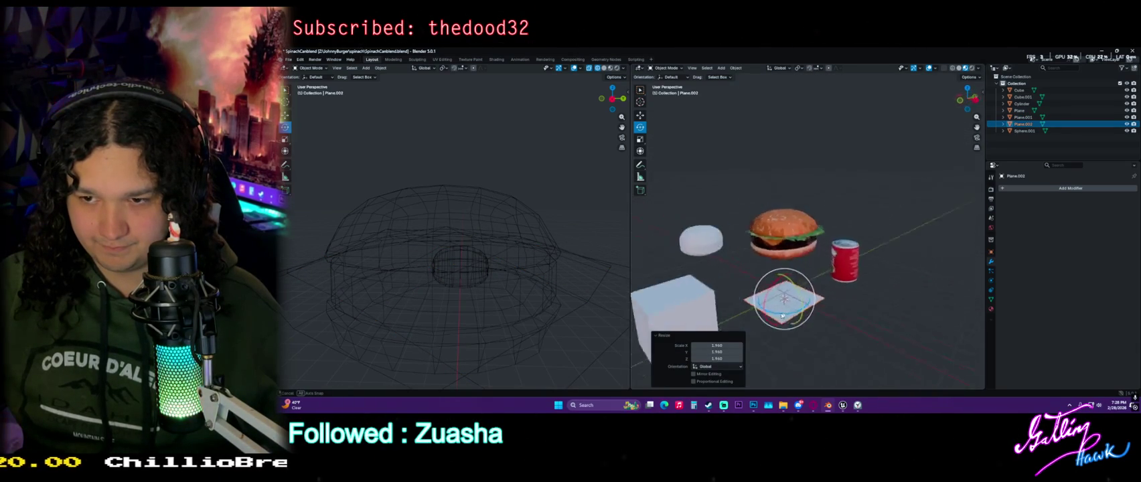
{"action": "left_click", "coordinate": [638, 139]}
{"action": "scroll", "coordinate": [797, 294], "scroll_direction": "up", "scroll_amount": 2}
{"action": "scroll", "coordinate": [796, 294], "scroll_direction": "up", "scroll_amount": 2}
{"action": "left_click_drag", "start_coordinate": [818, 312], "coordinate": [795, 309]}
{"action": "middle_click_drag", "start_coordinate": [795, 309], "coordinate": [804, 320]}
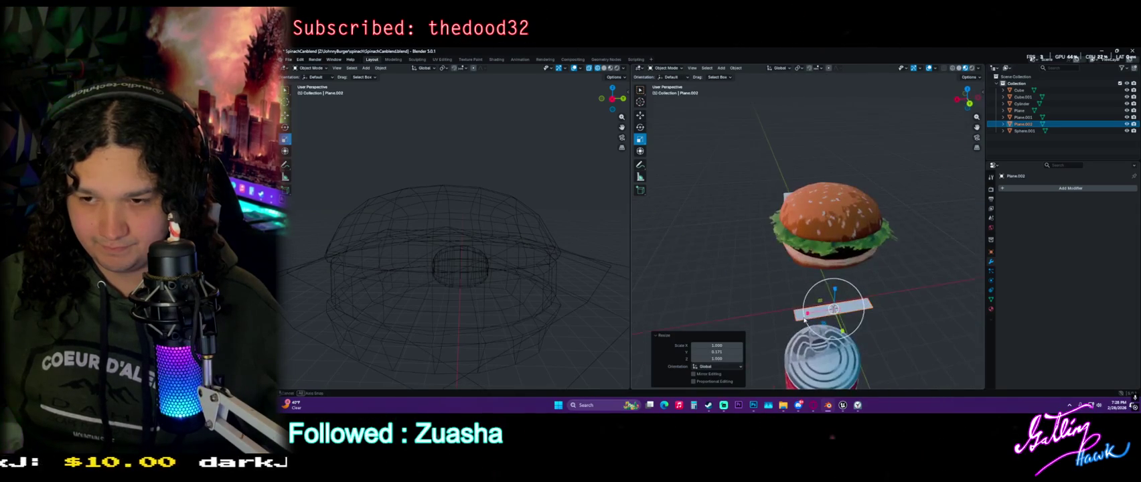
Loop-cut the strip and raise alternate edges along Z into a zigzag
{"action": "key", "text": "Tab"}
{"action": "key", "text": "ctrl+r"}
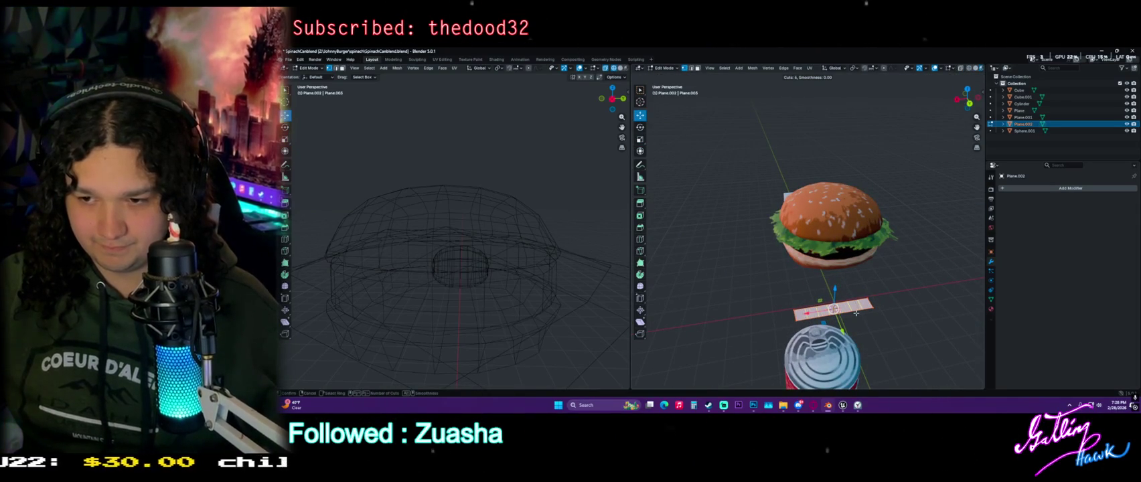
{"action": "left_click", "coordinate": [856, 312]}
{"action": "right_click", "coordinate": [856, 312]}
{"action": "scroll", "coordinate": [830, 301], "scroll_direction": "up", "scroll_amount": 3}
{"action": "middle_click_drag", "start_coordinate": [830, 301], "coordinate": [778, 288]}
{"action": "left_click", "coordinate": [690, 69]}
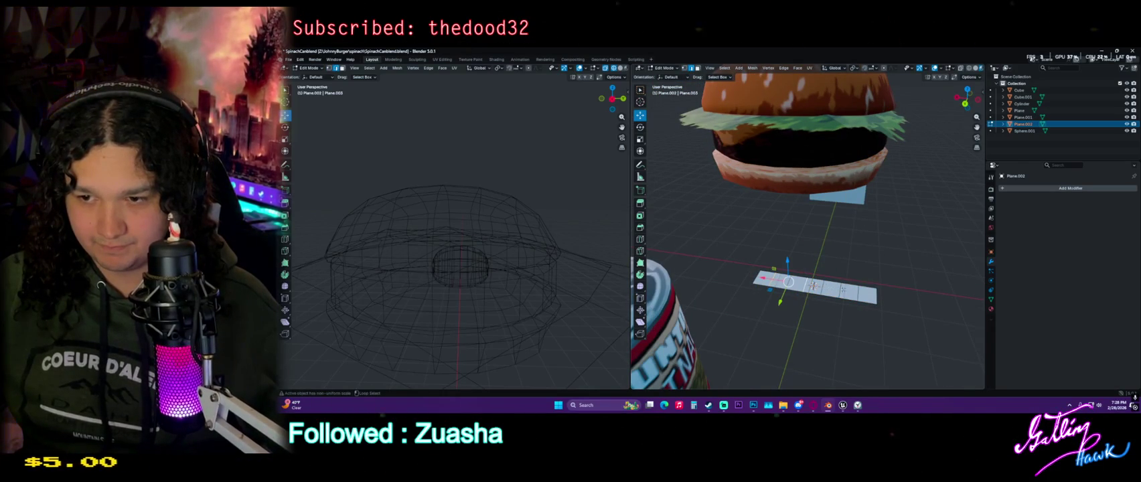
{"action": "mouse_move", "coordinate": [875, 297]}
{"action": "middle_mouse_down"}
{"action": "mouse_move", "coordinate": [857, 288]}
{"action": "mouse_move", "coordinate": [805, 299]}
{"action": "mouse_move", "coordinate": [806, 270]}
{"action": "middle_mouse_up"}
{"action": "key", "text": "g"}
{"action": "key", "text": "z"}
{"action": "left_click", "coordinate": [823, 270]}
{"action": "key", "text": "Tab"}
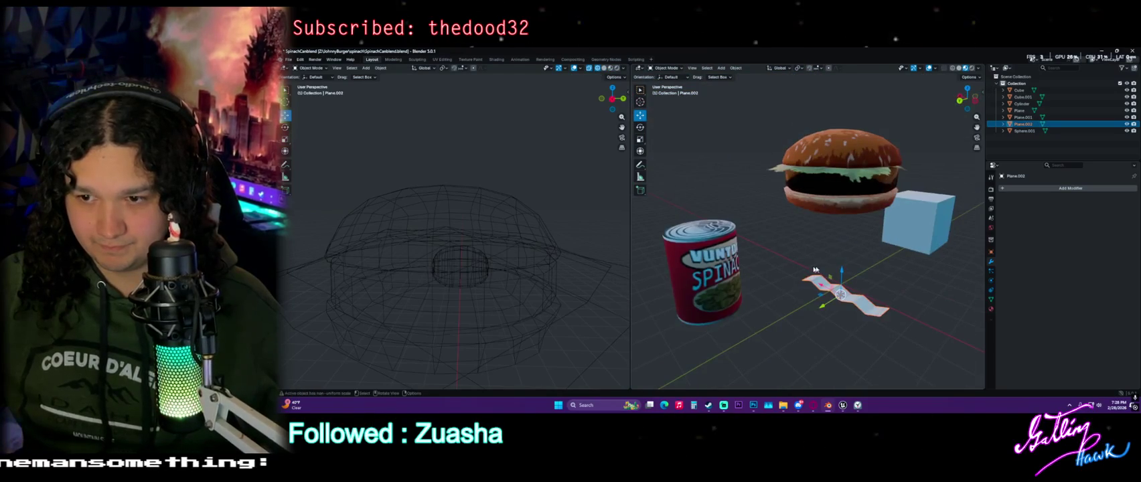
Lift the zigzag strip up into the centre of the burger
{"action": "left_click_drag", "start_coordinate": [842, 268], "coordinate": [847, 142]}
{"action": "left_click", "coordinate": [848, 144]}
{"action": "scroll", "coordinate": [845, 187], "scroll_direction": "up", "scroll_amount": 4}
{"action": "mouse_move", "coordinate": [845, 187]}
{"action": "middle_mouse_down"}
{"action": "mouse_move", "coordinate": [842, 233]}
{"action": "mouse_move", "coordinate": [791, 254]}
{"action": "mouse_move", "coordinate": [875, 247]}
{"action": "middle_mouse_up"}
{"action": "scroll", "coordinate": [765, 266], "scroll_direction": "down", "scroll_amount": 4}
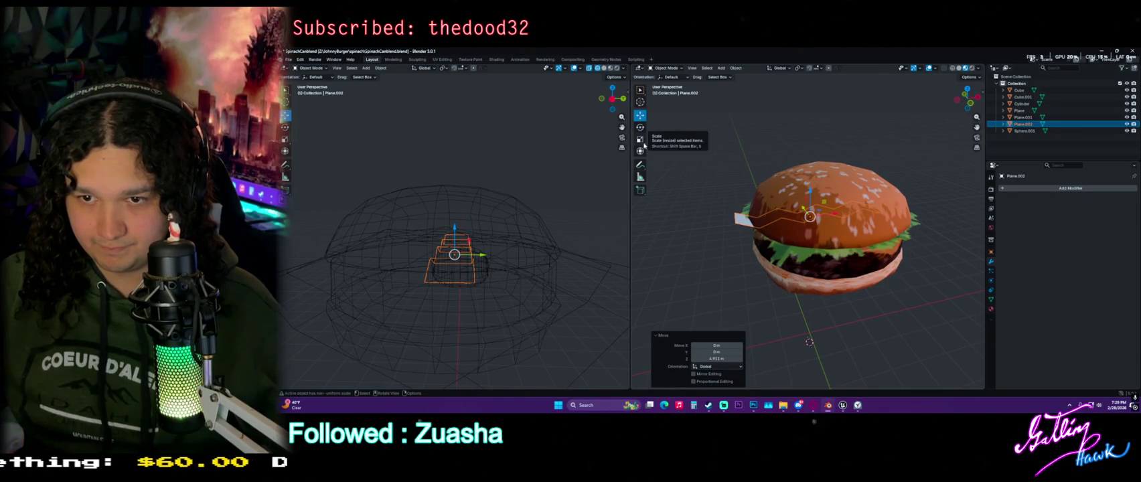
Select the strip's left piece and raise the whole zigzag strip along Z
{"action": "key", "text": "Tab"}
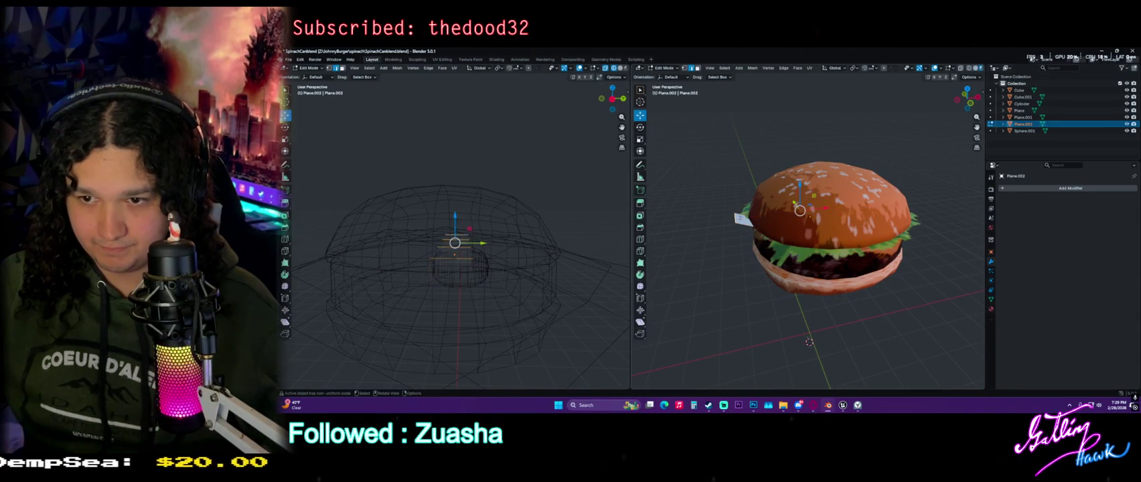
{"action": "left_click", "coordinate": [734, 218]}
{"action": "scroll", "coordinate": [737, 218], "scroll_direction": "up", "scroll_amount": 3}
{"action": "middle_click_drag", "start_coordinate": [736, 218], "coordinate": [804, 222]}
{"action": "key", "text": "Tab"}
{"action": "key", "text": "g"}
{"action": "key", "text": "z"}
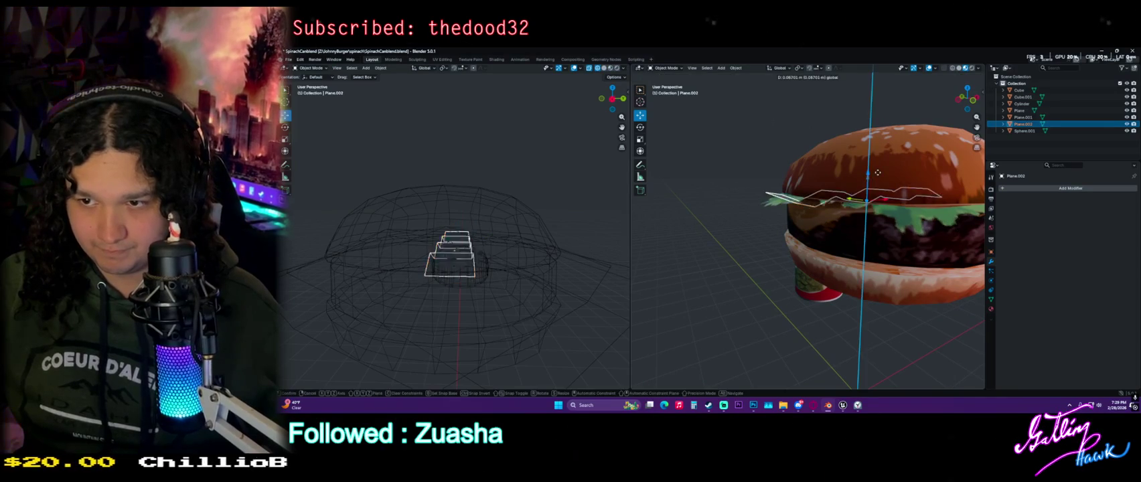
{"action": "left_click", "coordinate": [847, 184]}
{"action": "mouse_move", "coordinate": [847, 184]}
{"action": "middle_mouse_down"}
{"action": "mouse_move", "coordinate": [829, 228]}
{"action": "mouse_move", "coordinate": [779, 203]}
{"action": "mouse_move", "coordinate": [776, 180]}
{"action": "middle_mouse_up"}
Reposition the selected strip piece with its depth locked, then fine-tune it freely
{"action": "key", "text": "Tab"}
{"action": "key", "text": "g"}
{"action": "key", "text": "shift+y"}
{"action": "left_click", "coordinate": [787, 185]}
{"action": "key", "text": "g"}
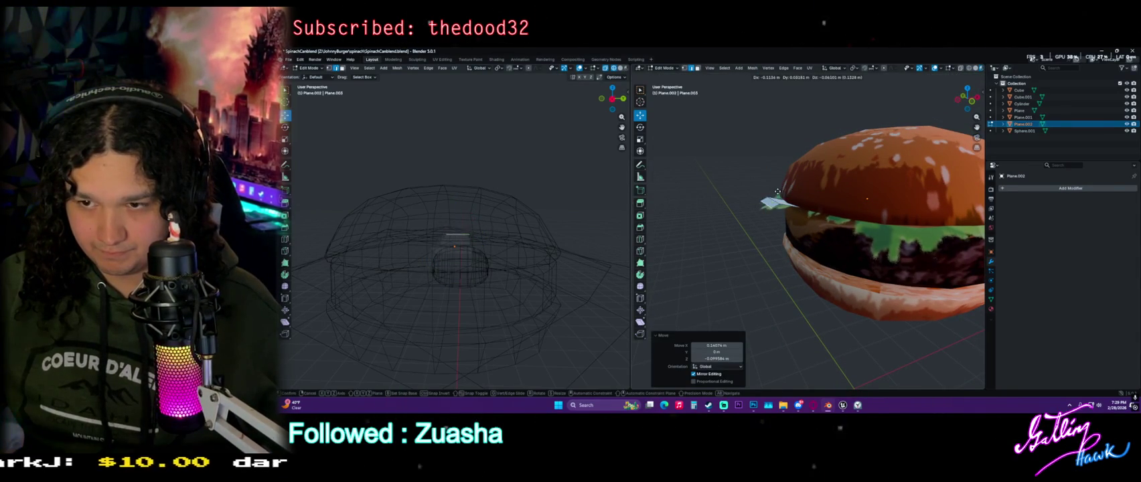
{"action": "left_click", "coordinate": [772, 195]}
{"action": "key", "text": "Tab"}
{"action": "scroll", "coordinate": [804, 221], "scroll_direction": "up", "scroll_amount": 5}
{"action": "mouse_move", "coordinate": [803, 221]}
{"action": "middle_mouse_down"}
{"action": "mouse_move", "coordinate": [836, 245]}
{"action": "mouse_move", "coordinate": [791, 263]}
{"action": "middle_mouse_up"}
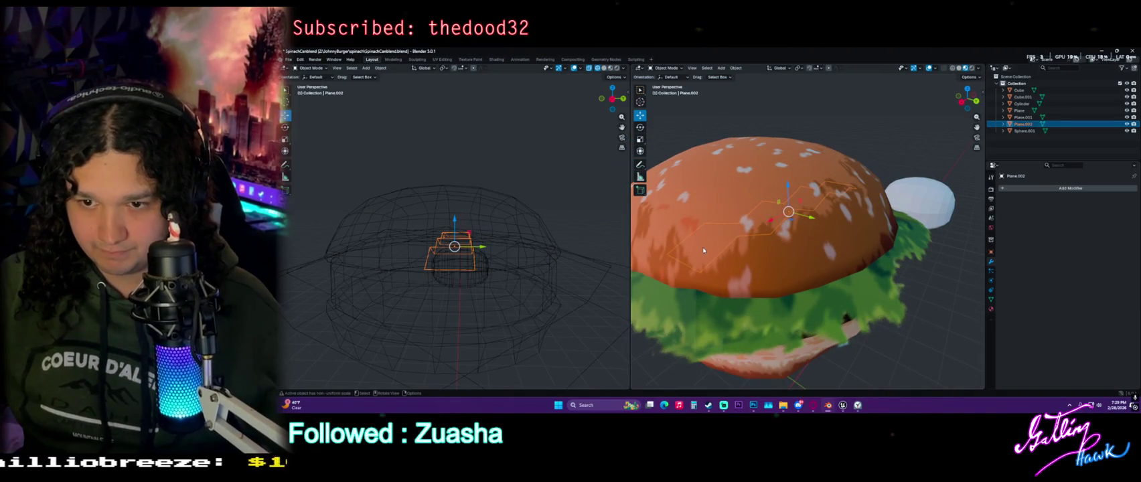
Extrude a new section from the selected end of the zigzag strip
{"action": "key", "text": "Tab"}
{"action": "mouse_move", "coordinate": [485, 250]}
{"action": "middle_mouse_down"}
{"action": "mouse_move", "coordinate": [475, 241]}
{"action": "mouse_move", "coordinate": [496, 194]}
{"action": "middle_mouse_up"}
{"action": "scroll", "coordinate": [479, 245], "scroll_direction": "up", "scroll_amount": 3}
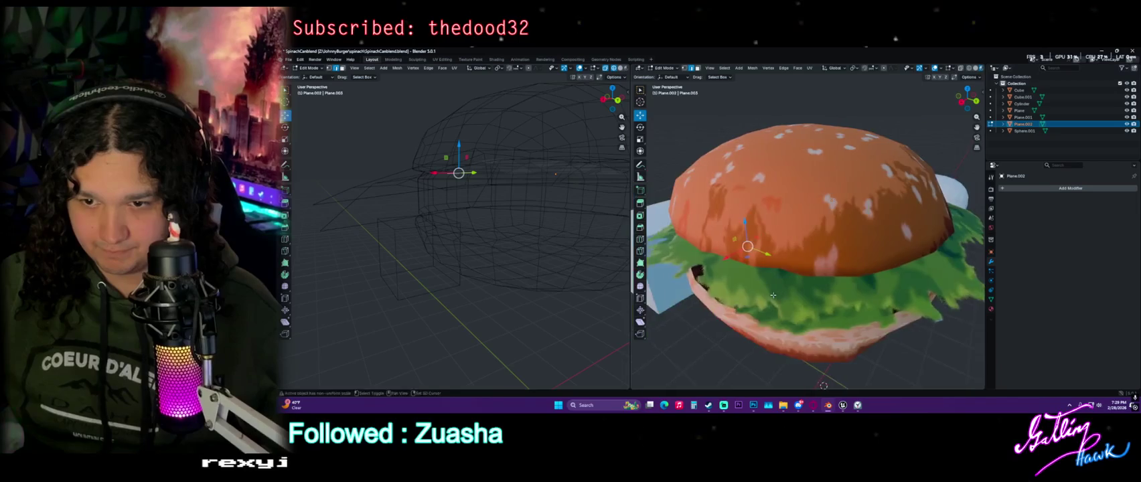
{"action": "middle_click_drag", "start_coordinate": [803, 267], "coordinate": [803, 227]}
{"action": "middle_click_drag", "start_coordinate": [573, 271], "coordinate": [522, 247]}
{"action": "key", "text": "g"}
{"action": "left_click", "coordinate": [487, 235]}
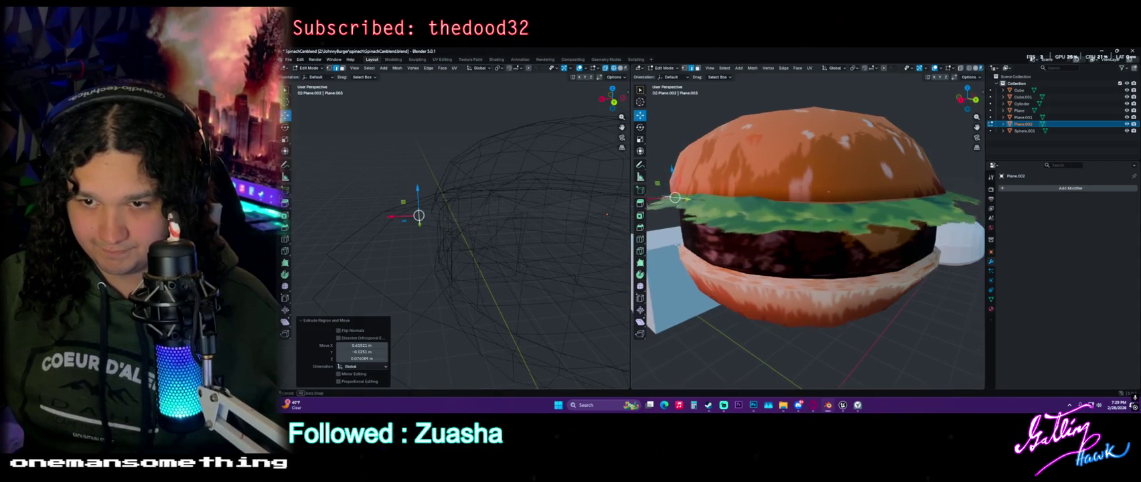
Adjust the extruded section's height so it sits just above the patty, then leave Edit Mode
{"action": "middle_click_drag", "start_coordinate": [804, 254], "coordinate": [639, 279]}
{"action": "left_click_drag", "start_coordinate": [418, 189], "coordinate": [421, 231]}
{"action": "middle_click_drag", "start_coordinate": [469, 241], "coordinate": [536, 174]}
{"action": "mouse_move", "coordinate": [541, 140]}
{"action": "left_mouse_down"}
{"action": "mouse_move", "coordinate": [543, 130]}
{"action": "mouse_move", "coordinate": [545, 150]}
{"action": "left_mouse_up"}
{"action": "mouse_move", "coordinate": [546, 150]}
{"action": "middle_mouse_down"}
{"action": "mouse_move", "coordinate": [495, 229]}
{"action": "mouse_move", "coordinate": [526, 226]}
{"action": "middle_mouse_up"}
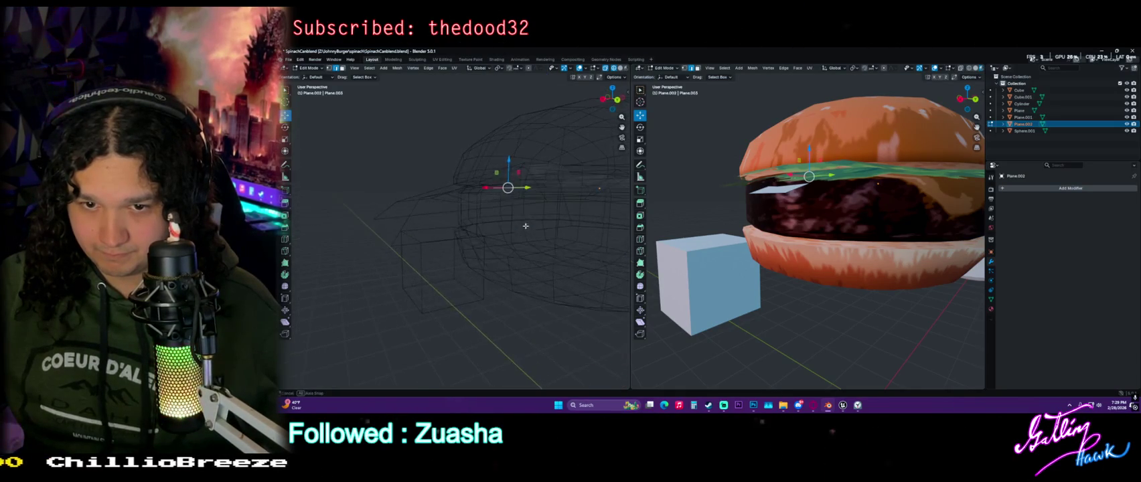
{"action": "left_click_drag", "start_coordinate": [507, 158], "coordinate": [517, 138]}
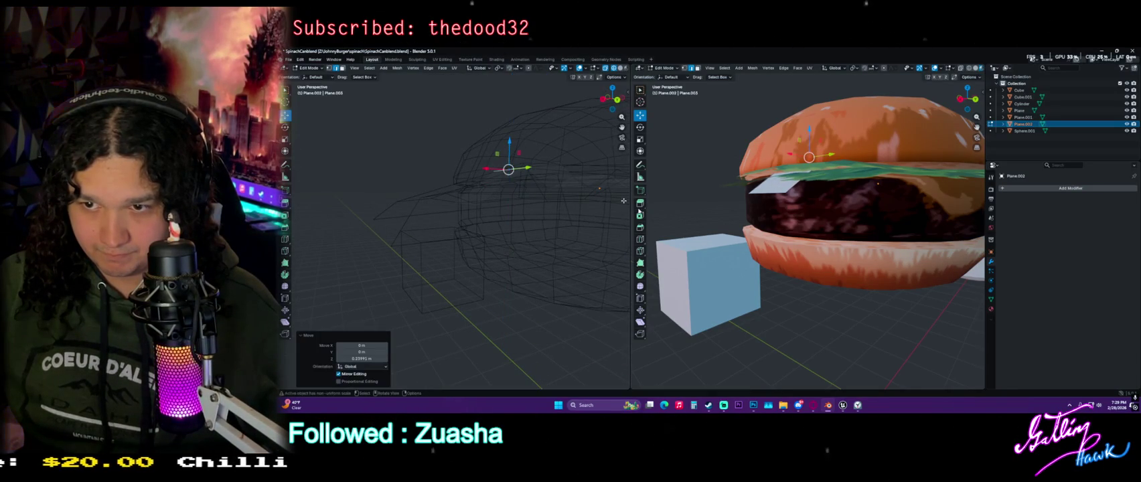
{"action": "mouse_move", "coordinate": [803, 221]}
{"action": "middle_mouse_down"}
{"action": "mouse_move", "coordinate": [769, 281]}
{"action": "mouse_move", "coordinate": [823, 255]}
{"action": "middle_mouse_up"}
{"action": "key", "text": "Tab"}
Paste a copy of the zigzag strip and rotate it about 21° around Z
{"action": "middle_click_drag", "start_coordinate": [529, 188], "coordinate": [536, 231]}
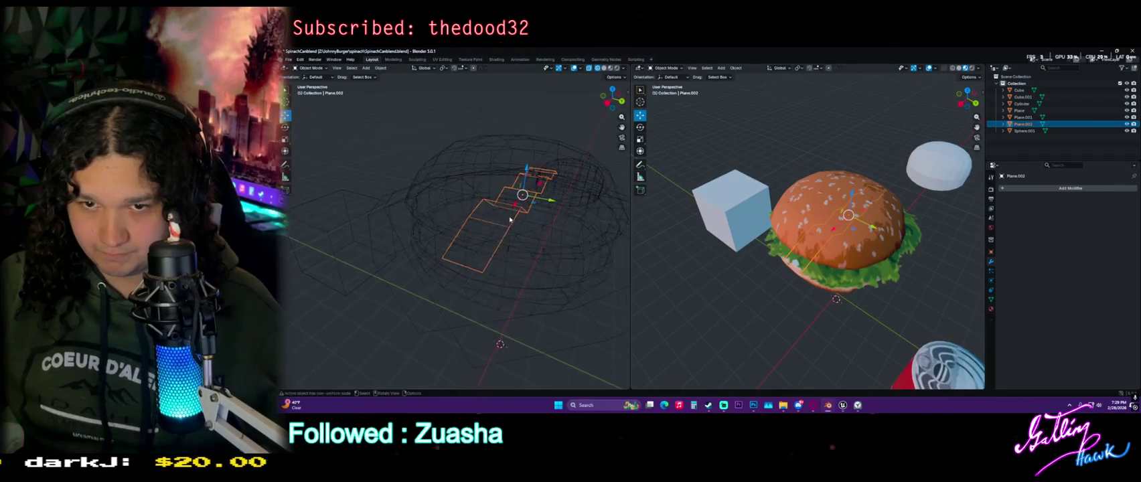
{"action": "key", "text": "ctrl+v"}
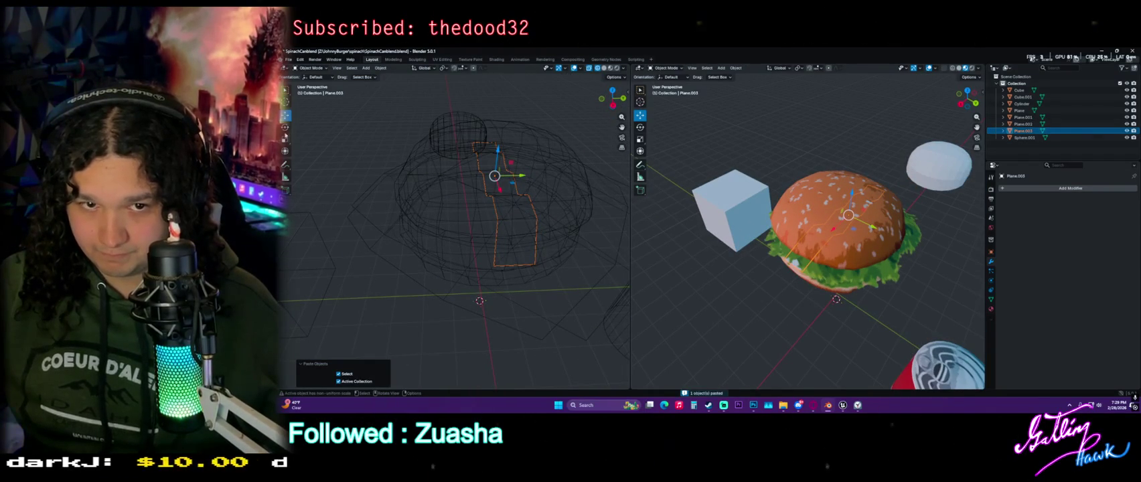
{"action": "key", "text": "shift+space"}
{"action": "key", "text": "r"}
{"action": "left_click_drag", "start_coordinate": [480, 187], "coordinate": [486, 184]}
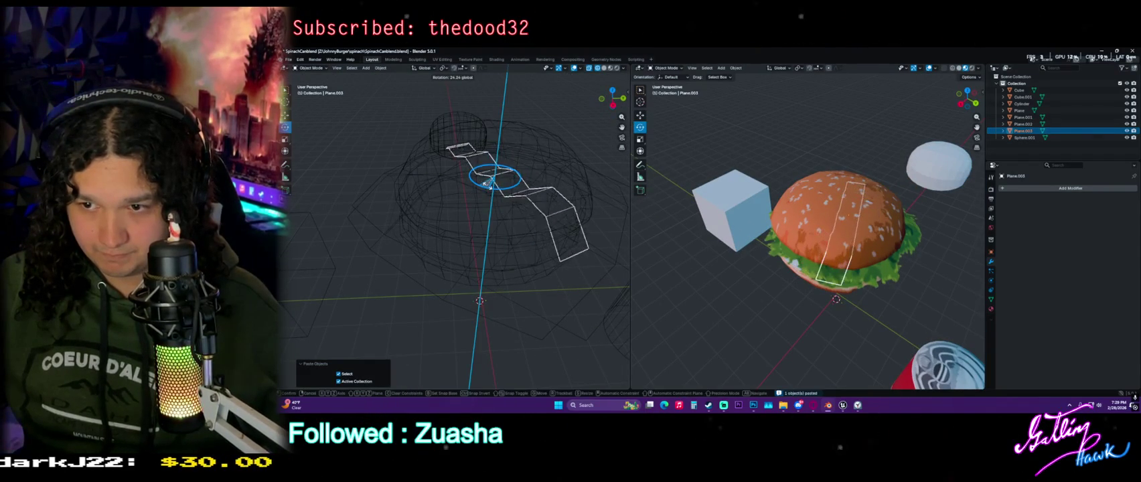
{"action": "mouse_move", "coordinate": [770, 235]}
{"action": "middle_mouse_down"}
{"action": "mouse_move", "coordinate": [648, 233]}
{"action": "mouse_move", "coordinate": [691, 236]}
{"action": "middle_mouse_up"}
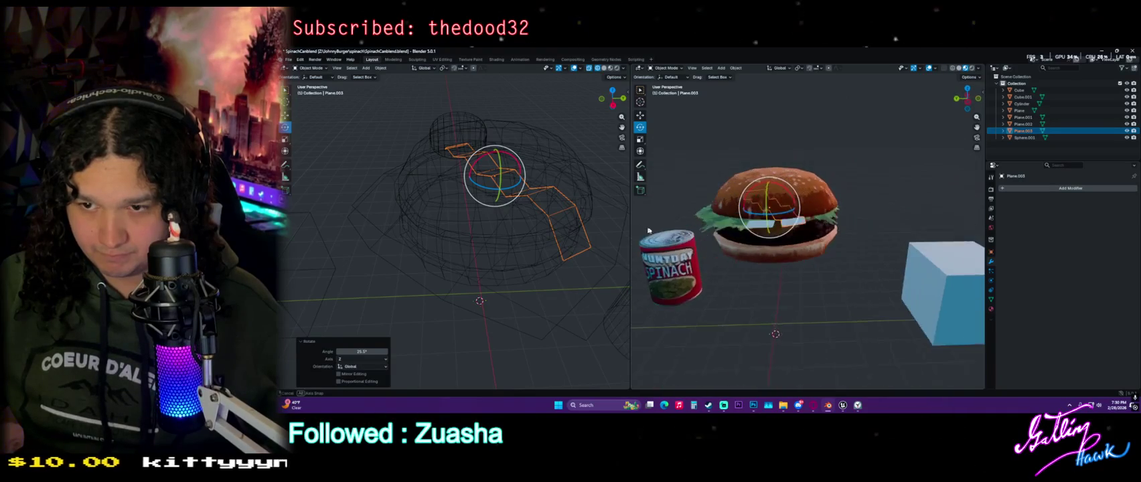
Make Plane.002 active and switch to the UV Editing workspace
{"action": "key", "text": "Tab"}
{"action": "key", "text": "Tab"}
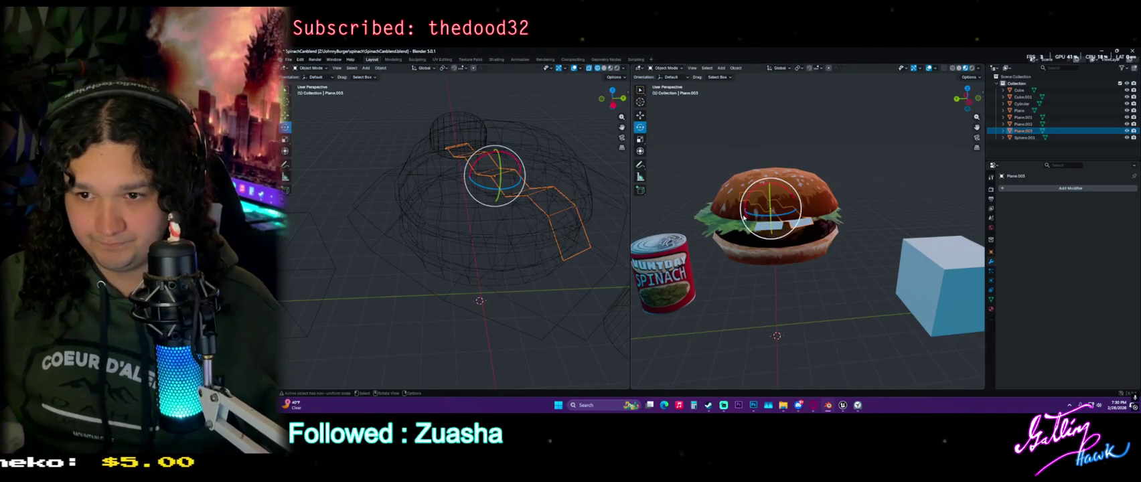
{"action": "left_click", "coordinate": [775, 228]}
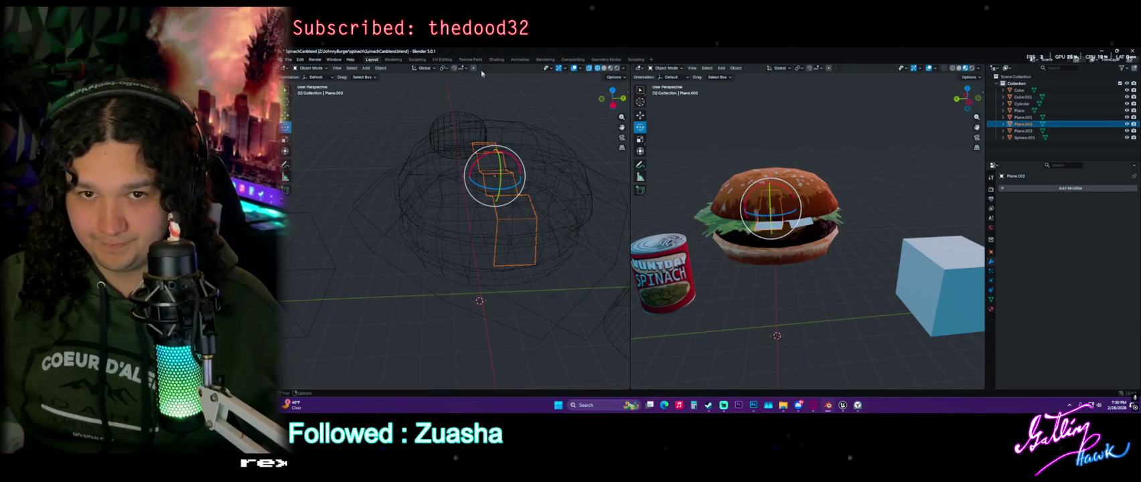
{"action": "left_click", "coordinate": [442, 59]}
{"action": "scroll", "coordinate": [545, 193], "scroll_direction": "down", "scroll_amount": 1}
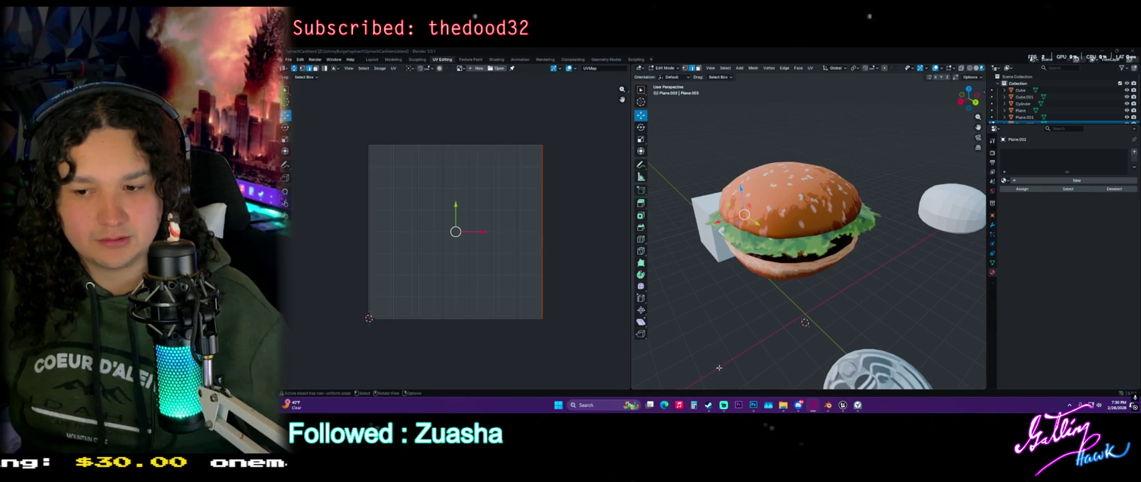
Open images (2).png from the Jburghe folder into the UV editor
{"action": "left_click", "coordinate": [496, 69]}
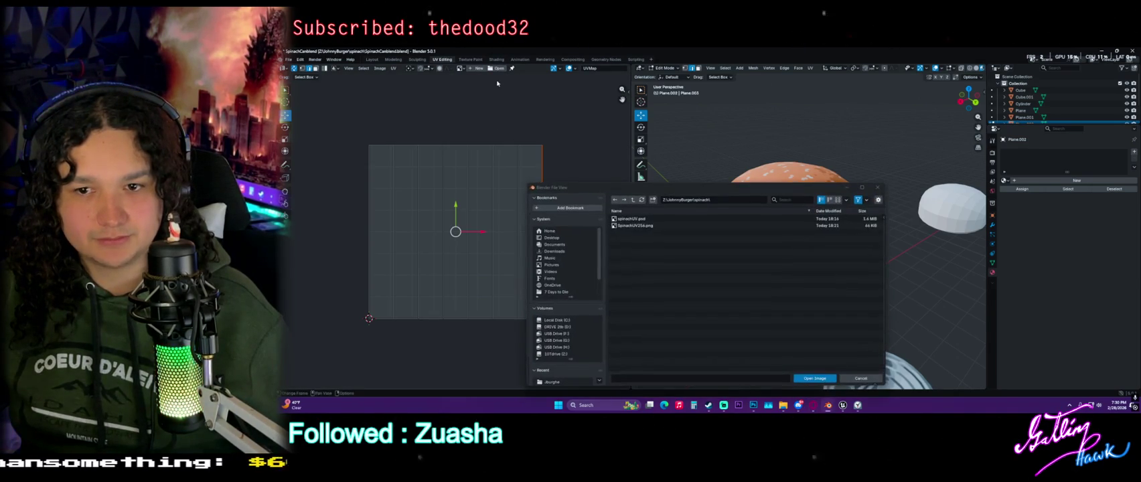
{"action": "double_click", "coordinate": [635, 220]}
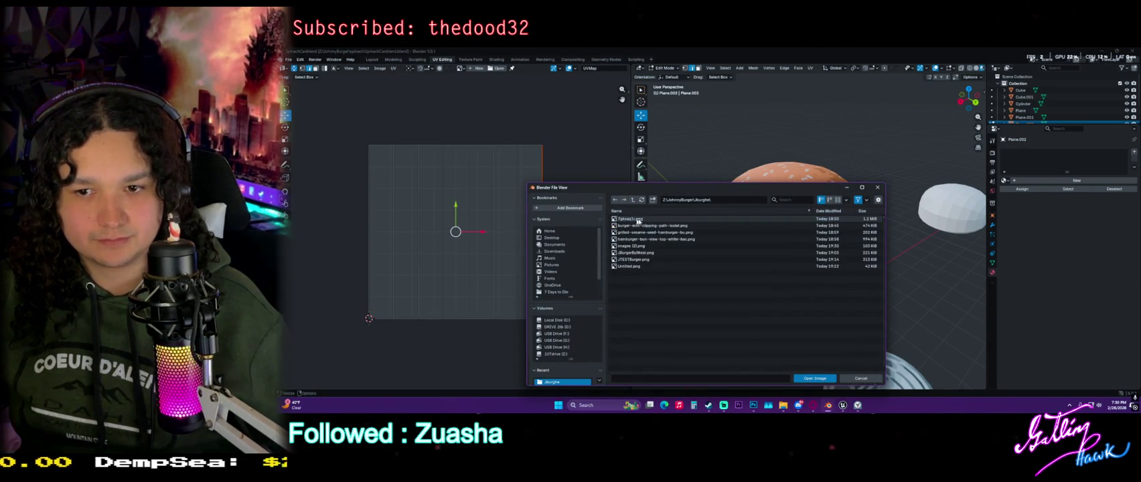
{"action": "double_click", "coordinate": [653, 246]}
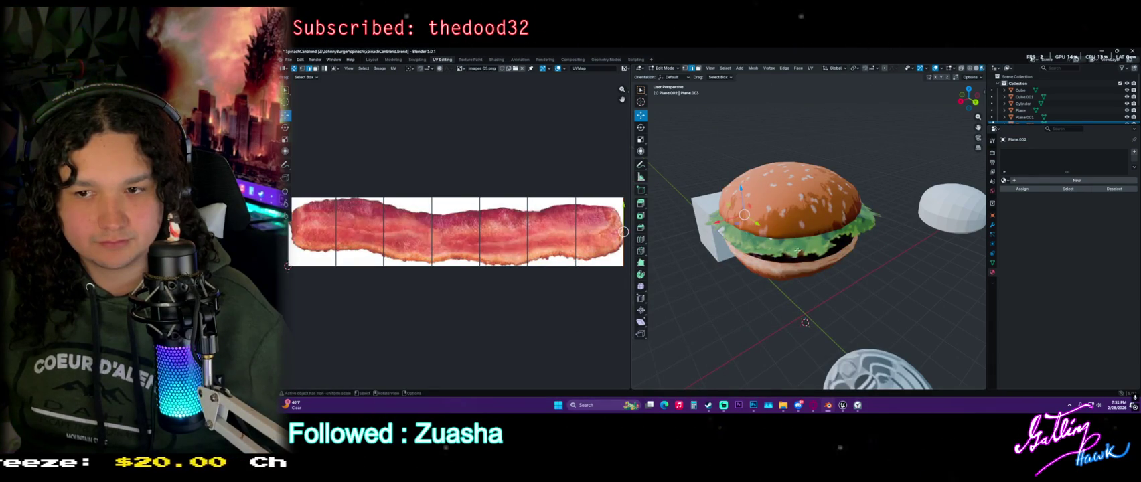
{"action": "middle_click_drag", "start_coordinate": [793, 252], "coordinate": [823, 261]}
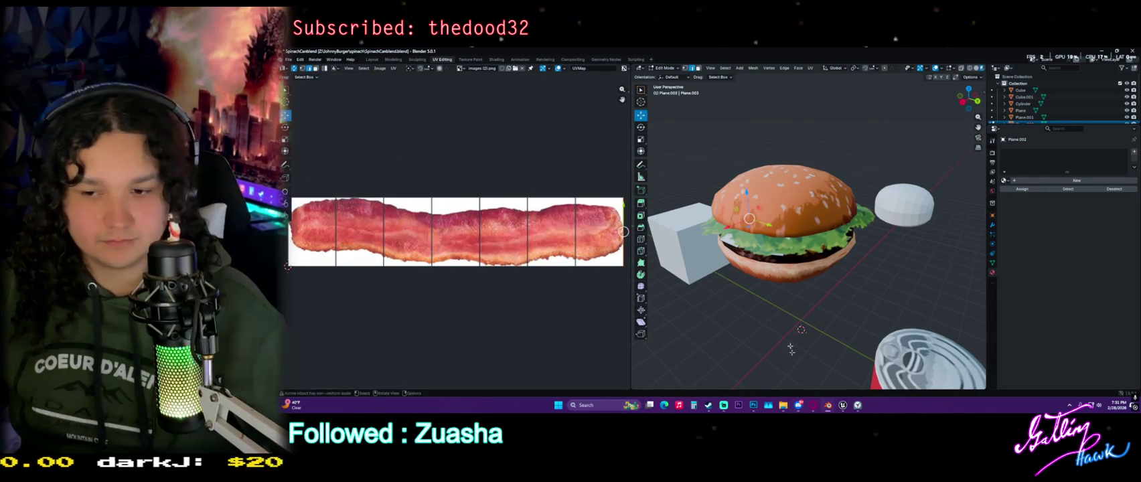
In Photoshop, close the lettuce document and open the bacon image
{"action": "left_click", "coordinate": [753, 405]}
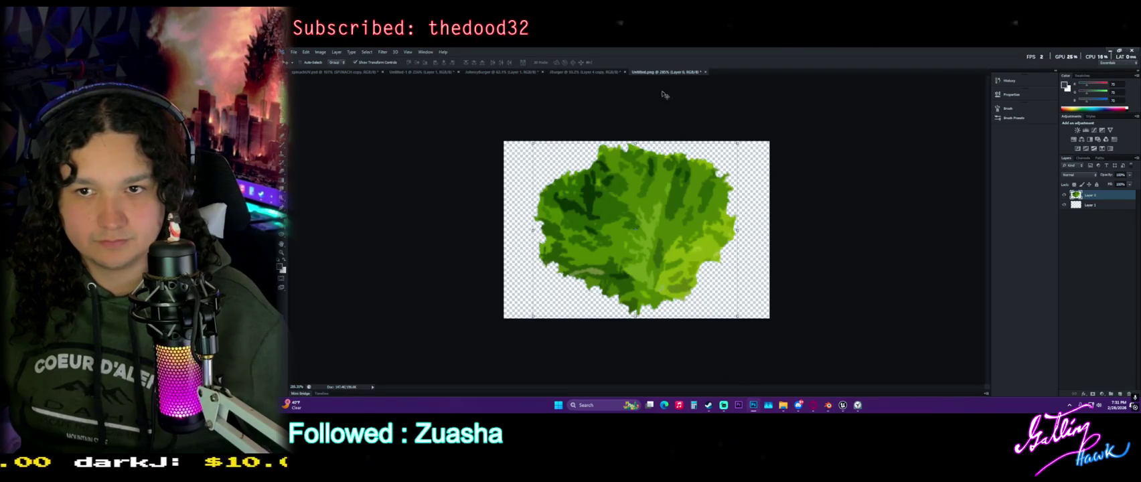
{"action": "left_click", "coordinate": [704, 73]}
{"action": "left_click", "coordinate": [694, 179]}
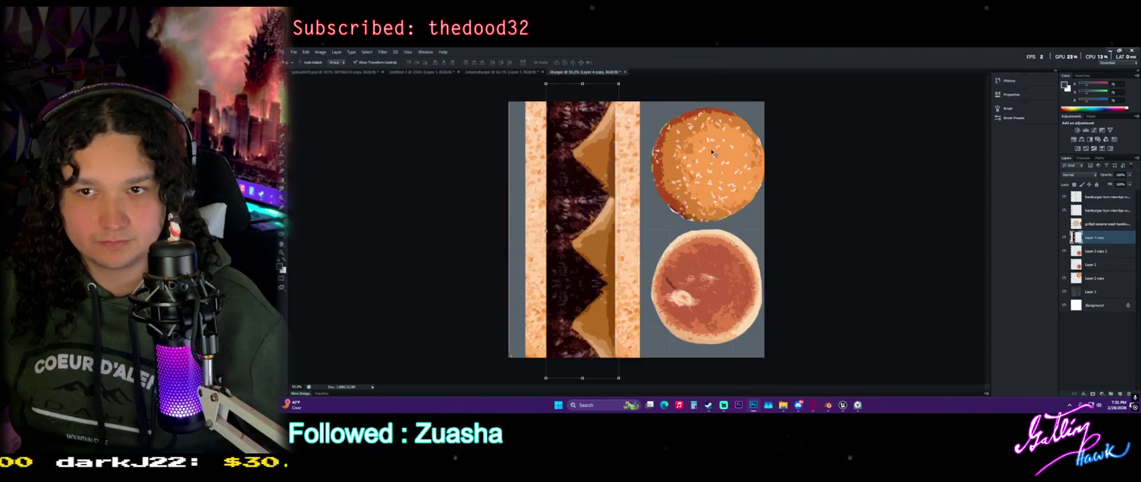
{"action": "right_click", "coordinate": [648, 75]}
{"action": "left_click", "coordinate": [683, 103]}
{"action": "left_click", "coordinate": [773, 134]}
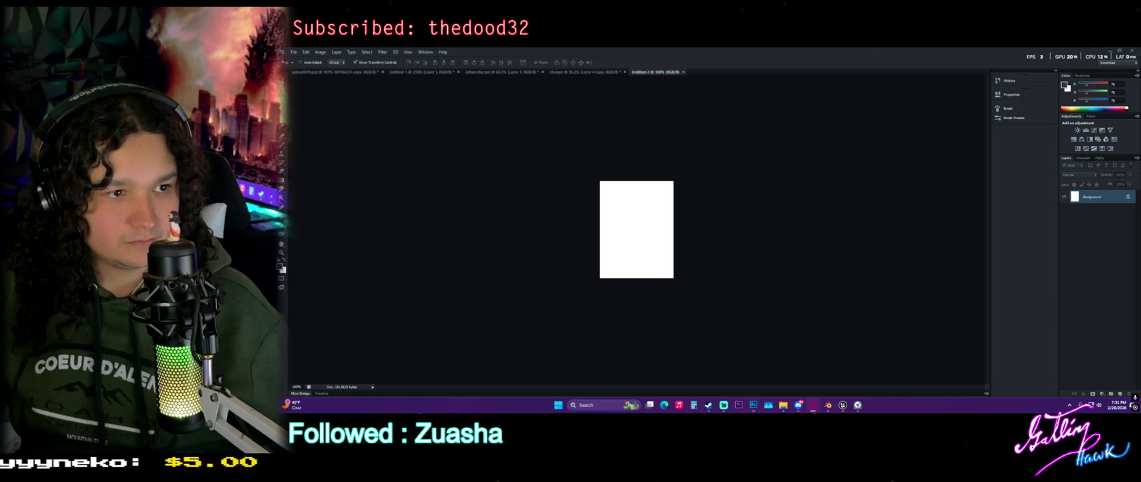
{"action": "left_click_drag", "start_coordinate": [667, 102], "coordinate": [670, 100]}
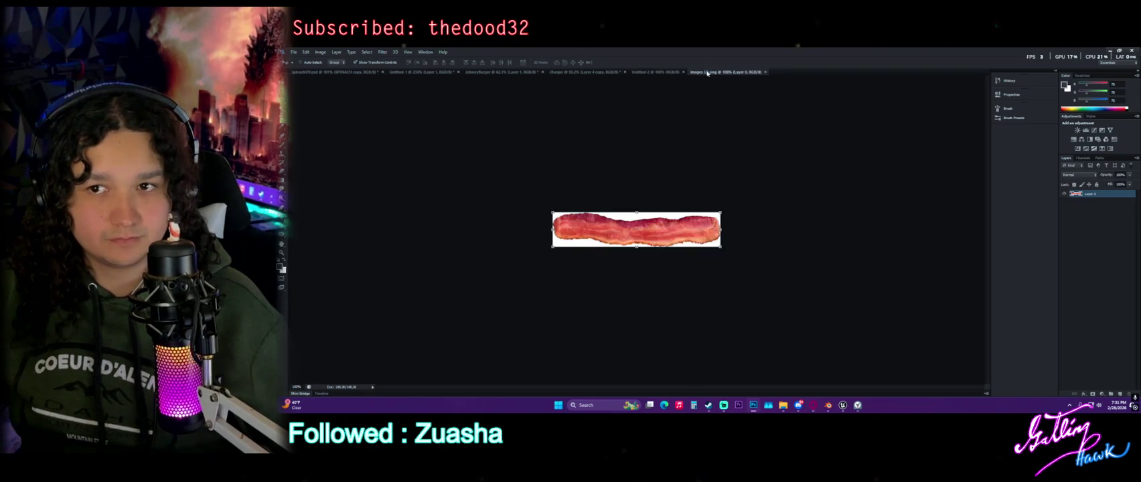
{"action": "left_click", "coordinate": [681, 71]}
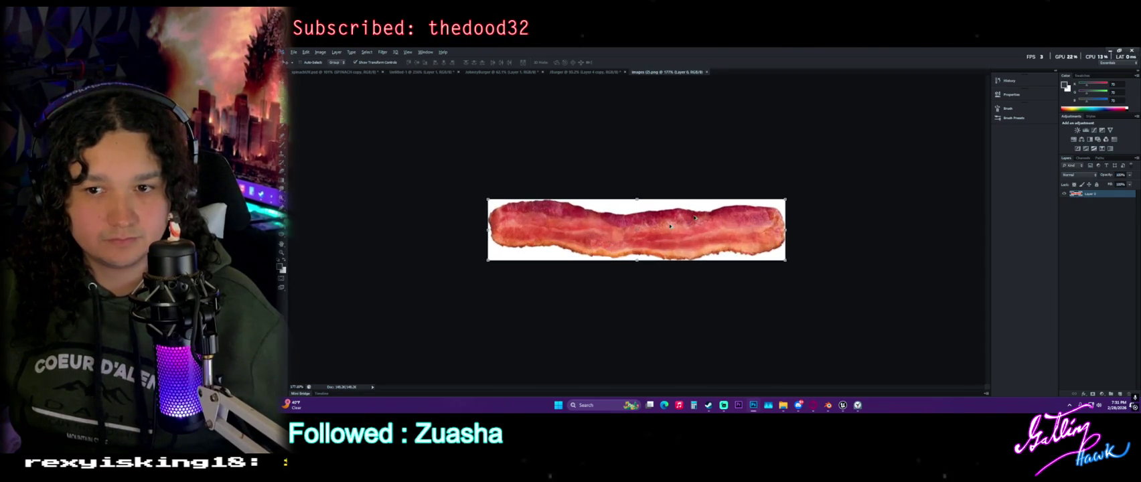
Add an empty layer beneath the bacon layer, then select the bacon layer
{"action": "scroll", "coordinate": [640, 232], "scroll_direction": "up", "scroll_amount": 3, "text": "alt"}
{"action": "left_click", "coordinate": [1123, 396]}
{"action": "left_click_drag", "start_coordinate": [1101, 200], "coordinate": [1103, 212]}
{"action": "scroll", "coordinate": [665, 221], "scroll_direction": "up", "scroll_amount": 2, "text": "alt"}
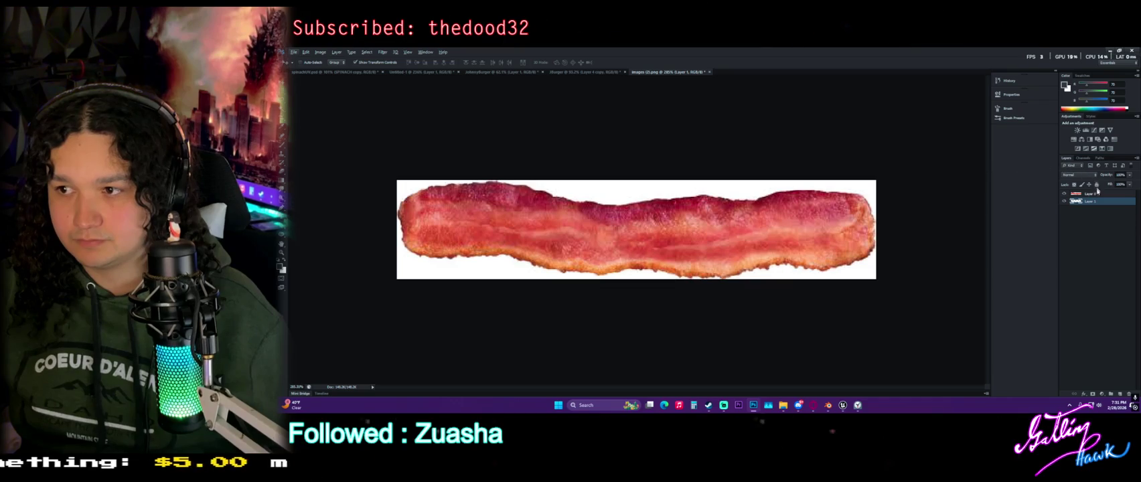
{"action": "left_click", "coordinate": [1091, 194]}
Magic Wand-select and delete the four white areas surrounding the bacon
{"action": "key", "text": "w"}
{"action": "left_click", "coordinate": [527, 181]}
{"action": "key", "text": "Delete"}
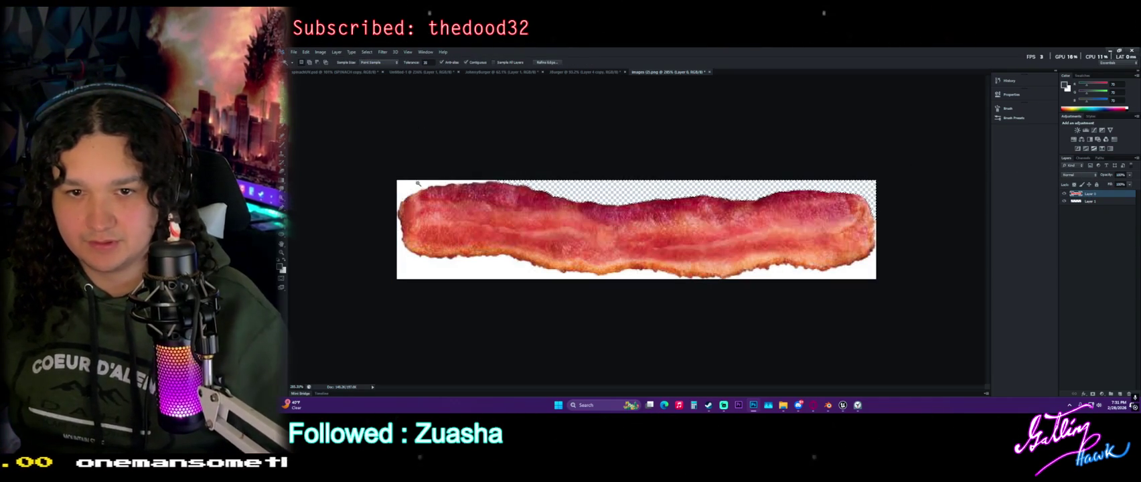
{"action": "left_click", "coordinate": [407, 186]}
{"action": "key", "text": "Delete"}
{"action": "left_click", "coordinate": [431, 268]}
{"action": "key", "text": "Delete"}
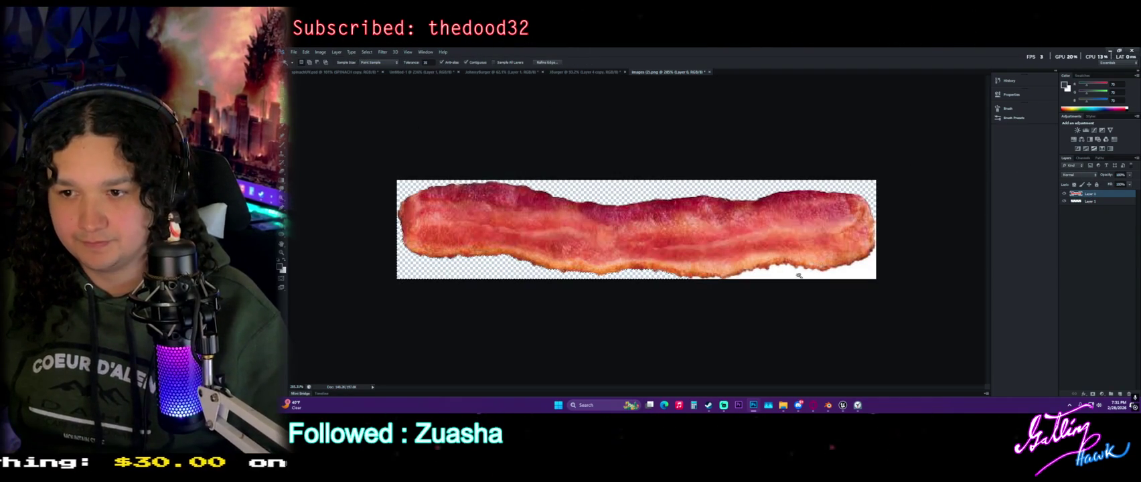
{"action": "left_click", "coordinate": [800, 277]}
{"action": "key", "text": "Delete"}
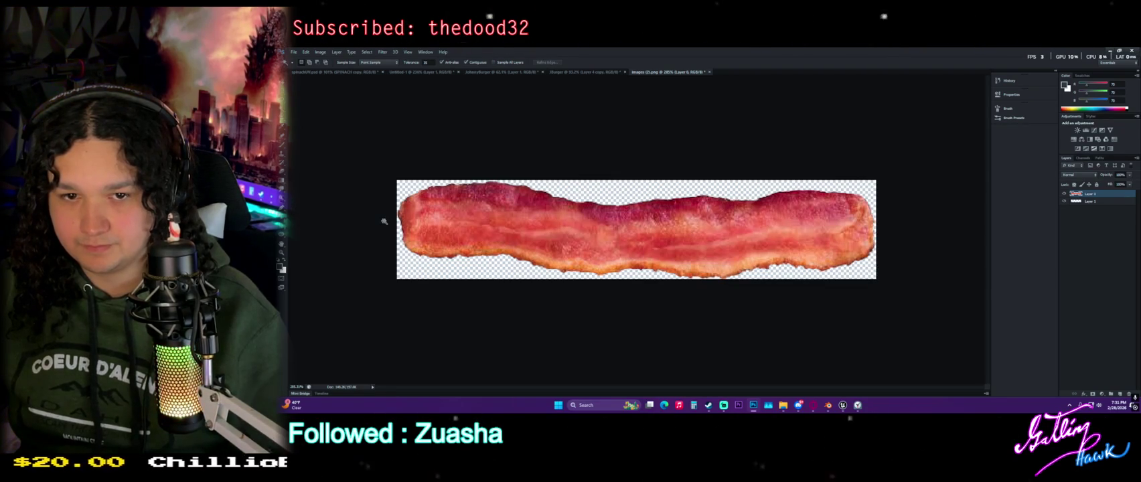
Apply the Artistic Cutout filter from the Filter Gallery to the bacon
{"action": "key", "text": "m"}
{"action": "left_click", "coordinate": [382, 52]}
{"action": "left_click", "coordinate": [395, 79]}
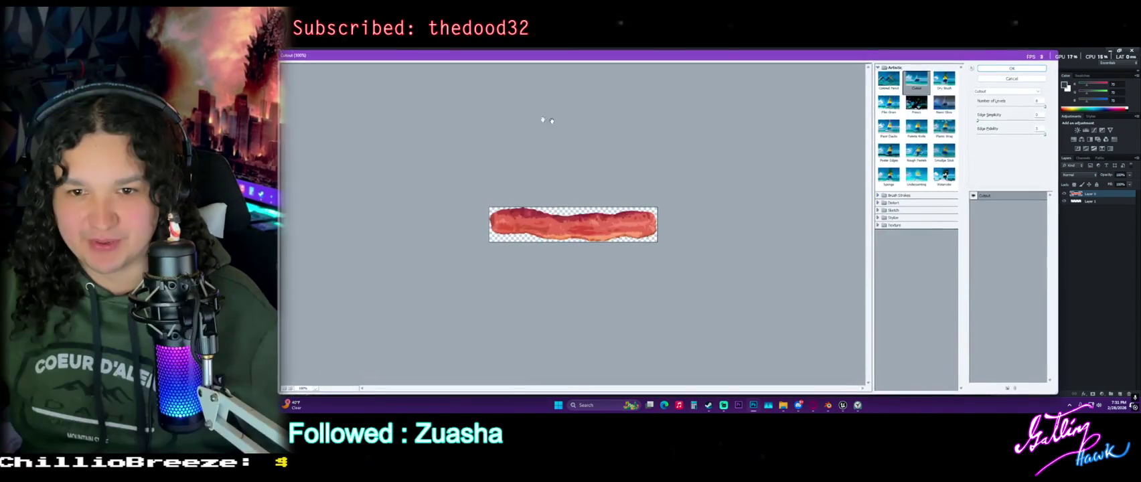
{"action": "left_click", "coordinate": [1034, 69]}
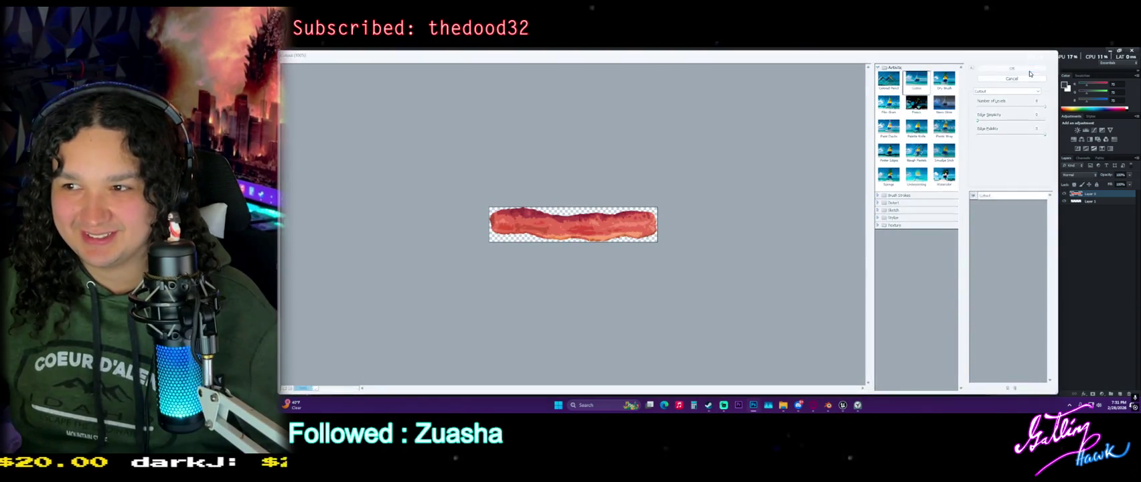
Use Levels twice: darken the bacon's midtones, then brighten them slightly
{"action": "left_click", "coordinate": [320, 52]}
{"action": "mouse_move", "coordinate": [331, 69]}
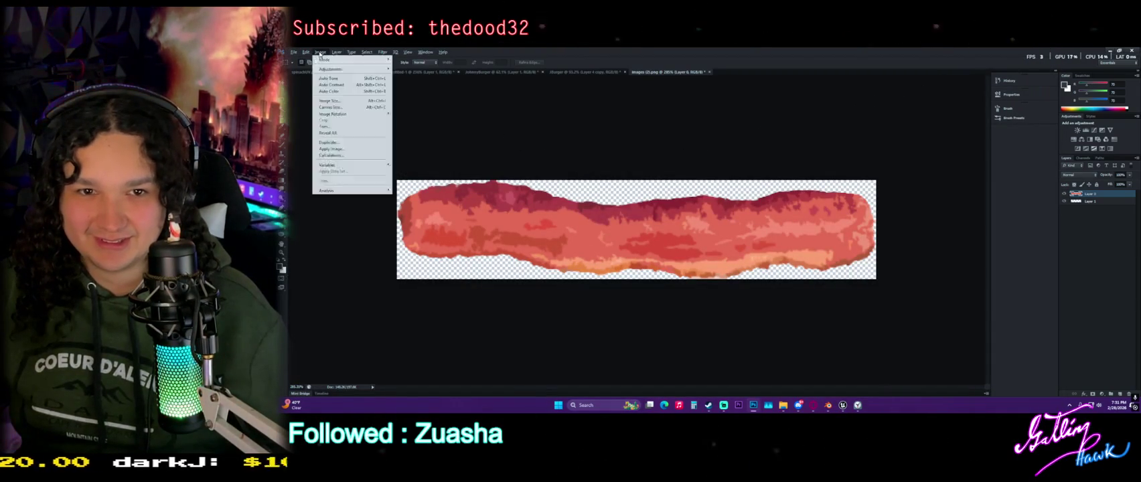
{"action": "left_click", "coordinate": [429, 75]}
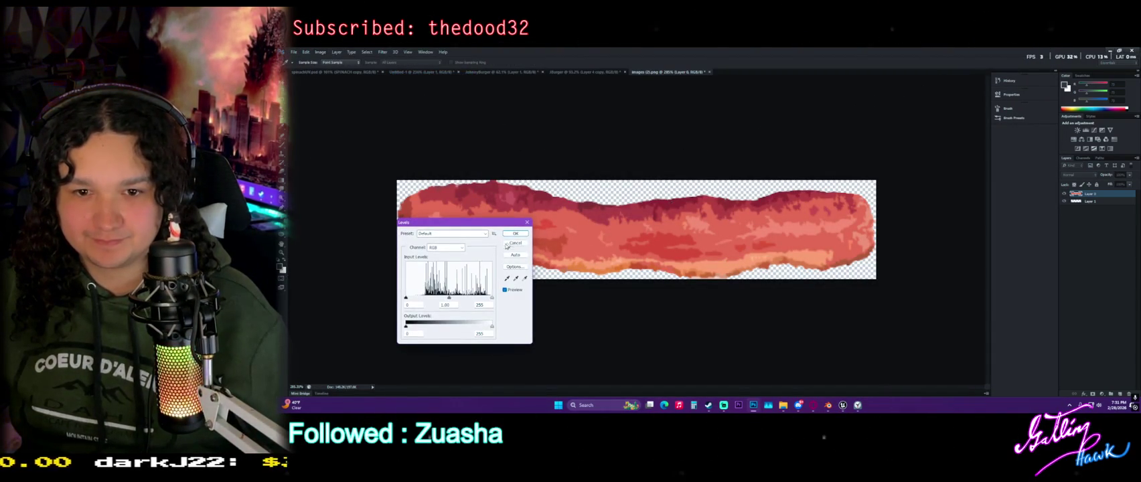
{"action": "left_click_drag", "start_coordinate": [448, 298], "coordinate": [463, 298]}
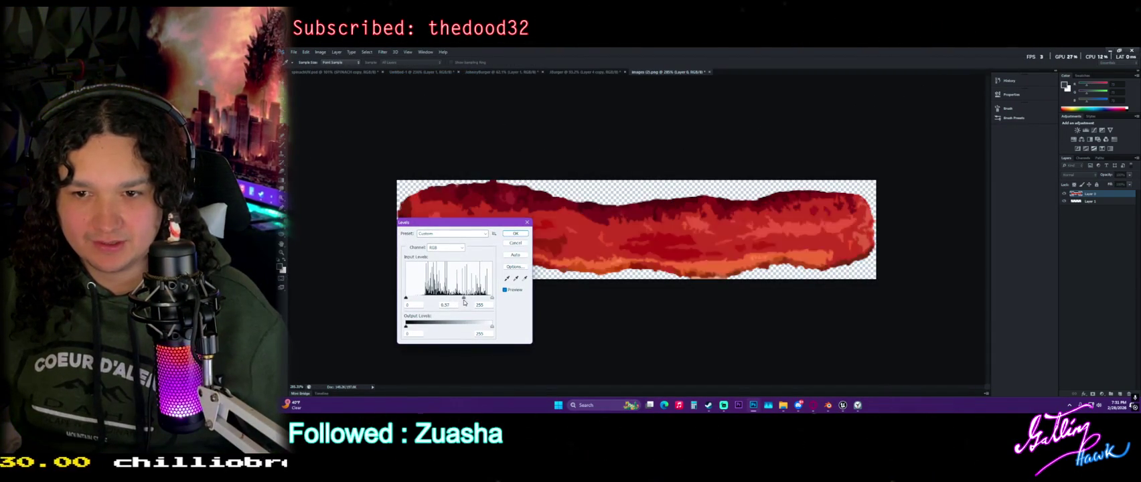
{"action": "left_click", "coordinate": [514, 233]}
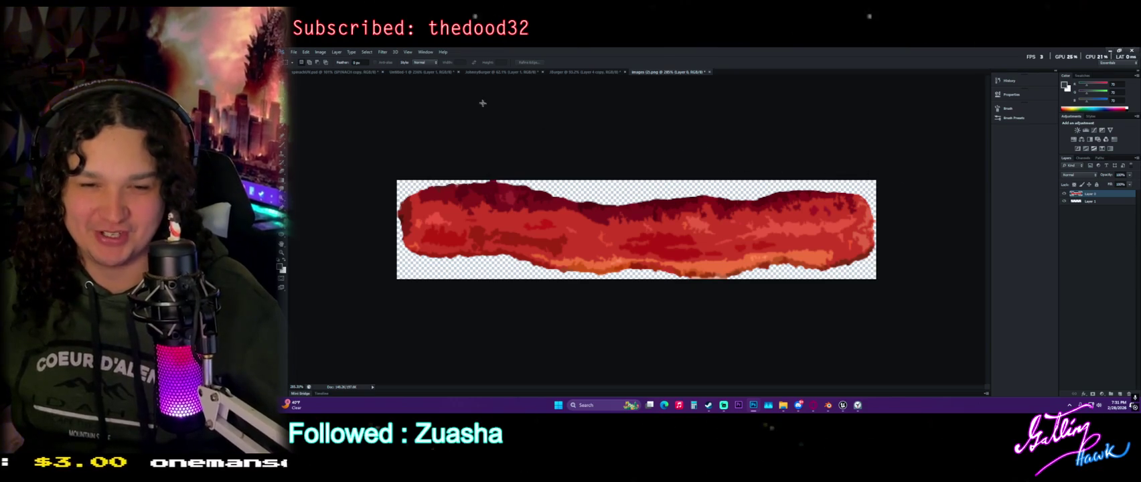
{"action": "left_click", "coordinate": [320, 53]}
{"action": "left_click", "coordinate": [422, 79]}
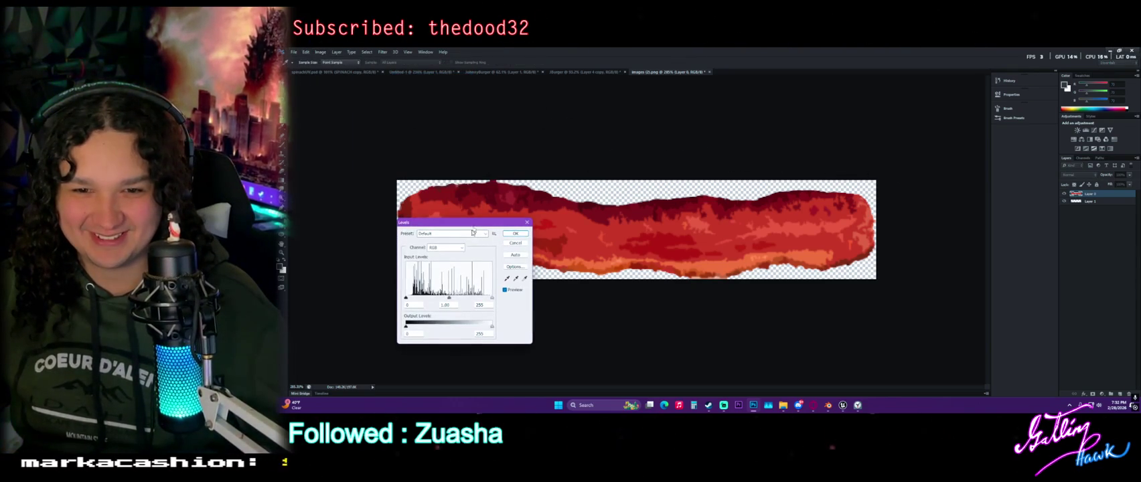
{"action": "left_click_drag", "start_coordinate": [448, 299], "coordinate": [444, 298]}
{"action": "left_click", "coordinate": [515, 233]}
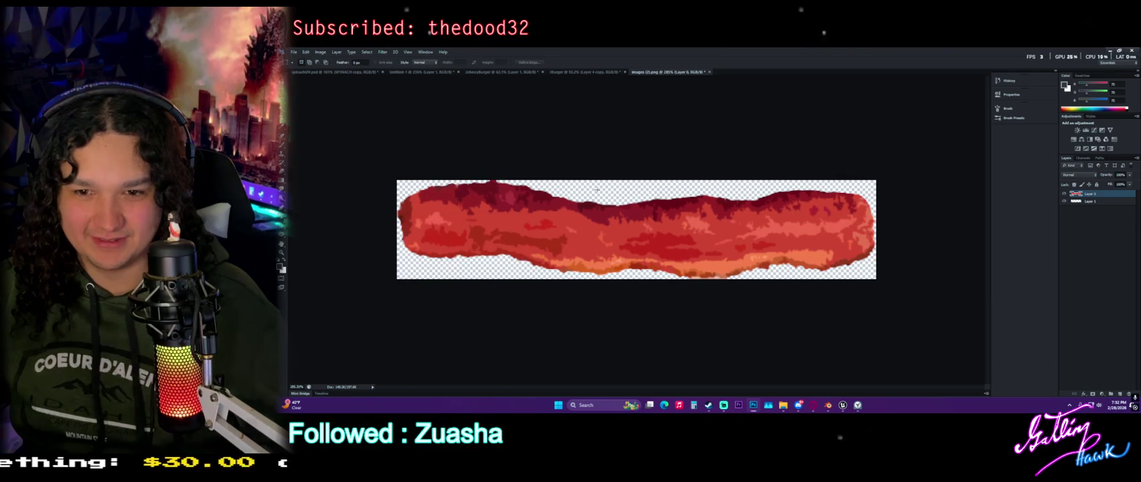
{"action": "scroll", "coordinate": [430, 151], "scroll_direction": "down", "scroll_amount": 2, "text": "alt"}
{"action": "left_click", "coordinate": [293, 51]}
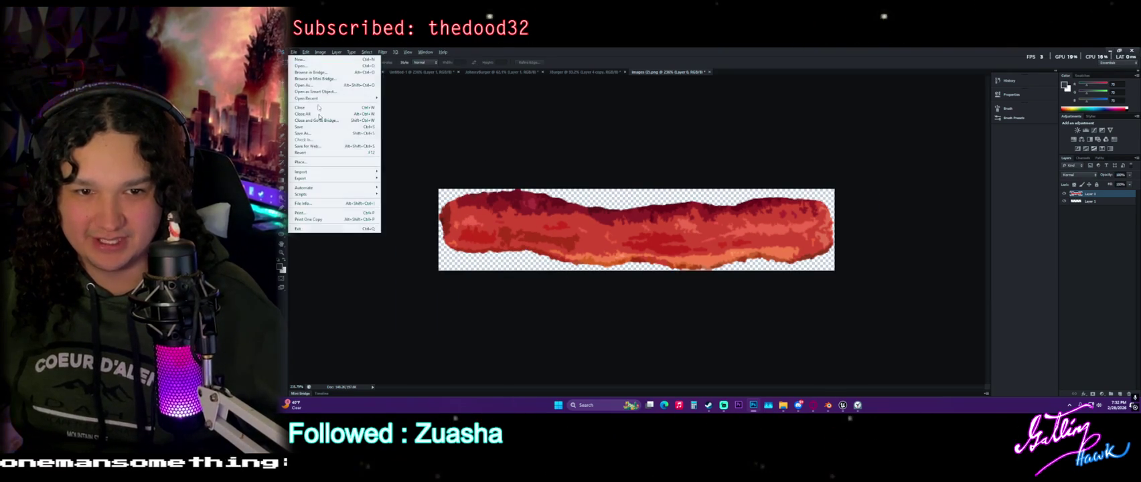
Save the bacon image as PNG with default compression options, then switch to Blender
{"action": "key", "text": "Escape"}
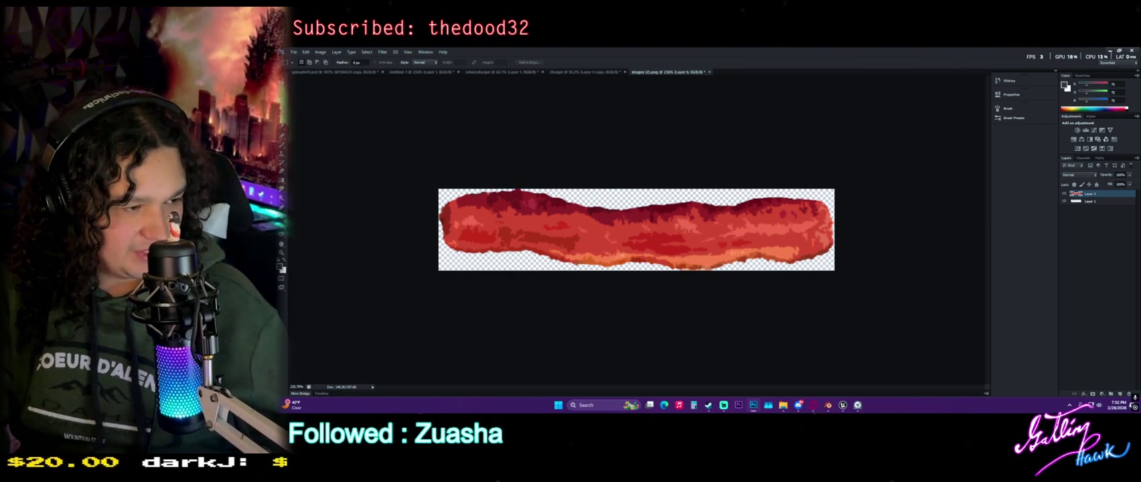
{"action": "key", "text": "ctrl+s"}
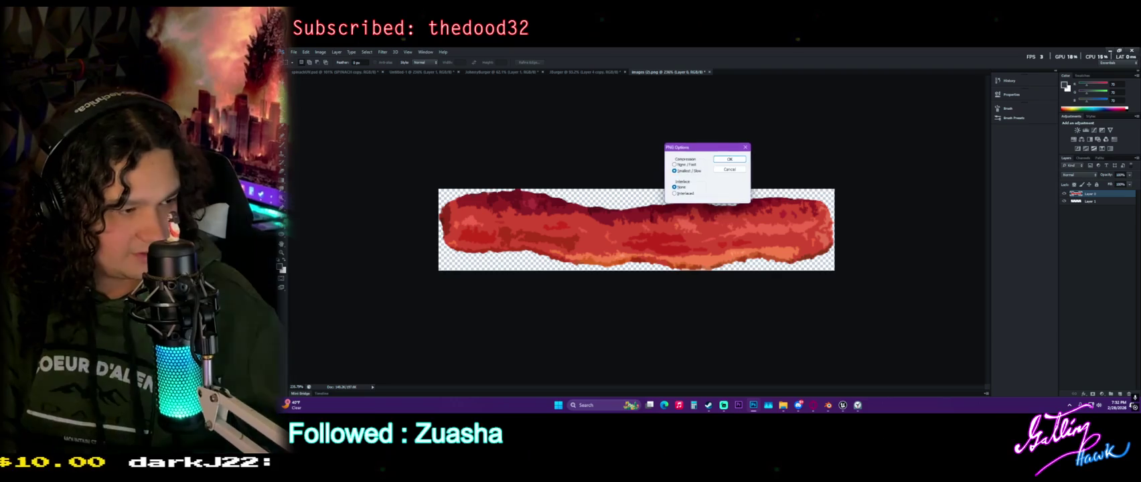
{"action": "left_click", "coordinate": [730, 159]}
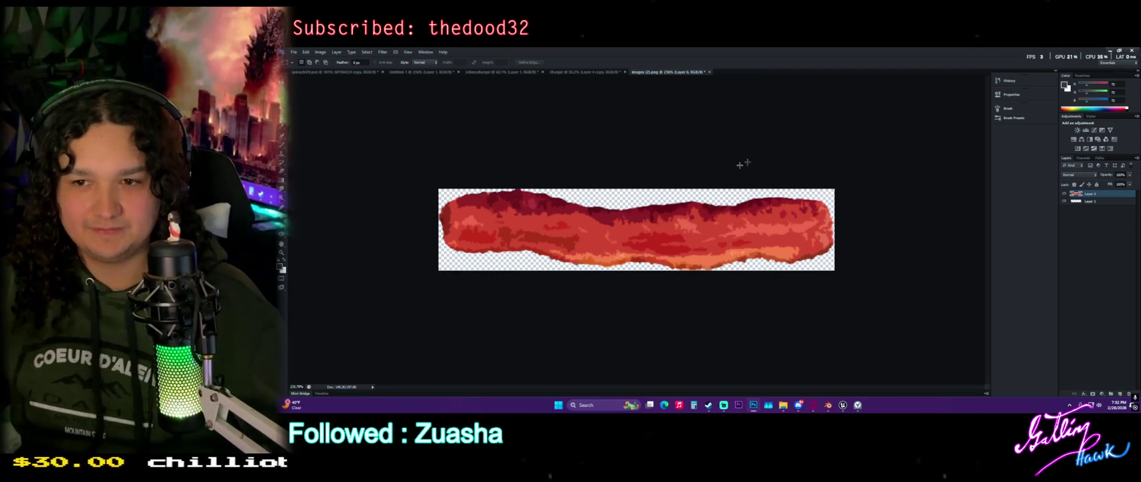
{"action": "left_click", "coordinate": [1110, 50]}
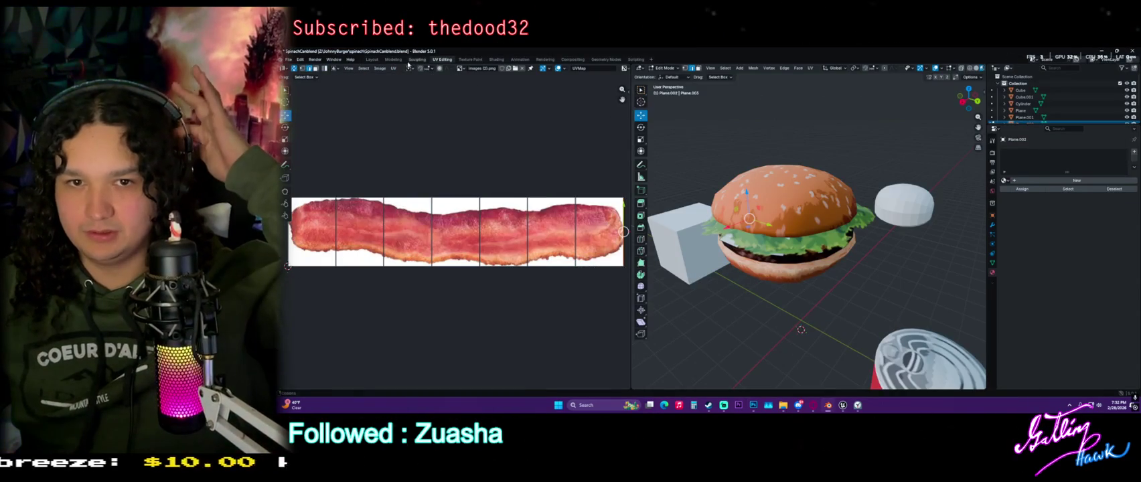
Check the Layout and Texture Paint workspaces, then return to UV Editing in Object Mode
{"action": "left_click", "coordinate": [370, 59]}
{"action": "middle_click_drag", "start_coordinate": [824, 253], "coordinate": [770, 254]}
{"action": "left_click", "coordinate": [442, 59]}
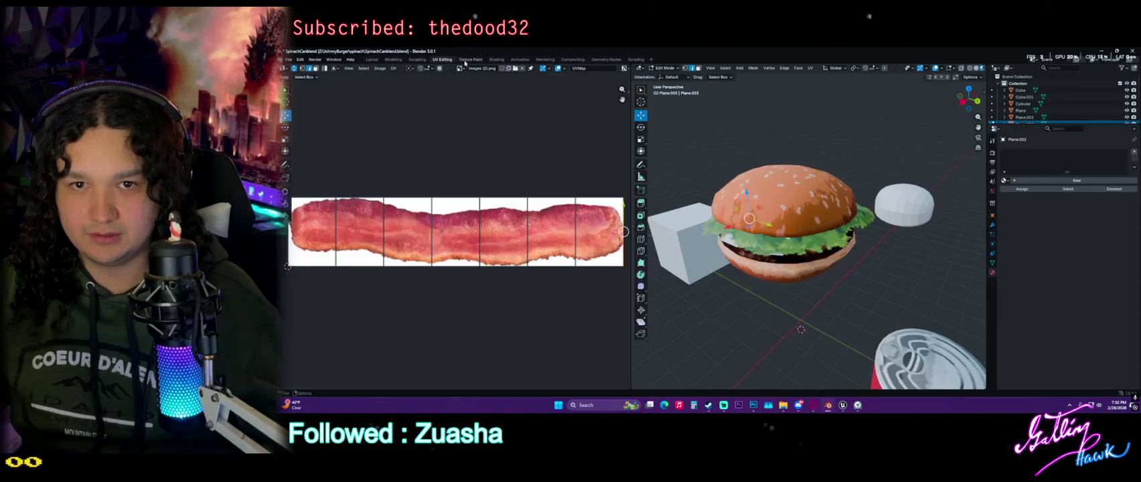
{"action": "left_click", "coordinate": [469, 59]}
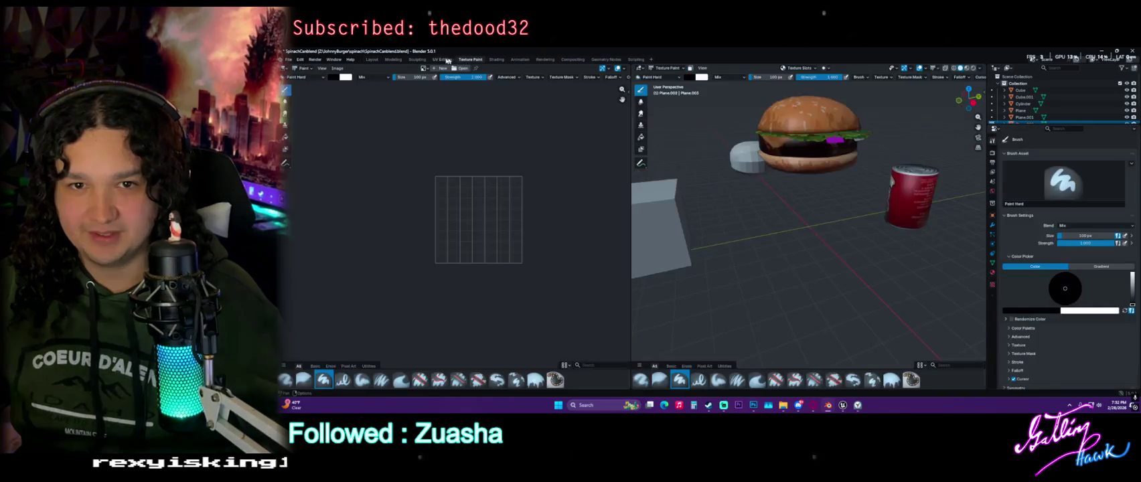
{"action": "left_click", "coordinate": [442, 59]}
{"action": "mouse_move", "coordinate": [808, 249]}
{"action": "middle_mouse_down"}
{"action": "mouse_move", "coordinate": [715, 226]}
{"action": "mouse_move", "coordinate": [843, 226]}
{"action": "middle_mouse_up"}
{"action": "key", "text": "Tab"}
{"action": "scroll", "coordinate": [804, 228], "scroll_direction": "up", "scroll_amount": 2}
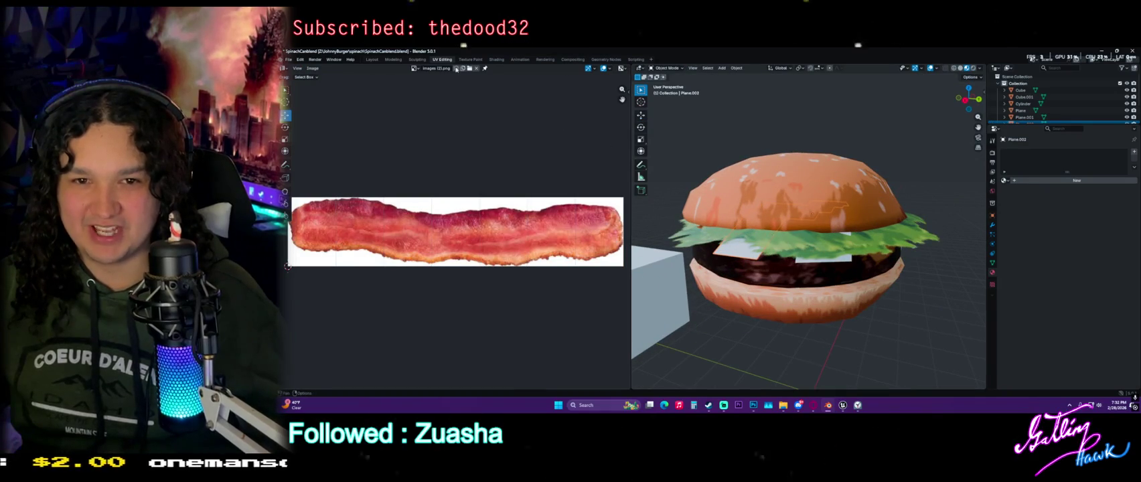
Unlink the old bacon image, select Plane, and bring up the image file browser
{"action": "left_click", "coordinate": [474, 69]}
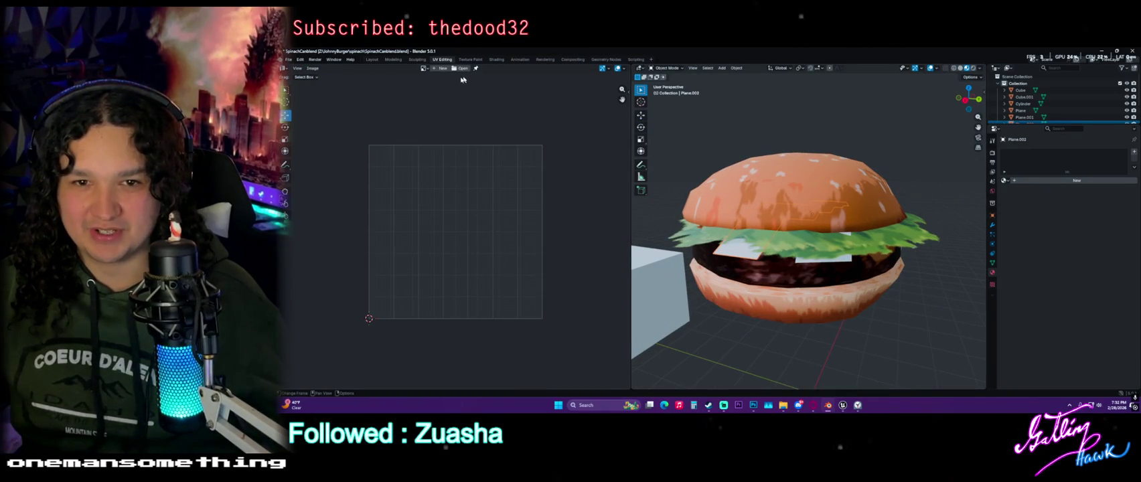
{"action": "left_click", "coordinate": [744, 254]}
{"action": "left_click", "coordinate": [424, 68]}
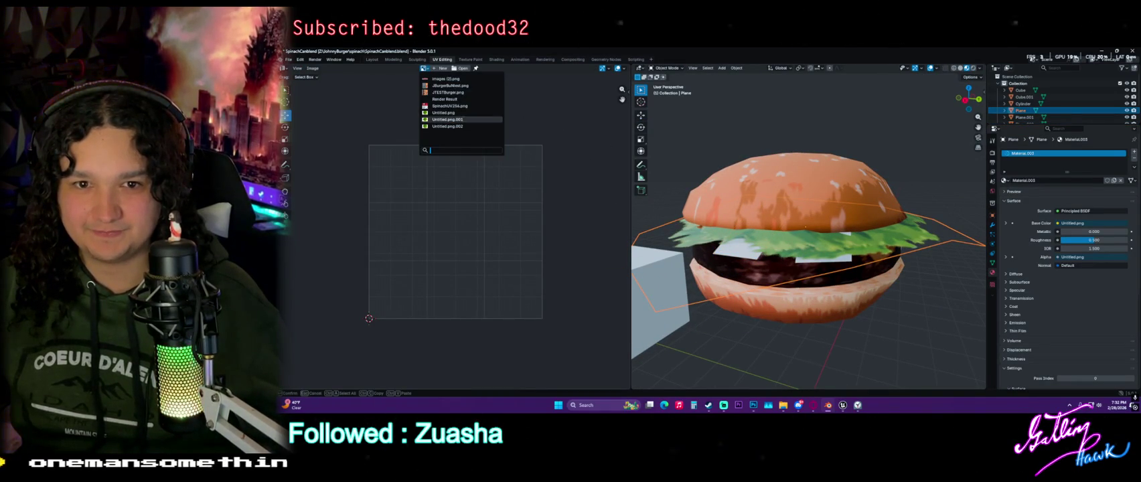
{"action": "left_click", "coordinate": [462, 68]}
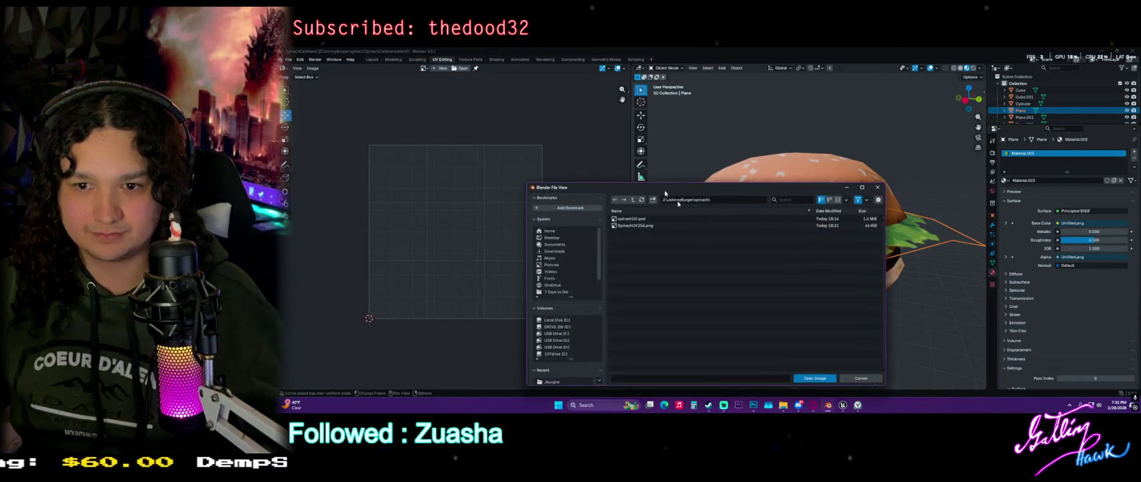
Go to the burger images folder, switch to thumbnail view, and load bacon.png
{"action": "left_click", "coordinate": [632, 199]}
{"action": "left_click", "coordinate": [624, 218]}
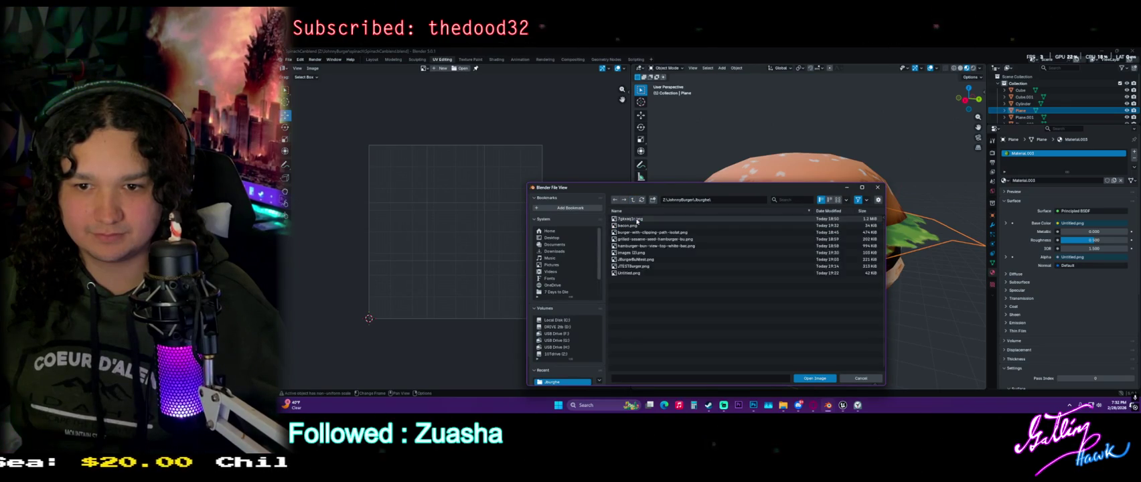
{"action": "right_click", "coordinate": [649, 279]}
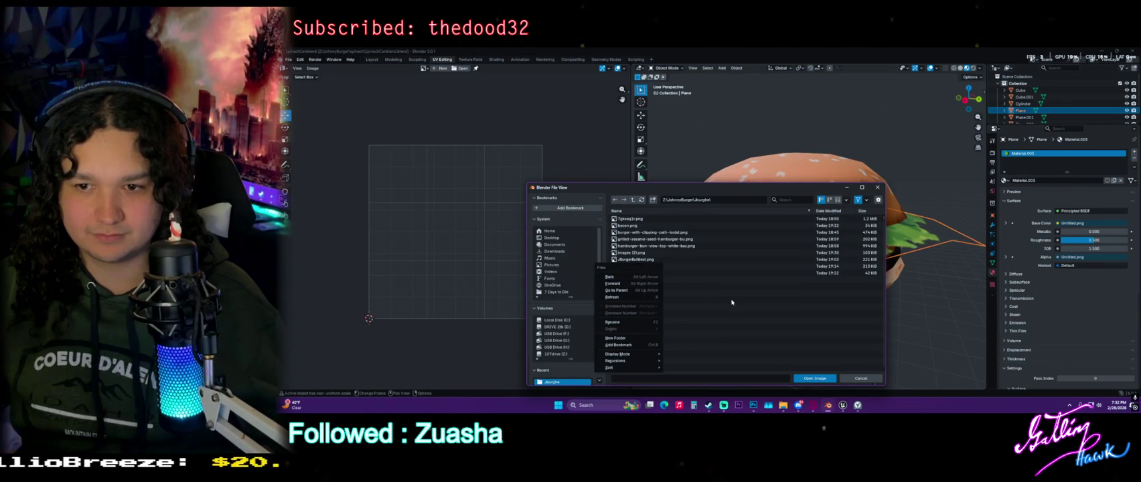
{"action": "left_click", "coordinate": [836, 199]}
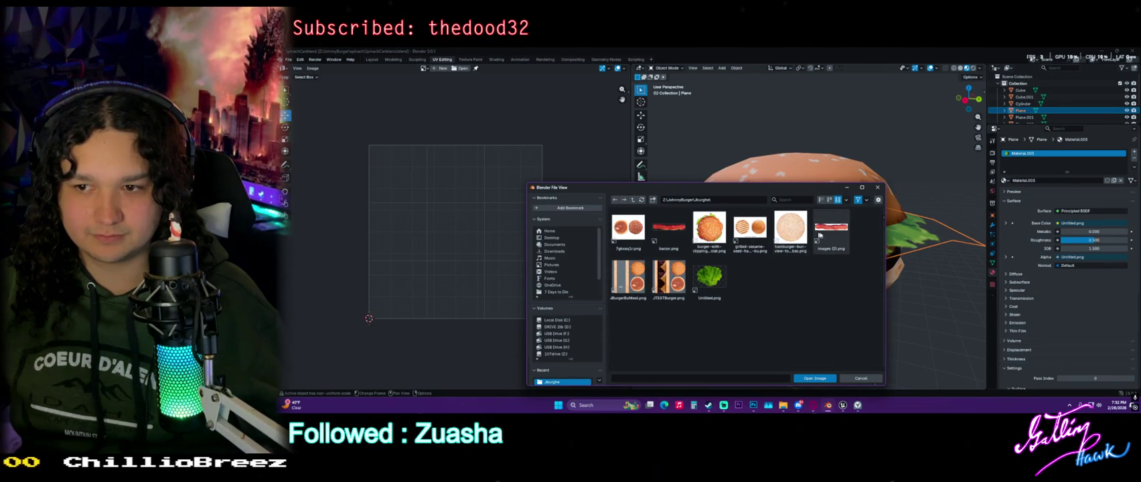
{"action": "left_click", "coordinate": [672, 229]}
{"action": "double_click", "coordinate": [671, 230]}
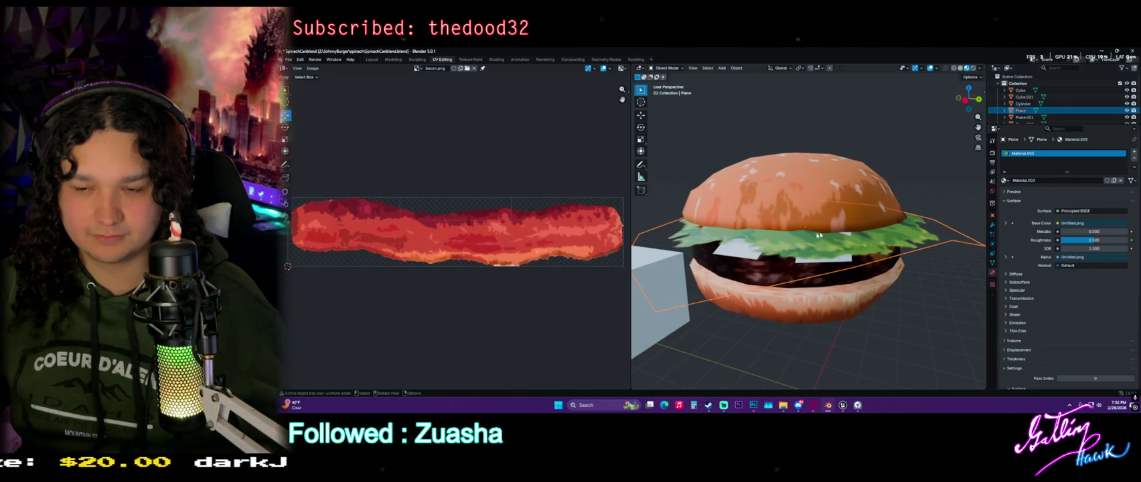
{"action": "middle_click_drag", "start_coordinate": [808, 236], "coordinate": [750, 231]}
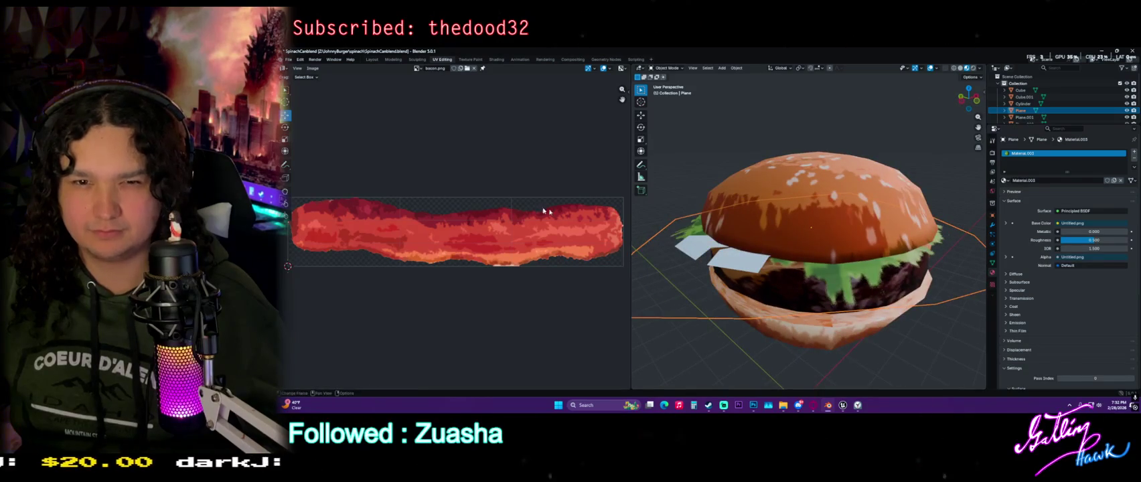
{"action": "left_click", "coordinate": [507, 59]}
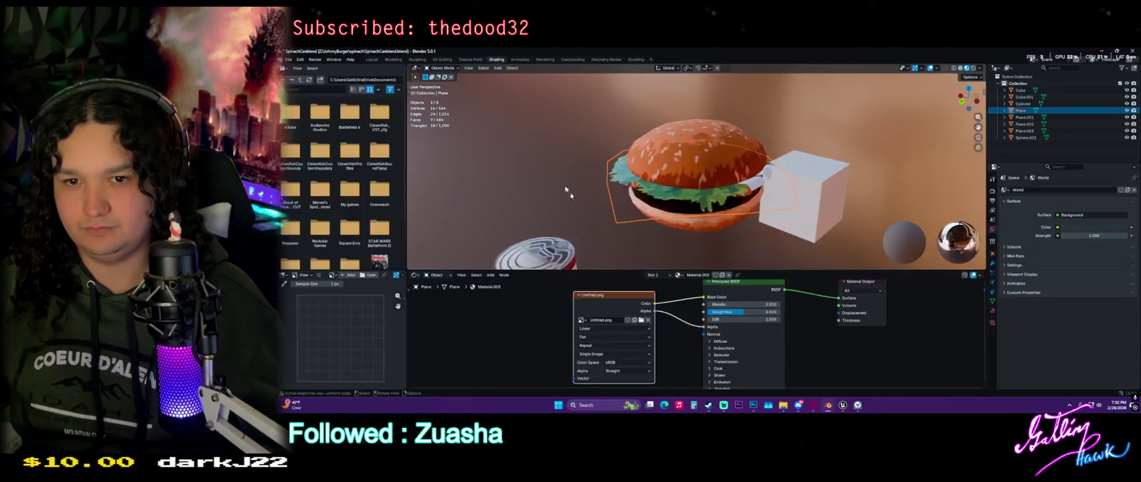
Select Plane.003 and create a new material for it
{"action": "left_click", "coordinate": [581, 320]}
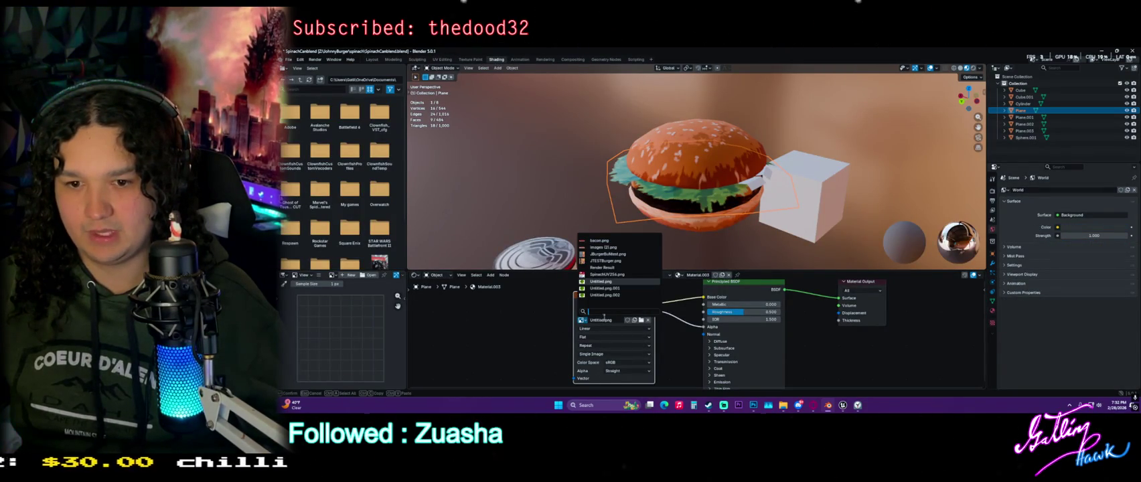
{"action": "left_click", "coordinate": [570, 288]}
{"action": "middle_click_drag", "start_coordinate": [556, 190], "coordinate": [699, 221]}
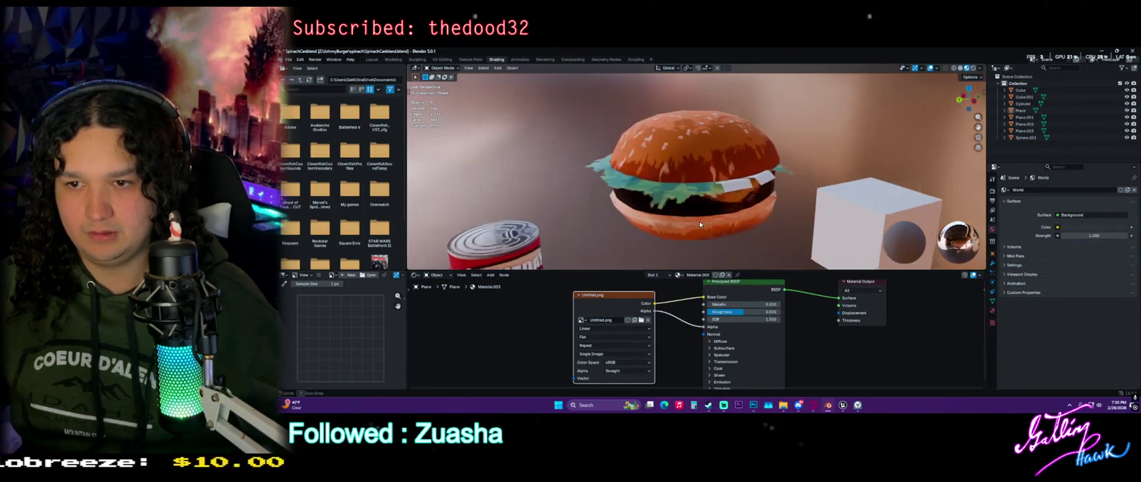
{"action": "left_click", "coordinate": [696, 170]}
{"action": "left_click", "coordinate": [701, 275]}
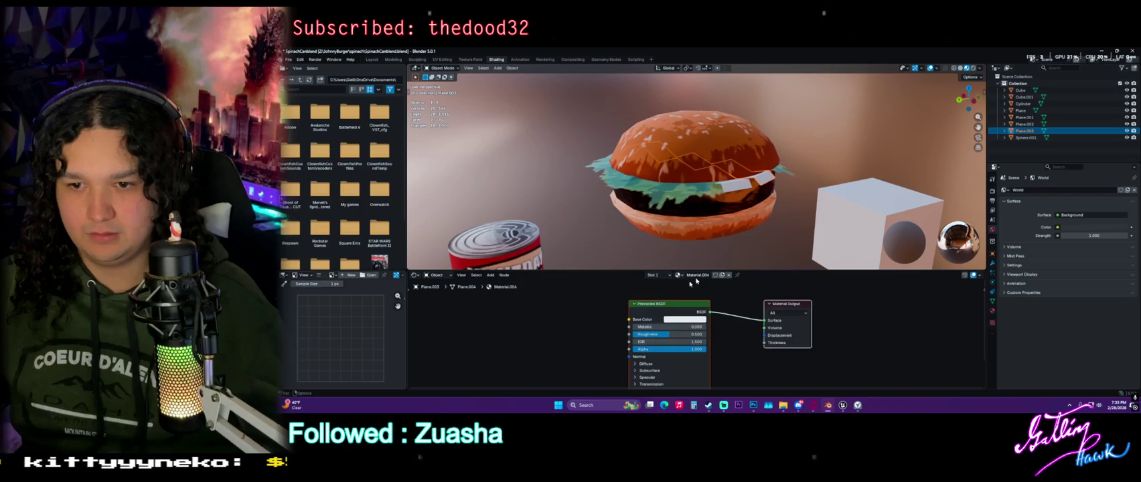
Add an Image Texture node and connect its Color to Base Color
{"action": "key", "text": "shift+a"}
{"action": "type", "text": "Image"}
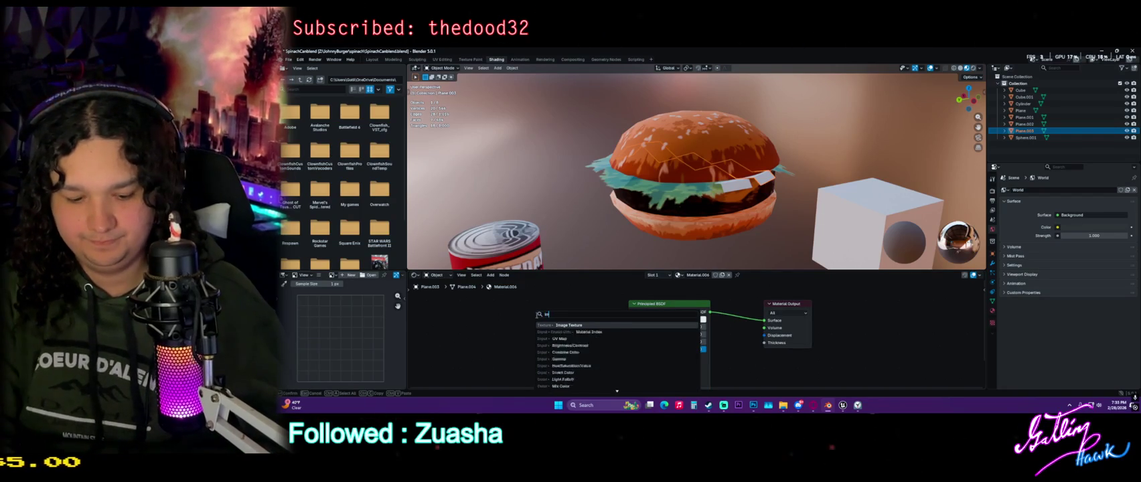
{"action": "key", "text": "Return"}
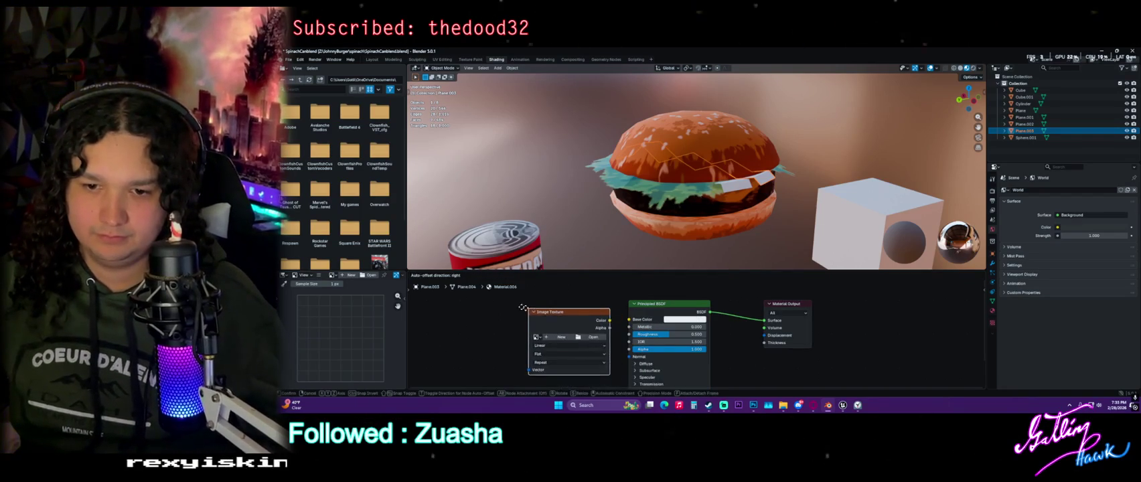
{"action": "left_click_drag", "start_coordinate": [598, 318], "coordinate": [629, 319]}
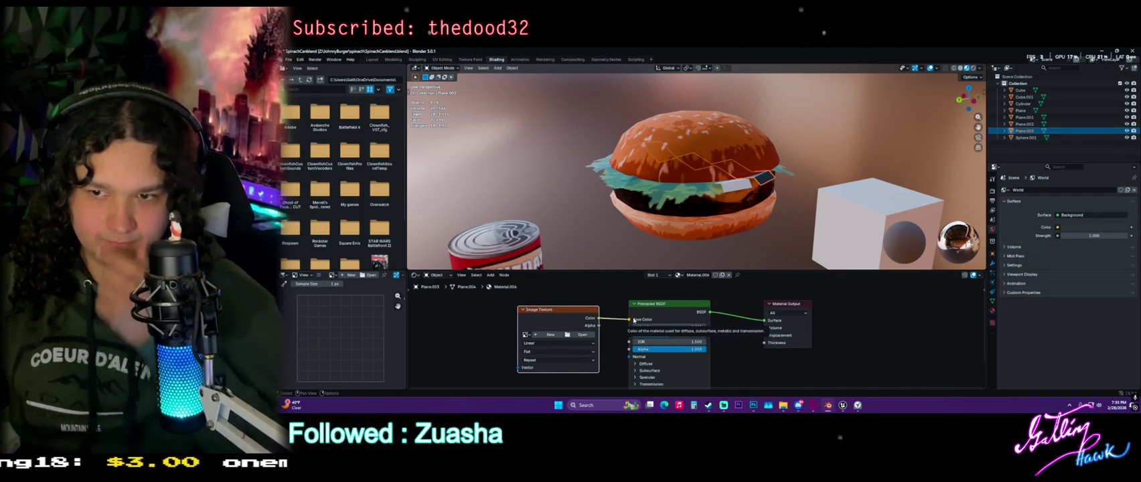
Assign bacon.png to the texture, compare it with images (2).png, and keep bacon.png
{"action": "left_click", "coordinate": [526, 334]}
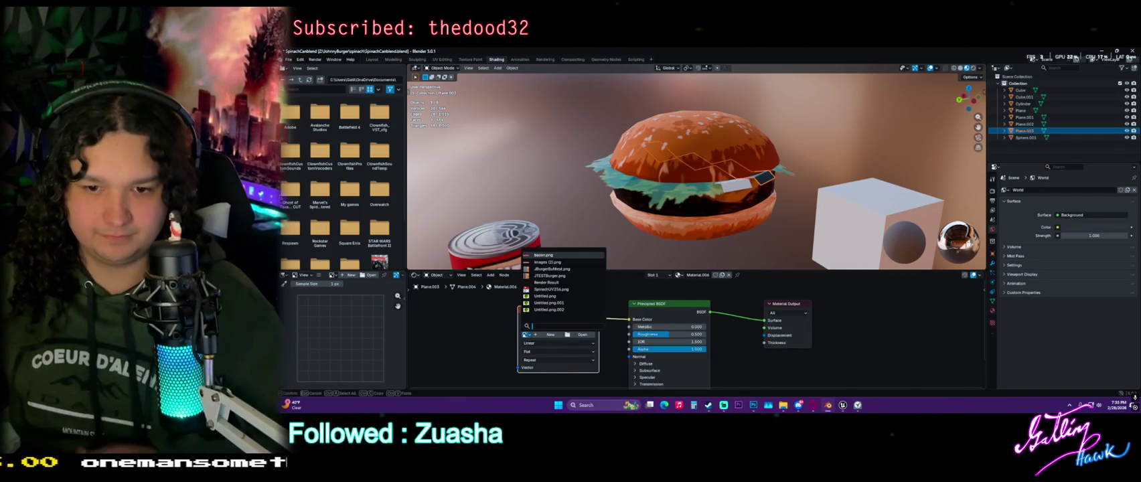
{"action": "left_click", "coordinate": [573, 255]}
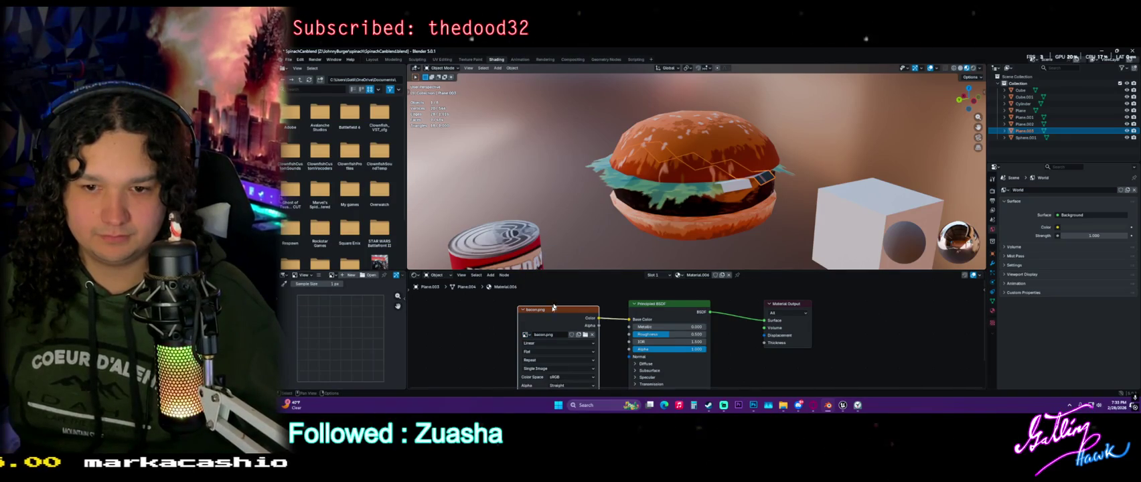
{"action": "left_click", "coordinate": [526, 334]}
{"action": "left_click", "coordinate": [567, 263]}
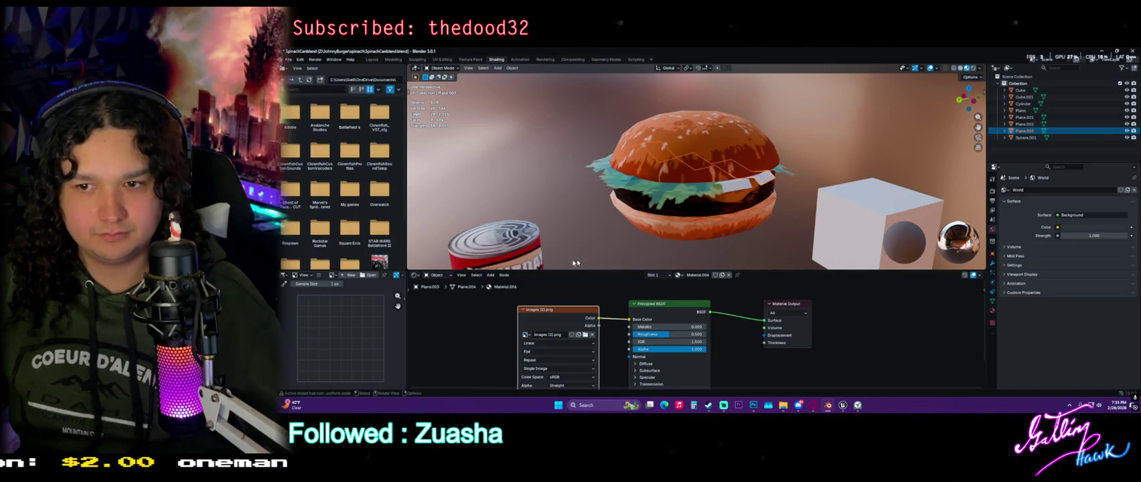
{"action": "scroll", "coordinate": [731, 210], "scroll_direction": "up", "scroll_amount": 4}
{"action": "middle_click_drag", "start_coordinate": [819, 210], "coordinate": [801, 216]}
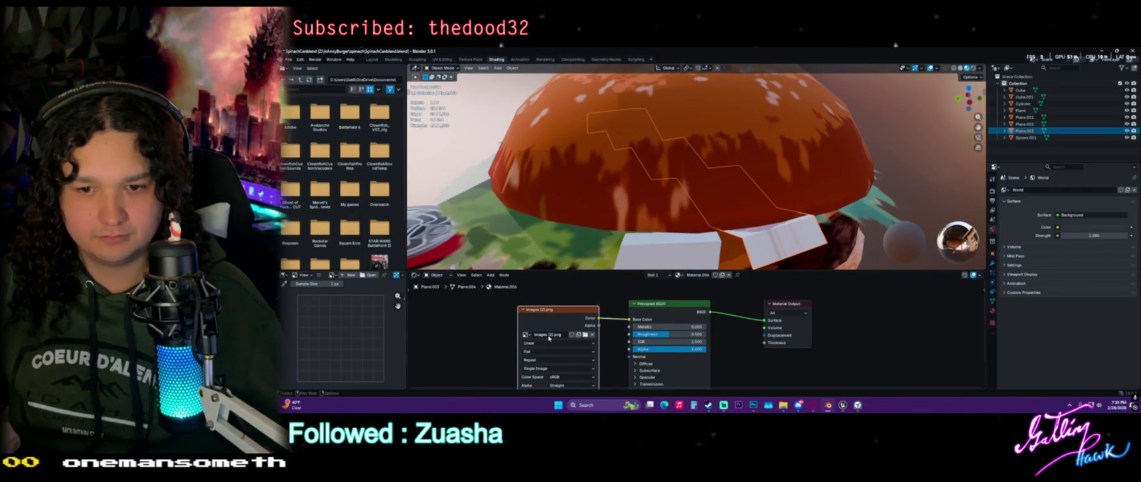
{"action": "left_click", "coordinate": [526, 335]}
{"action": "left_click", "coordinate": [549, 258]}
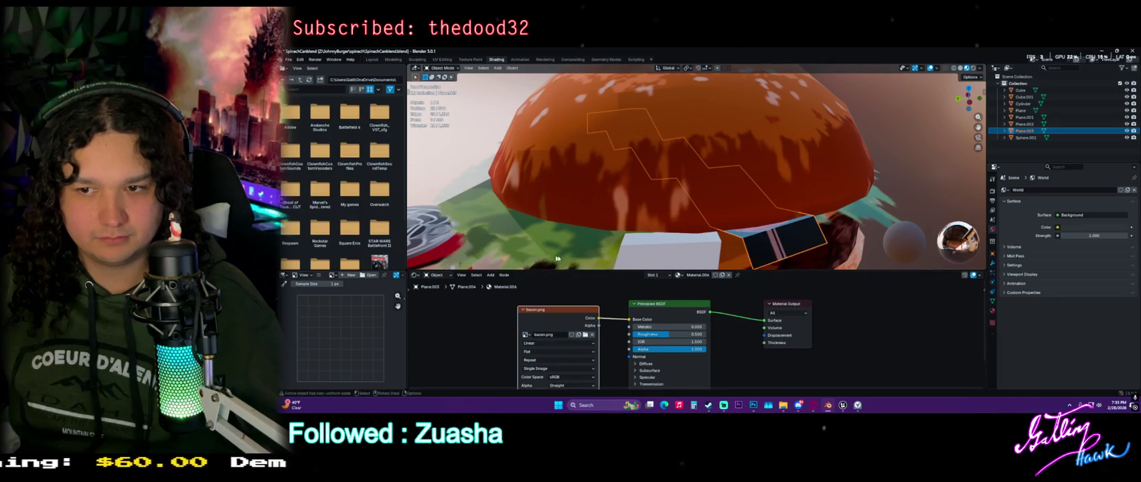
{"action": "scroll", "coordinate": [767, 246], "scroll_direction": "down", "scroll_amount": 3}
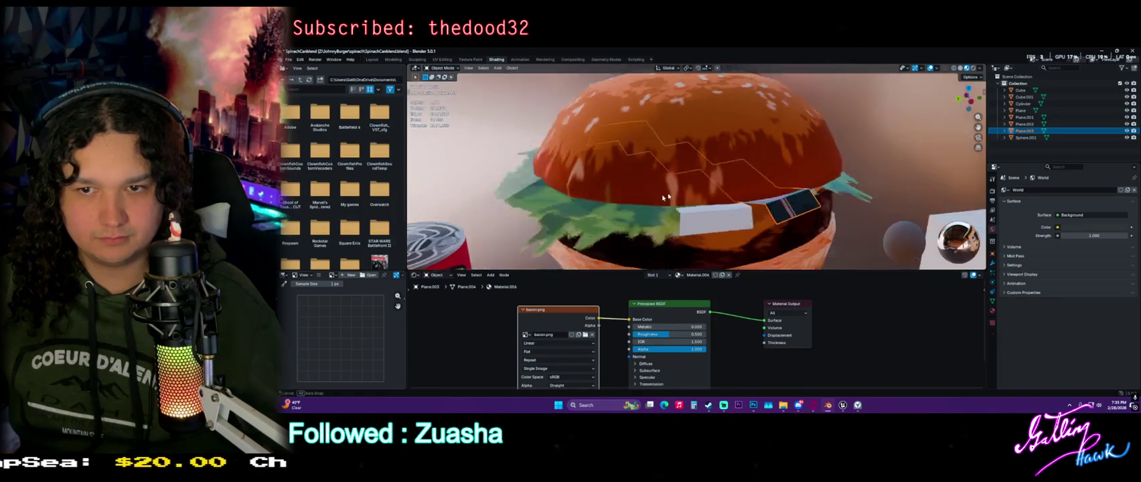
{"action": "middle_click_drag", "start_coordinate": [766, 246], "coordinate": [795, 209]}
Scale up the bacon plane and inspect it from around the burger
{"action": "key", "text": "s"}
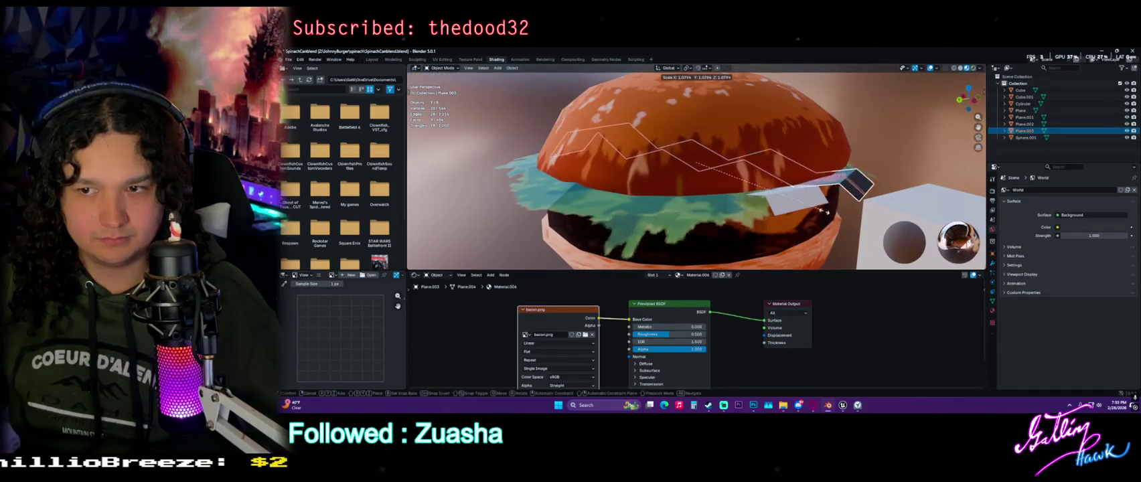
{"action": "left_click", "coordinate": [835, 213]}
{"action": "middle_click_drag", "start_coordinate": [836, 213], "coordinate": [874, 208]}
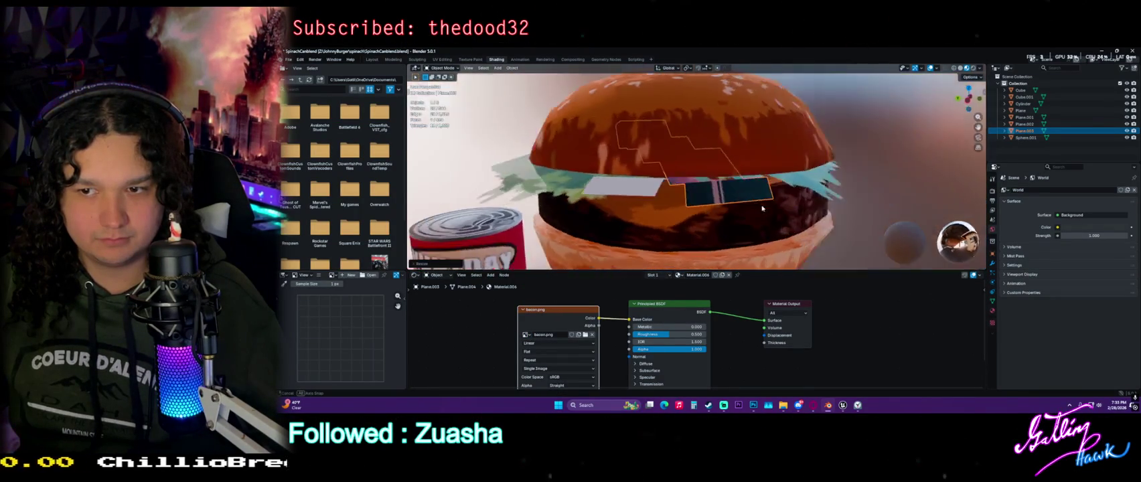
{"action": "middle_click_drag", "start_coordinate": [852, 209], "coordinate": [841, 210]}
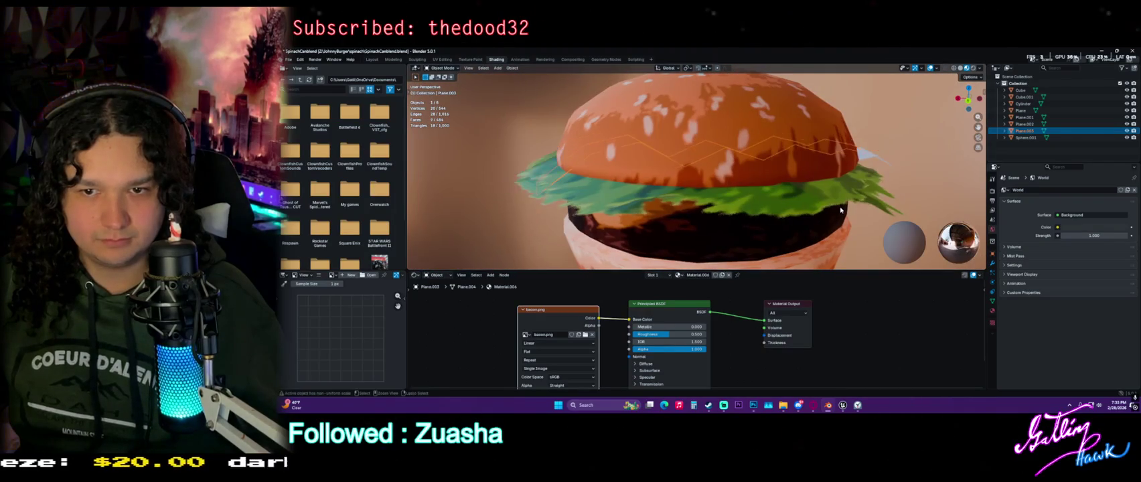
{"action": "middle_click_drag", "start_coordinate": [758, 204], "coordinate": [743, 224]}
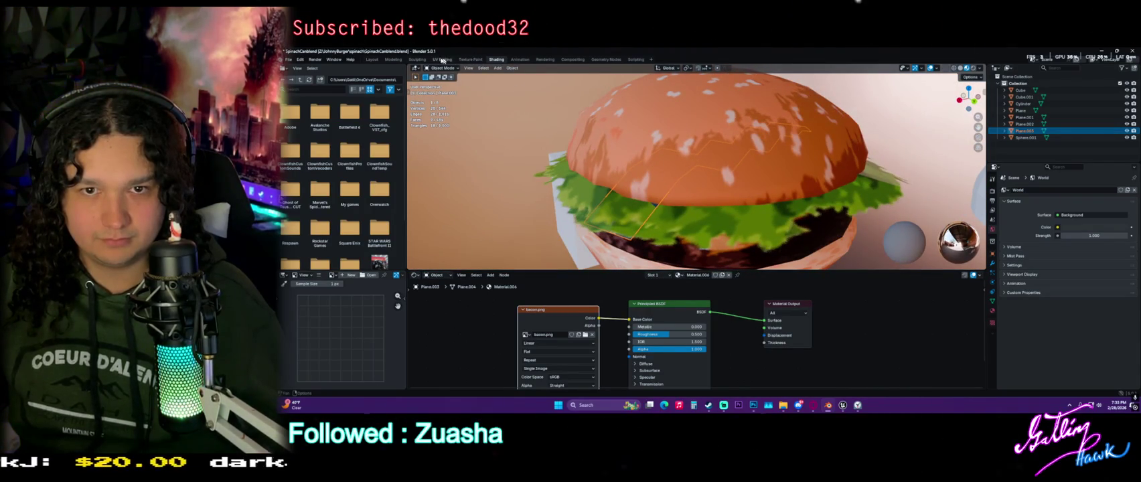
{"action": "left_click", "coordinate": [451, 61]}
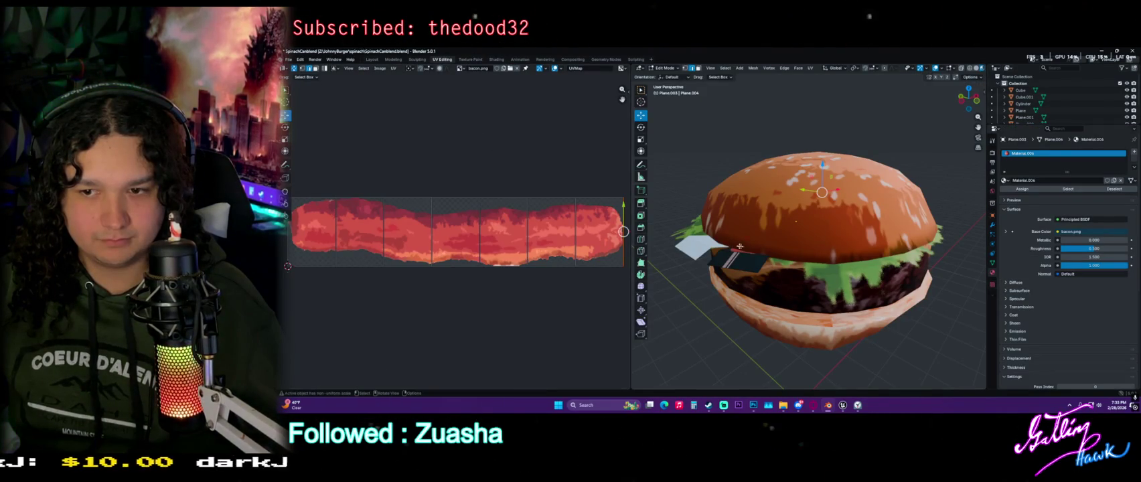
Slide the strip's UV edge right along X over bacon.png, then return to Object Mode
{"action": "middle_click_drag", "start_coordinate": [780, 264], "coordinate": [758, 274]}
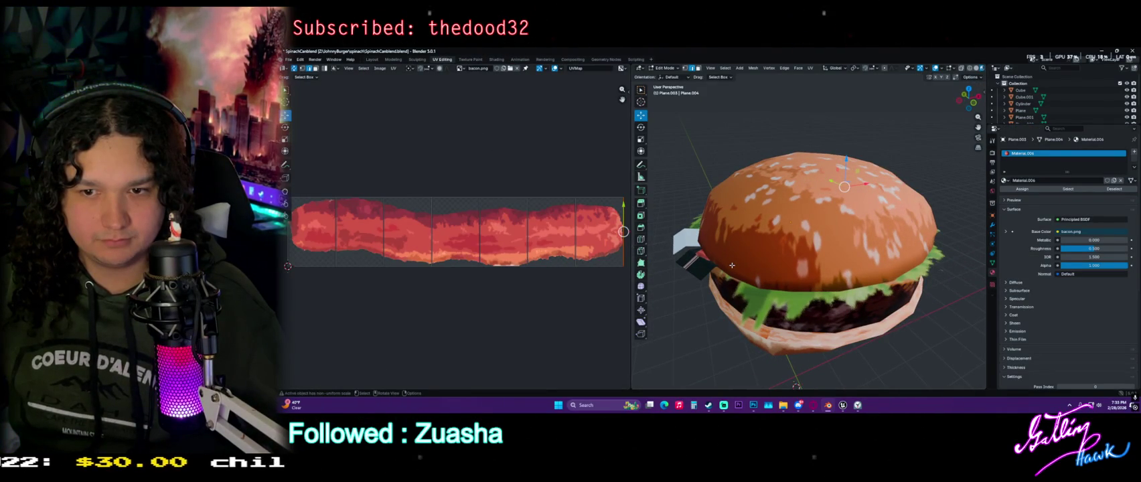
{"action": "scroll", "coordinate": [623, 231], "scroll_direction": "down", "scroll_amount": 2}
{"action": "left_click_drag", "start_coordinate": [580, 233], "coordinate": [595, 233]}
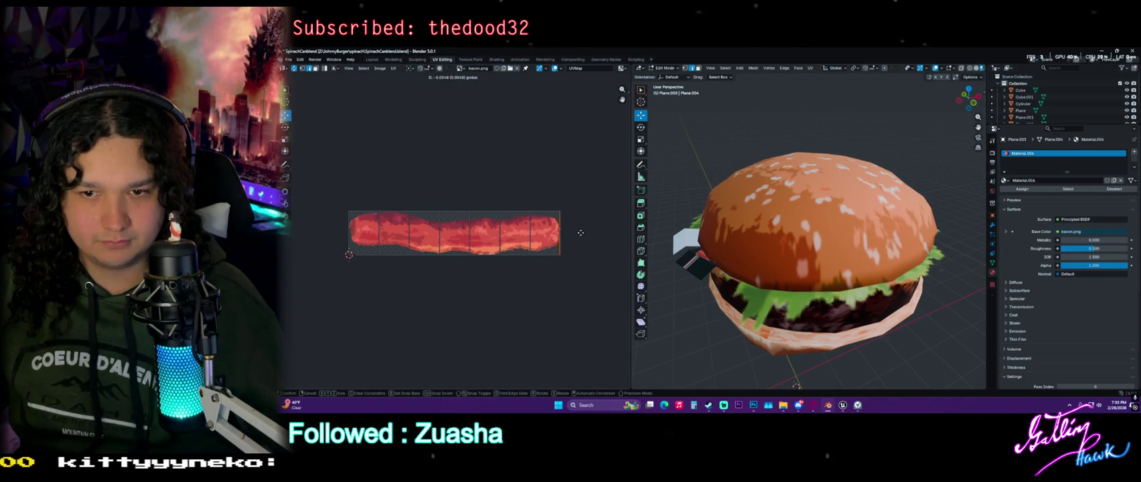
{"action": "left_click_drag", "start_coordinate": [568, 233], "coordinate": [580, 235]}
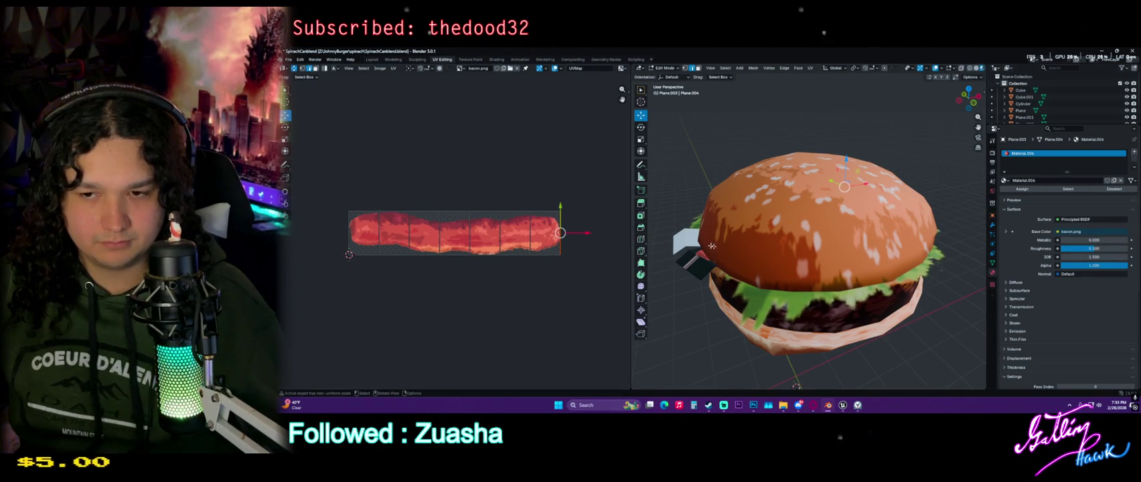
{"action": "mouse_move", "coordinate": [706, 245]}
{"action": "middle_mouse_down"}
{"action": "mouse_move", "coordinate": [808, 257]}
{"action": "mouse_move", "coordinate": [778, 313]}
{"action": "middle_mouse_up"}
{"action": "key", "text": "Tab"}
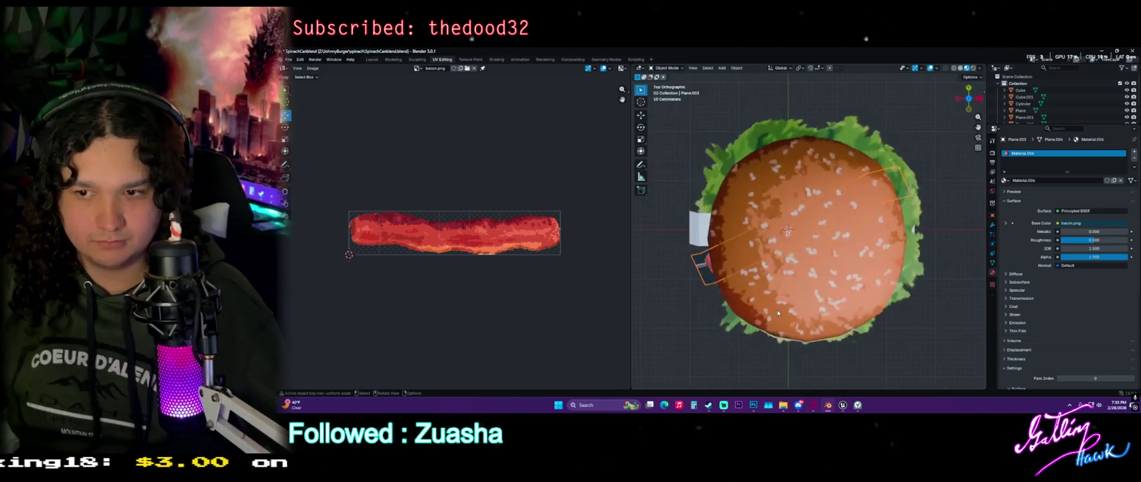
Reproject all of the bacon strip's faces with Project from View from the top view
{"action": "key", "text": "KP_1"}
{"action": "key", "text": "KP_7"}
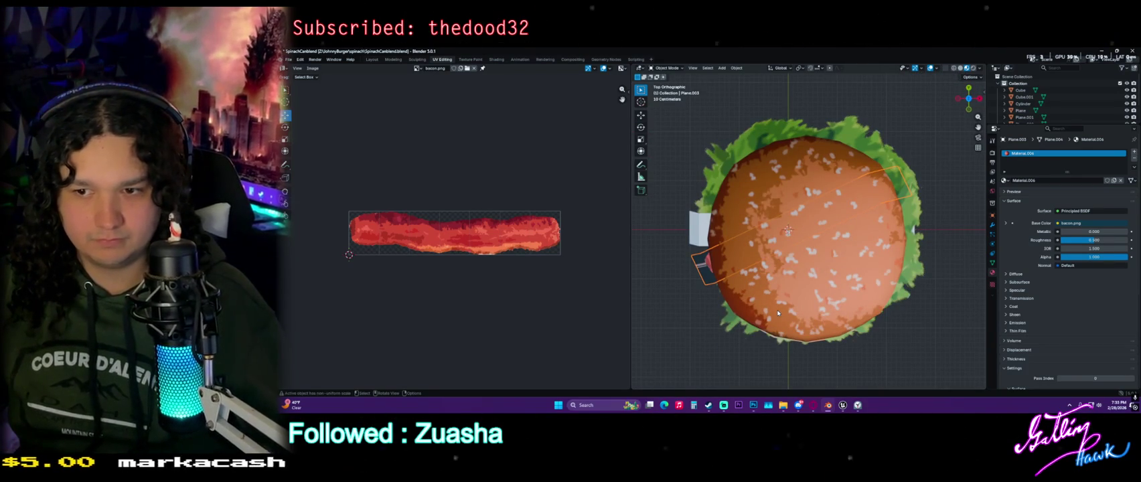
{"action": "key", "text": "Tab"}
{"action": "key", "text": "a"}
{"action": "key", "text": "u"}
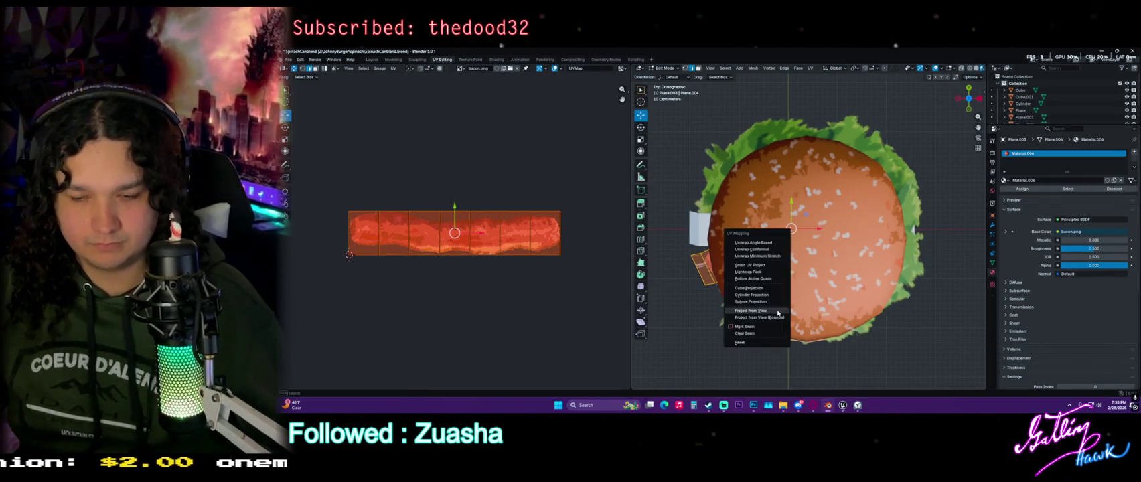
{"action": "left_click", "coordinate": [752, 310]}
Rotate, scale and move the UV island to lie over the bacon image
{"action": "key", "text": "r"}
{"action": "left_click", "coordinate": [542, 270]}
{"action": "key", "text": "s"}
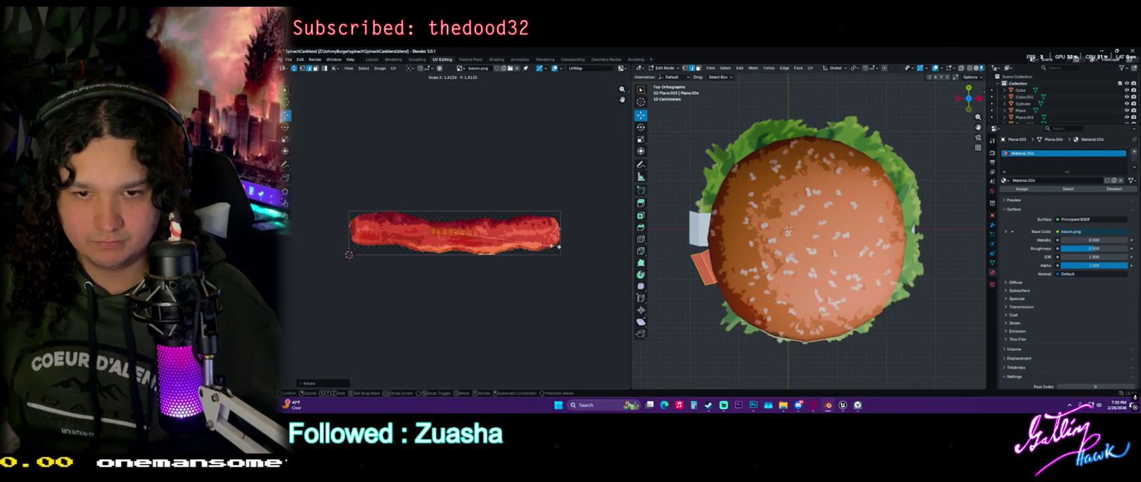
{"action": "left_click", "coordinate": [499, 201]}
{"action": "key", "text": "g"}
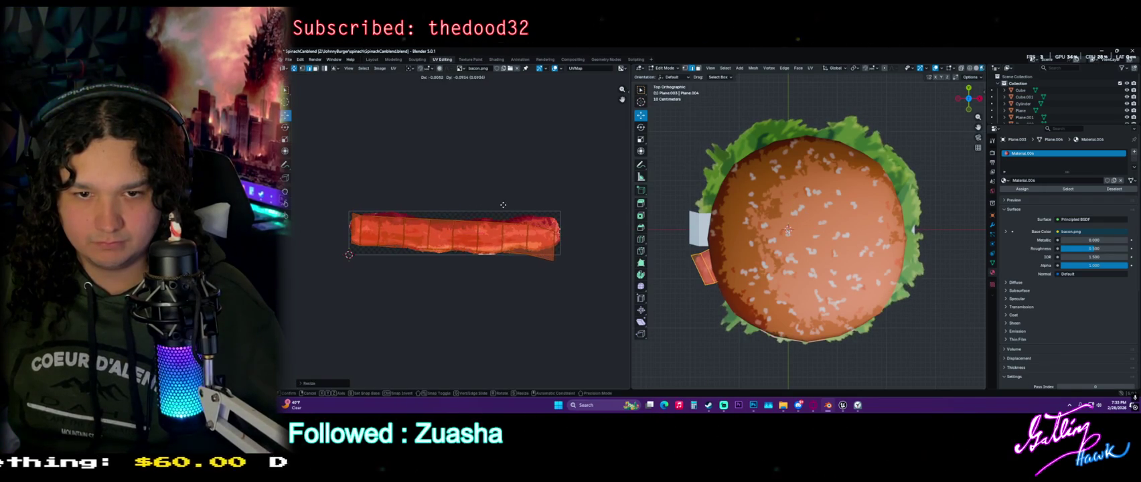
{"action": "left_click", "coordinate": [503, 202]}
{"action": "key", "text": "r"}
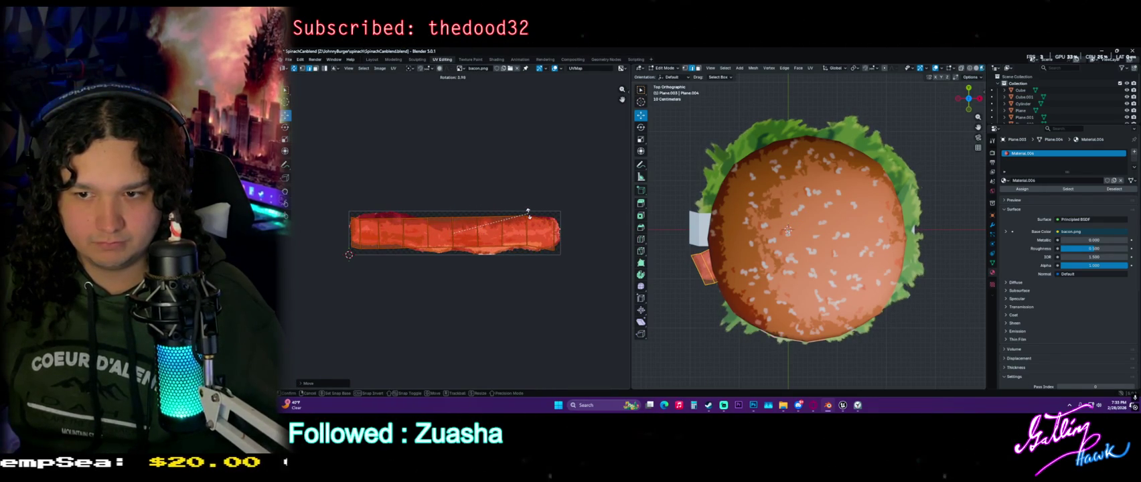
{"action": "key", "text": "s"}
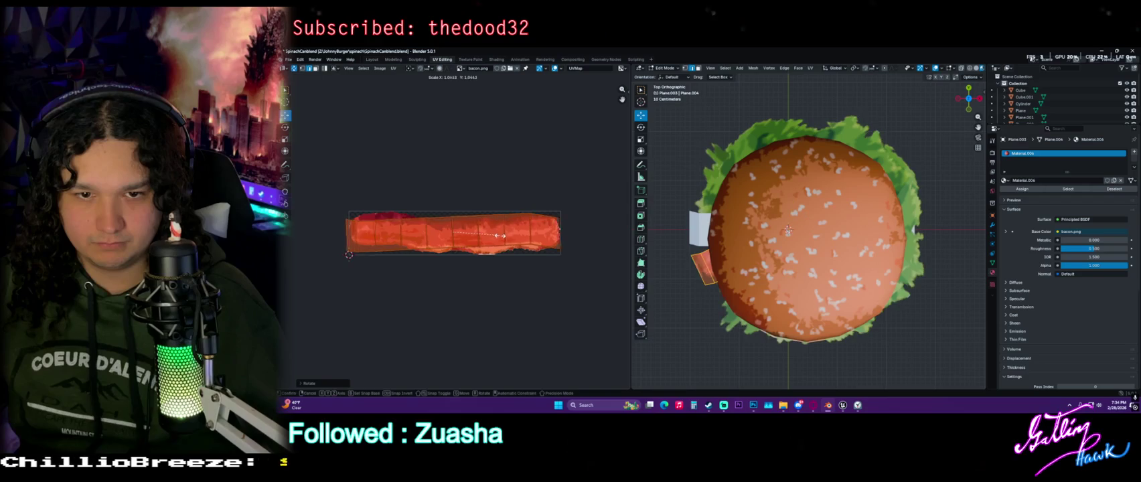
{"action": "key", "text": "s"}
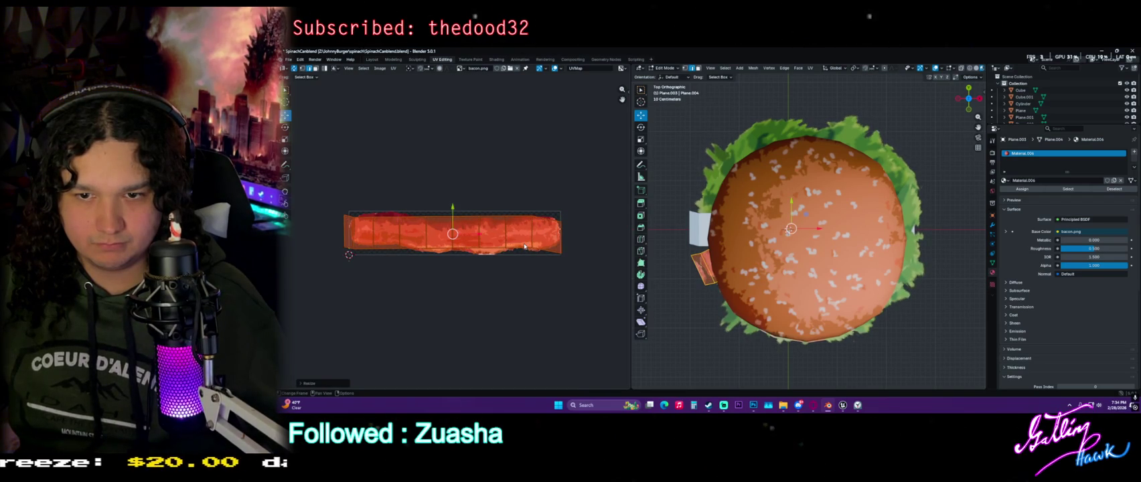
Adjust the island's right end and nudge the UVs until they fit the bacon
{"action": "left_click", "coordinate": [561, 234]}
{"action": "left_click_drag", "start_coordinate": [561, 237], "coordinate": [516, 241]}
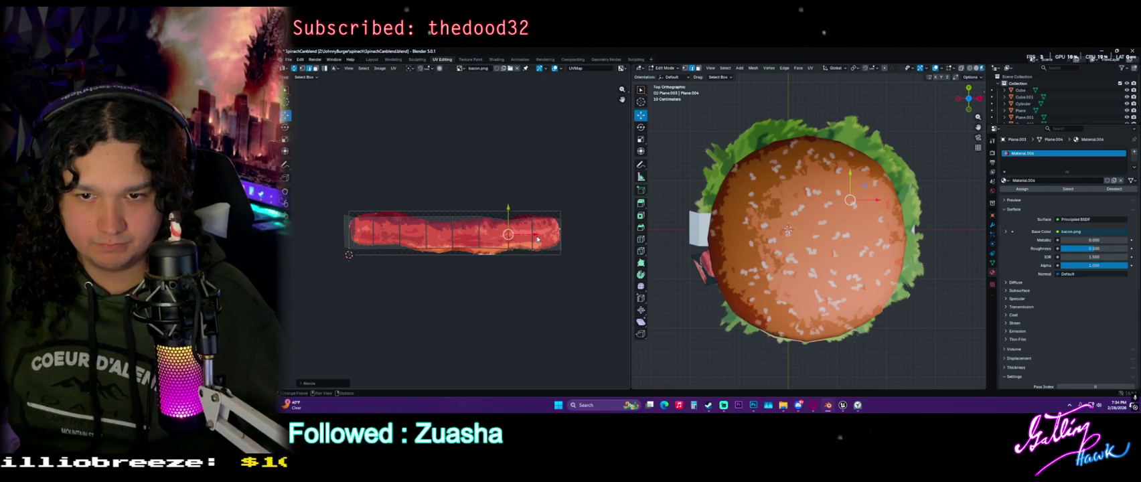
{"action": "key", "text": "s"}
{"action": "left_click", "coordinate": [533, 239]}
{"action": "left_click_drag", "start_coordinate": [478, 233], "coordinate": [401, 230]}
{"action": "key", "text": "g"}
{"action": "left_click", "coordinate": [373, 227]}
{"action": "key", "text": "g"}
{"action": "left_click", "coordinate": [348, 230]}
{"action": "key", "text": "g"}
{"action": "left_click", "coordinate": [369, 231]}
Return to Object Mode, select the Plane and orbit to a lower view of the burger
{"action": "mouse_move", "coordinate": [790, 234]}
{"action": "middle_mouse_down"}
{"action": "mouse_move", "coordinate": [822, 253]}
{"action": "mouse_move", "coordinate": [745, 249]}
{"action": "middle_mouse_up"}
{"action": "key", "text": "Tab"}
{"action": "left_click", "coordinate": [745, 249]}
{"action": "middle_click_drag", "start_coordinate": [745, 249], "coordinate": [745, 192]}
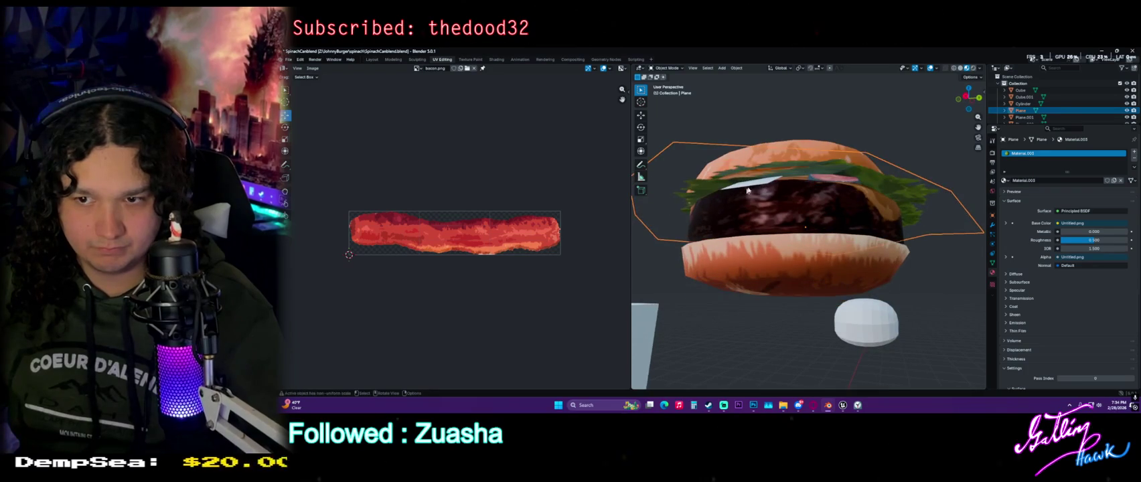
Delete the selected object, select the bacon plane and view its bacon.png material in Shading
{"action": "key", "text": "Delete"}
{"action": "left_click", "coordinate": [823, 171]}
{"action": "left_click", "coordinate": [823, 173]}
{"action": "left_click", "coordinate": [497, 59]}
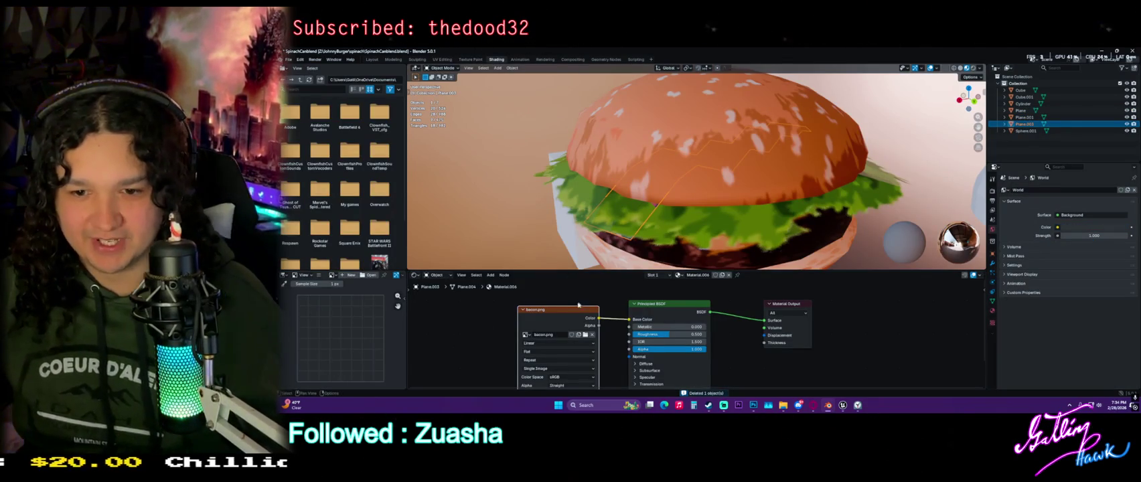
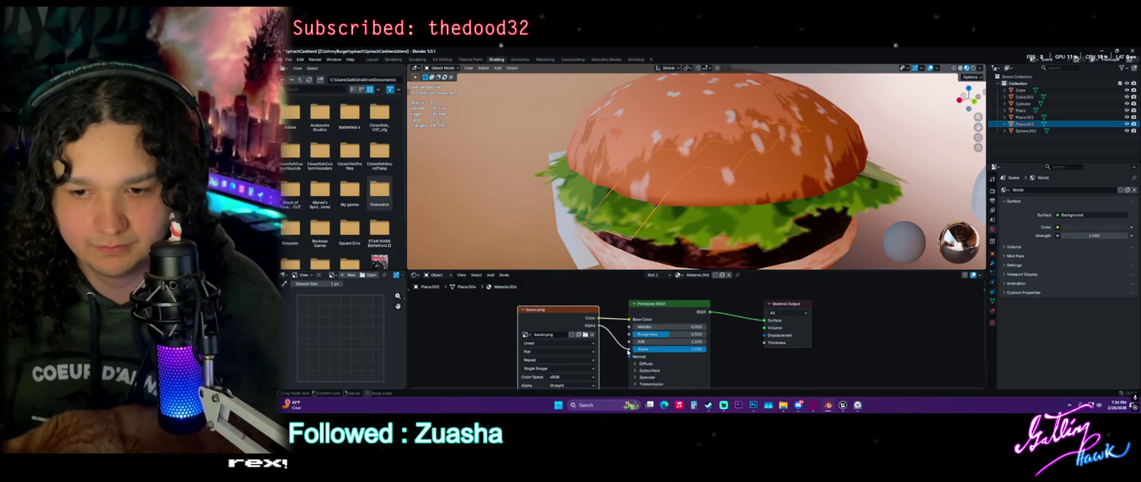
Set the bacon material's Metallic to 1.000 and Roughness to 0.319
{"action": "mouse_move", "coordinate": [589, 241]}
{"action": "middle_mouse_down"}
{"action": "mouse_move", "coordinate": [541, 204]}
{"action": "mouse_move", "coordinate": [701, 251]}
{"action": "mouse_move", "coordinate": [788, 236]}
{"action": "middle_mouse_up"}
{"action": "key", "text": "Tab"}
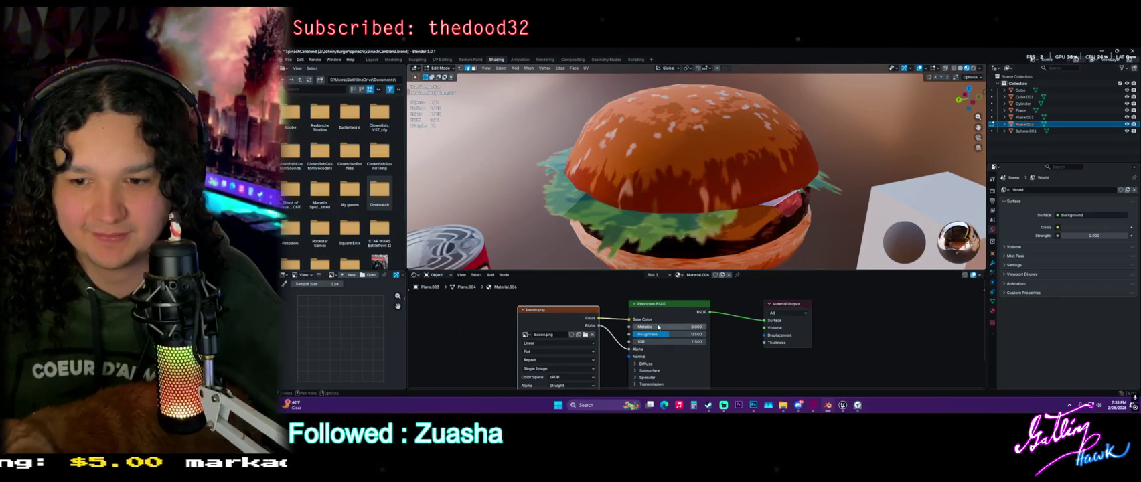
{"action": "left_click_drag", "start_coordinate": [657, 326], "coordinate": [683, 327]}
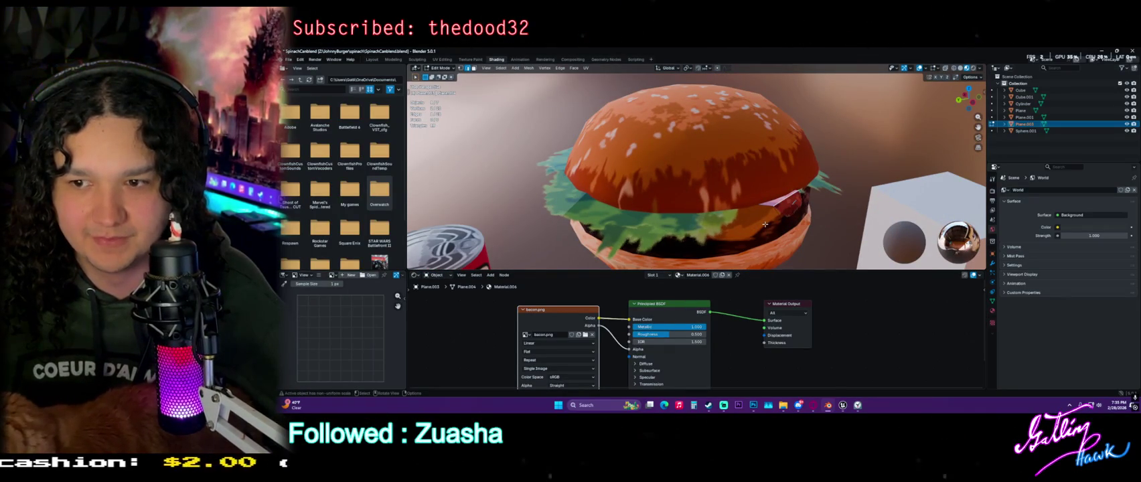
{"action": "key", "text": "Tab"}
{"action": "left_click_drag", "start_coordinate": [659, 336], "coordinate": [638, 334]}
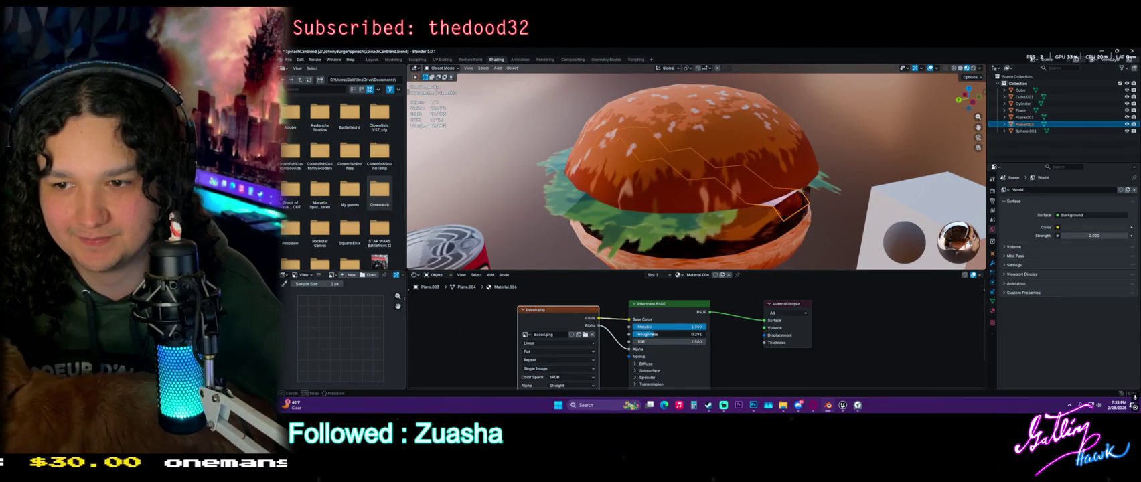
Tilt the bacon strip on the burger and switch the viewport to wireframe
{"action": "key", "text": "r"}
{"action": "left_click", "coordinate": [803, 214]}
{"action": "mouse_move", "coordinate": [804, 214]}
{"action": "middle_mouse_down"}
{"action": "mouse_move", "coordinate": [760, 231]}
{"action": "mouse_move", "coordinate": [642, 192]}
{"action": "middle_mouse_up"}
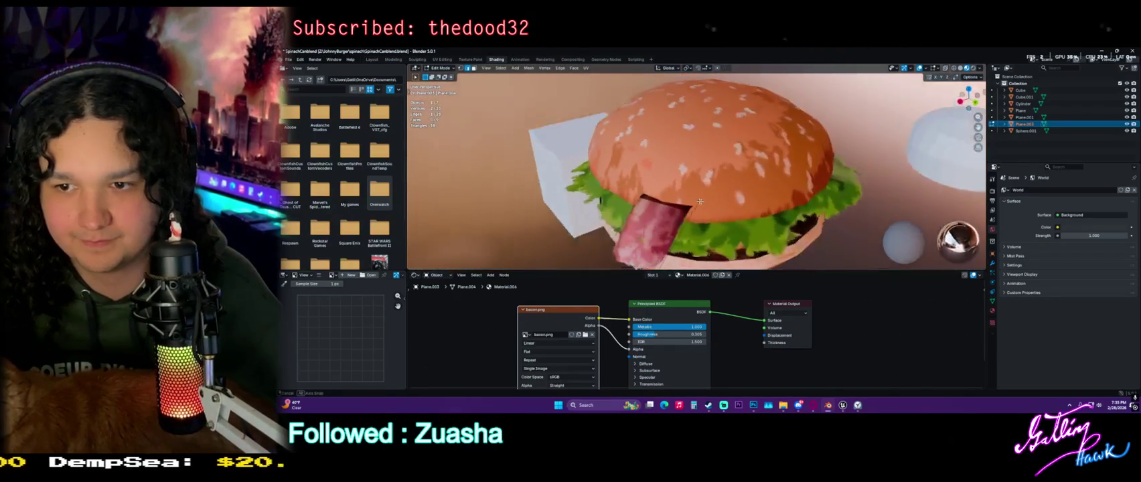
{"action": "key", "text": "Tab"}
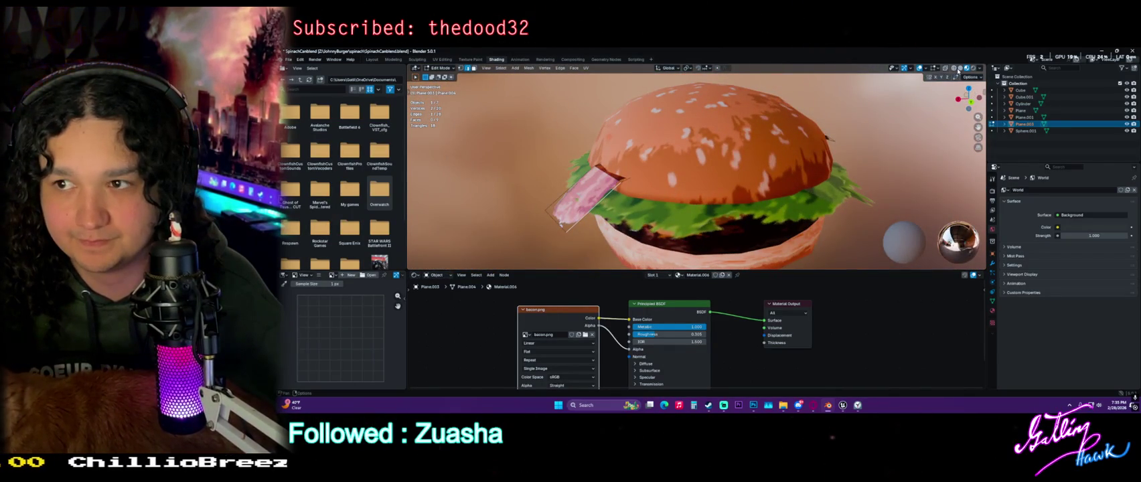
{"action": "left_click", "coordinate": [952, 68]}
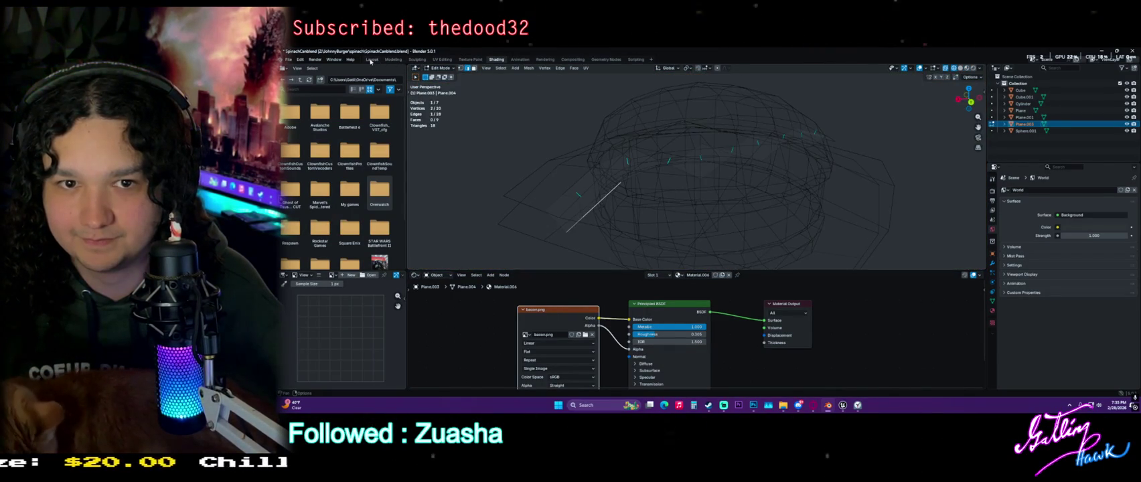
Switch to the two-viewport layout with the right view in wireframe
{"action": "left_click", "coordinate": [372, 59]}
{"action": "middle_click_drag", "start_coordinate": [843, 171], "coordinate": [851, 187]}
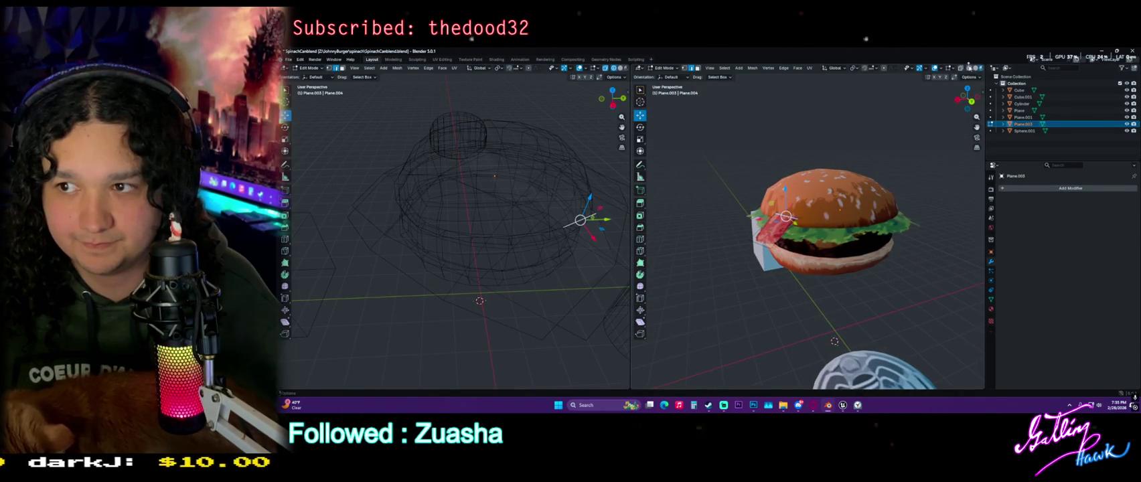
{"action": "left_click", "coordinate": [961, 67]}
{"action": "mouse_move", "coordinate": [790, 201]}
{"action": "middle_mouse_down"}
{"action": "mouse_move", "coordinate": [801, 219]}
{"action": "mouse_move", "coordinate": [821, 203]}
{"action": "middle_mouse_up"}
Lower the bacon geometry along Z into the burger, then return to material preview
{"action": "left_click_drag", "start_coordinate": [834, 153], "coordinate": [830, 178]}
{"action": "mouse_move", "coordinate": [830, 178]}
{"action": "middle_mouse_down"}
{"action": "mouse_move", "coordinate": [853, 212]}
{"action": "mouse_move", "coordinate": [825, 199]}
{"action": "middle_mouse_up"}
{"action": "left_click_drag", "start_coordinate": [748, 219], "coordinate": [760, 223]}
{"action": "mouse_move", "coordinate": [759, 223]}
{"action": "middle_mouse_down"}
{"action": "mouse_move", "coordinate": [797, 202]}
{"action": "mouse_move", "coordinate": [792, 209]}
{"action": "mouse_move", "coordinate": [816, 215]}
{"action": "middle_mouse_up"}
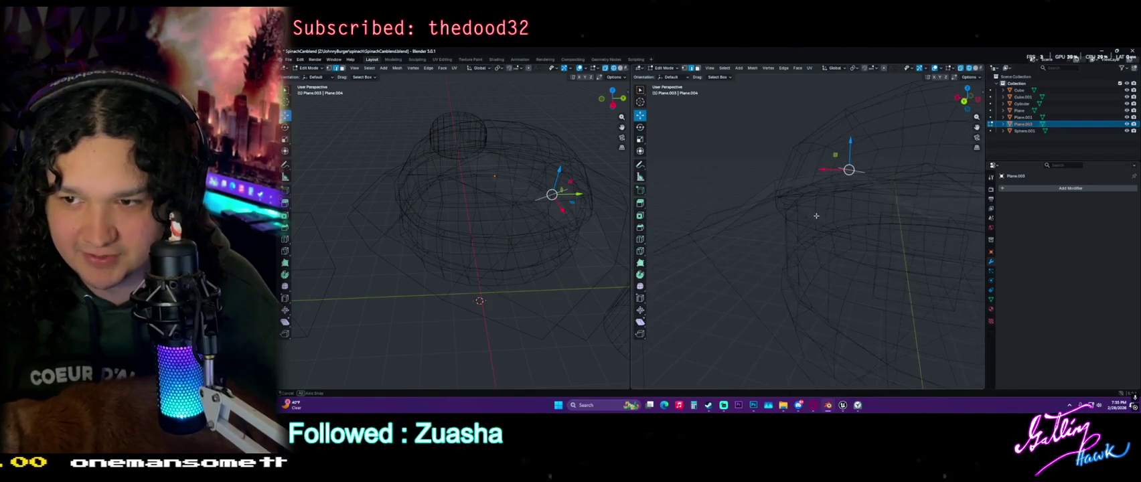
{"action": "left_click_drag", "start_coordinate": [850, 142], "coordinate": [848, 186]}
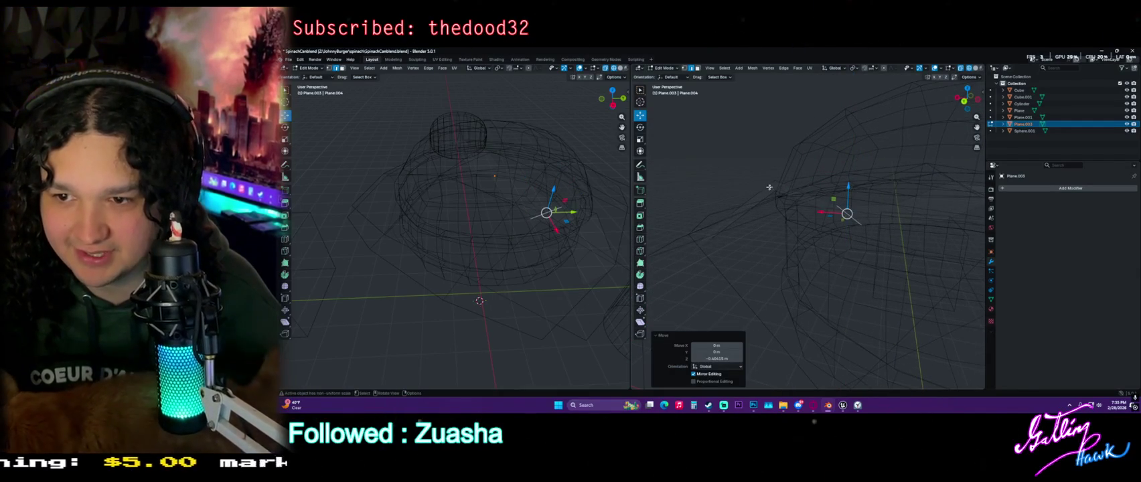
{"action": "key", "text": "g"}
{"action": "key", "text": "z"}
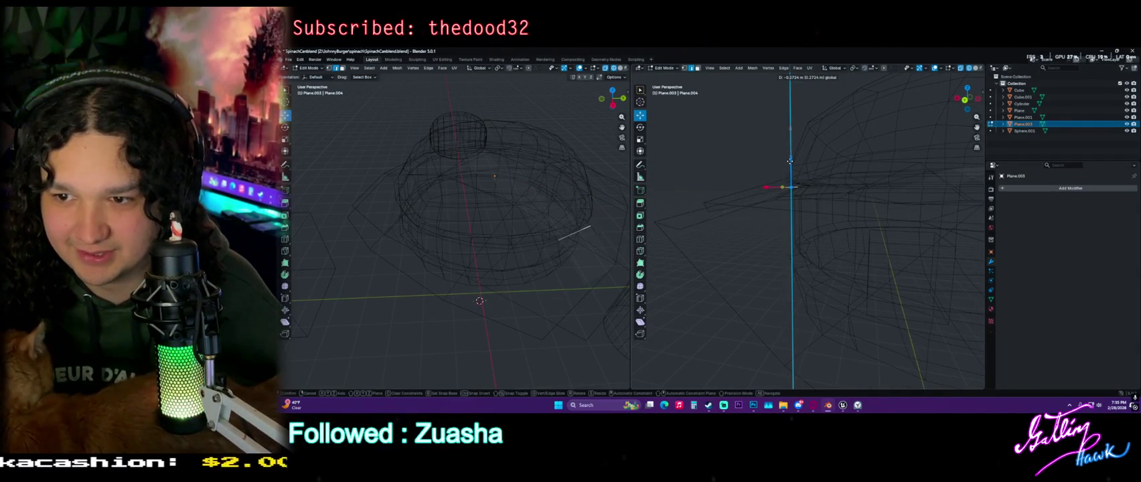
{"action": "left_click", "coordinate": [790, 161]}
{"action": "key", "text": "shift+z"}
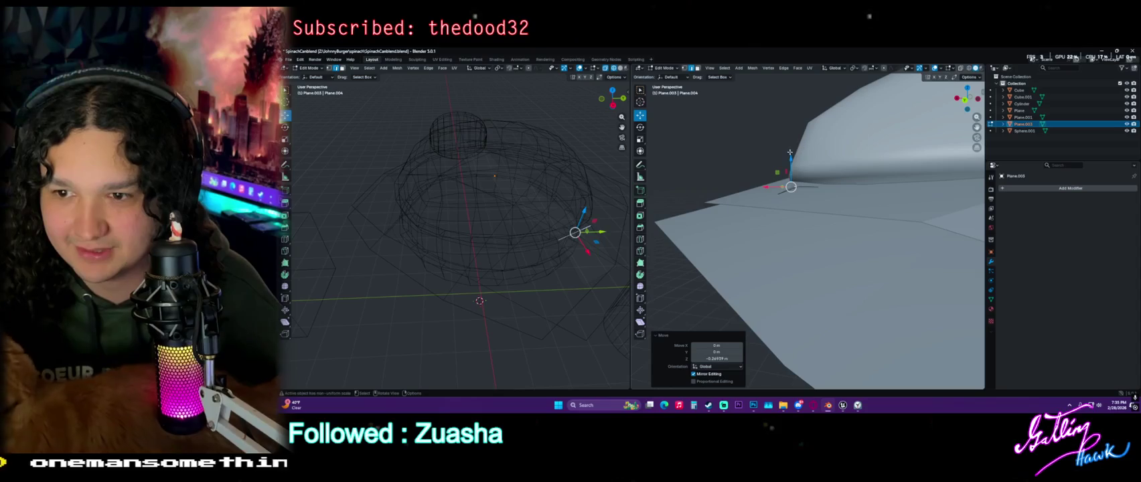
{"action": "key", "text": "z"}
{"action": "scroll", "coordinate": [830, 255], "scroll_direction": "down", "scroll_amount": 3}
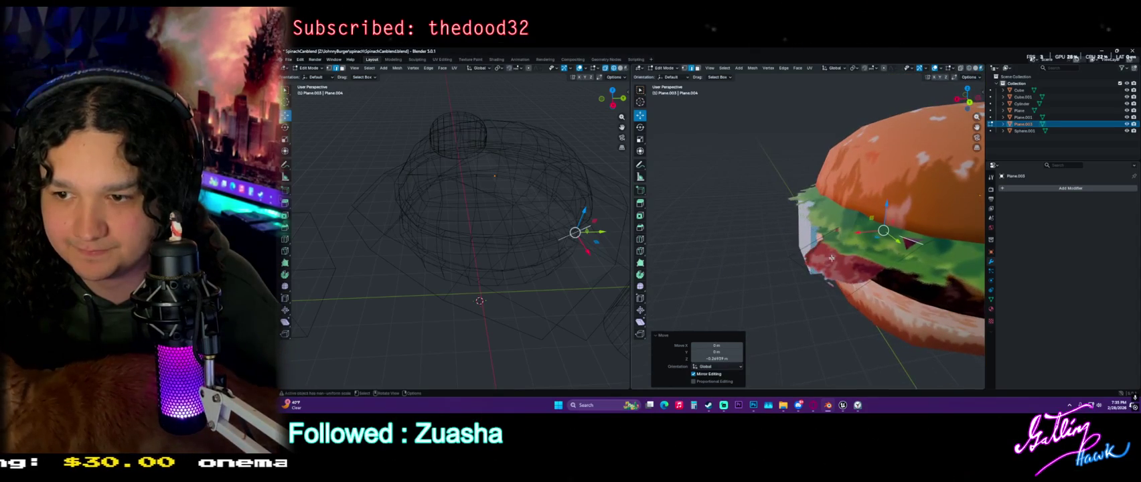
Raise the pink bacon piece 0.1082 m along Z and return to Object Mode
{"action": "left_click", "coordinate": [822, 277]}
{"action": "middle_click_drag", "start_coordinate": [822, 277], "coordinate": [770, 255]}
{"action": "key", "text": "g"}
{"action": "left_click", "coordinate": [751, 231]}
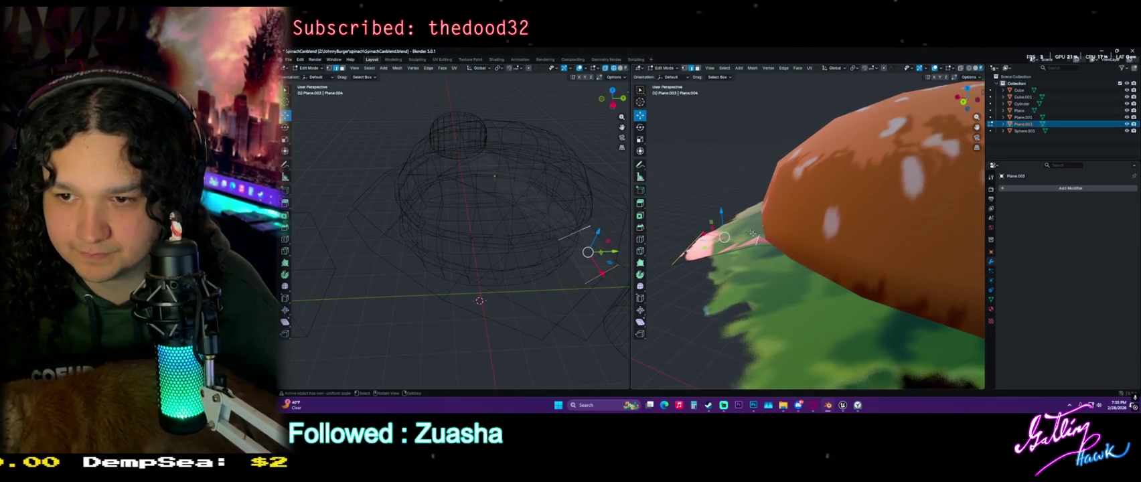
{"action": "key", "text": "g"}
{"action": "key", "text": "z"}
{"action": "left_click", "coordinate": [730, 201]}
{"action": "mouse_move", "coordinate": [730, 201]}
{"action": "middle_mouse_down"}
{"action": "mouse_move", "coordinate": [832, 222]}
{"action": "mouse_move", "coordinate": [857, 249]}
{"action": "middle_mouse_up"}
{"action": "key", "text": "Tab"}
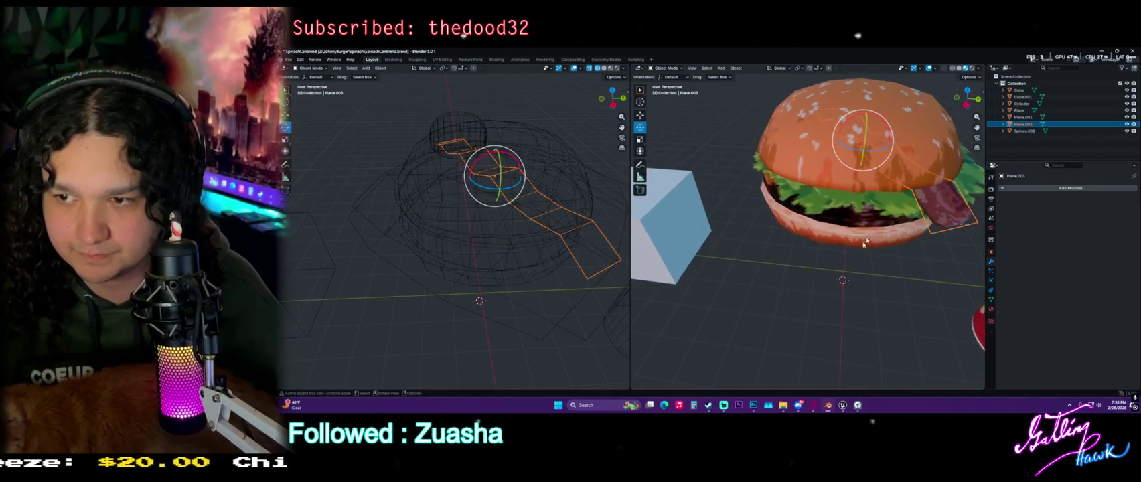
Paste a copy of the bacon strip, rotate it around Z, and move it into place
{"action": "middle_click_drag", "start_coordinate": [916, 235], "coordinate": [886, 250]}
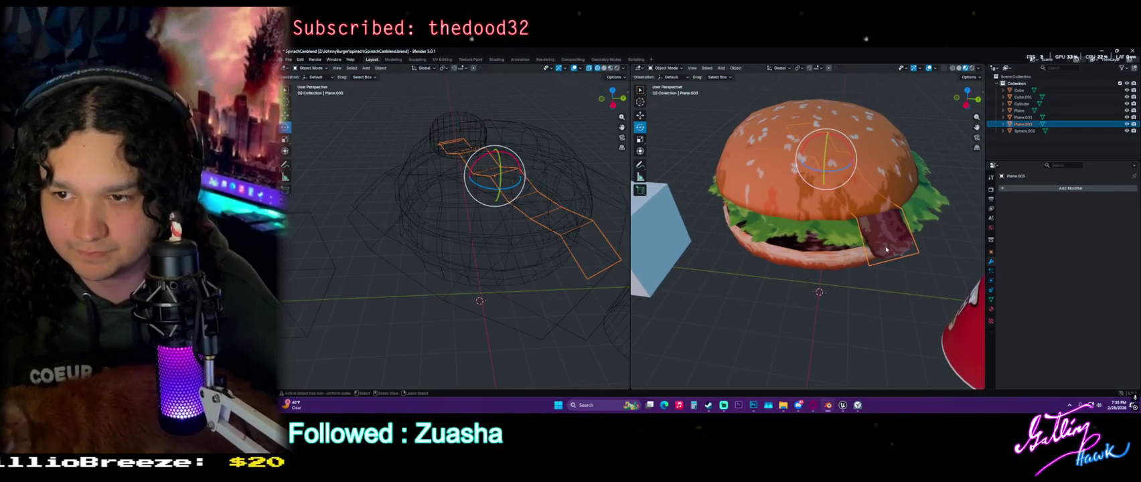
{"action": "key", "text": "ctrl+v"}
{"action": "key", "text": "r"}
{"action": "key", "text": "z"}
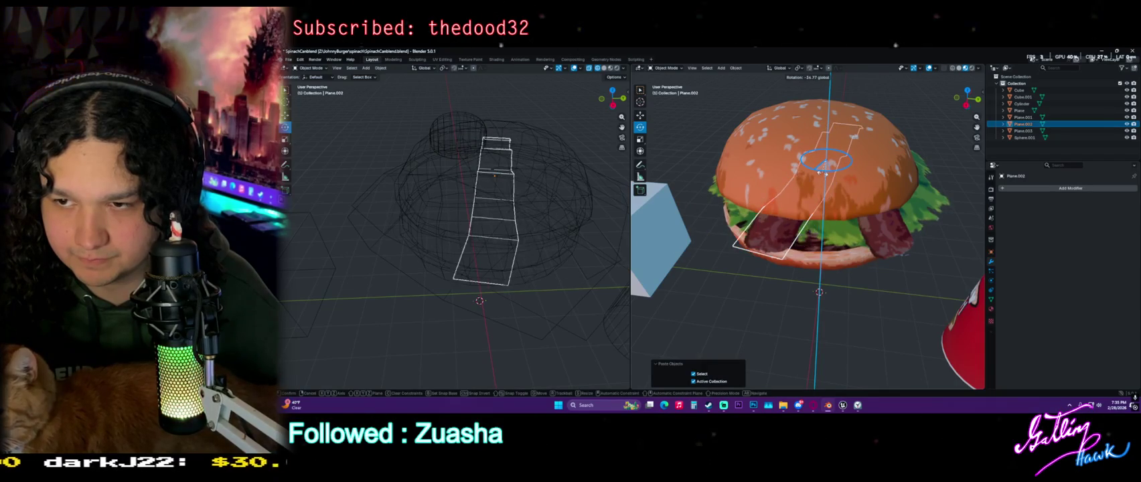
{"action": "left_click", "coordinate": [822, 173]}
{"action": "key", "text": "g"}
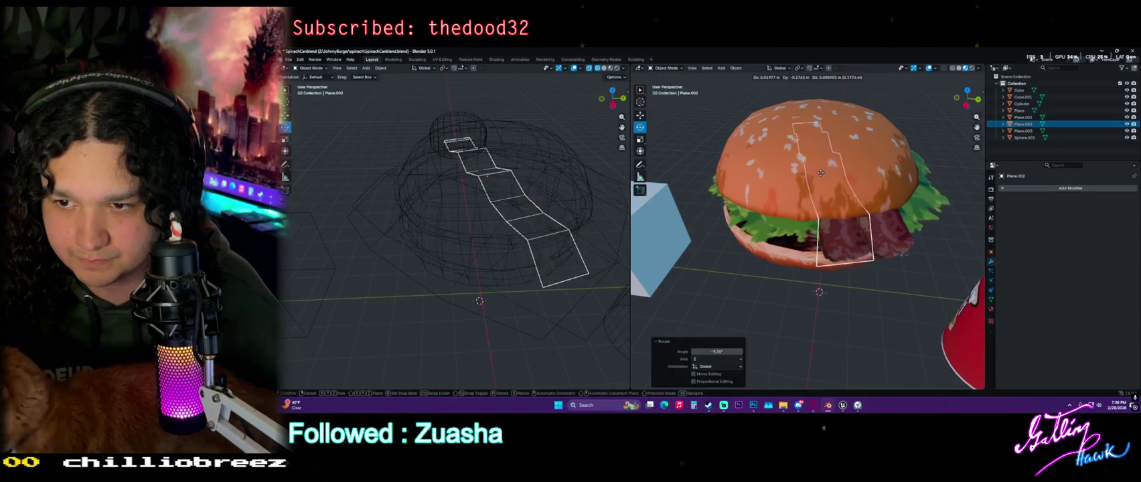
{"action": "left_click", "coordinate": [803, 173]}
{"action": "key", "text": "r"}
{"action": "left_click", "coordinate": [859, 185]}
{"action": "mouse_move", "coordinate": [859, 185]}
{"action": "middle_mouse_down"}
{"action": "mouse_move", "coordinate": [753, 209]}
{"action": "mouse_move", "coordinate": [723, 192]}
{"action": "mouse_move", "coordinate": [749, 228]}
{"action": "middle_mouse_up"}
{"action": "key", "text": "Tab"}
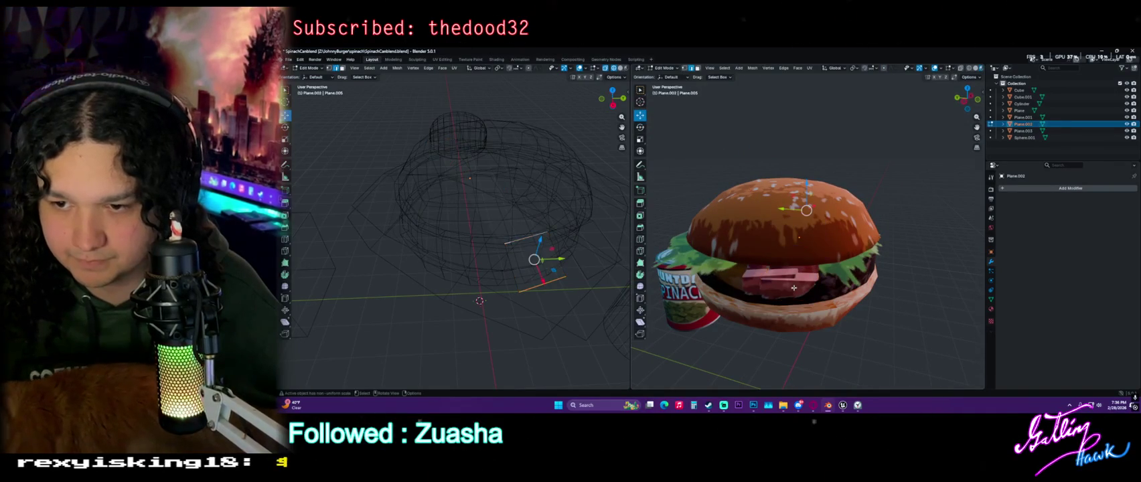
Shift the new bacon strip's geometry, then cancel a trial Z rotation
{"action": "key", "text": "g"}
{"action": "left_click", "coordinate": [823, 304]}
{"action": "mouse_move", "coordinate": [822, 304]}
{"action": "middle_mouse_down"}
{"action": "mouse_move", "coordinate": [819, 271]}
{"action": "mouse_move", "coordinate": [830, 277]}
{"action": "middle_mouse_up"}
{"action": "key", "text": "Tab"}
{"action": "key", "text": "r"}
{"action": "key", "text": "z"}
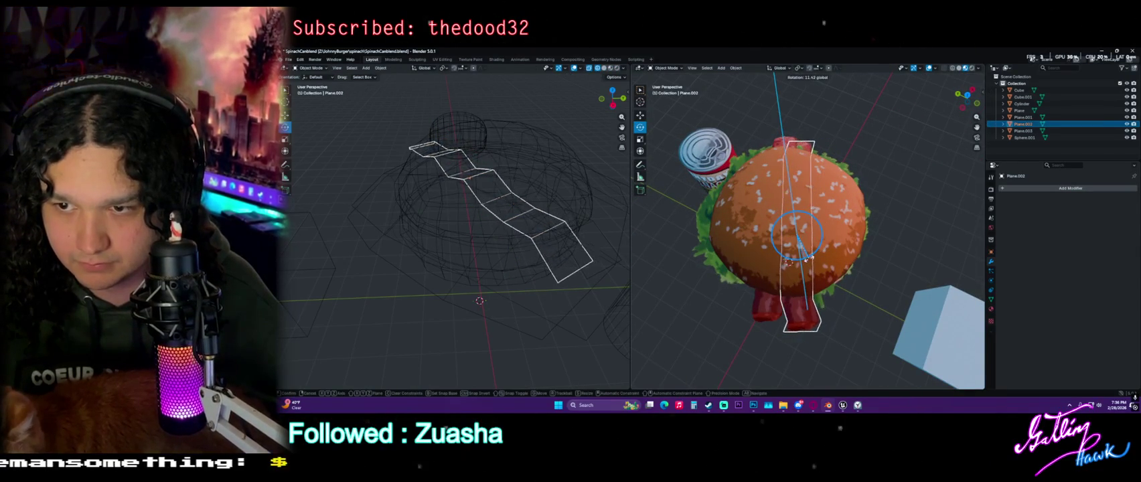
{"action": "right_click", "coordinate": [810, 256]}
Reposition the bacon geometry from a side view so it pokes out under the bun
{"action": "mouse_move", "coordinate": [816, 253]}
{"action": "middle_mouse_down"}
{"action": "mouse_move", "coordinate": [840, 264]}
{"action": "mouse_move", "coordinate": [784, 248]}
{"action": "middle_mouse_up"}
{"action": "key", "text": "Tab"}
{"action": "scroll", "coordinate": [753, 245], "scroll_direction": "up", "scroll_amount": 5}
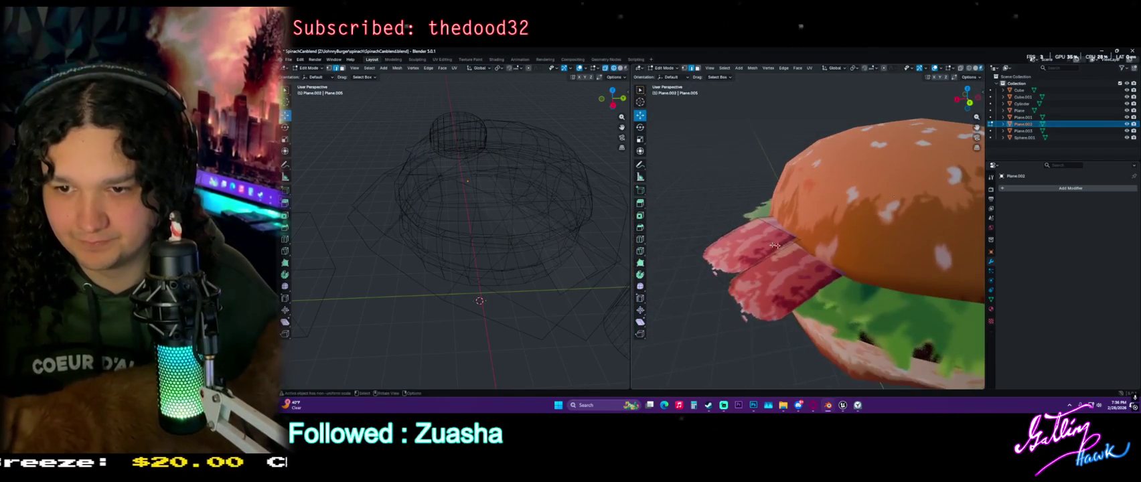
{"action": "key", "text": "g"}
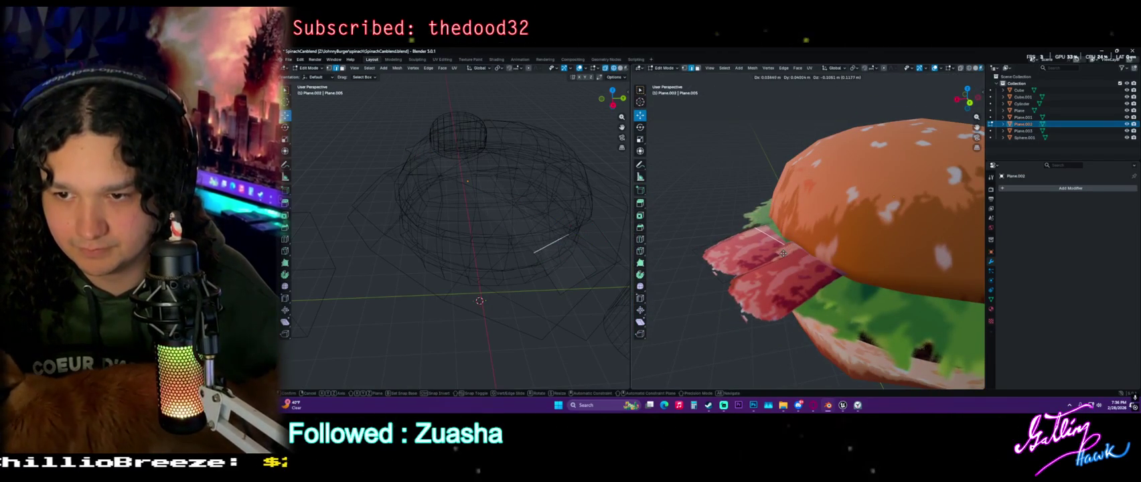
{"action": "left_click", "coordinate": [783, 251]}
{"action": "middle_click_drag", "start_coordinate": [783, 251], "coordinate": [837, 255]}
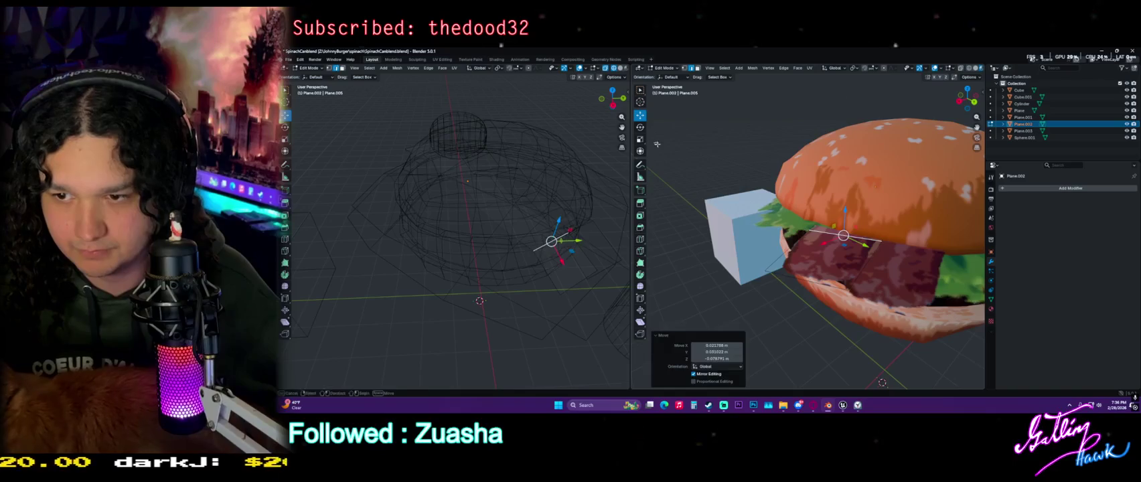
{"action": "scroll", "coordinate": [890, 288], "scroll_direction": "down", "scroll_amount": 3}
{"action": "key", "text": "Tab"}
{"action": "key", "text": "Tab"}
Raise the pink bacon plane along Z under the top bun, then deselect everything
{"action": "mouse_move", "coordinate": [903, 298]}
{"action": "middle_mouse_down"}
{"action": "mouse_move", "coordinate": [818, 321]}
{"action": "mouse_move", "coordinate": [810, 284]}
{"action": "mouse_move", "coordinate": [841, 247]}
{"action": "middle_mouse_up"}
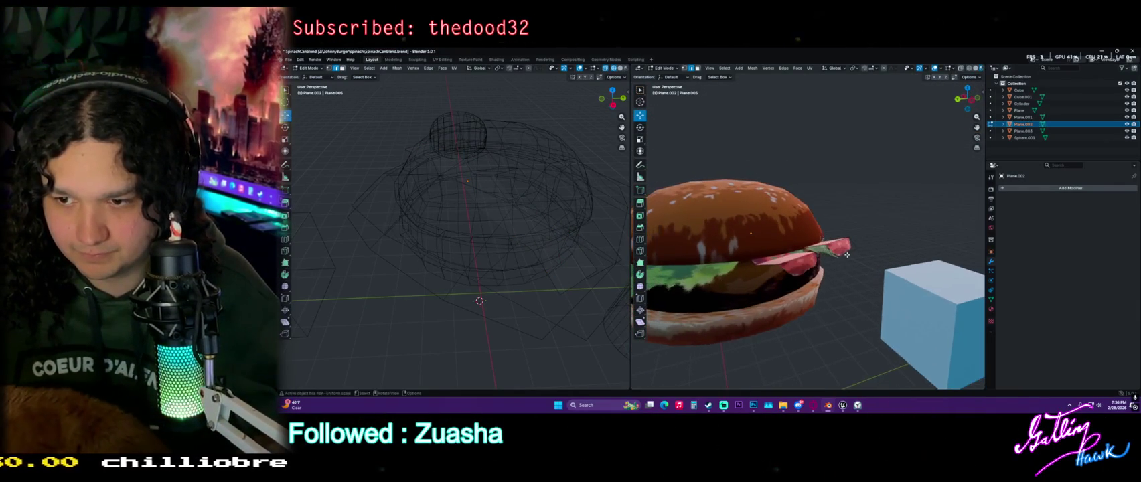
{"action": "left_click", "coordinate": [841, 244]}
{"action": "scroll", "coordinate": [879, 211], "scroll_direction": "up", "scroll_amount": 2}
{"action": "key", "text": "g"}
{"action": "key", "text": "z"}
{"action": "left_click", "coordinate": [891, 210]}
{"action": "key", "text": "g"}
{"action": "key", "text": "z"}
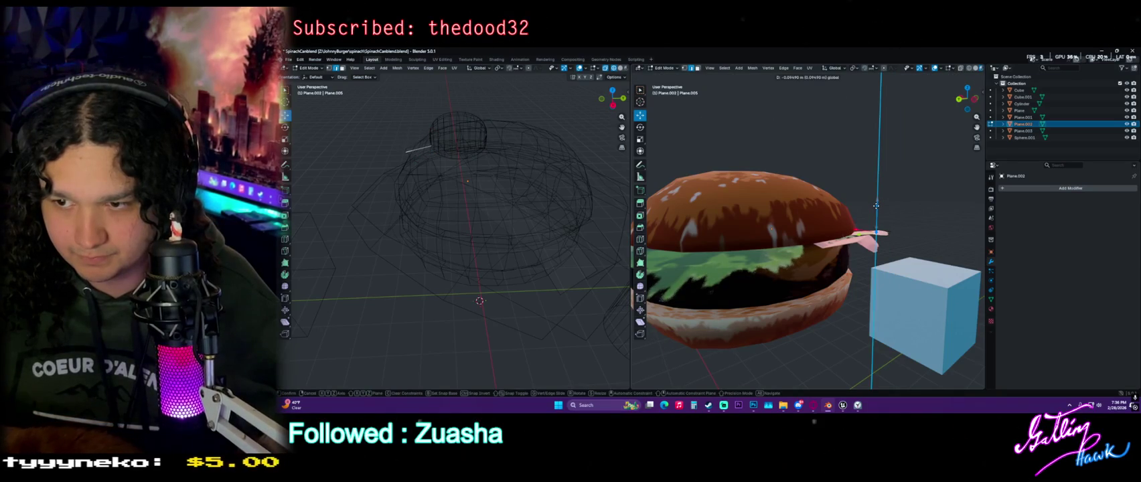
{"action": "left_click", "coordinate": [876, 206]}
{"action": "key", "text": "Tab"}
{"action": "mouse_move", "coordinate": [876, 206]}
{"action": "middle_mouse_down"}
{"action": "mouse_move", "coordinate": [799, 311]}
{"action": "mouse_move", "coordinate": [881, 245]}
{"action": "mouse_move", "coordinate": [748, 237]}
{"action": "mouse_move", "coordinate": [867, 283]}
{"action": "middle_mouse_up"}
{"action": "left_click", "coordinate": [798, 310]}
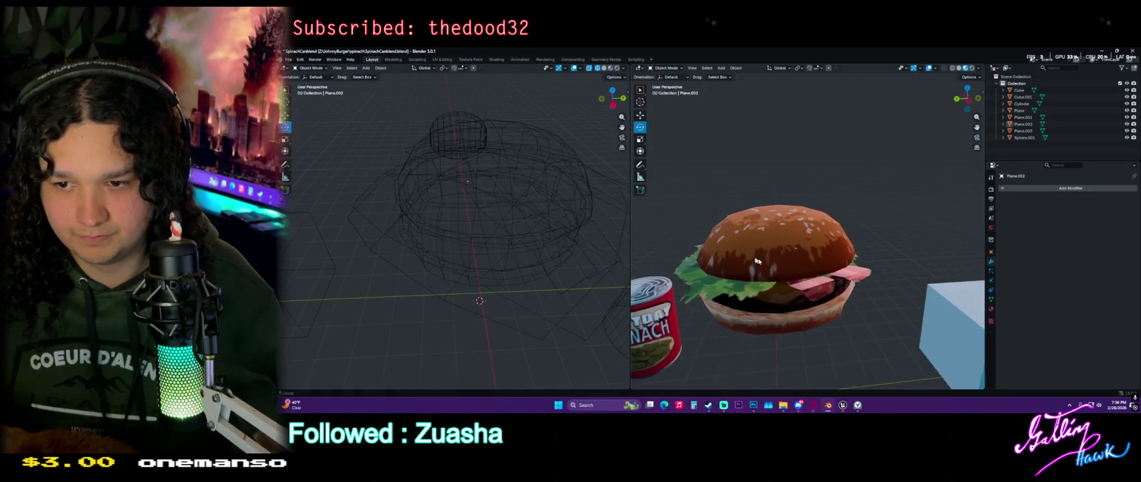
Preview the right view with scene lighting to check the Plane.002 bacon slice
{"action": "left_click", "coordinate": [867, 283]}
{"action": "left_click", "coordinate": [969, 68]}
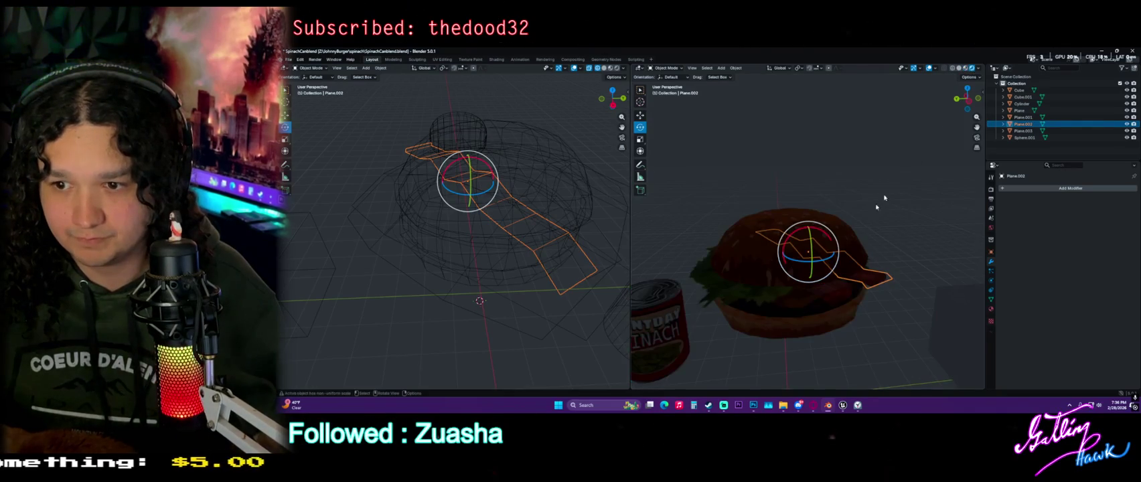
{"action": "right_click", "coordinate": [790, 231]}
{"action": "scroll", "coordinate": [847, 168], "scroll_direction": "down", "scroll_amount": 3}
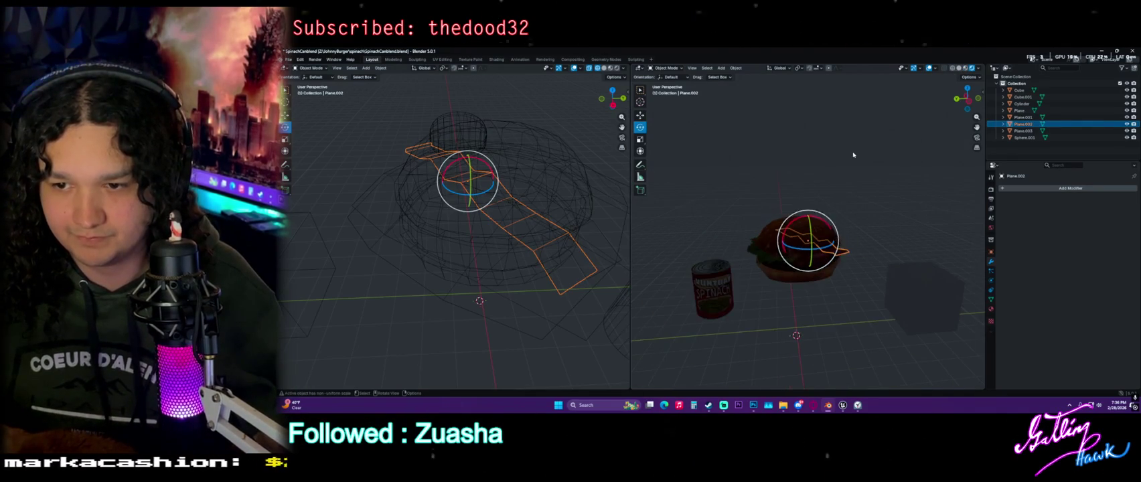
{"action": "left_click", "coordinate": [844, 199]}
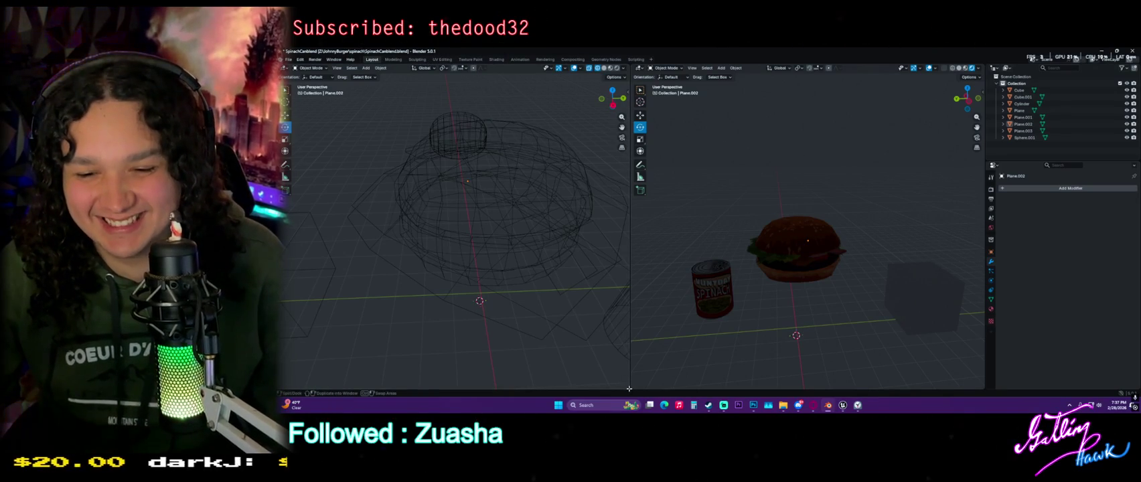
Merge the two viewports back into a single full-size view
{"action": "left_click_drag", "start_coordinate": [628, 388], "coordinate": [603, 384]}
{"action": "key", "text": "Escape"}
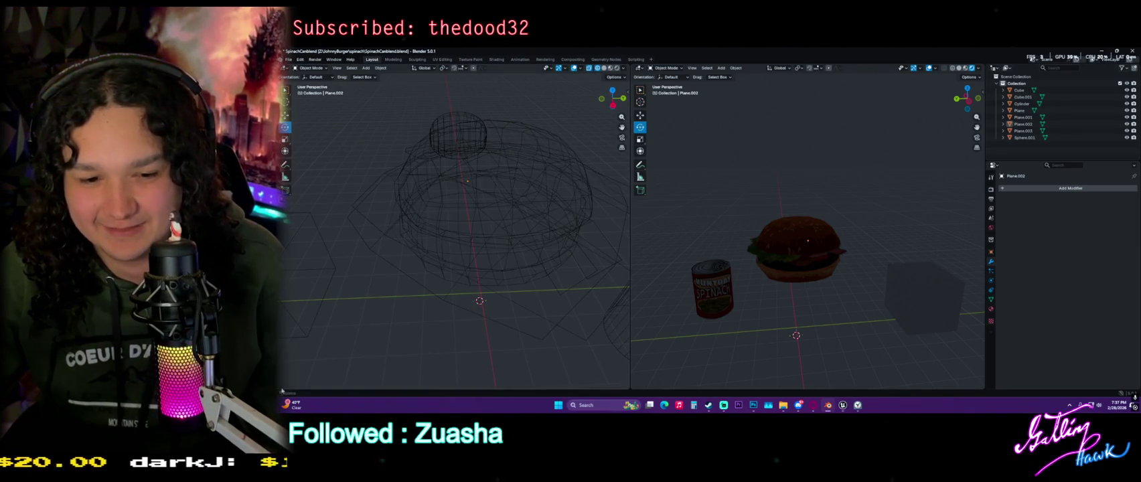
{"action": "left_click_drag", "start_coordinate": [281, 388], "coordinate": [304, 385]}
{"action": "key", "text": "Escape"}
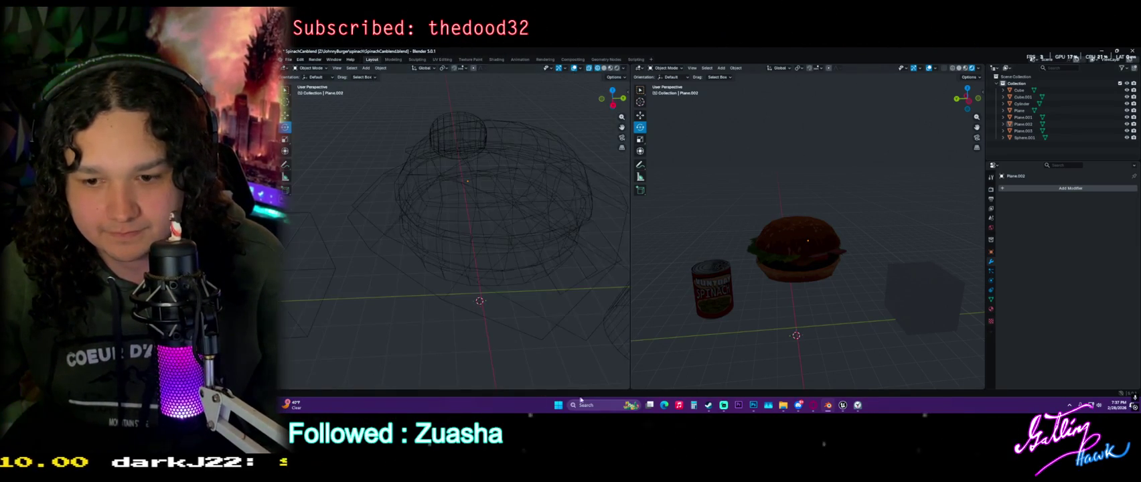
{"action": "left_click_drag", "start_coordinate": [630, 386], "coordinate": [627, 389]}
Zoom onto the burger and select Plane.003, Plane.002 and Plane together
{"action": "mouse_move", "coordinate": [656, 280]}
{"action": "middle_mouse_down"}
{"action": "mouse_move", "coordinate": [676, 241]}
{"action": "mouse_move", "coordinate": [711, 239]}
{"action": "mouse_move", "coordinate": [632, 227]}
{"action": "middle_mouse_up"}
{"action": "left_click", "coordinate": [670, 221]}
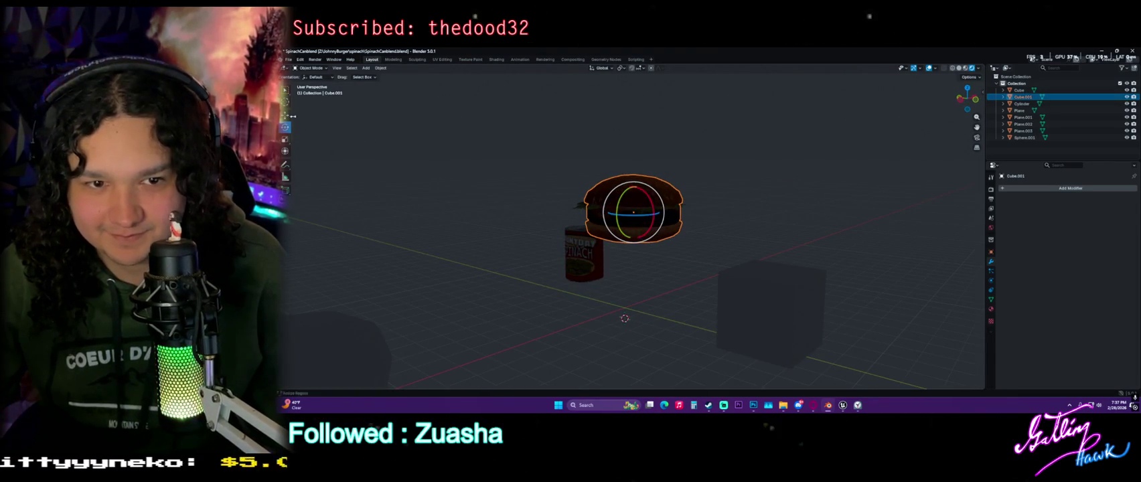
{"action": "scroll", "coordinate": [646, 229], "scroll_direction": "up", "scroll_amount": 2}
{"action": "mouse_move", "coordinate": [645, 171]}
{"action": "middle_mouse_down"}
{"action": "mouse_move", "coordinate": [684, 271]}
{"action": "mouse_move", "coordinate": [690, 234]}
{"action": "middle_mouse_up"}
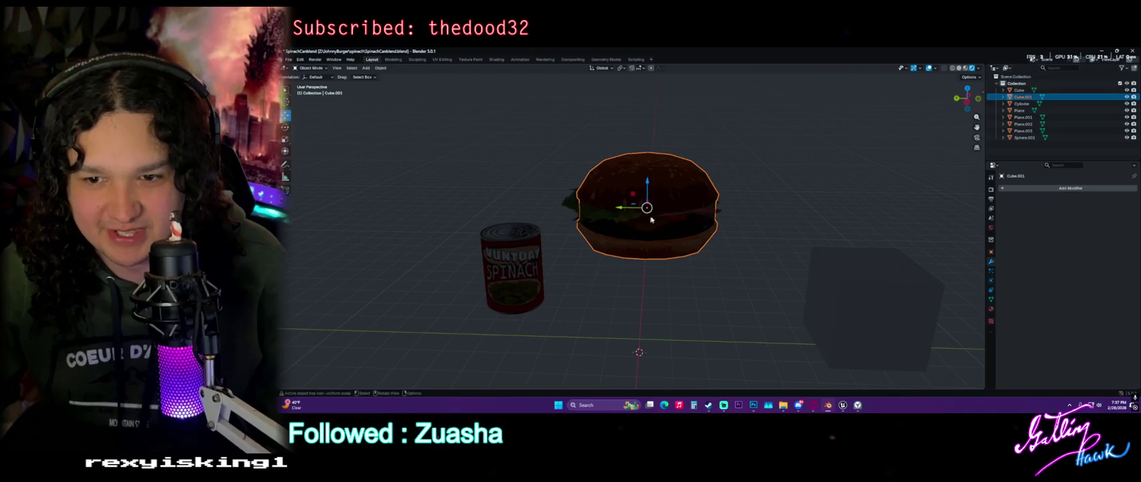
{"action": "left_click", "coordinate": [690, 231]}
{"action": "scroll", "coordinate": [696, 225], "scroll_direction": "up", "scroll_amount": 2}
{"action": "left_click", "coordinate": [779, 205], "text": "shift"}
{"action": "left_click", "coordinate": [783, 211], "text": "shift"}
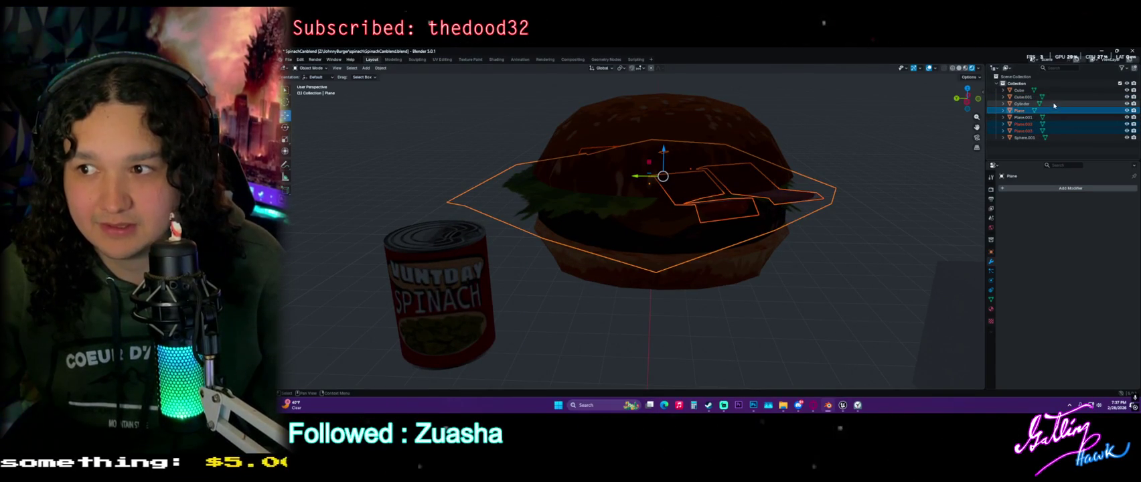
Circle-select the remaining burger parts and group them under the name 'burger'
{"action": "key", "text": "c"}
{"action": "scroll", "coordinate": [670, 201], "scroll_direction": "down", "scroll_amount": 3}
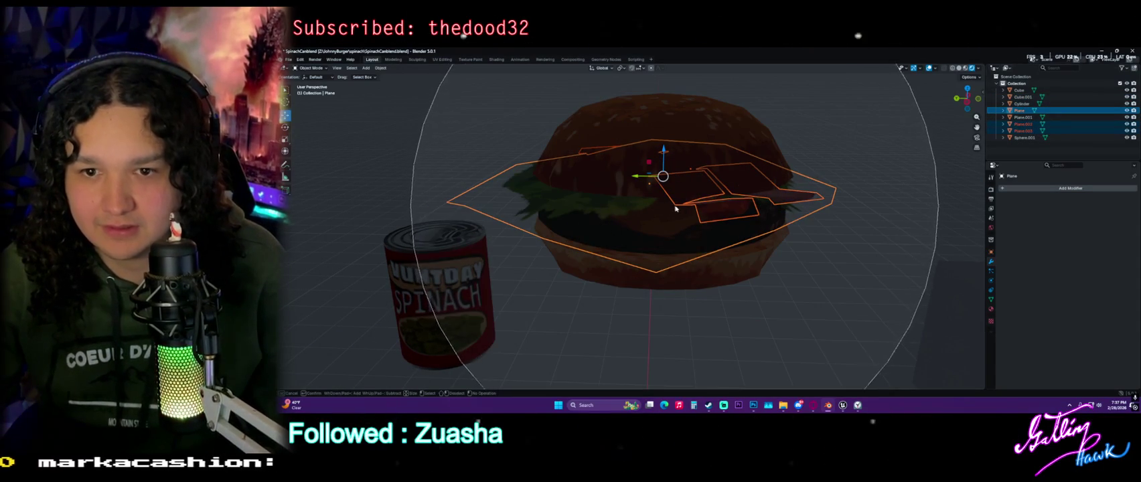
{"action": "left_click", "coordinate": [691, 212]}
{"action": "right_click", "coordinate": [692, 213]}
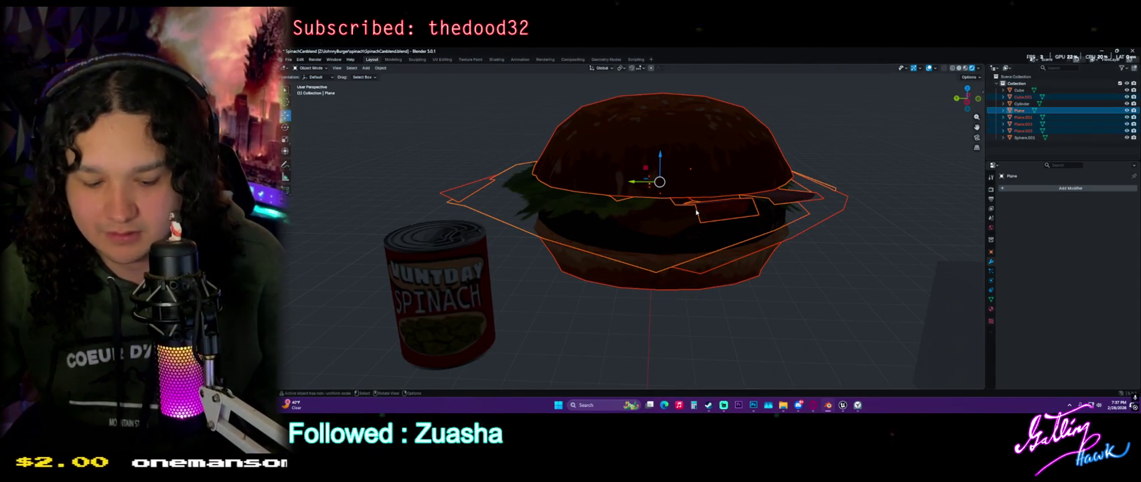
{"action": "key", "text": "ctrl+g"}
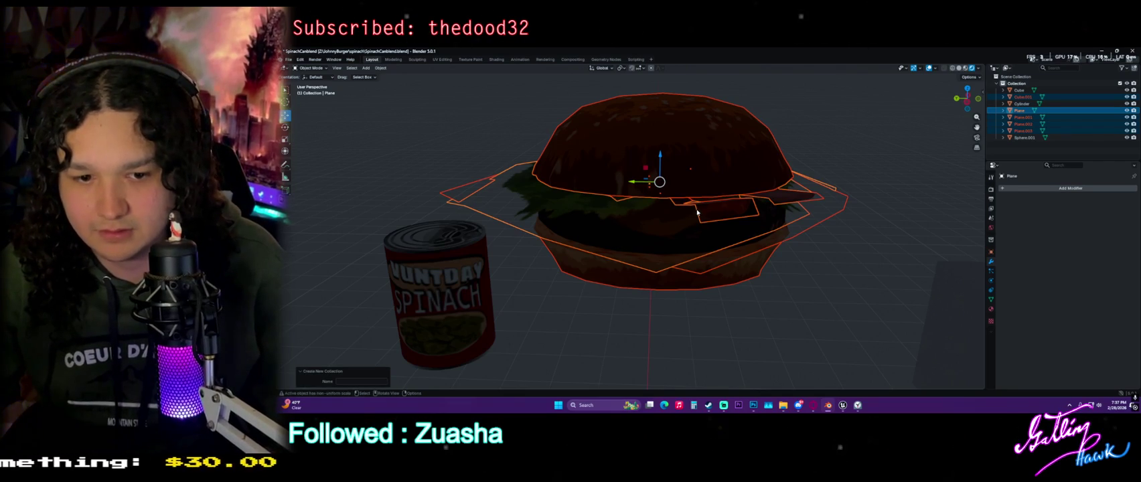
{"action": "type", "text": "burger"}
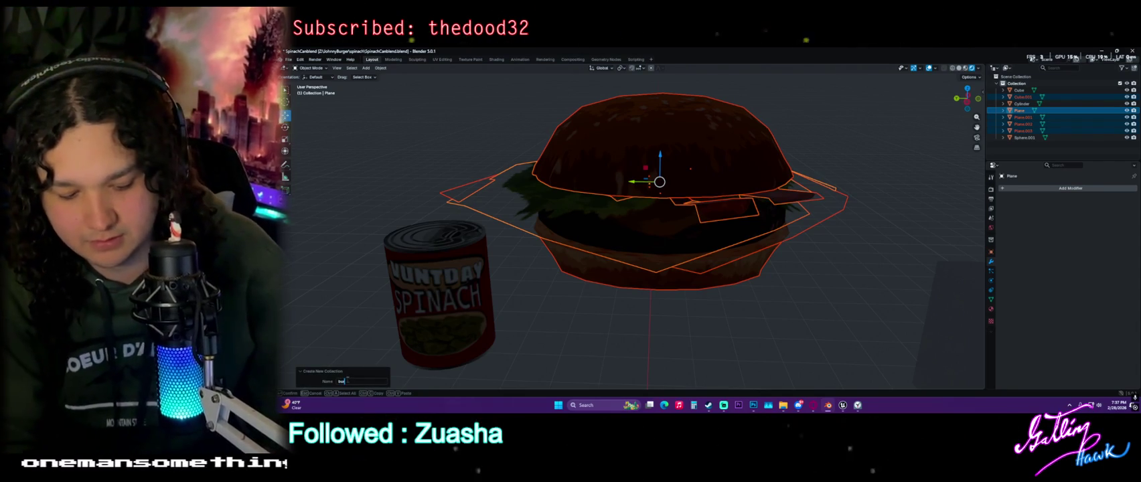
{"action": "key", "text": "Return"}
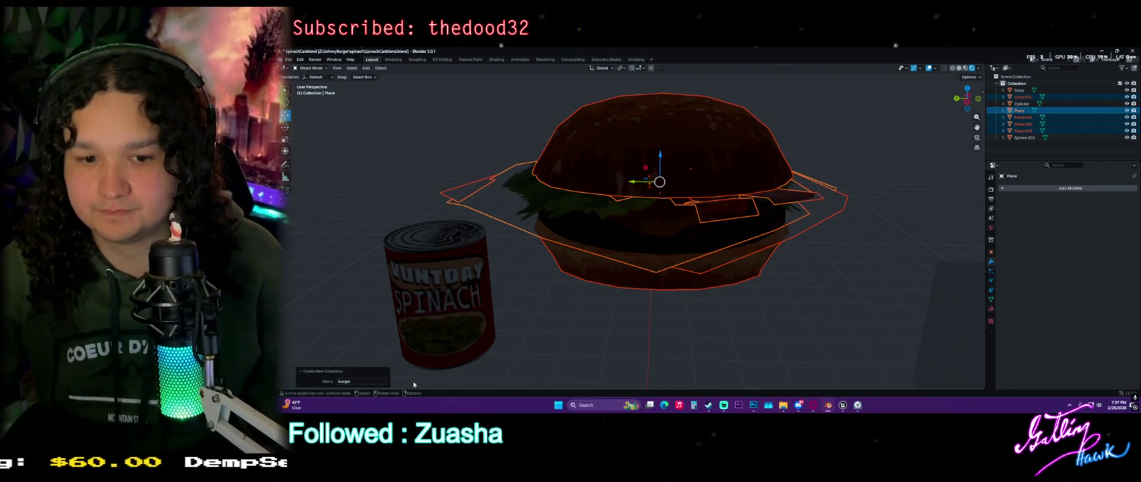
{"action": "key", "text": "Return"}
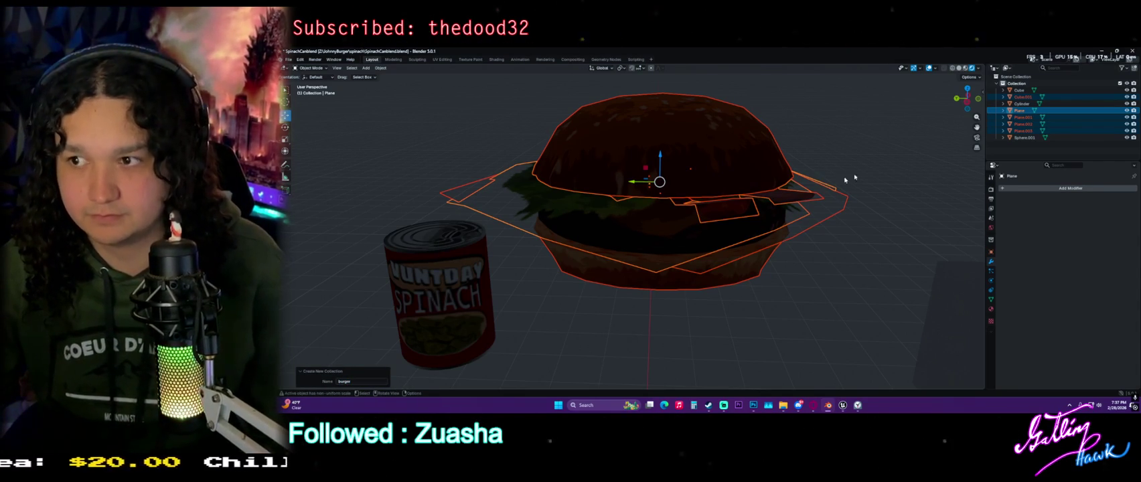
Create a new collection in the Outliner and move the burger objects into Collection 2
{"action": "right_click", "coordinate": [1025, 116]}
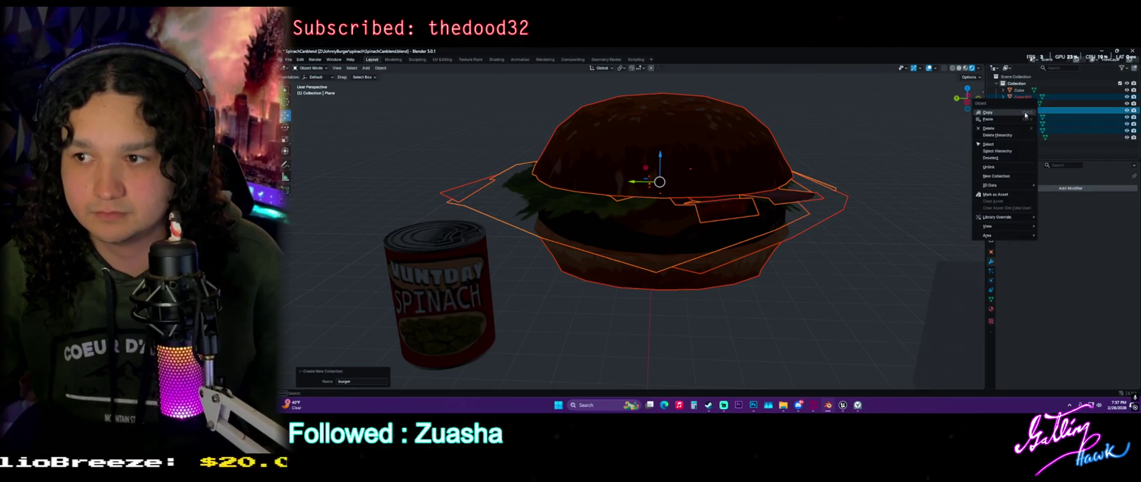
{"action": "left_click", "coordinate": [1002, 175]}
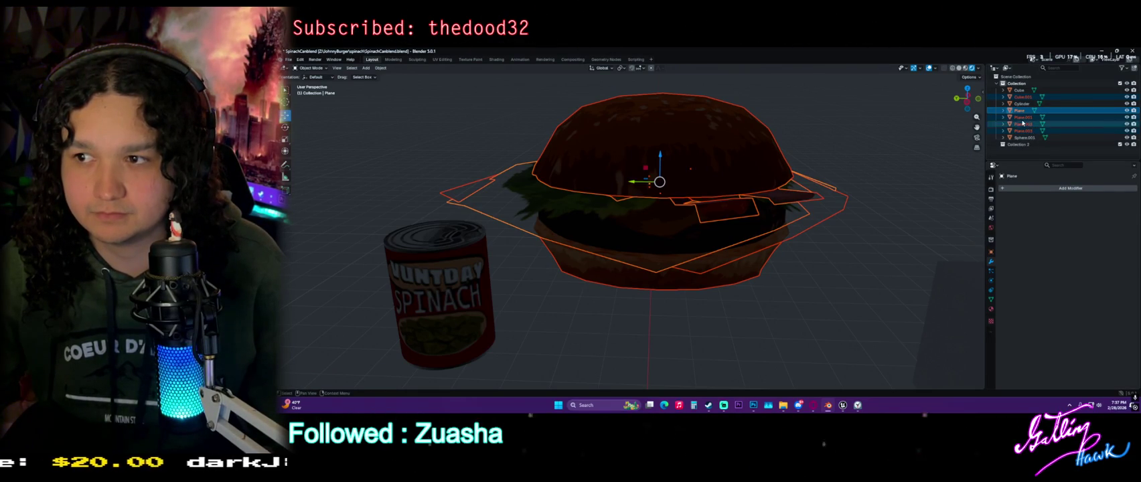
{"action": "left_click_drag", "start_coordinate": [1024, 116], "coordinate": [1022, 146]}
Select the burger objects Cube.001 through Plane.003 and lower the burger
{"action": "left_click", "coordinate": [1024, 157]}
{"action": "left_click", "coordinate": [1023, 117]}
{"action": "left_click", "coordinate": [1022, 143], "text": "shift"}
{"action": "scroll", "coordinate": [659, 253], "scroll_direction": "down", "scroll_amount": 4}
{"action": "key", "text": "r"}
{"action": "key", "text": "x"}
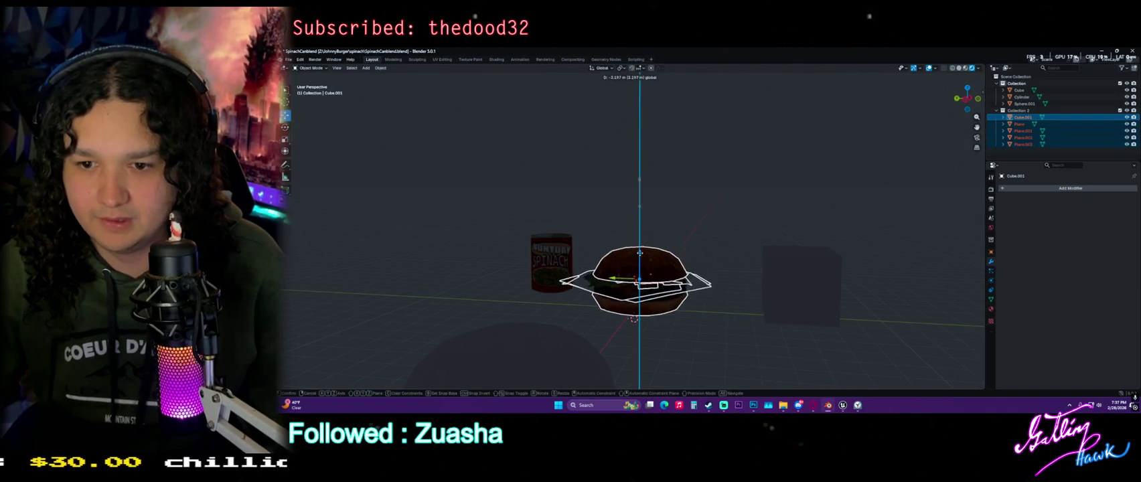
{"action": "left_click", "coordinate": [642, 254]}
{"action": "mouse_move", "coordinate": [669, 295]}
{"action": "middle_mouse_down"}
{"action": "mouse_move", "coordinate": [686, 239]}
{"action": "mouse_move", "coordinate": [647, 295]}
{"action": "middle_mouse_up"}
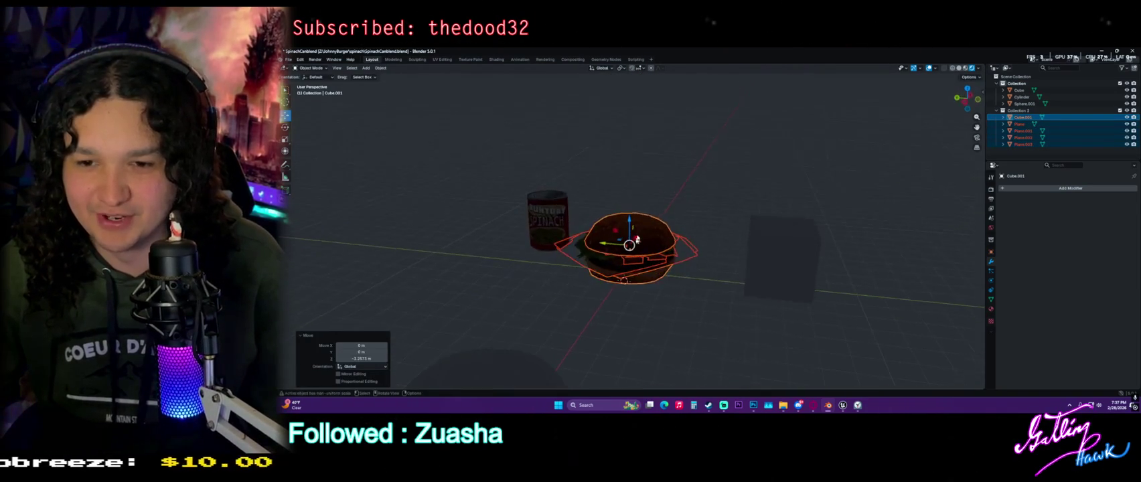
{"action": "left_click", "coordinate": [646, 295]}
Add a plane mesh and scale it up into a large ground plane
{"action": "key", "text": "shift+a"}
{"action": "mouse_move", "coordinate": [660, 256]}
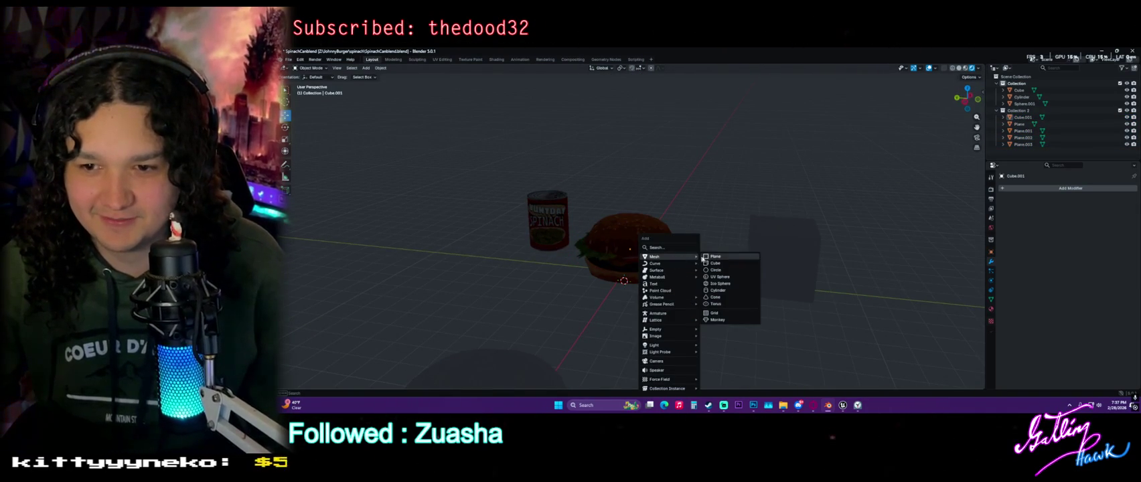
{"action": "left_click", "coordinate": [725, 260]}
{"action": "key", "text": "s"}
{"action": "left_click", "coordinate": [863, 312]}
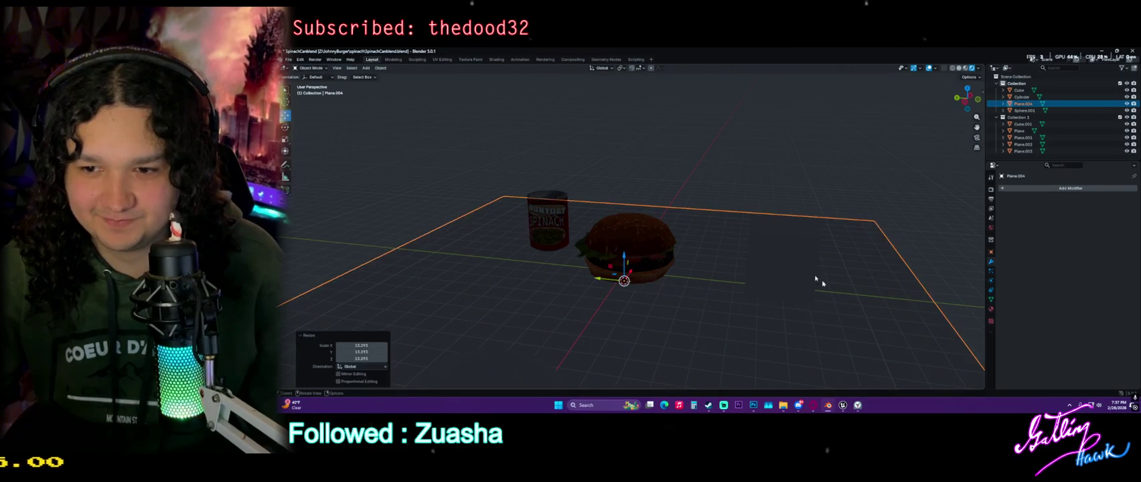
Delete the leftover cube, undo it, and reframe the spinach can beside the burger
{"action": "left_click", "coordinate": [763, 301]}
{"action": "key", "text": "Delete"}
{"action": "mouse_move", "coordinate": [762, 308]}
{"action": "middle_mouse_down"}
{"action": "mouse_move", "coordinate": [536, 289]}
{"action": "mouse_move", "coordinate": [557, 316]}
{"action": "mouse_move", "coordinate": [545, 301]}
{"action": "mouse_move", "coordinate": [415, 294]}
{"action": "middle_mouse_up"}
{"action": "key", "text": "ctrl+z"}
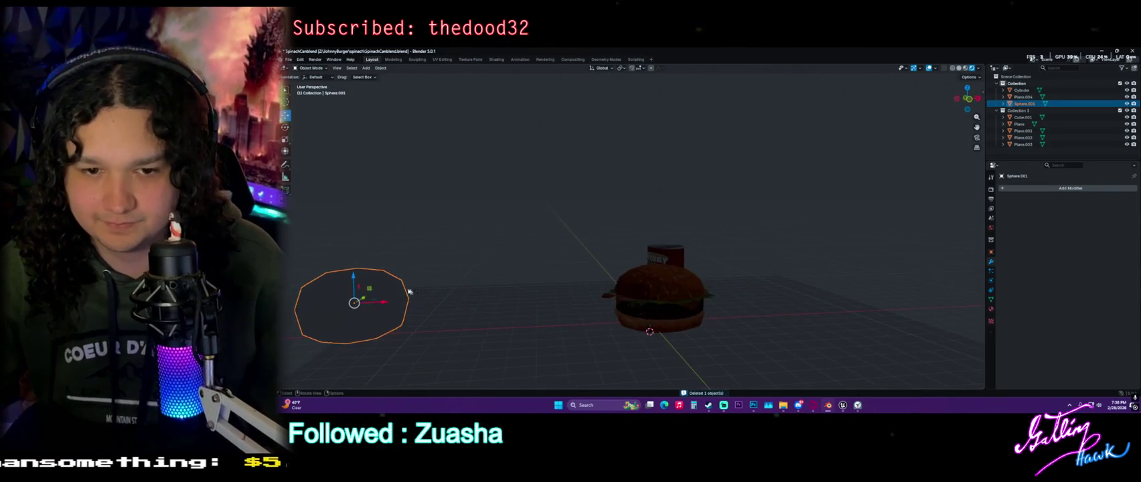
{"action": "left_click", "coordinate": [433, 339]}
{"action": "mouse_move", "coordinate": [433, 339]}
{"action": "middle_mouse_down"}
{"action": "mouse_move", "coordinate": [733, 333]}
{"action": "mouse_move", "coordinate": [708, 262]}
{"action": "middle_mouse_up"}
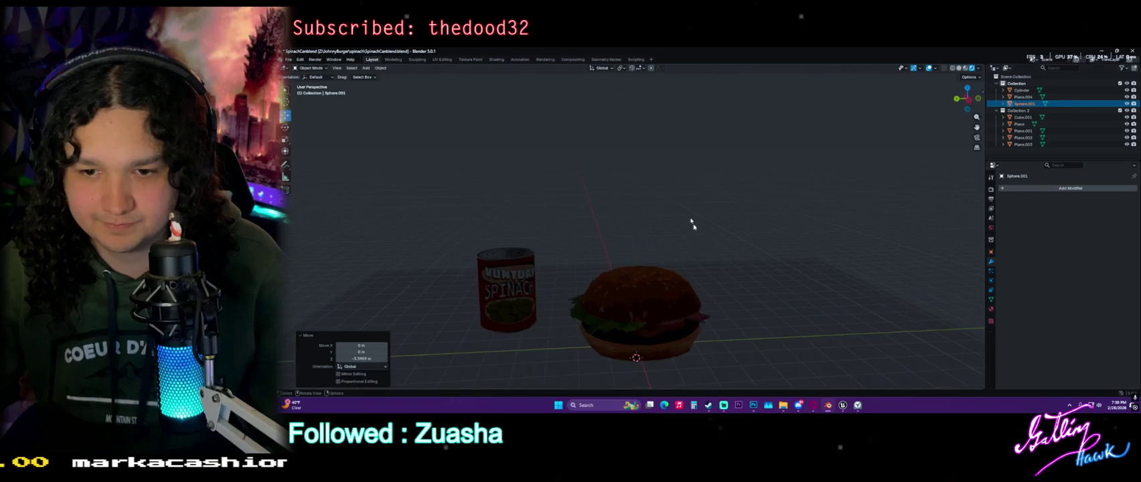
{"action": "mouse_move", "coordinate": [653, 293]}
{"action": "middle_mouse_down"}
{"action": "mouse_move", "coordinate": [652, 188]}
{"action": "mouse_move", "coordinate": [646, 196]}
{"action": "middle_mouse_up"}
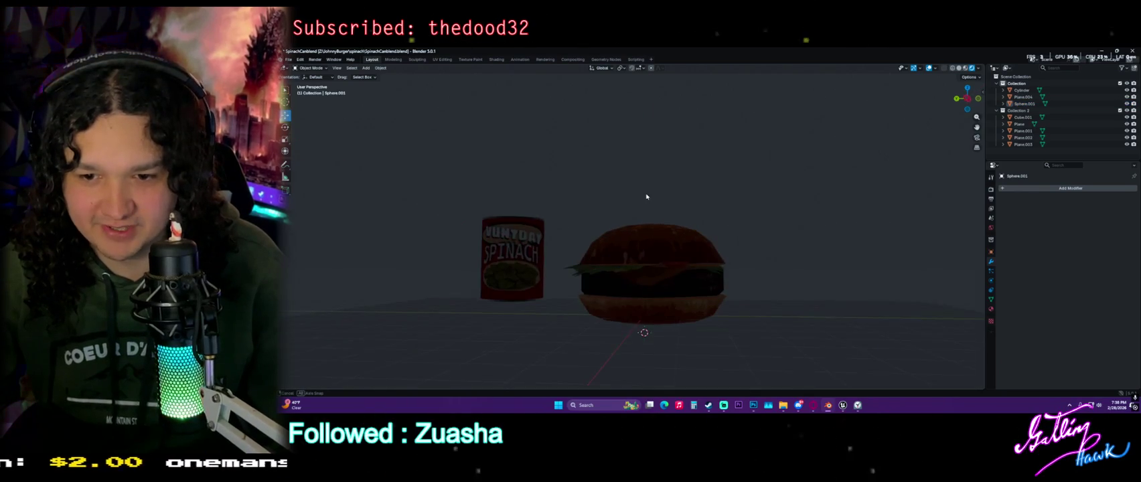
{"action": "key", "text": "shift+a"}
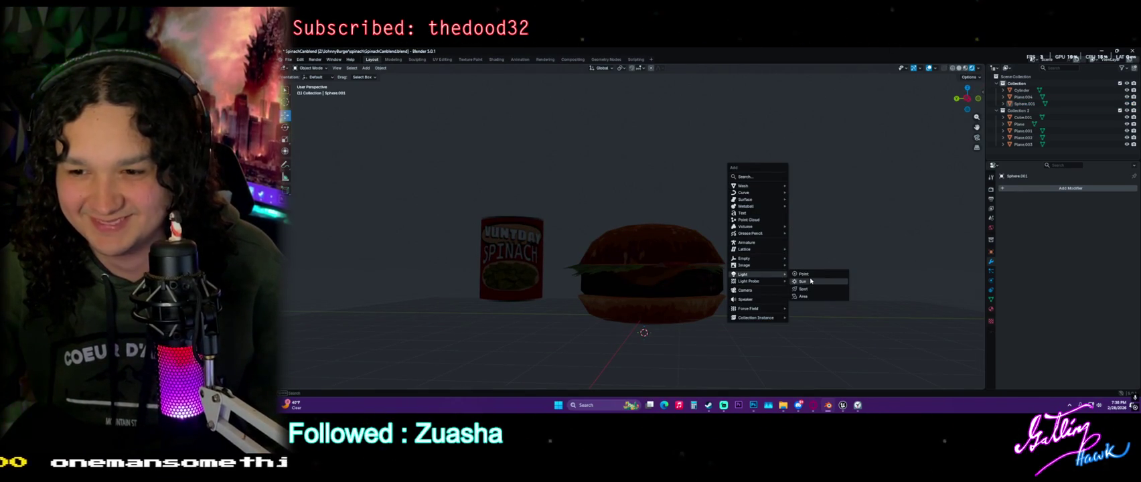
Add a spot light, raise it along Z above the burger, and set Power to 242.8
{"action": "left_click", "coordinate": [808, 288]}
{"action": "scroll", "coordinate": [716, 249], "scroll_direction": "down", "scroll_amount": 3}
{"action": "middle_click_drag", "start_coordinate": [716, 250], "coordinate": [644, 263]}
{"action": "key", "text": "g"}
{"action": "key", "text": "z"}
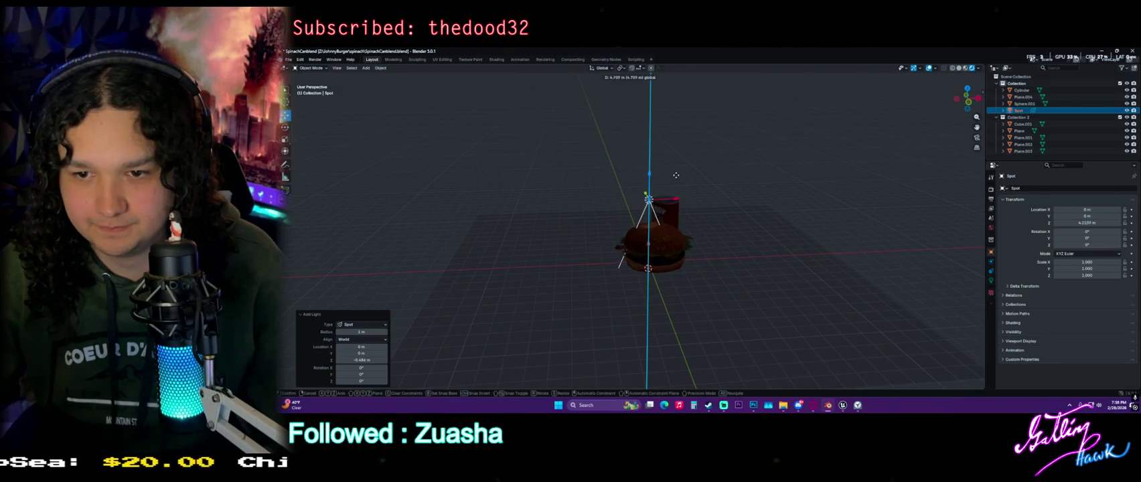
{"action": "left_click", "coordinate": [691, 108]}
{"action": "left_click", "coordinate": [991, 280]}
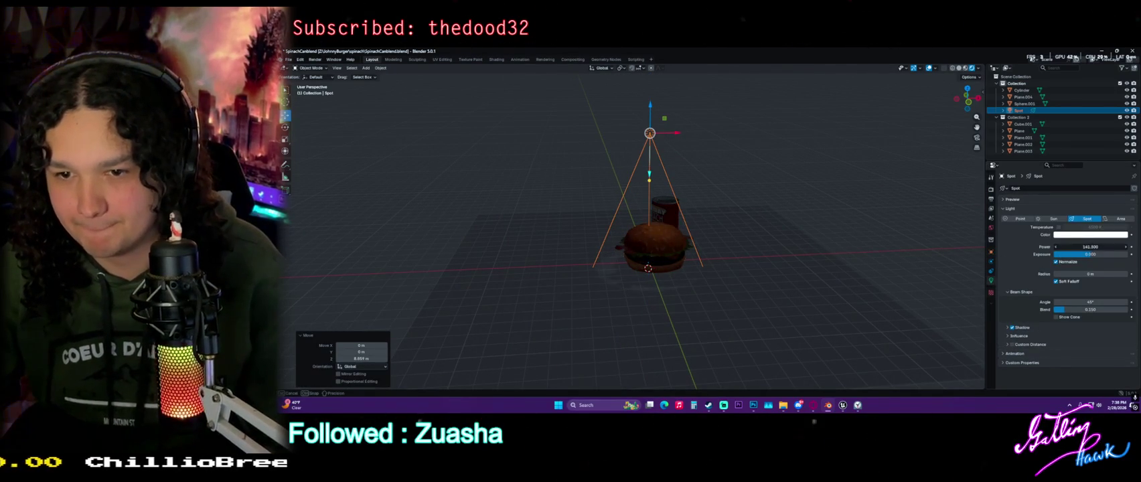
{"action": "type", "text": "242.8"}
{"action": "key", "text": "Return"}
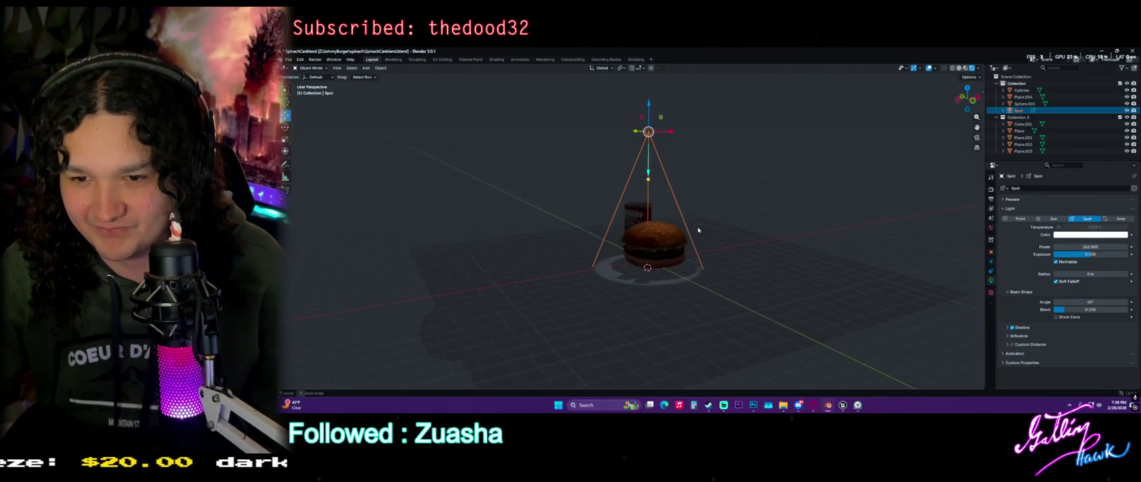
Orbit around the lit burger and spinach can, then select the ground plane Plane.004
{"action": "scroll", "coordinate": [696, 231], "scroll_direction": "up", "scroll_amount": 4}
{"action": "mouse_move", "coordinate": [697, 231]}
{"action": "middle_mouse_down"}
{"action": "mouse_move", "coordinate": [731, 265]}
{"action": "mouse_move", "coordinate": [622, 261]}
{"action": "middle_mouse_up"}
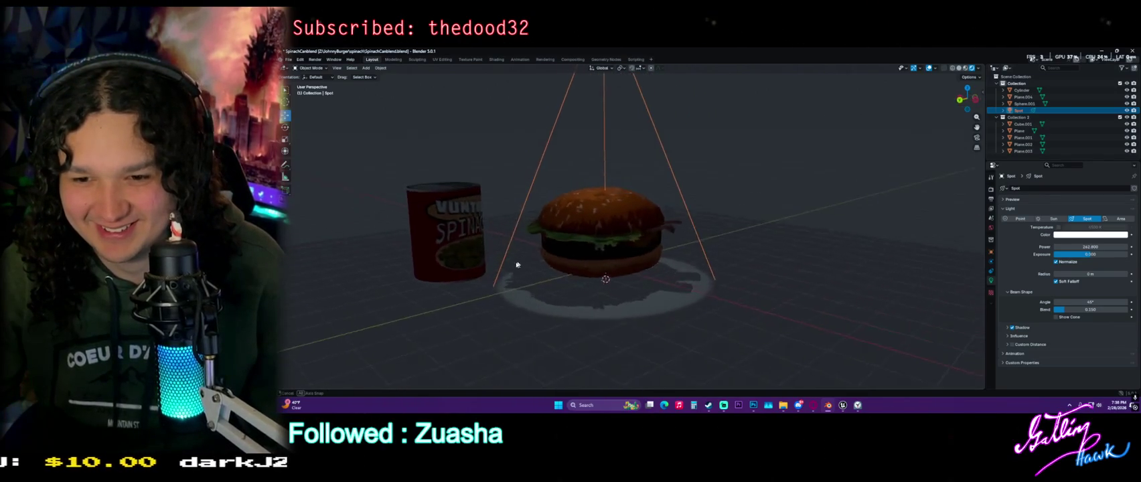
{"action": "middle_click_drag", "start_coordinate": [622, 260], "coordinate": [555, 265]}
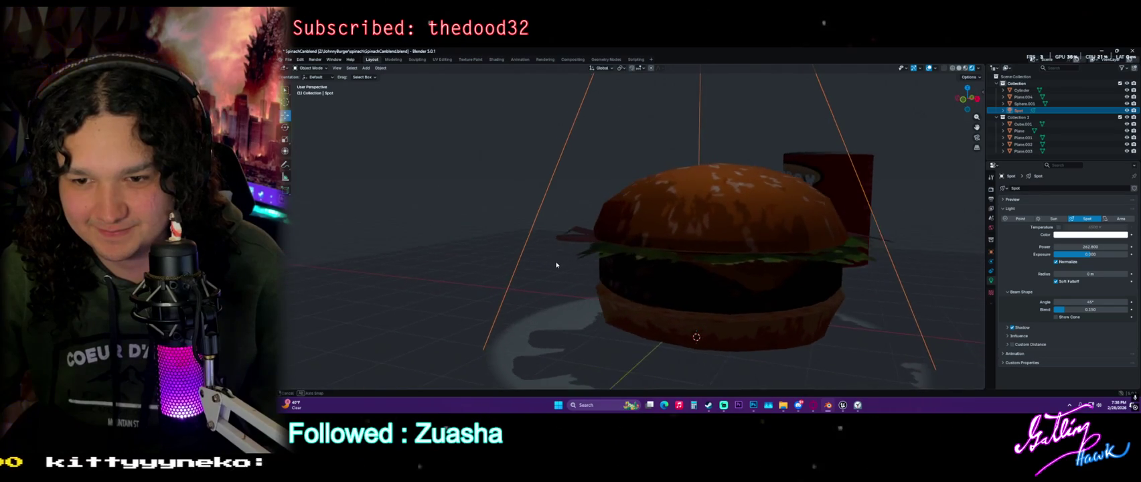
{"action": "mouse_move", "coordinate": [555, 264]}
{"action": "middle_mouse_down"}
{"action": "mouse_move", "coordinate": [631, 271]}
{"action": "mouse_move", "coordinate": [542, 297]}
{"action": "middle_mouse_up"}
{"action": "scroll", "coordinate": [608, 288], "scroll_direction": "down", "scroll_amount": 3}
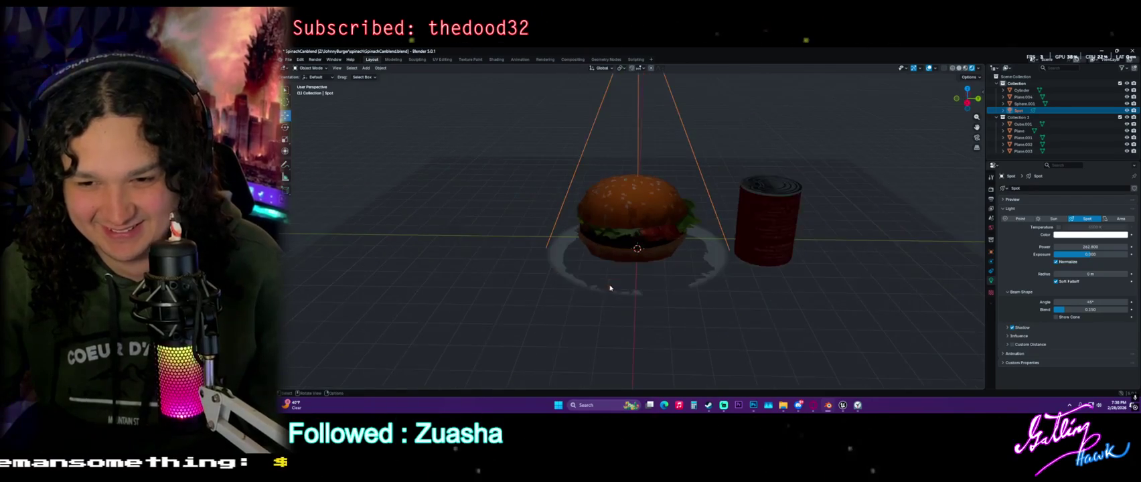
{"action": "left_click", "coordinate": [654, 300]}
Enlarge the ground plane 4.8 times and select the plane inside the burger
{"action": "key", "text": "s"}
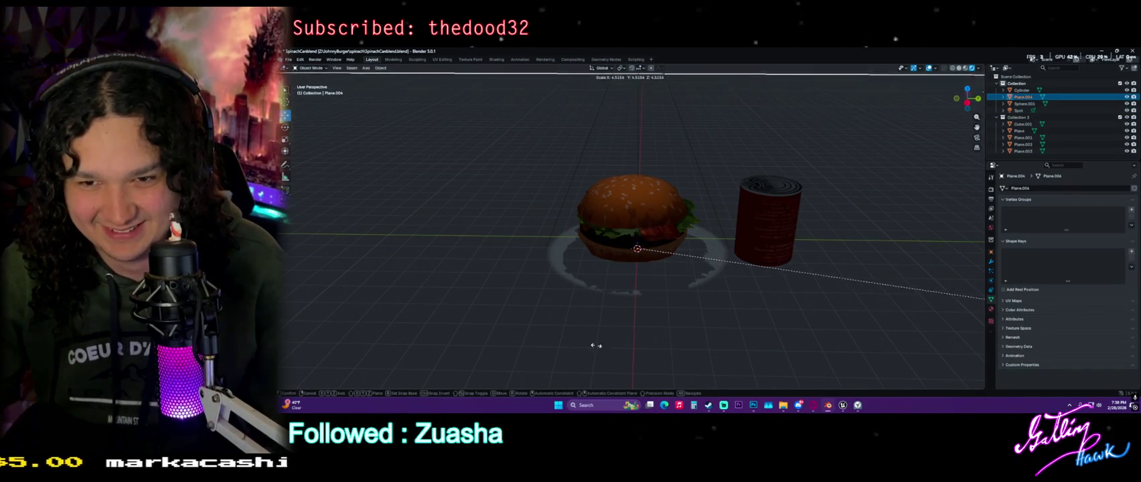
{"action": "left_click", "coordinate": [637, 345]}
{"action": "scroll", "coordinate": [637, 345], "scroll_direction": "up", "scroll_amount": 4}
{"action": "left_click", "coordinate": [663, 278]}
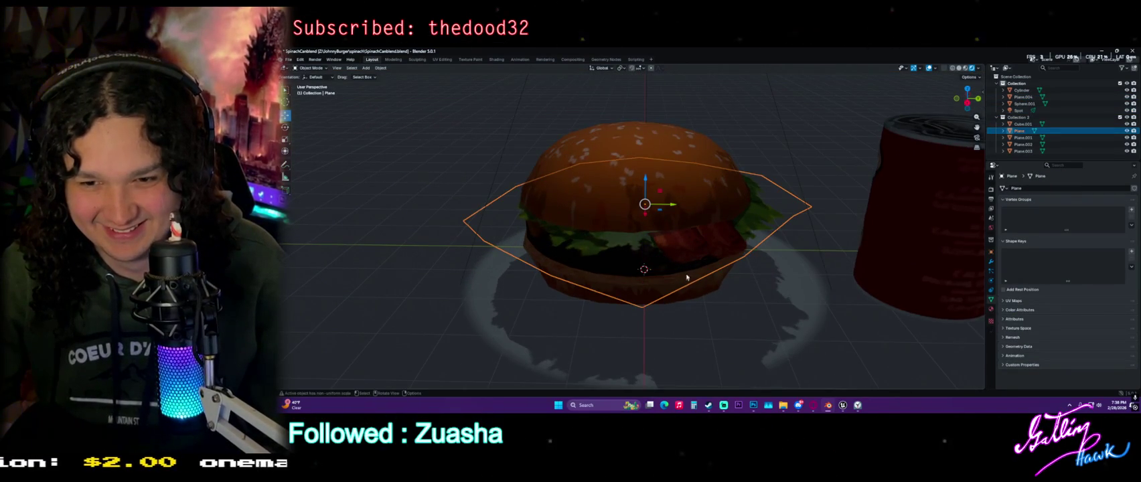
{"action": "middle_click_drag", "start_coordinate": [683, 280], "coordinate": [710, 268]}
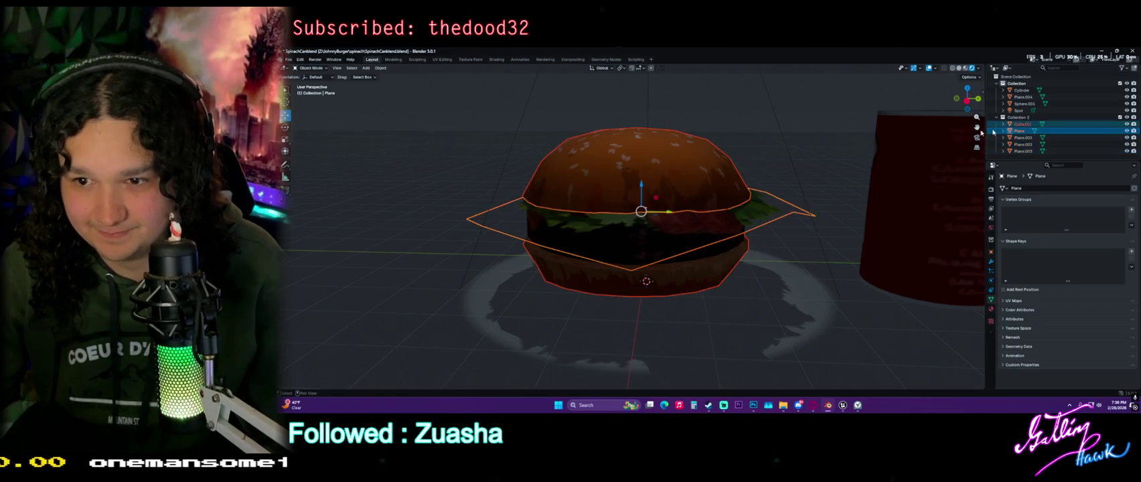
{"action": "key", "text": "r"}
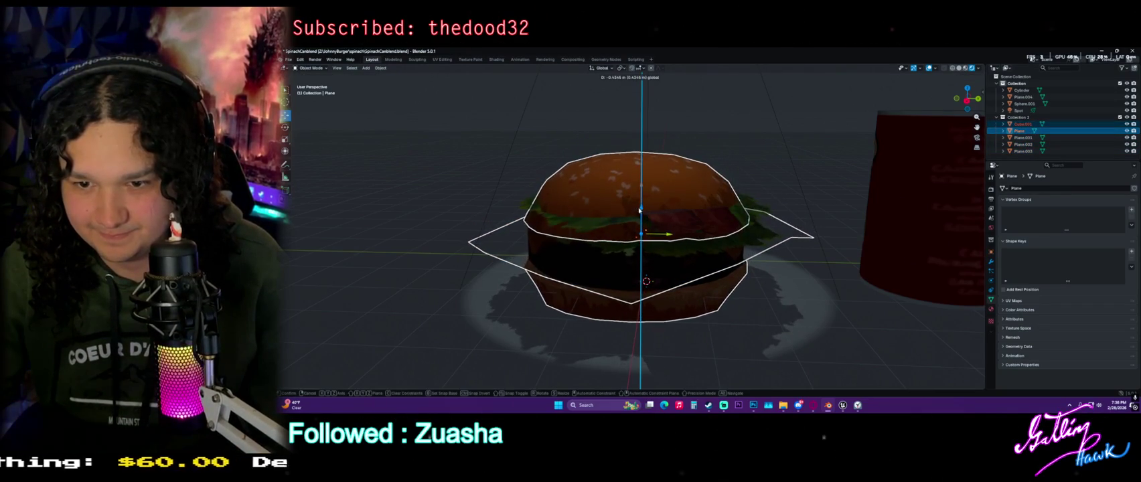
{"action": "key", "text": "Escape"}
Select Cube.001 through Plane.003 and move them about 0.5 m lower, then slightly back up
{"action": "left_click_drag", "start_coordinate": [1017, 126], "coordinate": [1028, 151]}
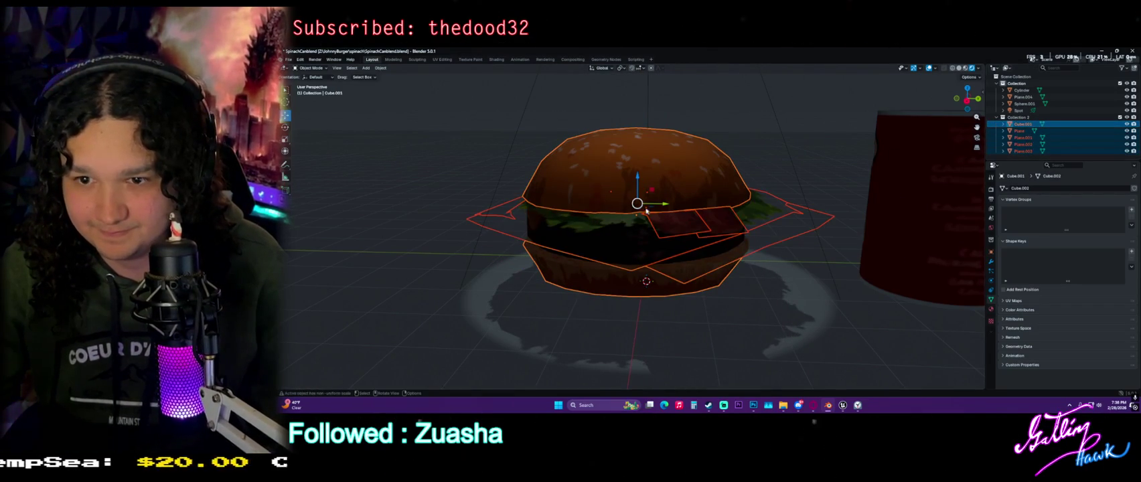
{"action": "left_click_drag", "start_coordinate": [636, 177], "coordinate": [645, 202]}
{"action": "middle_click_drag", "start_coordinate": [644, 203], "coordinate": [632, 236]}
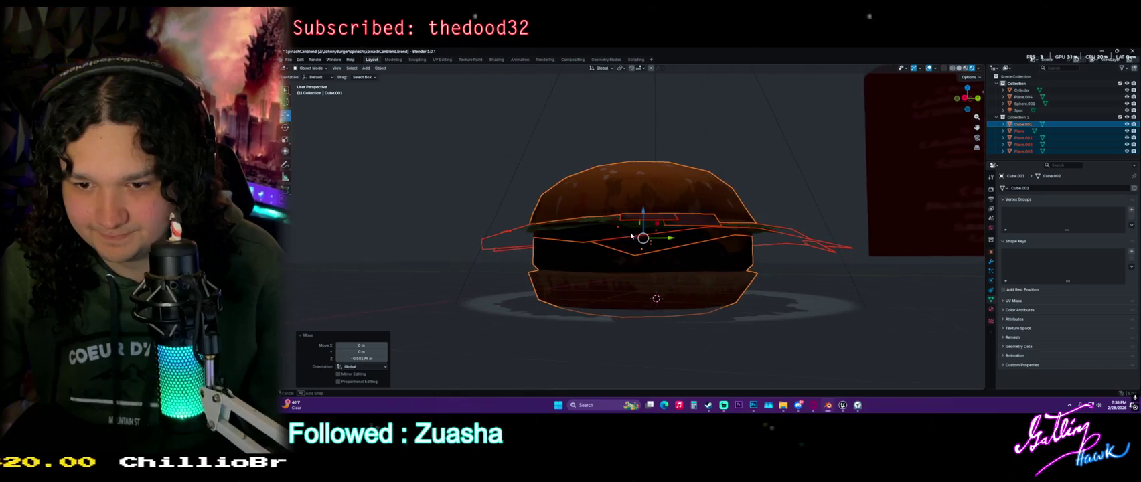
{"action": "left_click_drag", "start_coordinate": [635, 217], "coordinate": [650, 202]}
{"action": "middle_click_drag", "start_coordinate": [650, 202], "coordinate": [604, 255]}
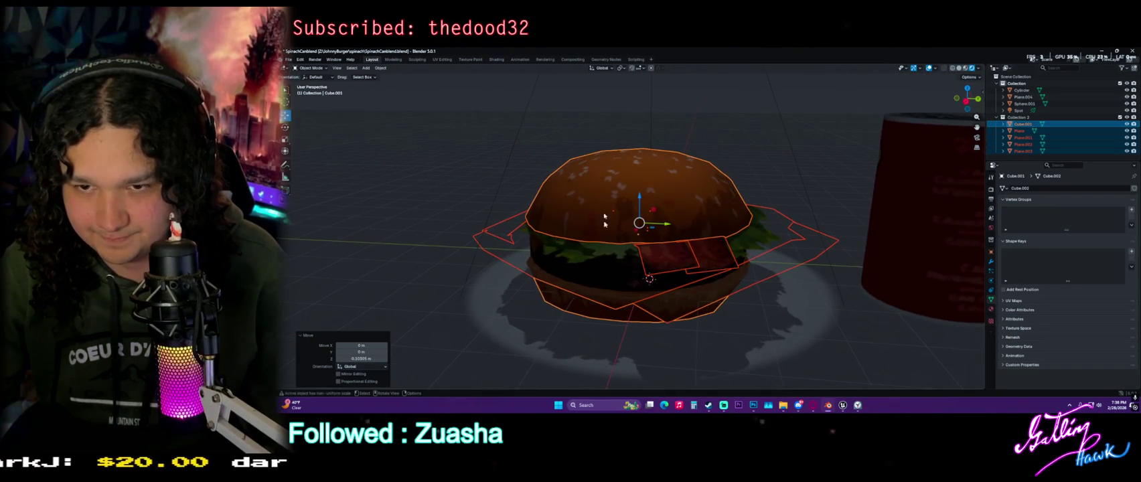
Deselect the burger and select the spinach can from a low side view
{"action": "left_click", "coordinate": [519, 102]}
{"action": "middle_click_drag", "start_coordinate": [518, 102], "coordinate": [614, 210]}
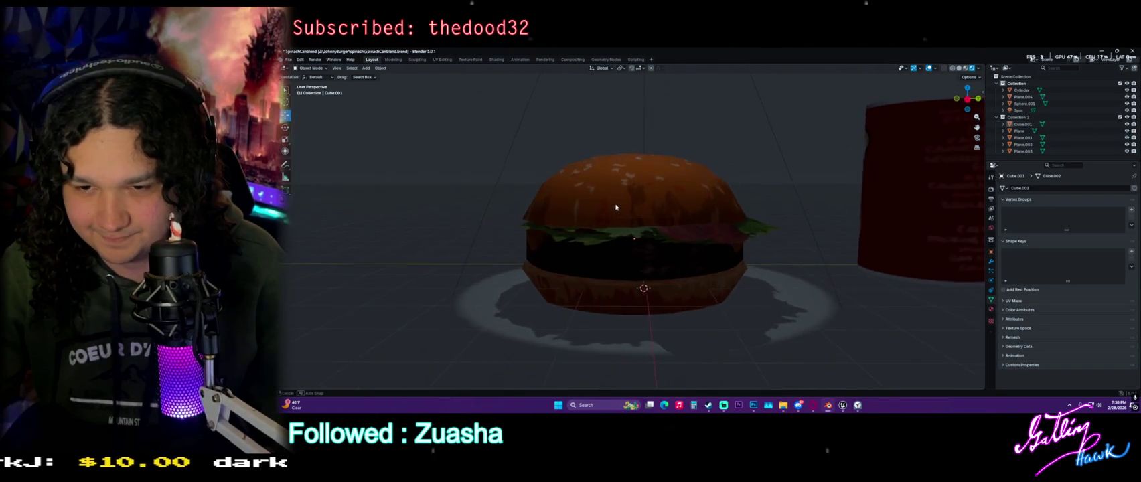
{"action": "mouse_move", "coordinate": [617, 240]}
{"action": "middle_mouse_down"}
{"action": "mouse_move", "coordinate": [731, 254]}
{"action": "mouse_move", "coordinate": [681, 265]}
{"action": "middle_mouse_up"}
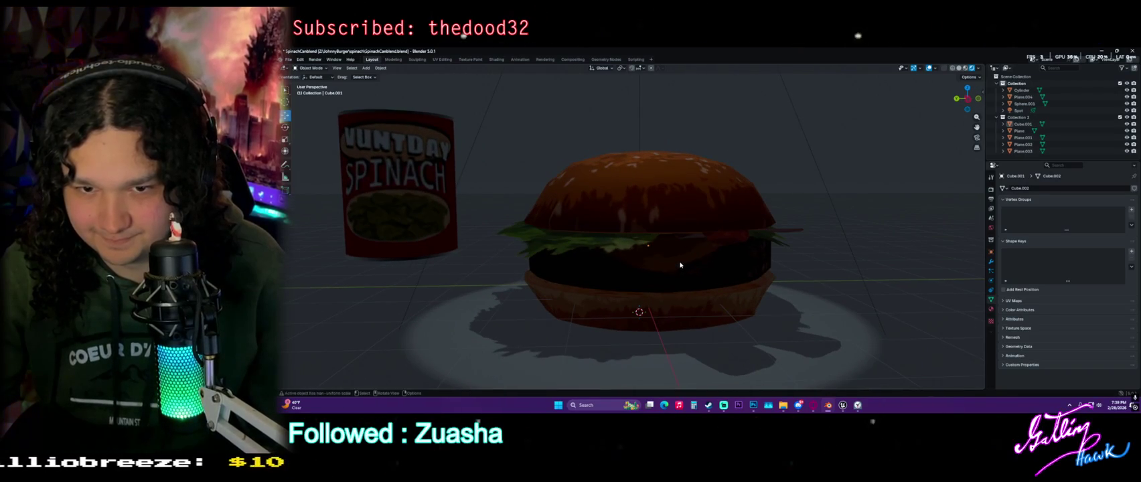
{"action": "left_click", "coordinate": [441, 209]}
{"action": "left_click", "coordinate": [396, 192]}
Move the spinach can slightly lower onto the floor, then deselect it
{"action": "key", "text": "g"}
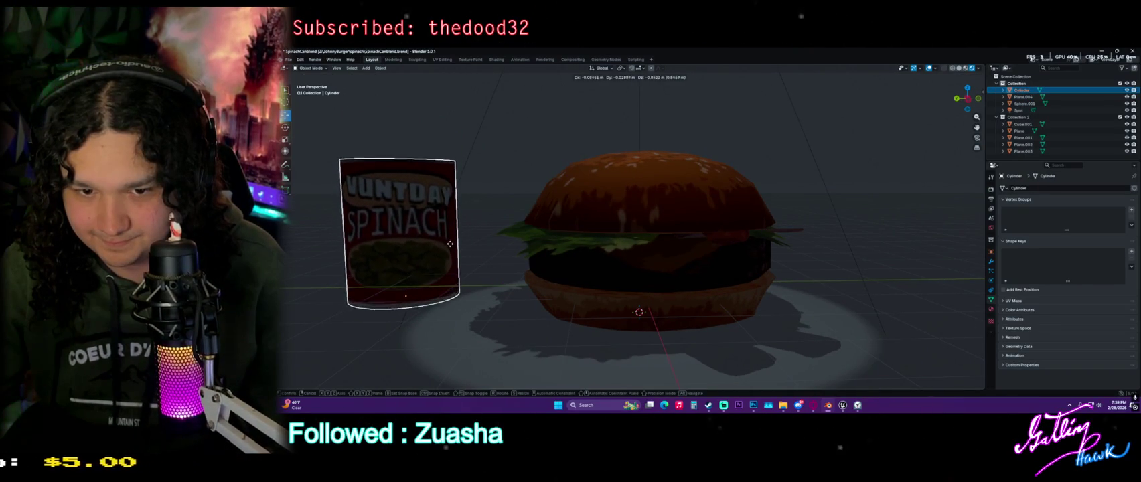
{"action": "left_click", "coordinate": [461, 260]}
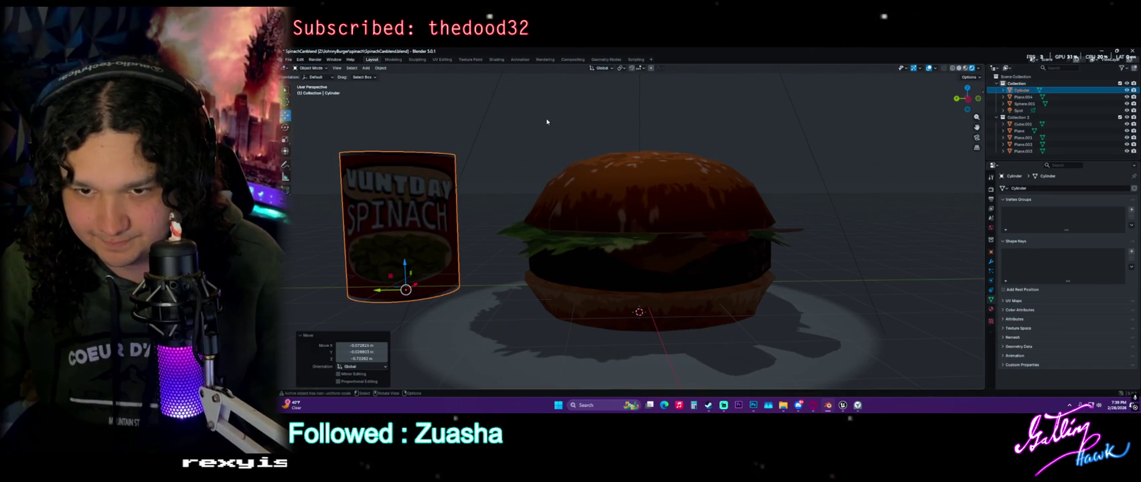
{"action": "left_click", "coordinate": [548, 120]}
{"action": "scroll", "coordinate": [720, 179], "scroll_direction": "down", "scroll_amount": 3}
{"action": "scroll", "coordinate": [725, 162], "scroll_direction": "down", "scroll_amount": 1}
Turn the world background colour black by dragging its Value to 0
{"action": "left_click", "coordinate": [1023, 97]}
{"action": "left_click", "coordinate": [991, 228]}
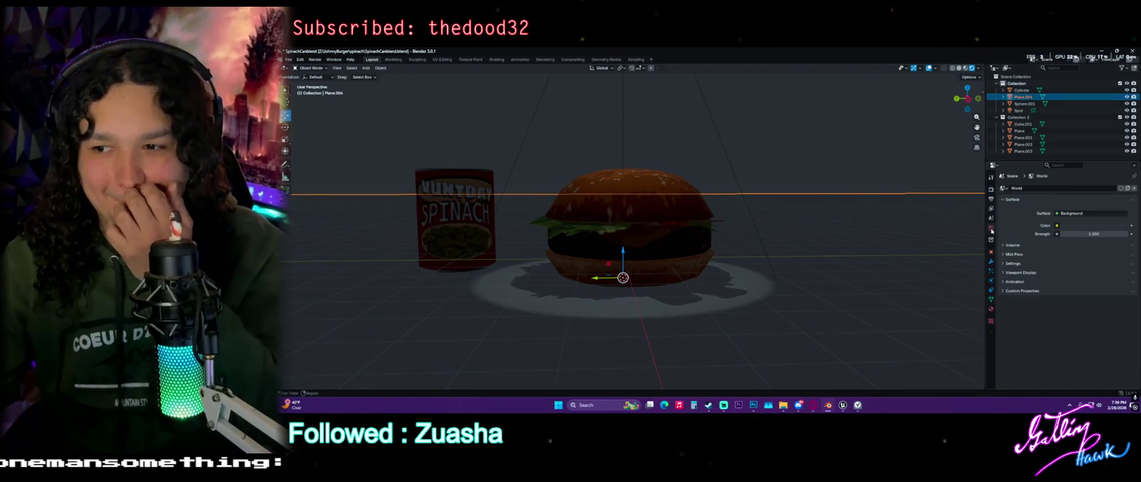
{"action": "left_click", "coordinate": [1089, 227]}
{"action": "left_click_drag", "start_coordinate": [1094, 198], "coordinate": [1068, 199]}
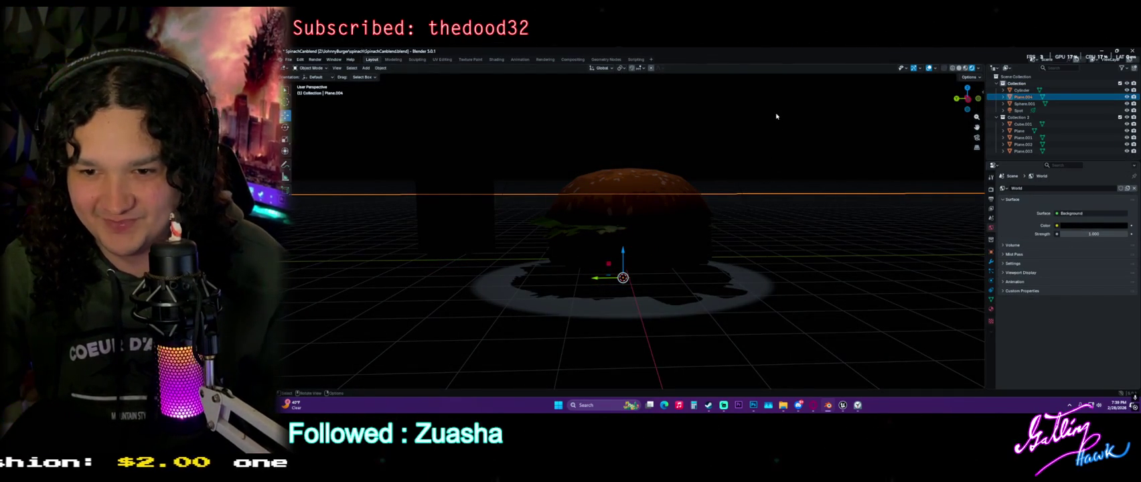
{"action": "key", "text": "shift+a"}
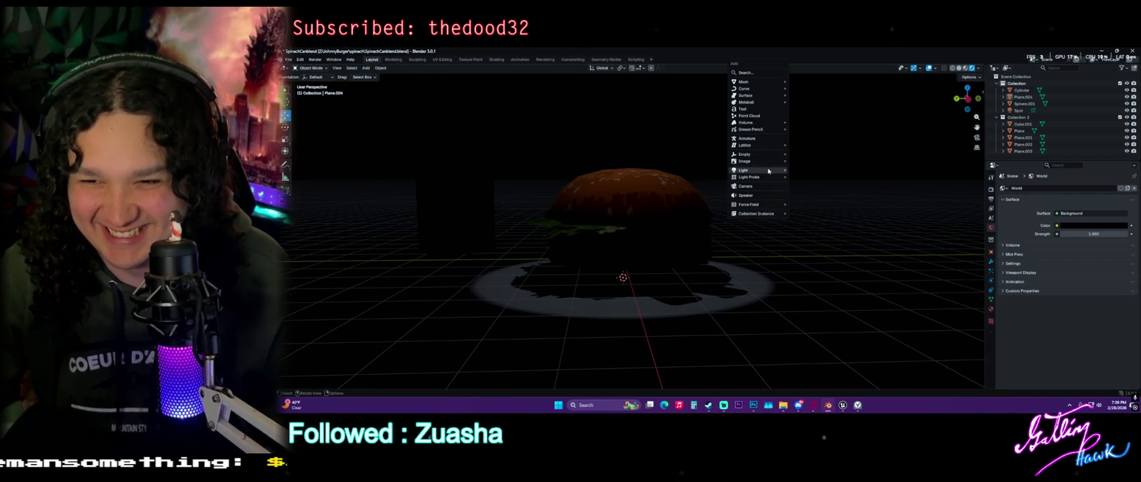
Add a point light beside the burger and set its power to about 498 W
{"action": "left_click", "coordinate": [806, 173]}
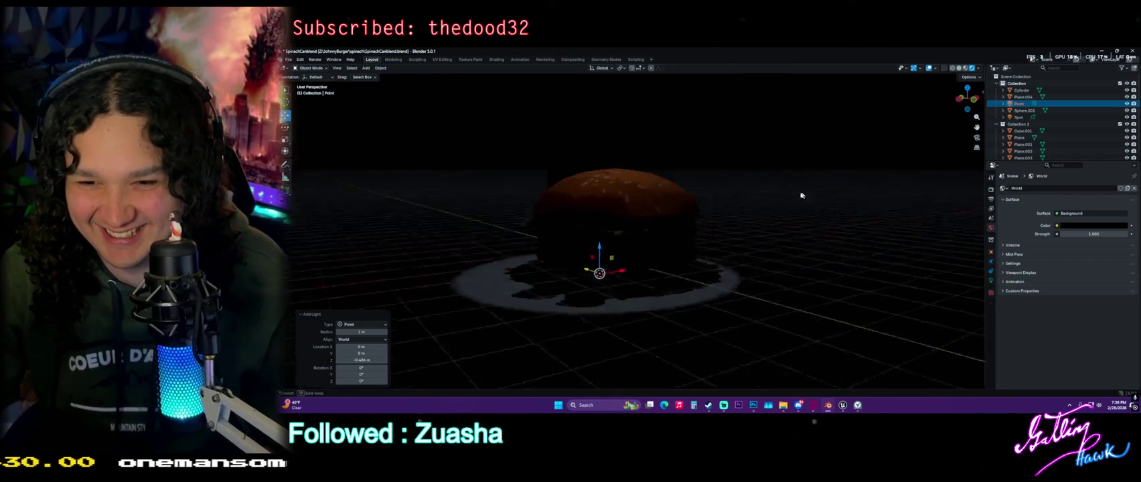
{"action": "middle_click_drag", "start_coordinate": [683, 254], "coordinate": [656, 251]}
{"action": "left_click_drag", "start_coordinate": [620, 261], "coordinate": [750, 209]}
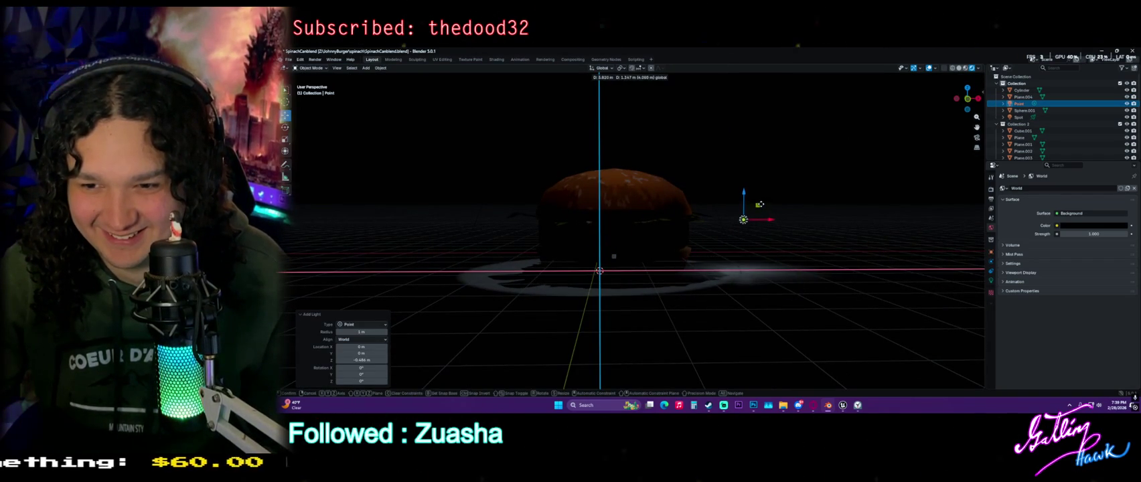
{"action": "key", "text": "KP_Decimal"}
{"action": "left_click_drag", "start_coordinate": [598, 210], "coordinate": [697, 200]}
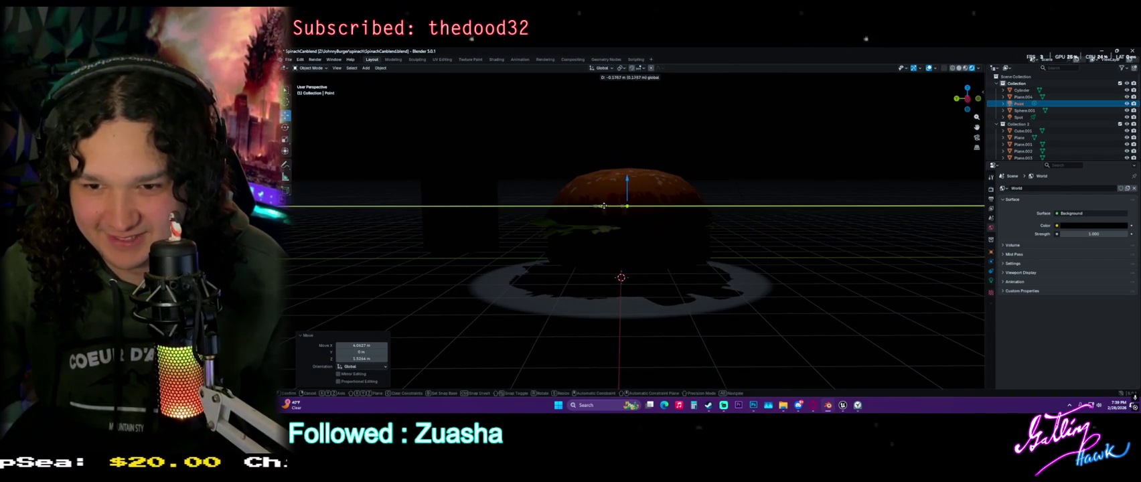
{"action": "left_click", "coordinate": [989, 281]}
{"action": "mouse_move", "coordinate": [1090, 247]}
{"action": "left_mouse_down"}
{"action": "mouse_move", "coordinate": [1119, 246]}
{"action": "mouse_move", "coordinate": [1091, 246]}
{"action": "left_mouse_up"}
Select the spot light and raise its power to brighten the burger
{"action": "middle_click_drag", "start_coordinate": [667, 213], "coordinate": [617, 254]}
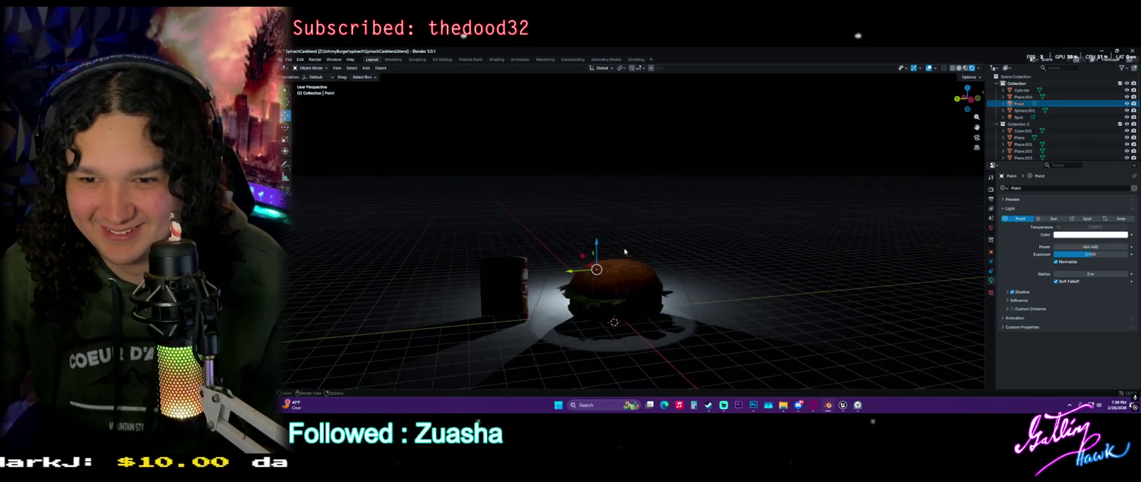
{"action": "left_click", "coordinate": [616, 179]}
{"action": "middle_click_drag", "start_coordinate": [647, 301], "coordinate": [649, 248]}
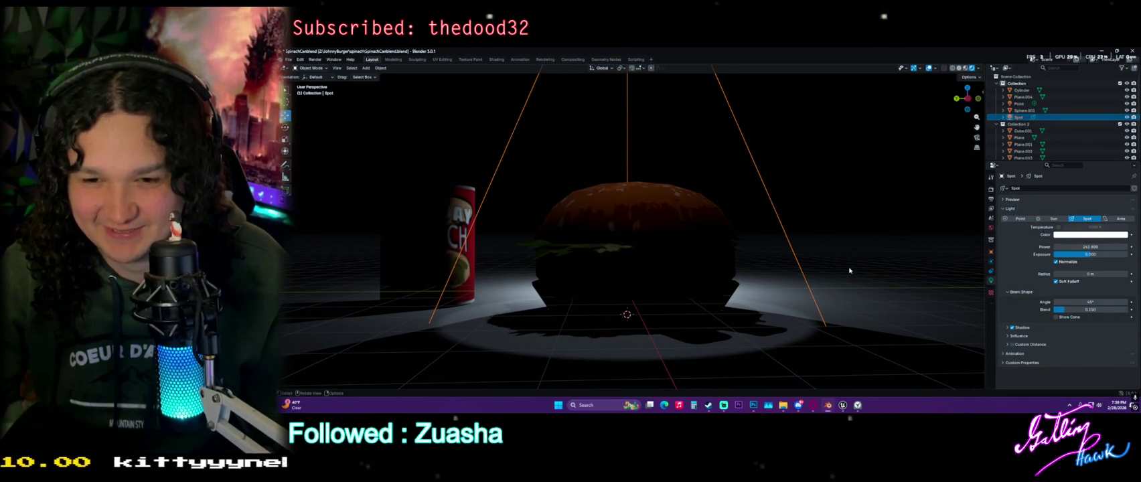
{"action": "mouse_move", "coordinate": [1070, 247]}
{"action": "left_mouse_down"}
{"action": "mouse_move", "coordinate": [1115, 247]}
{"action": "mouse_move", "coordinate": [1101, 247]}
{"action": "left_mouse_up"}
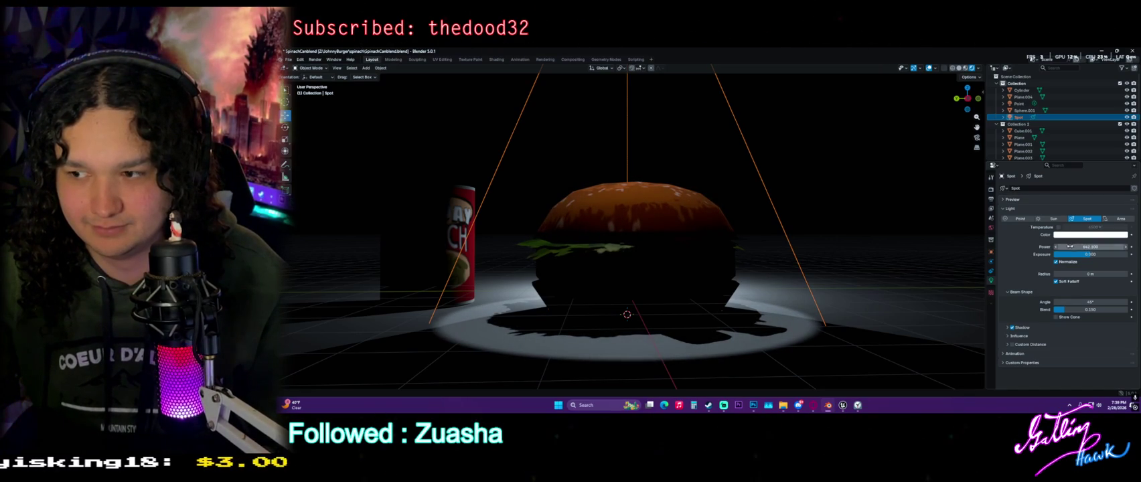
{"action": "scroll", "coordinate": [629, 228], "scroll_direction": "down", "scroll_amount": 3}
{"action": "middle_click_drag", "start_coordinate": [630, 227], "coordinate": [615, 206]}
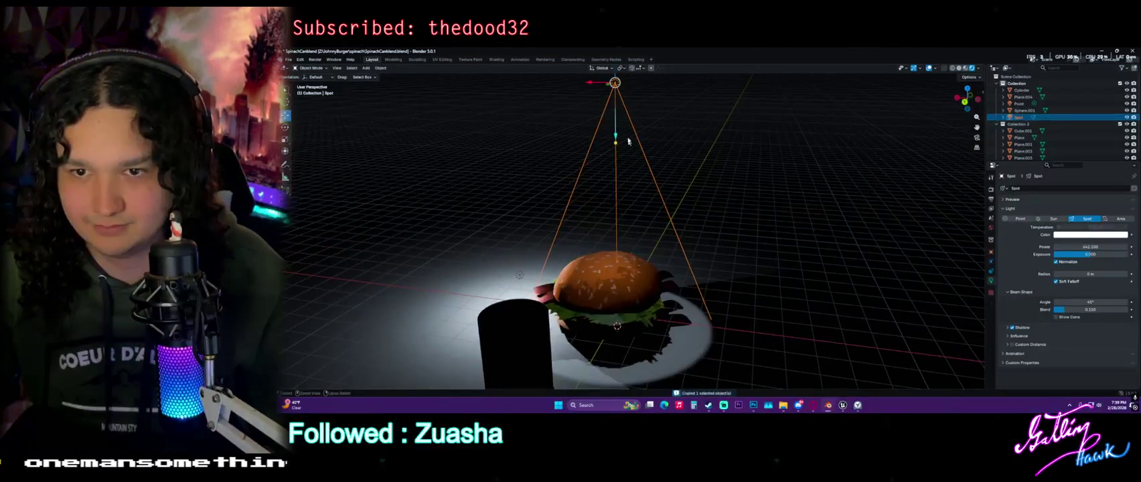
Paste a copy of the spot light, shift it along X, aim it at the burger, and widen its beam
{"action": "key", "text": "ctrl+v"}
{"action": "mouse_move", "coordinate": [589, 83]}
{"action": "left_mouse_down"}
{"action": "mouse_move", "coordinate": [730, 83]}
{"action": "mouse_move", "coordinate": [720, 261]}
{"action": "left_mouse_up"}
{"action": "scroll", "coordinate": [756, 138], "scroll_direction": "down", "scroll_amount": 2}
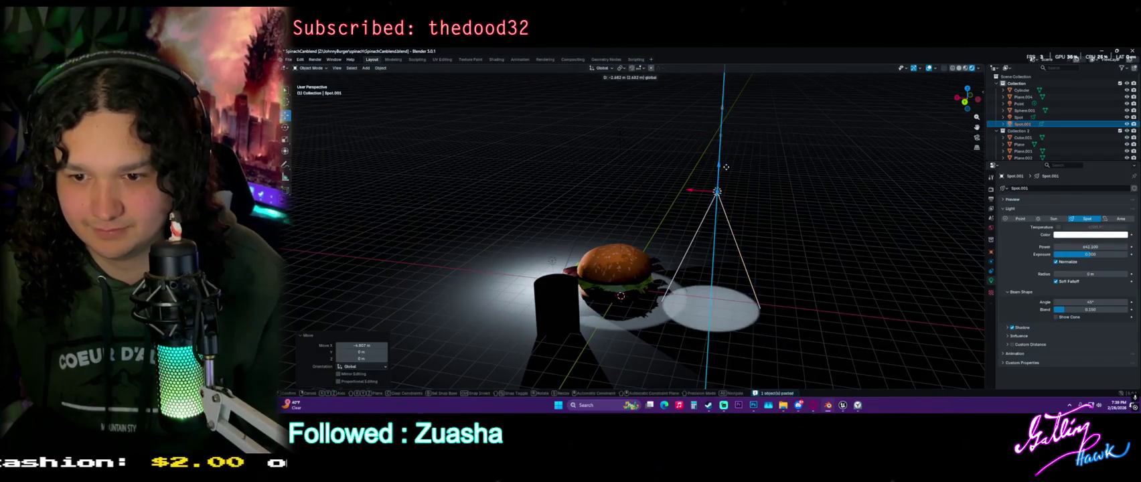
{"action": "left_click", "coordinate": [687, 270]}
{"action": "key", "text": "r"}
{"action": "left_click", "coordinate": [726, 269]}
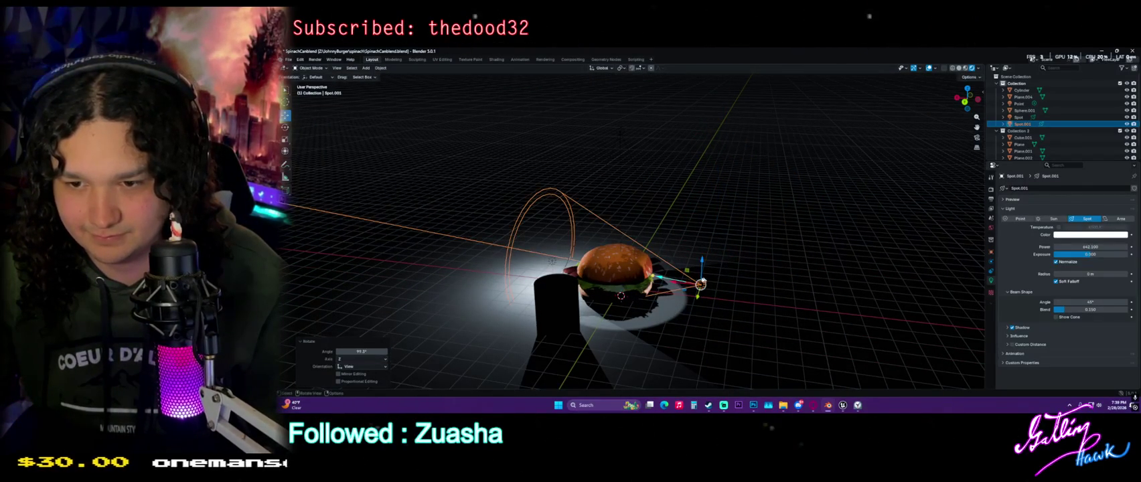
{"action": "mouse_move", "coordinate": [773, 284]}
{"action": "left_mouse_down"}
{"action": "mouse_move", "coordinate": [644, 267]}
{"action": "mouse_move", "coordinate": [711, 276]}
{"action": "left_mouse_up"}
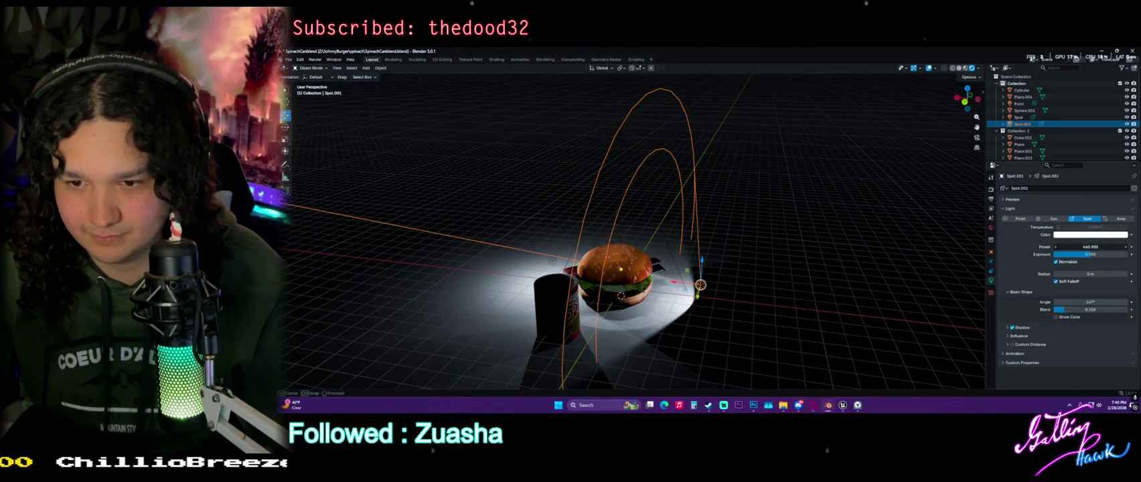
Set the copied spot light's power to about 330 W
{"action": "left_click_drag", "start_coordinate": [1090, 247], "coordinate": [1071, 247]}
{"action": "mouse_move", "coordinate": [726, 294]}
{"action": "middle_mouse_down"}
{"action": "mouse_move", "coordinate": [674, 206]}
{"action": "mouse_move", "coordinate": [670, 228]}
{"action": "middle_mouse_up"}
{"action": "scroll", "coordinate": [675, 206], "scroll_direction": "up", "scroll_amount": 5}
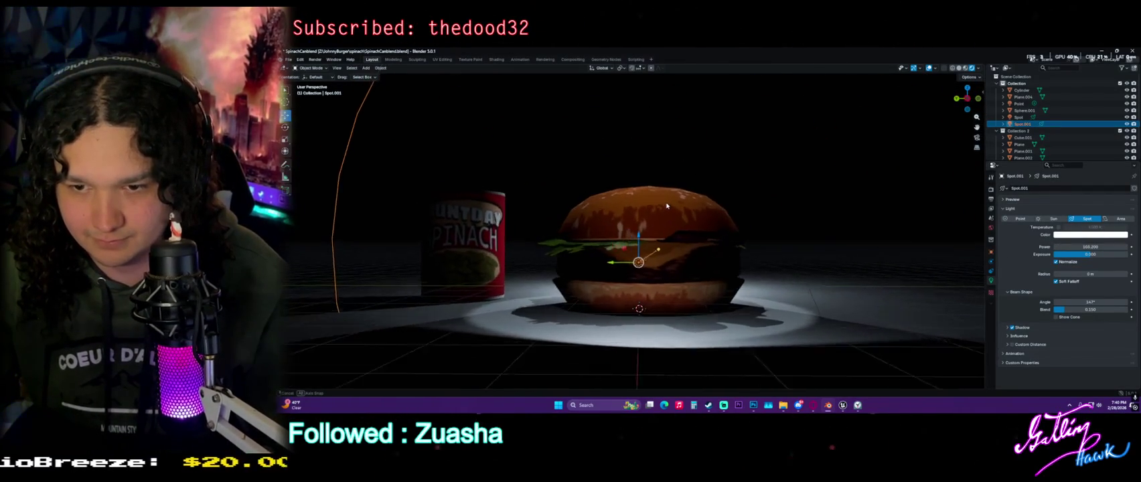
{"action": "mouse_move", "coordinate": [1090, 247]}
{"action": "left_mouse_down"}
{"action": "mouse_move", "coordinate": [1112, 246]}
{"action": "mouse_move", "coordinate": [1072, 246]}
{"action": "left_mouse_up"}
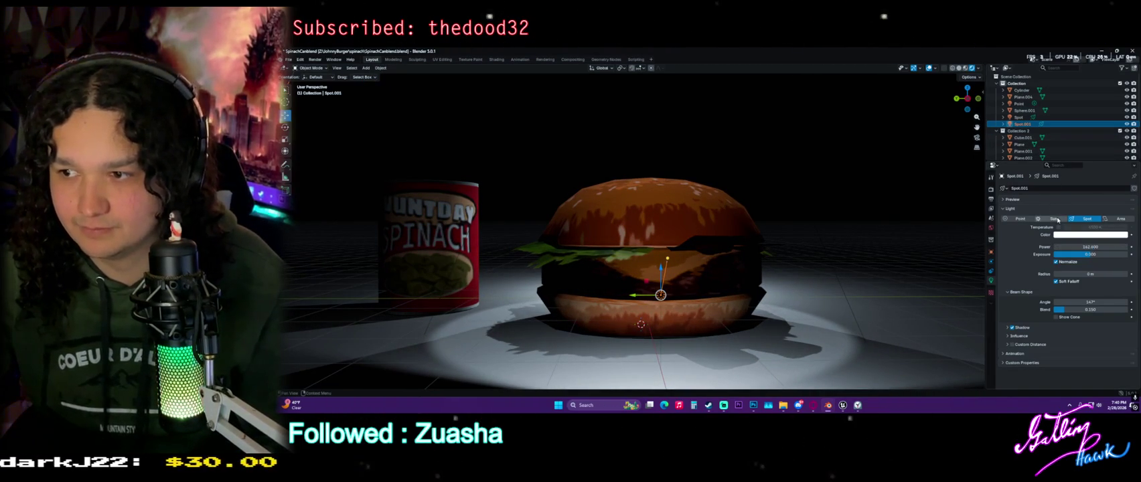
{"action": "key", "text": "alt+a"}
Add a sun light with strength 0.11
{"action": "key", "text": "shift+a"}
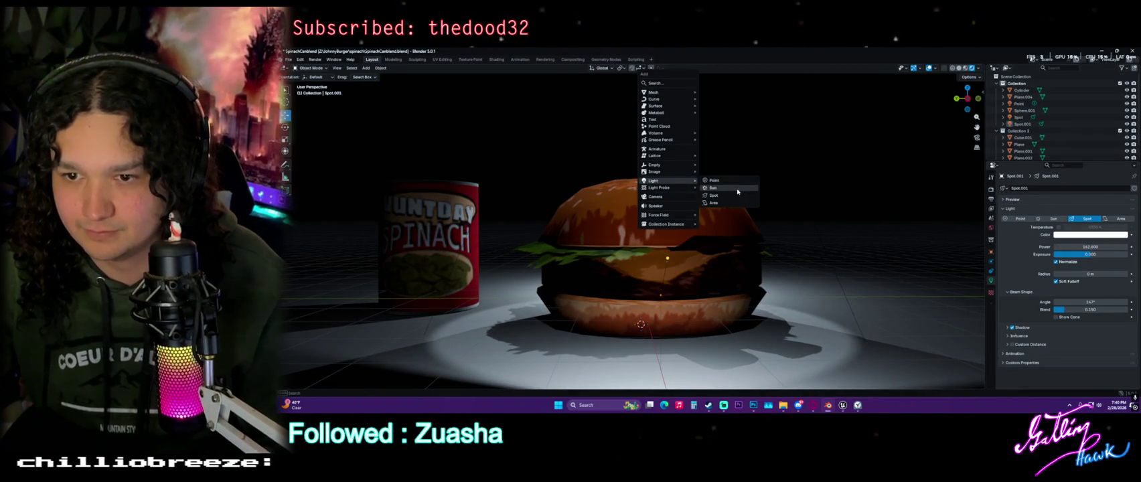
{"action": "left_click", "coordinate": [712, 188]}
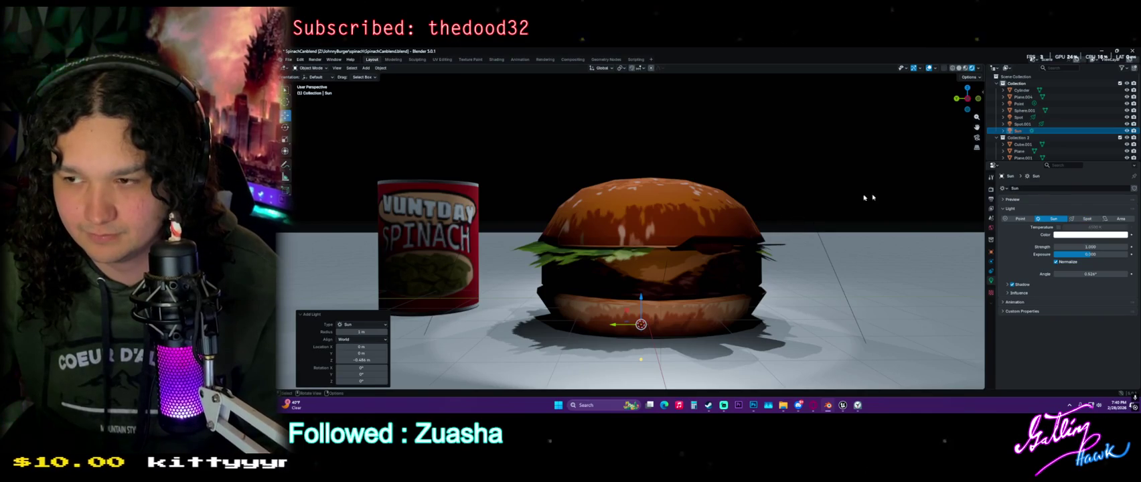
{"action": "left_click_drag", "start_coordinate": [1099, 248], "coordinate": [1044, 248]}
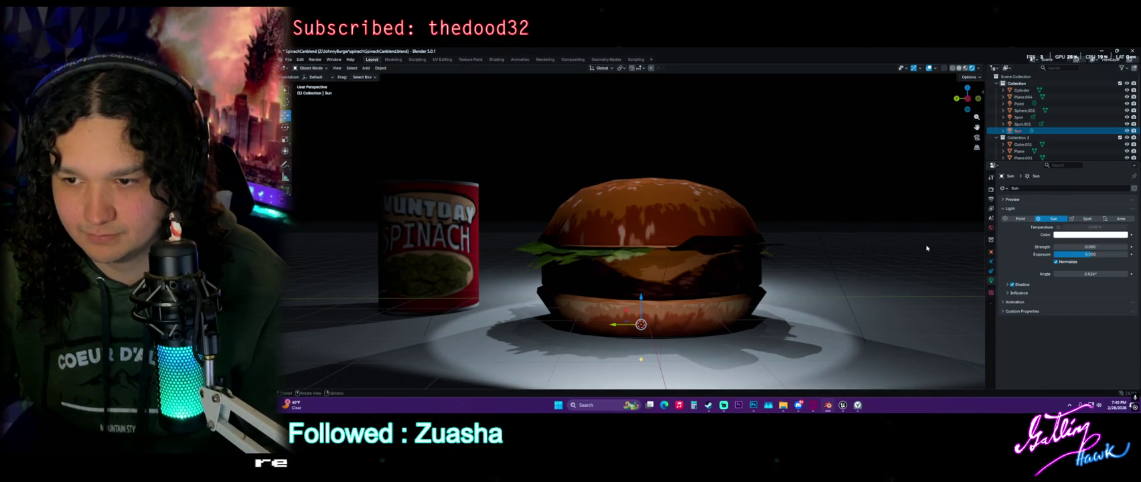
Change the floor material's base colour to cyan blue
{"action": "left_click", "coordinate": [1023, 97]}
{"action": "left_click", "coordinate": [991, 310]}
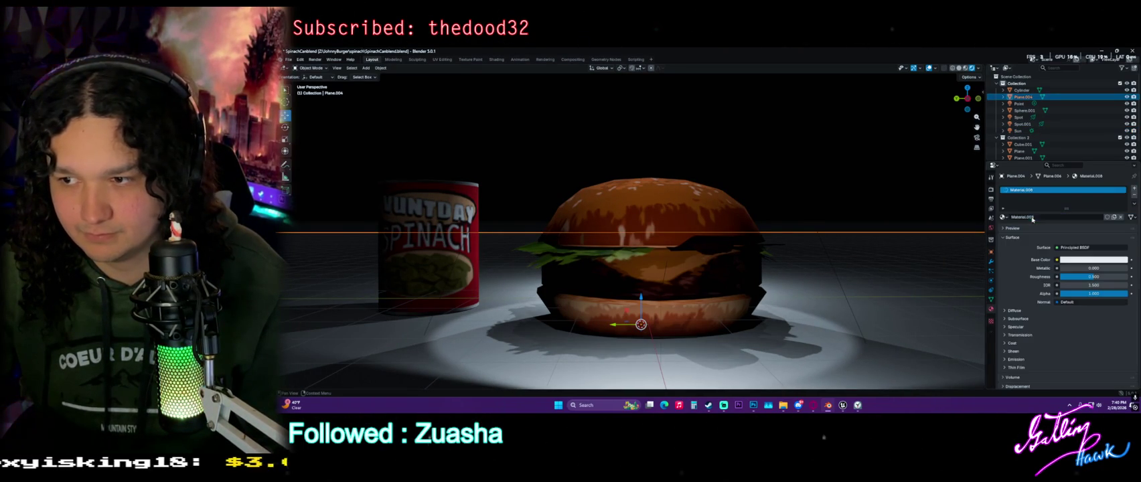
{"action": "left_click", "coordinate": [1086, 262]}
{"action": "left_click_drag", "start_coordinate": [1090, 170], "coordinate": [1090, 194]}
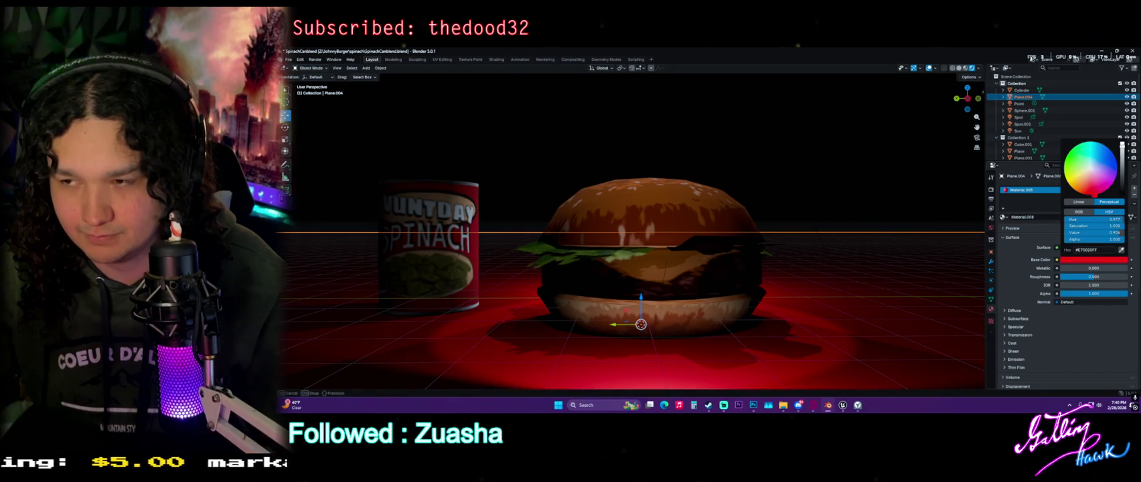
{"action": "left_click_drag", "start_coordinate": [1085, 194], "coordinate": [1069, 183]}
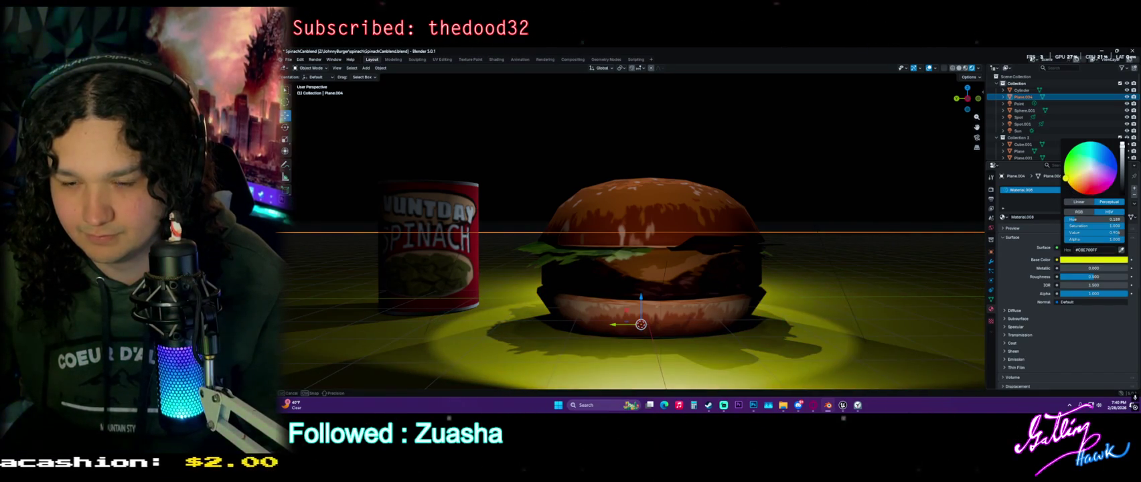
{"action": "mouse_move", "coordinate": [1064, 161]}
{"action": "left_mouse_down"}
{"action": "mouse_move", "coordinate": [1090, 142]}
{"action": "mouse_move", "coordinate": [1107, 147]}
{"action": "left_mouse_up"}
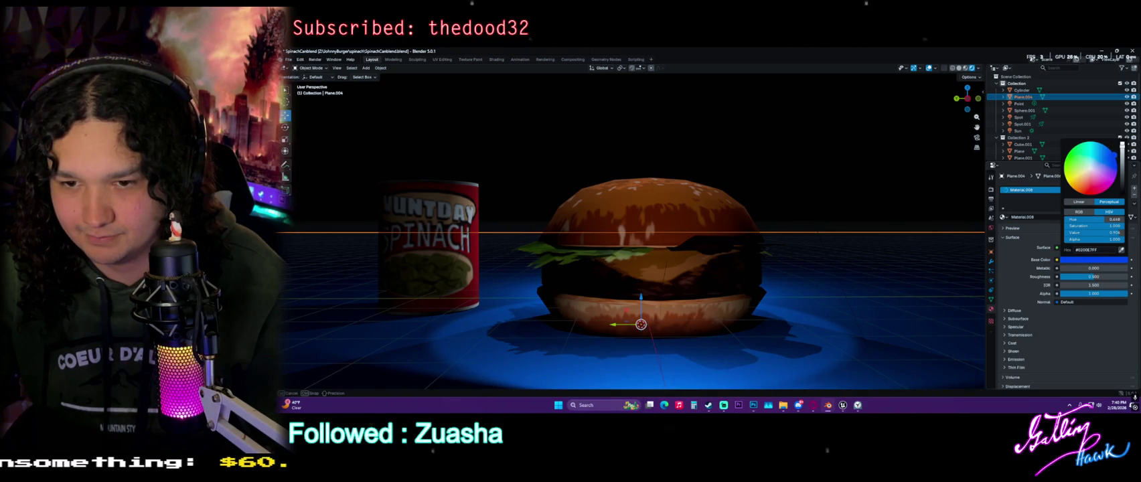
Orbit the view and select the original spot light
{"action": "mouse_move", "coordinate": [670, 201]}
{"action": "middle_mouse_down"}
{"action": "mouse_move", "coordinate": [709, 213]}
{"action": "mouse_move", "coordinate": [690, 218]}
{"action": "mouse_move", "coordinate": [670, 201]}
{"action": "mouse_move", "coordinate": [681, 196]}
{"action": "middle_mouse_up"}
{"action": "scroll", "coordinate": [709, 213], "scroll_direction": "down", "scroll_amount": 2}
{"action": "scroll", "coordinate": [709, 213], "scroll_direction": "down", "scroll_amount": 2}
{"action": "scroll", "coordinate": [690, 218], "scroll_direction": "down", "scroll_amount": 2}
{"action": "left_click", "coordinate": [634, 141]}
{"action": "scroll", "coordinate": [670, 194], "scroll_direction": "up", "scroll_amount": 2}
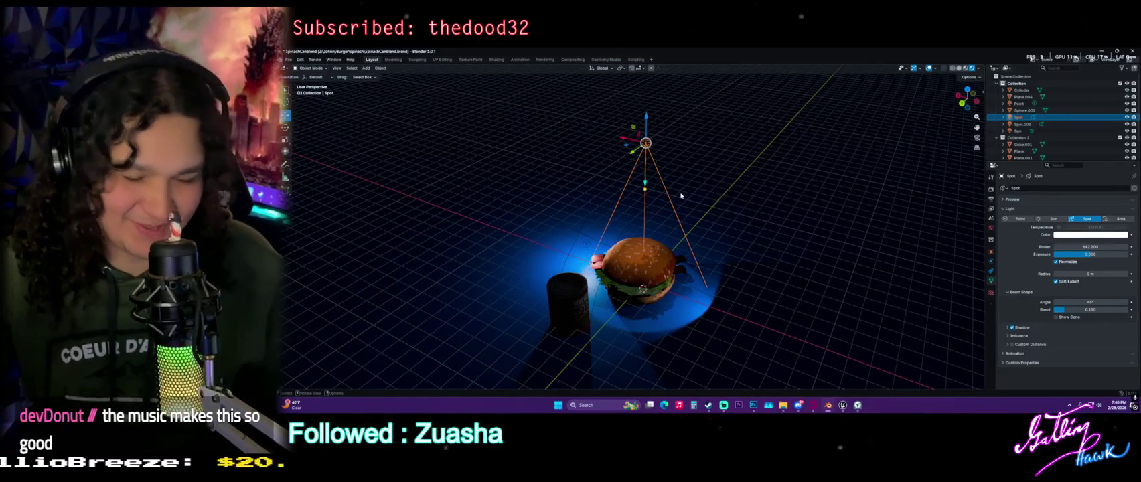
Paste another spot light copy and move it vertically along Z
{"action": "middle_click_drag", "start_coordinate": [651, 167], "coordinate": [636, 134]}
{"action": "middle_click_drag", "start_coordinate": [601, 171], "coordinate": [594, 168]}
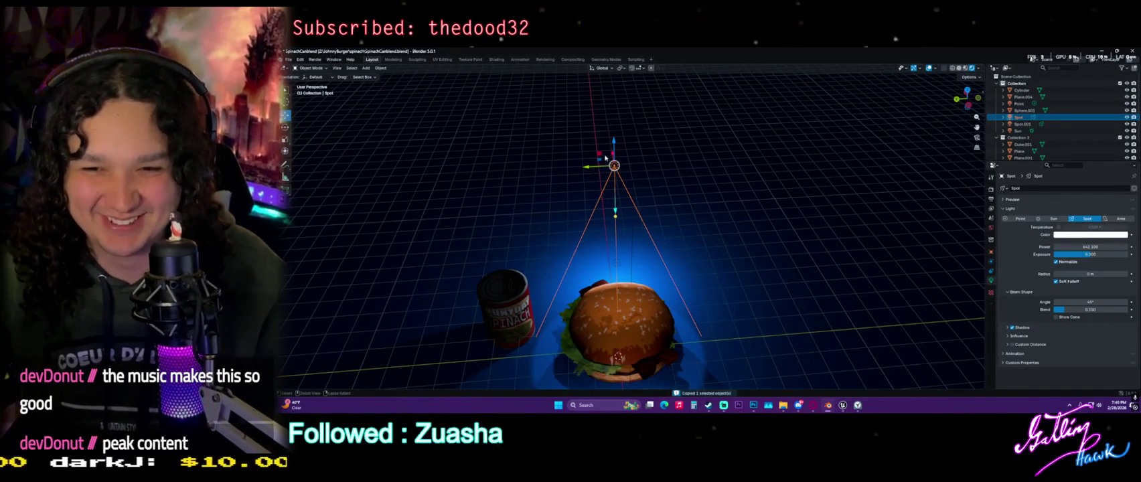
{"action": "key", "text": "ctrl+v"}
{"action": "key", "text": "g"}
{"action": "key", "text": "z"}
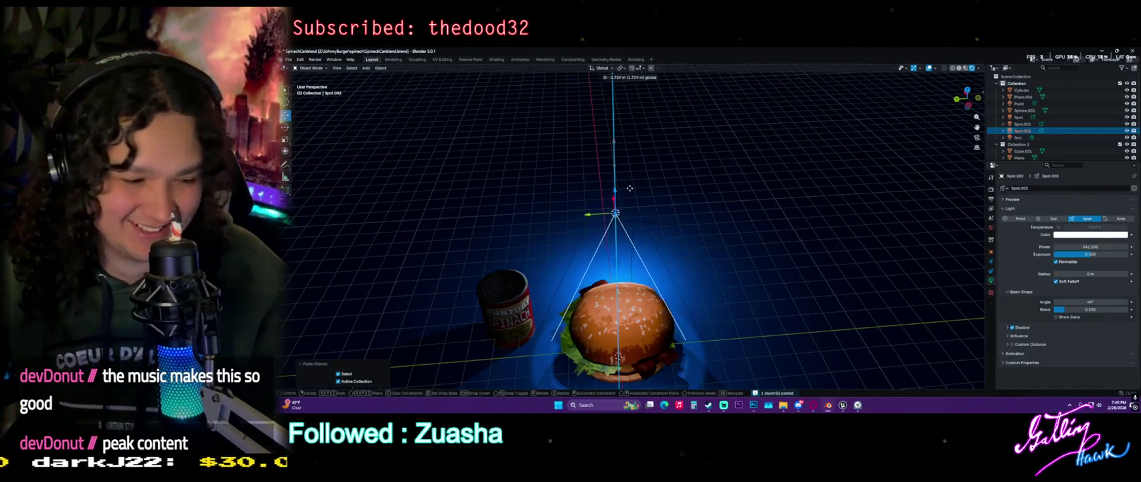
{"action": "left_click", "coordinate": [629, 188]}
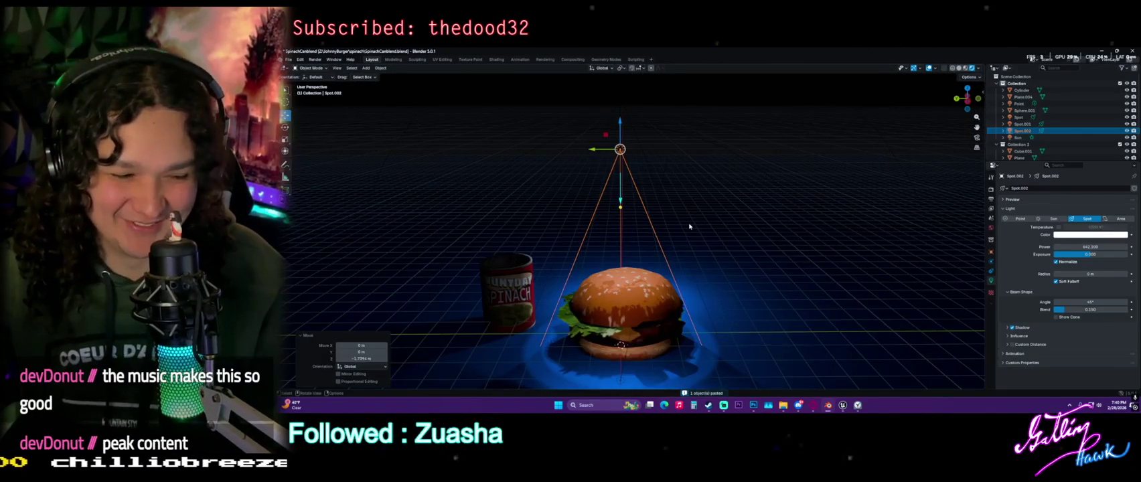
Shift the spot light sideways along the Y axis
{"action": "scroll", "coordinate": [708, 259], "scroll_direction": "up", "scroll_amount": 3}
{"action": "scroll", "coordinate": [708, 259], "scroll_direction": "down", "scroll_amount": 3}
{"action": "scroll", "coordinate": [708, 260], "scroll_direction": "down", "scroll_amount": 2}
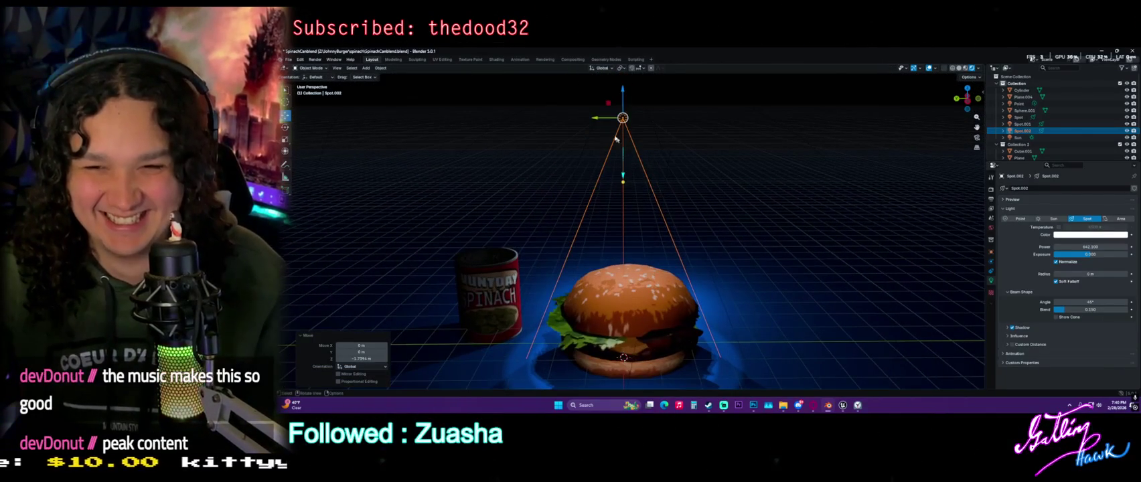
{"action": "key", "text": "g"}
{"action": "key", "text": "y"}
{"action": "left_click", "coordinate": [654, 158]}
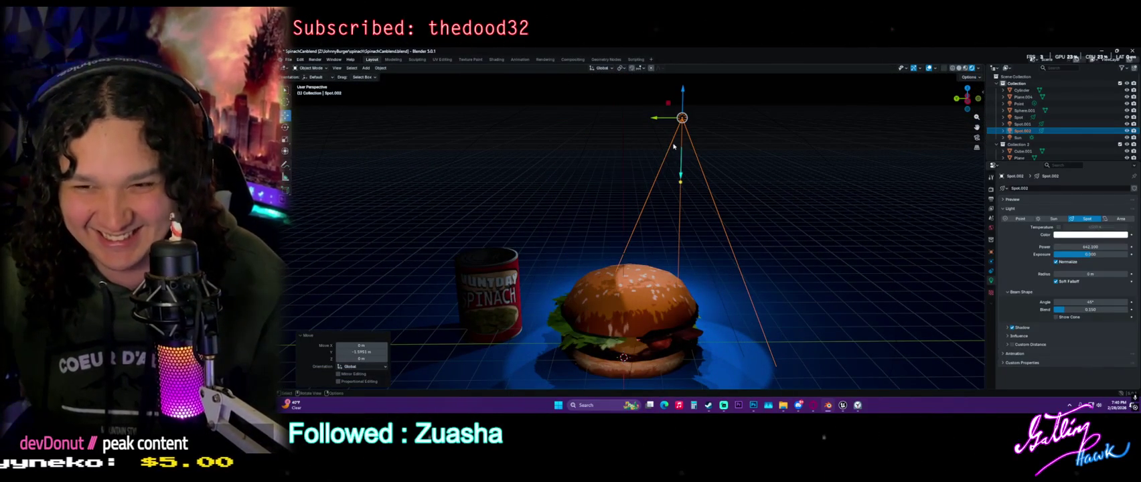
Duplicate the spot light and place the copy on the opposite side along Y
{"action": "key", "text": "ctrl+c"}
{"action": "key", "text": "ctrl+v"}
{"action": "key", "text": "g"}
{"action": "key", "text": "y"}
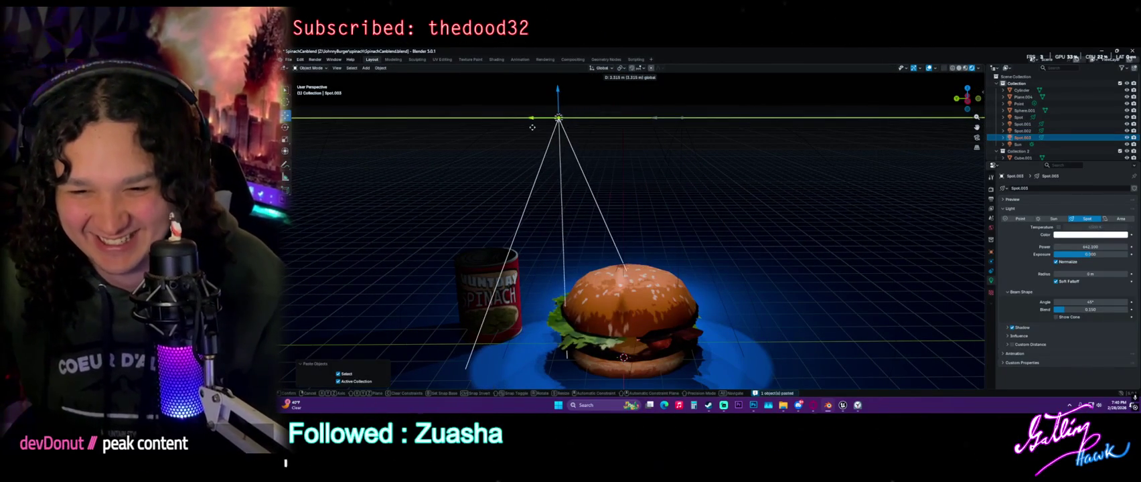
{"action": "left_click", "coordinate": [557, 127]}
Shift the original spot light slightly along X and tilt it 17.8°
{"action": "mouse_move", "coordinate": [603, 161]}
{"action": "middle_mouse_down"}
{"action": "mouse_move", "coordinate": [634, 197]}
{"action": "mouse_move", "coordinate": [640, 226]}
{"action": "mouse_move", "coordinate": [659, 214]}
{"action": "mouse_move", "coordinate": [675, 228]}
{"action": "middle_mouse_up"}
{"action": "left_click", "coordinate": [682, 193]}
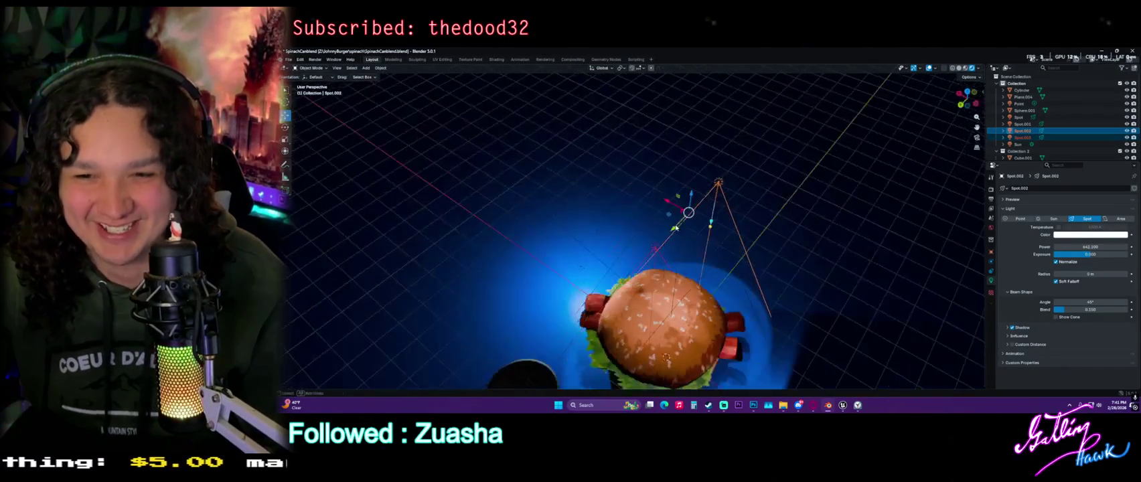
{"action": "left_click_drag", "start_coordinate": [659, 202], "coordinate": [646, 214]}
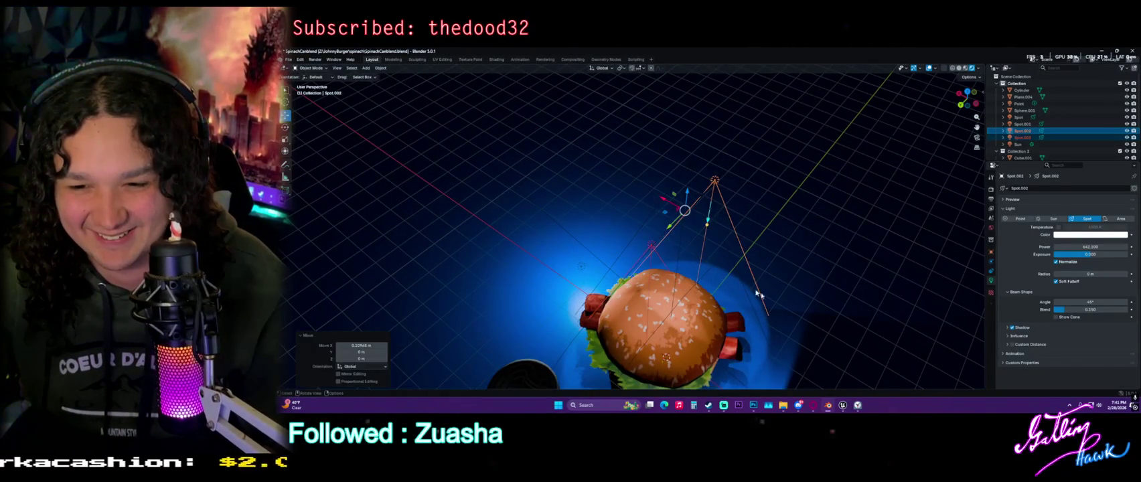
{"action": "key", "text": "r"}
{"action": "left_click", "coordinate": [767, 338]}
Slide the spinach can to the right, closer beside the burger
{"action": "mouse_move", "coordinate": [767, 338]}
{"action": "middle_mouse_down"}
{"action": "mouse_move", "coordinate": [750, 229]}
{"action": "mouse_move", "coordinate": [723, 248]}
{"action": "mouse_move", "coordinate": [475, 268]}
{"action": "middle_mouse_up"}
{"action": "scroll", "coordinate": [717, 251], "scroll_direction": "up", "scroll_amount": 2}
{"action": "scroll", "coordinate": [710, 254], "scroll_direction": "up", "scroll_amount": 3}
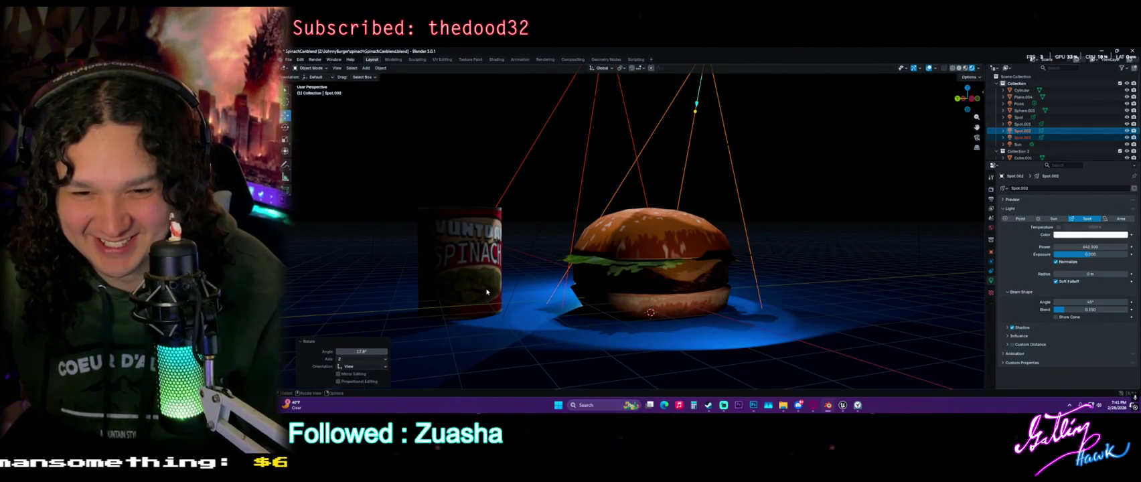
{"action": "left_click", "coordinate": [486, 290]}
{"action": "left_click_drag", "start_coordinate": [437, 314], "coordinate": [503, 314]}
Spin the spinach can slightly around its vertical axis with the Rotate tool
{"action": "key", "text": "r"}
{"action": "key", "text": "Escape"}
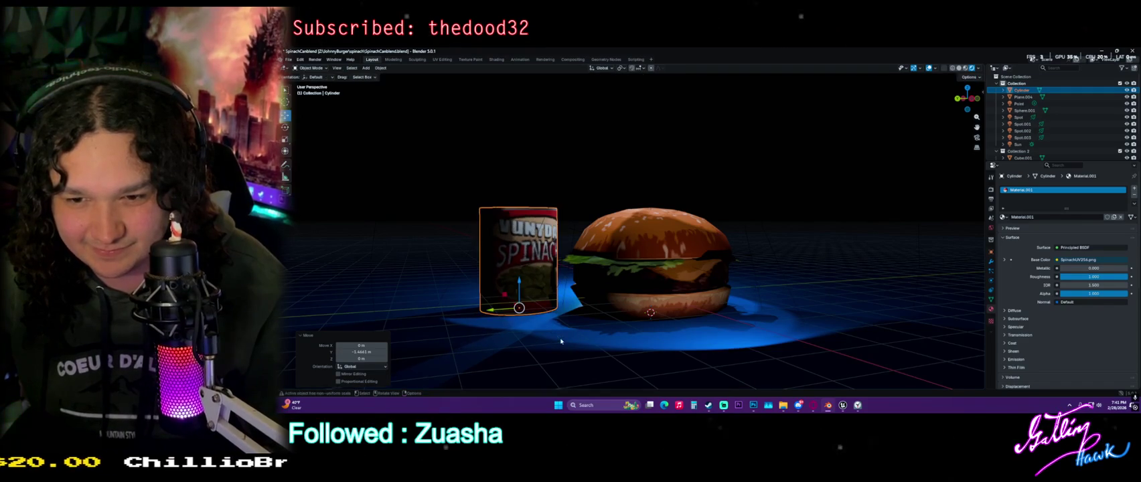
{"action": "left_click", "coordinate": [285, 127]}
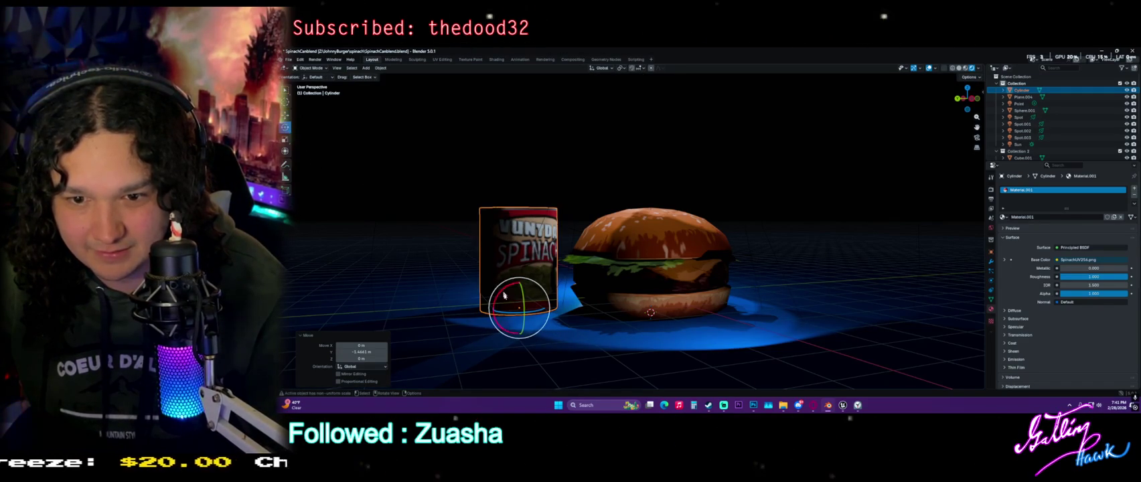
{"action": "left_click_drag", "start_coordinate": [494, 310], "coordinate": [477, 310]}
{"action": "scroll", "coordinate": [521, 172], "scroll_direction": "down", "scroll_amount": 3}
{"action": "scroll", "coordinate": [507, 224], "scroll_direction": "down", "scroll_amount": 2}
{"action": "scroll", "coordinate": [545, 246], "scroll_direction": "down", "scroll_amount": 2}
Check the spot lights in wireframe, select one, and return to solid shading
{"action": "mouse_move", "coordinate": [546, 246]}
{"action": "middle_mouse_down"}
{"action": "mouse_move", "coordinate": [577, 248]}
{"action": "mouse_move", "coordinate": [527, 267]}
{"action": "middle_mouse_up"}
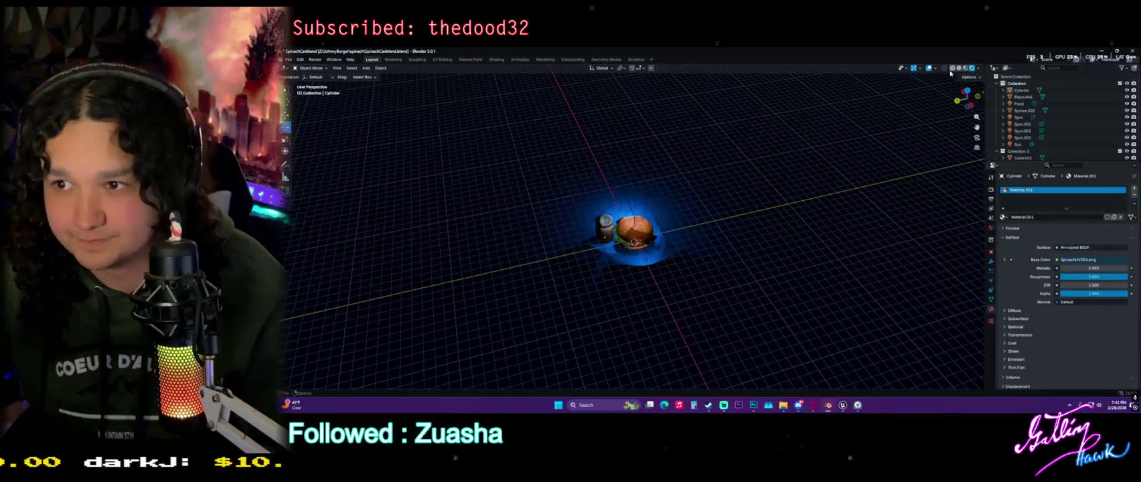
{"action": "left_click", "coordinate": [944, 67]}
{"action": "middle_click_drag", "start_coordinate": [637, 298], "coordinate": [710, 301]}
{"action": "left_click", "coordinate": [672, 236]}
{"action": "middle_click_drag", "start_coordinate": [672, 236], "coordinate": [755, 219]}
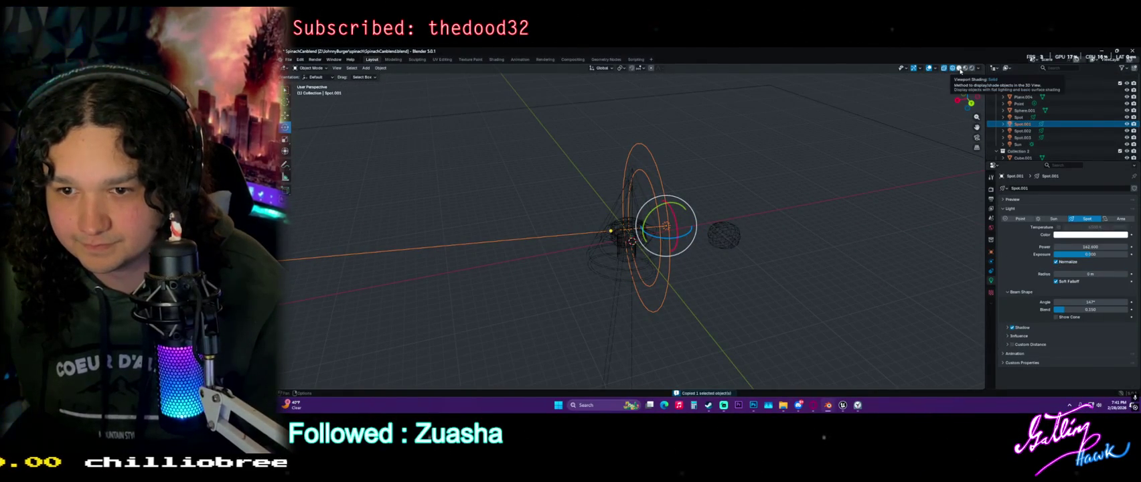
{"action": "left_click", "coordinate": [959, 69]}
Paste a new spot light (Spot.004), rotate it, and place it off to the side
{"action": "key", "text": "ctrl+v"}
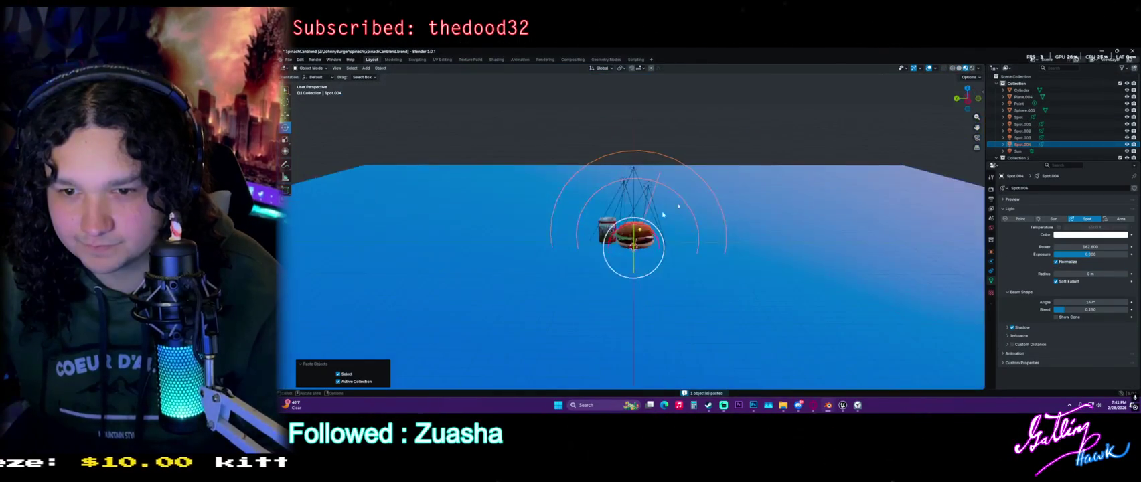
{"action": "left_click", "coordinate": [971, 68]}
{"action": "middle_click_drag", "start_coordinate": [670, 288], "coordinate": [641, 298]}
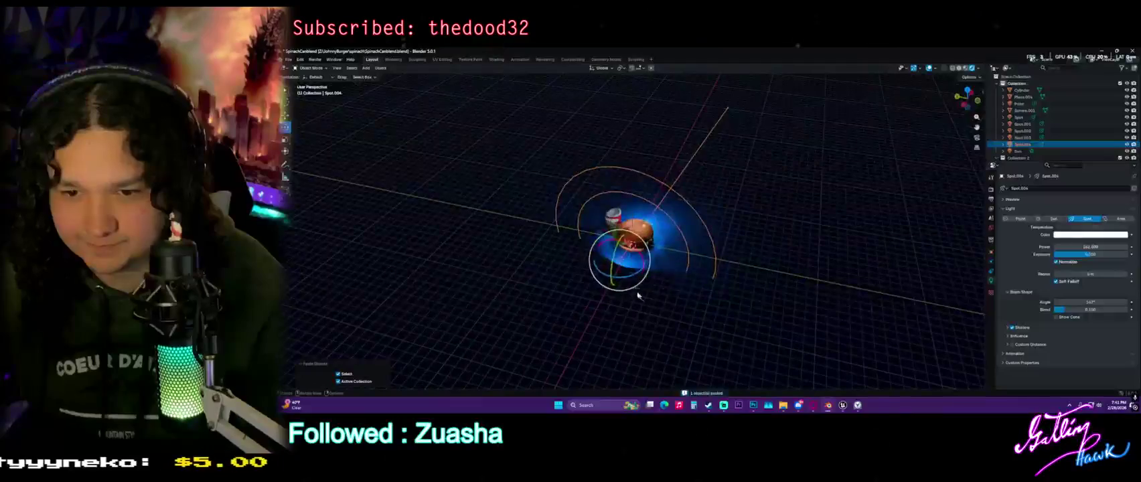
{"action": "left_click_drag", "start_coordinate": [626, 278], "coordinate": [613, 275]}
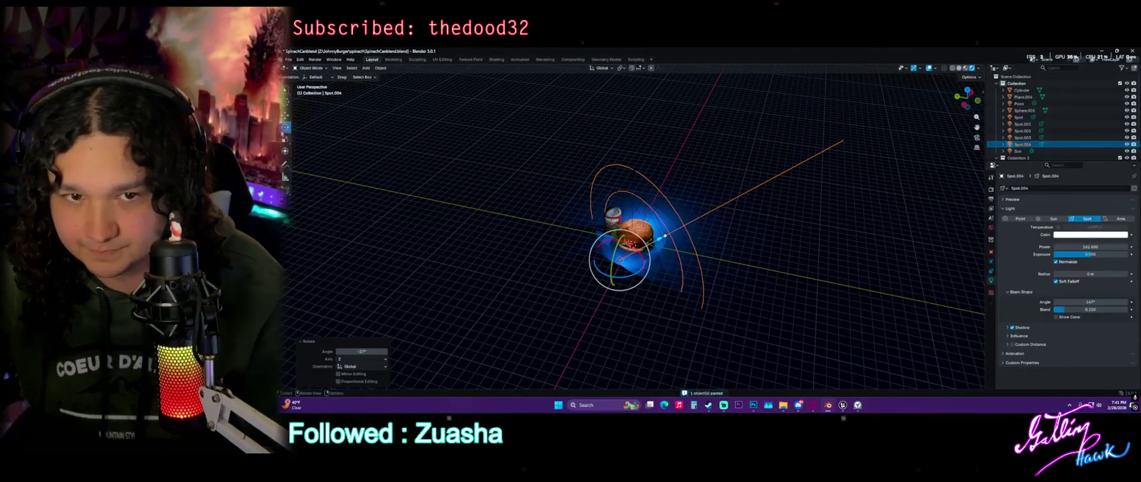
{"action": "scroll", "coordinate": [633, 231], "scroll_direction": "up", "scroll_amount": 2}
{"action": "scroll", "coordinate": [632, 231], "scroll_direction": "up", "scroll_amount": 2}
{"action": "scroll", "coordinate": [633, 231], "scroll_direction": "up", "scroll_amount": 2}
{"action": "key", "text": "g"}
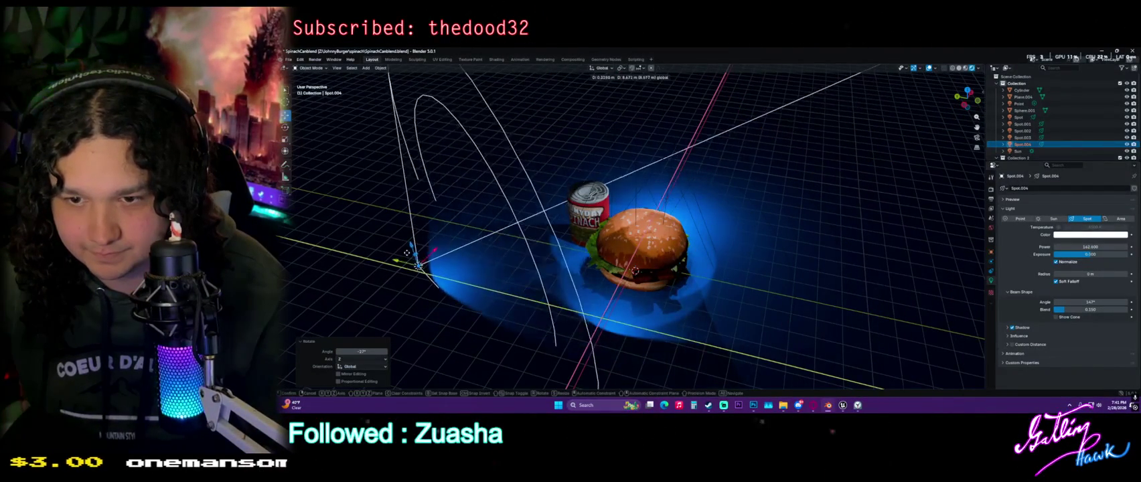
{"action": "left_click", "coordinate": [417, 237]}
Raise the overhead spot light 2.04 m and reposition it horizontally
{"action": "mouse_move", "coordinate": [417, 237]}
{"action": "middle_mouse_down"}
{"action": "mouse_move", "coordinate": [617, 321]}
{"action": "mouse_move", "coordinate": [640, 248]}
{"action": "middle_mouse_up"}
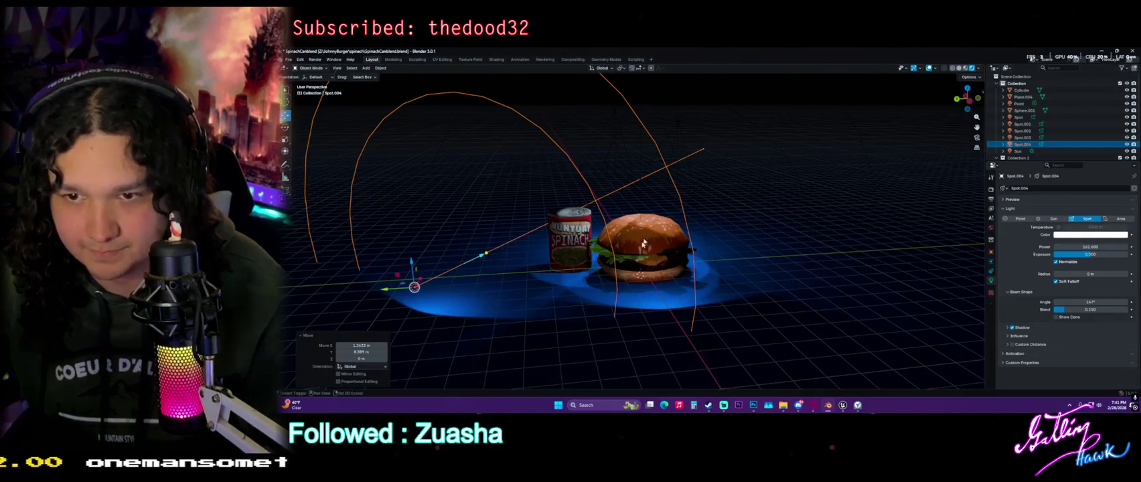
{"action": "left_click", "coordinate": [677, 118]}
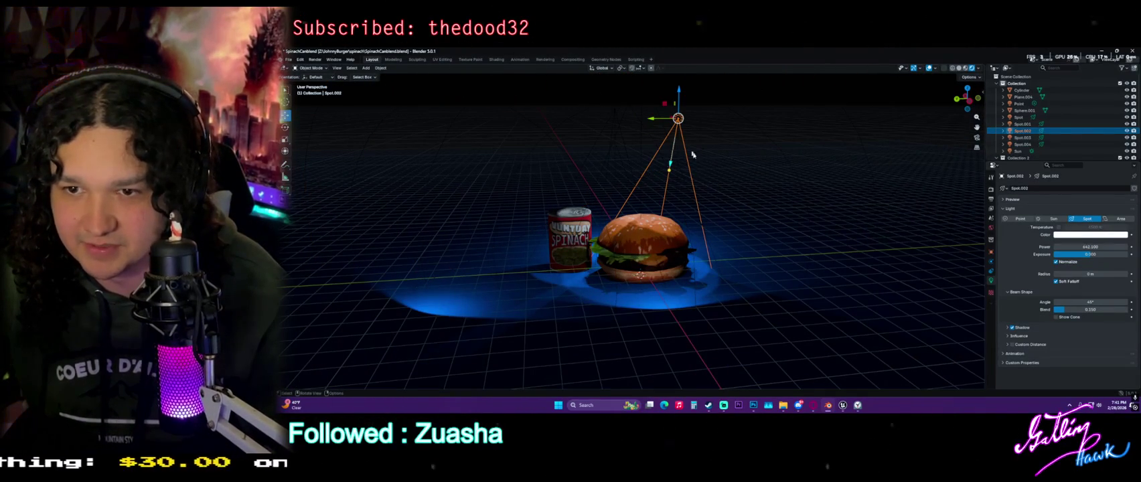
{"action": "mouse_move", "coordinate": [678, 133]}
{"action": "middle_mouse_down"}
{"action": "mouse_move", "coordinate": [662, 127]}
{"action": "mouse_move", "coordinate": [638, 215]}
{"action": "middle_mouse_up"}
{"action": "key", "text": "g"}
{"action": "key", "text": "z"}
{"action": "left_click", "coordinate": [665, 109]}
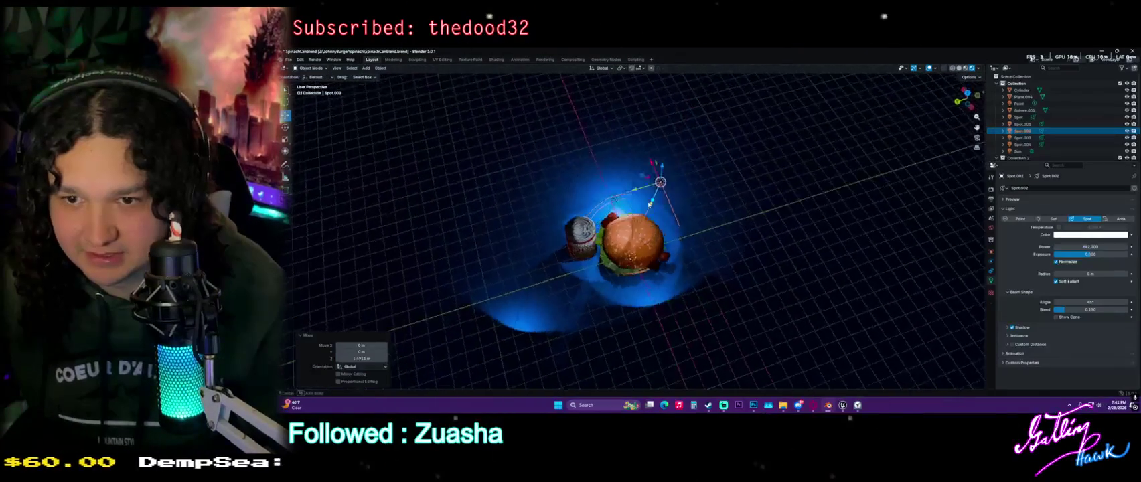
{"action": "key", "text": "g"}
{"action": "key", "text": "shift+z"}
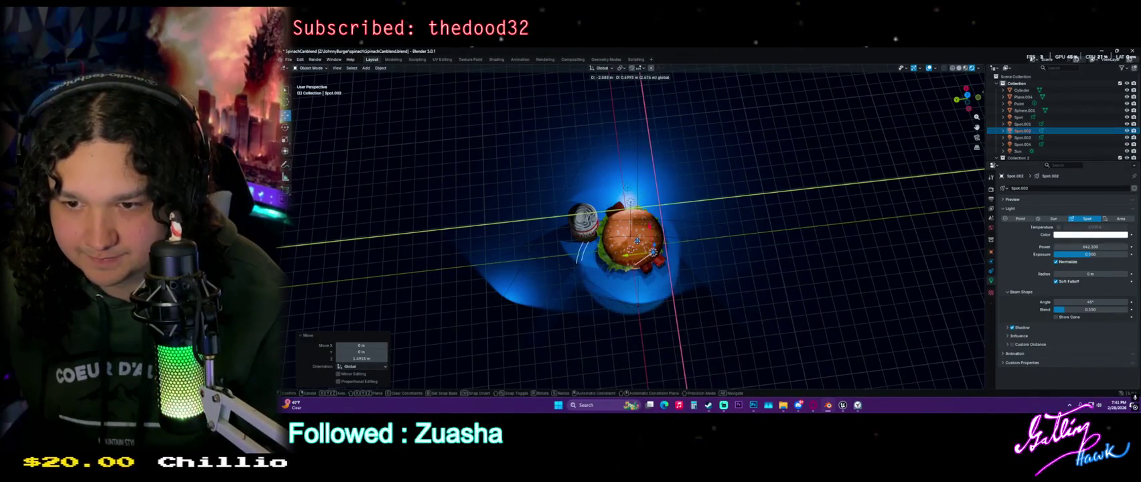
{"action": "left_click", "coordinate": [624, 233]}
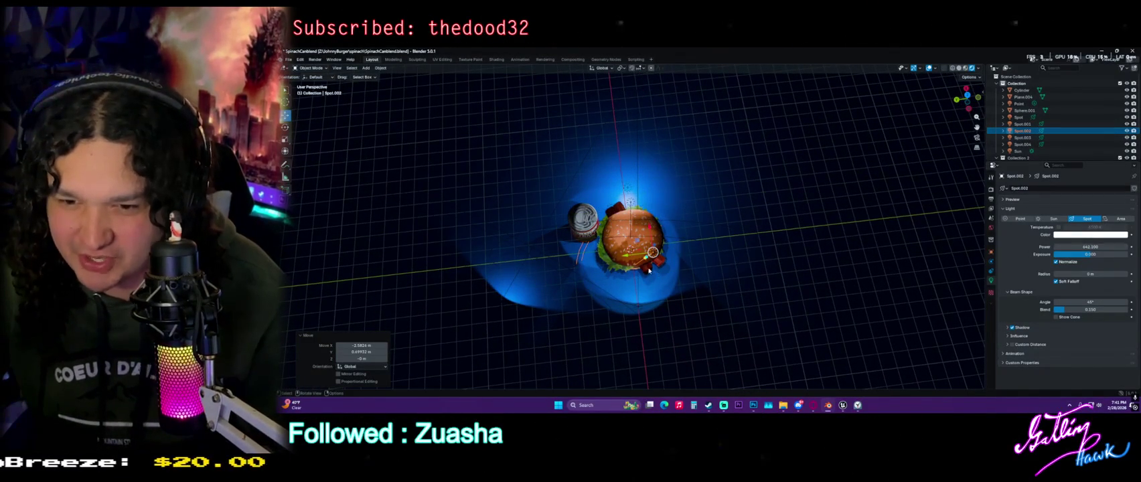
{"action": "middle_click_drag", "start_coordinate": [648, 270], "coordinate": [737, 165]}
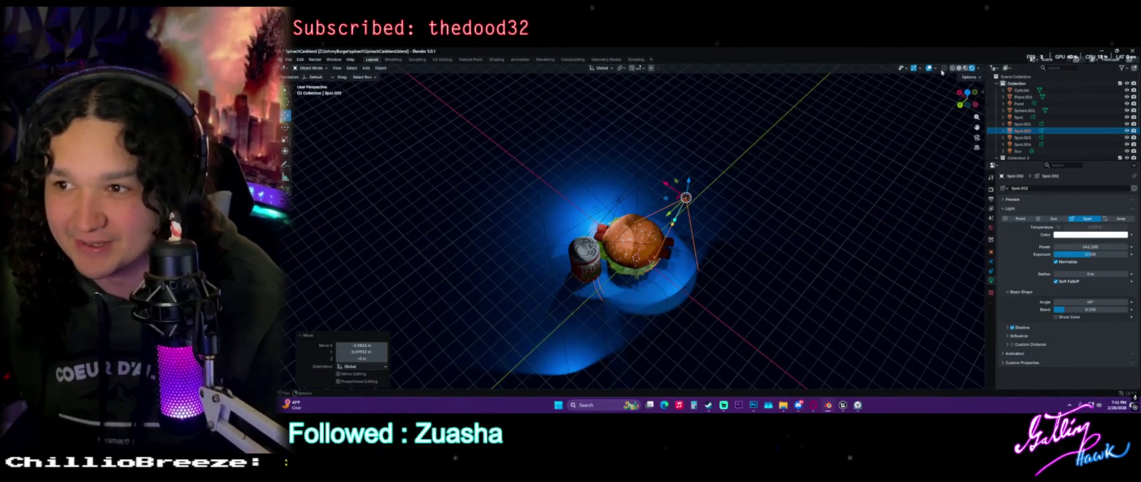
Reposition the third spot light in wireframe, then preview the rendered lighting
{"action": "left_click", "coordinate": [952, 68]}
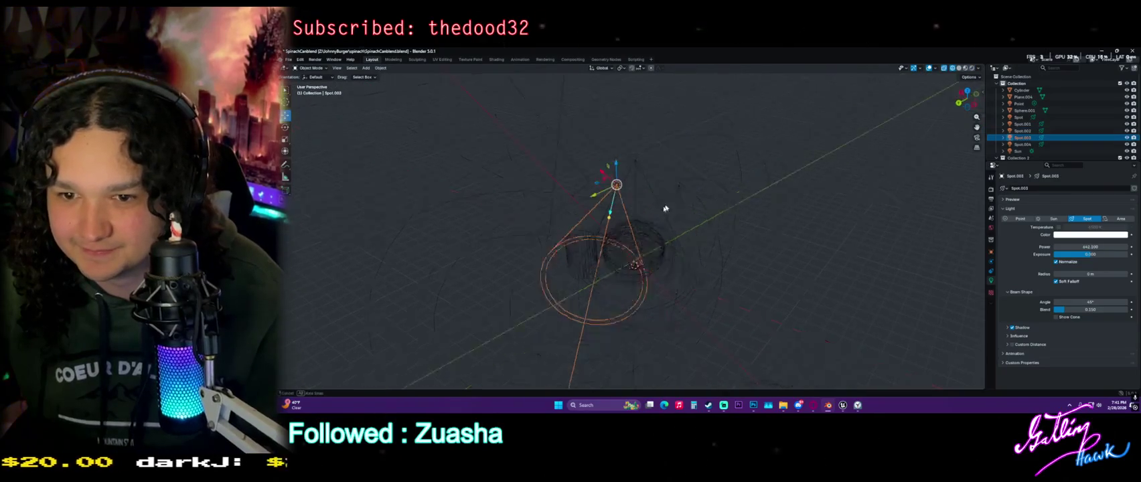
{"action": "key", "text": "g"}
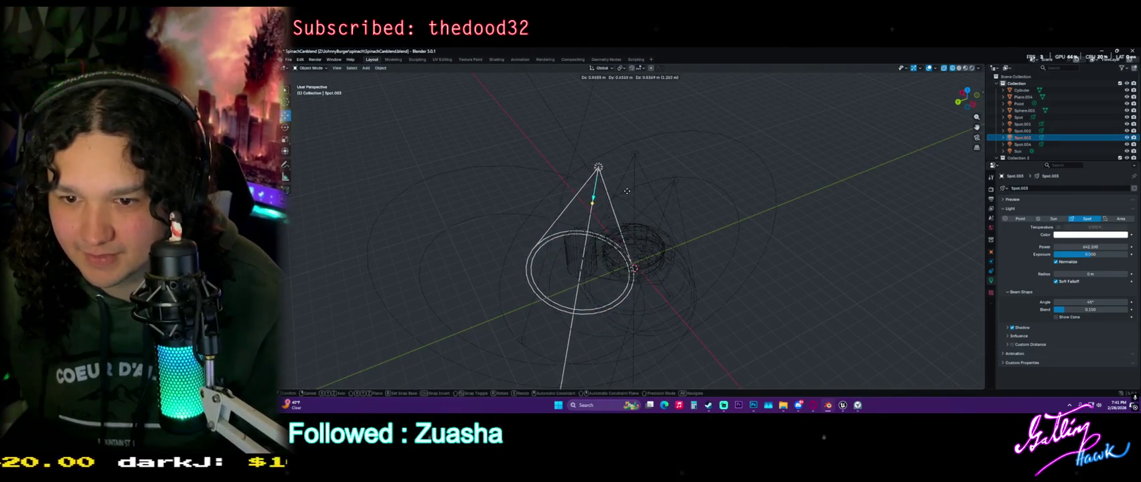
{"action": "left_click", "coordinate": [626, 191]}
{"action": "key", "text": "shift+z"}
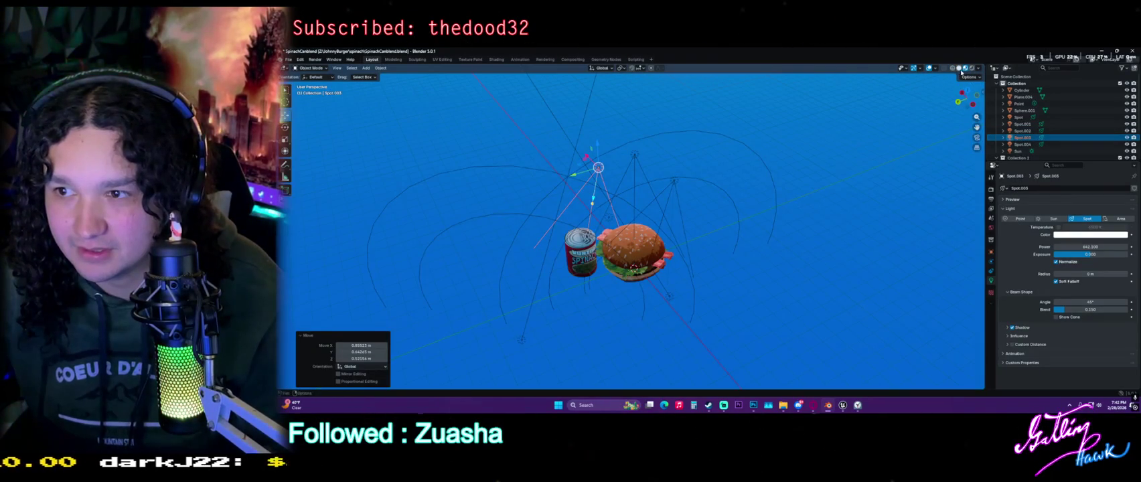
{"action": "left_click", "coordinate": [971, 68]}
Select a bacon strip and view its material nodes in the Shading workspace
{"action": "mouse_move", "coordinate": [722, 221]}
{"action": "middle_mouse_down"}
{"action": "mouse_move", "coordinate": [722, 295]}
{"action": "mouse_move", "coordinate": [737, 239]}
{"action": "middle_mouse_up"}
{"action": "scroll", "coordinate": [722, 296], "scroll_direction": "up", "scroll_amount": 4}
{"action": "scroll", "coordinate": [722, 295], "scroll_direction": "up", "scroll_amount": 3}
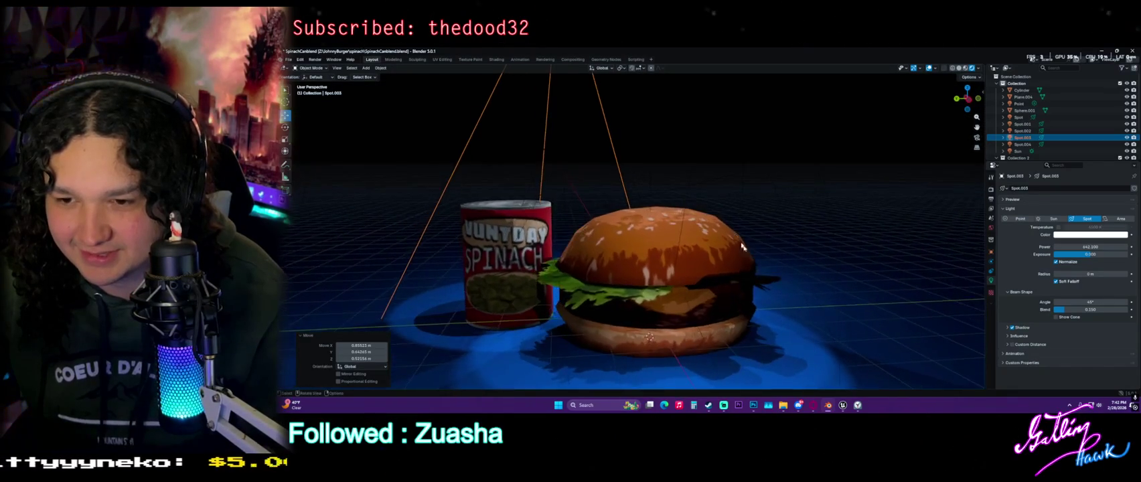
{"action": "scroll", "coordinate": [759, 273], "scroll_direction": "down", "scroll_amount": 4}
{"action": "scroll", "coordinate": [726, 252], "scroll_direction": "up", "scroll_amount": 2}
{"action": "scroll", "coordinate": [720, 281], "scroll_direction": "up", "scroll_amount": 2}
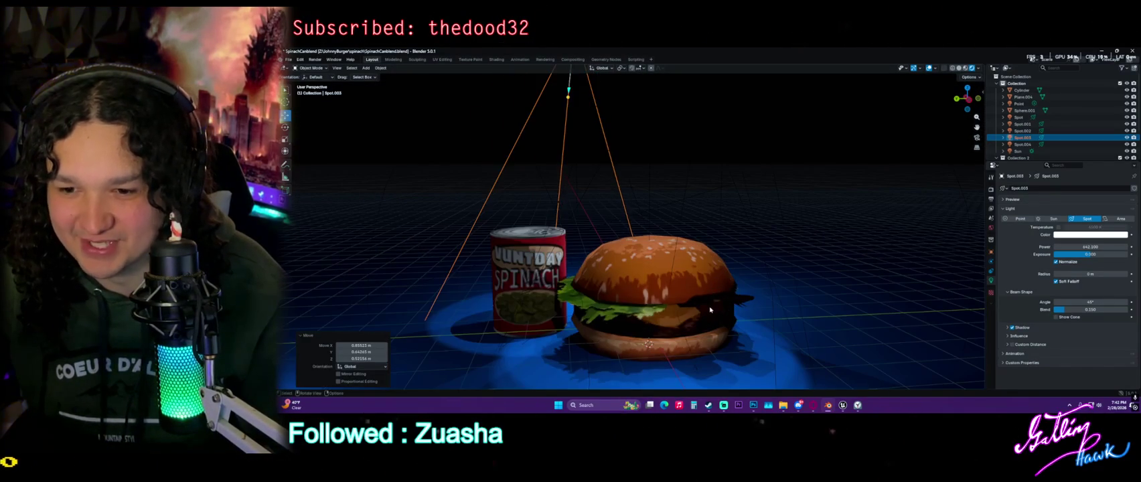
{"action": "left_click", "coordinate": [723, 322]}
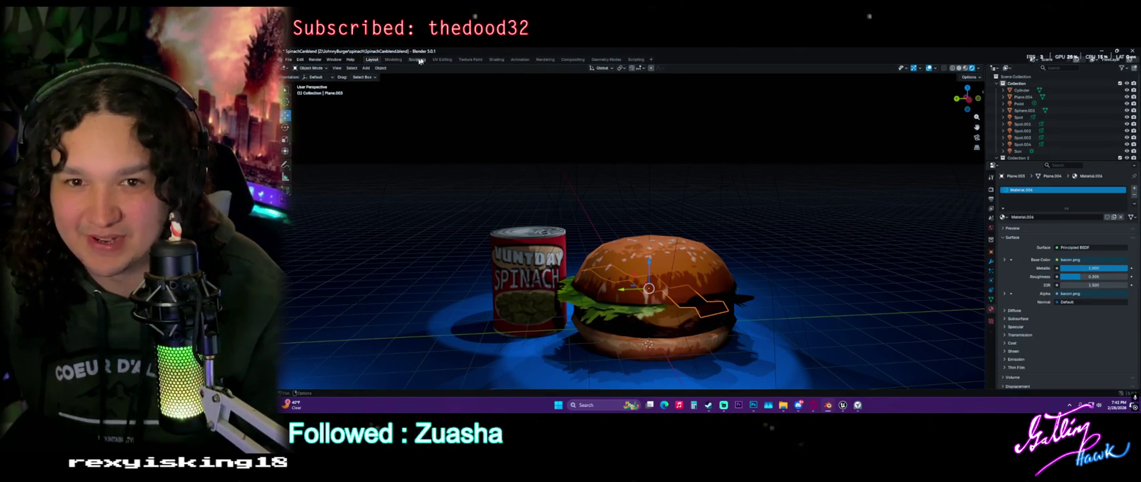
{"action": "left_click", "coordinate": [496, 59]}
Preview the scene in rendered shading and lower the ground plane's Metallic value
{"action": "scroll", "coordinate": [770, 241], "scroll_direction": "down", "scroll_amount": 3}
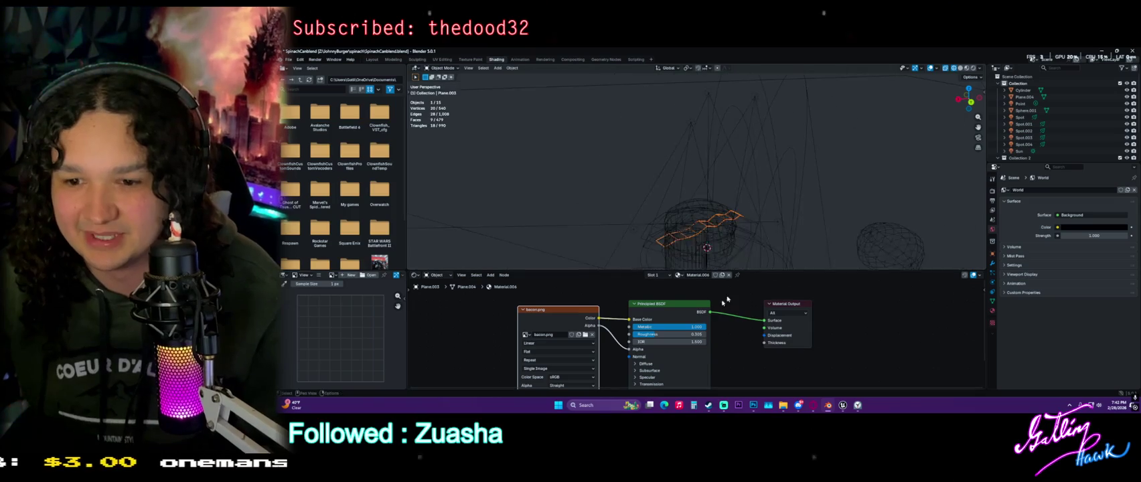
{"action": "left_click", "coordinate": [967, 68]}
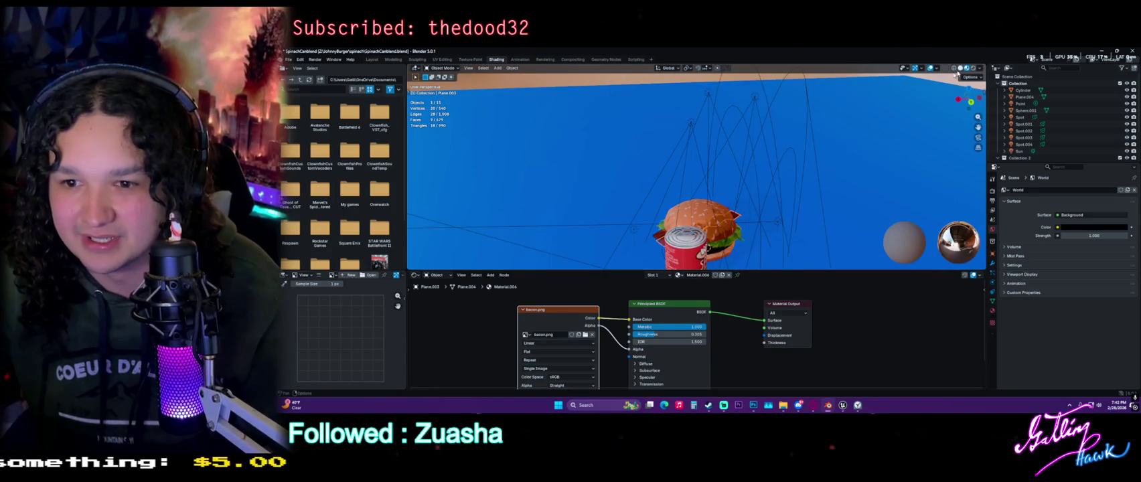
{"action": "middle_click_drag", "start_coordinate": [963, 70], "coordinate": [715, 247]}
{"action": "left_click", "coordinate": [972, 68]}
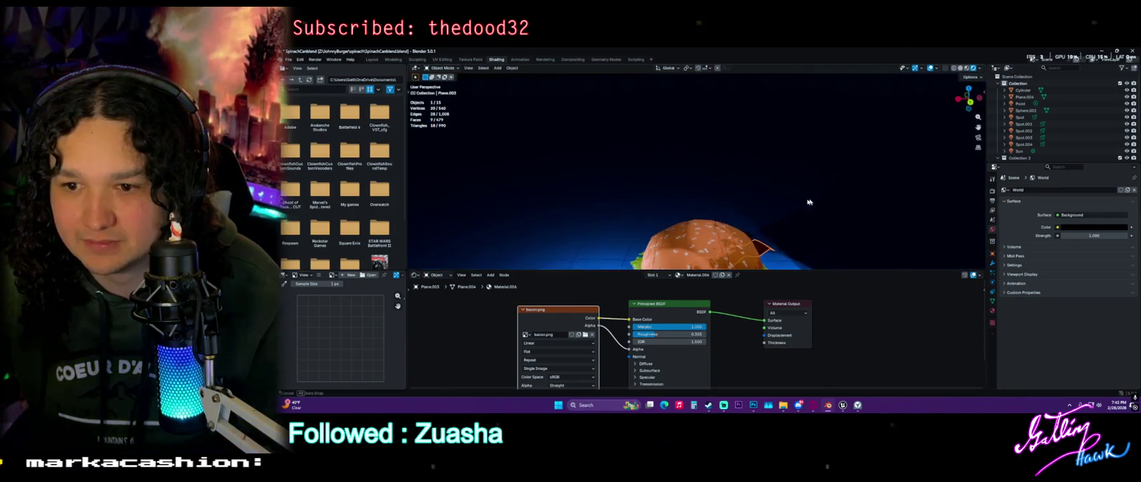
{"action": "middle_click_drag", "start_coordinate": [731, 178], "coordinate": [703, 187]}
{"action": "scroll", "coordinate": [703, 187], "scroll_direction": "up", "scroll_amount": 3}
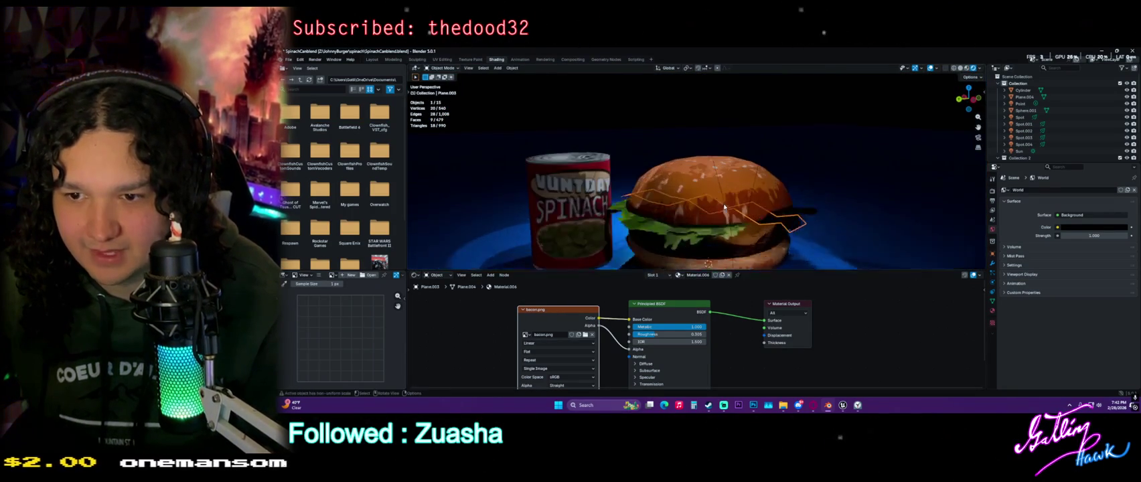
{"action": "scroll", "coordinate": [696, 221], "scroll_direction": "up", "scroll_amount": 2}
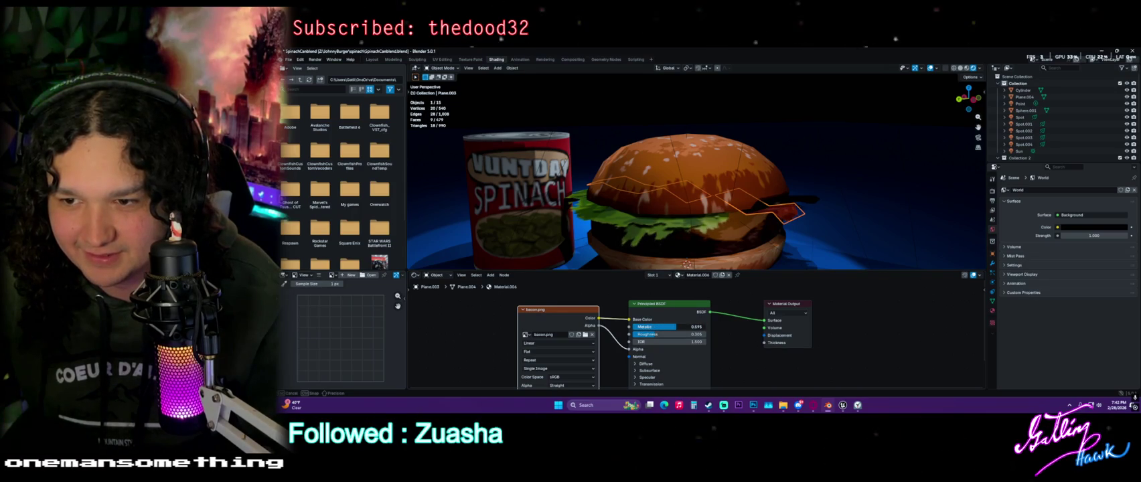
{"action": "left_click", "coordinate": [806, 198]}
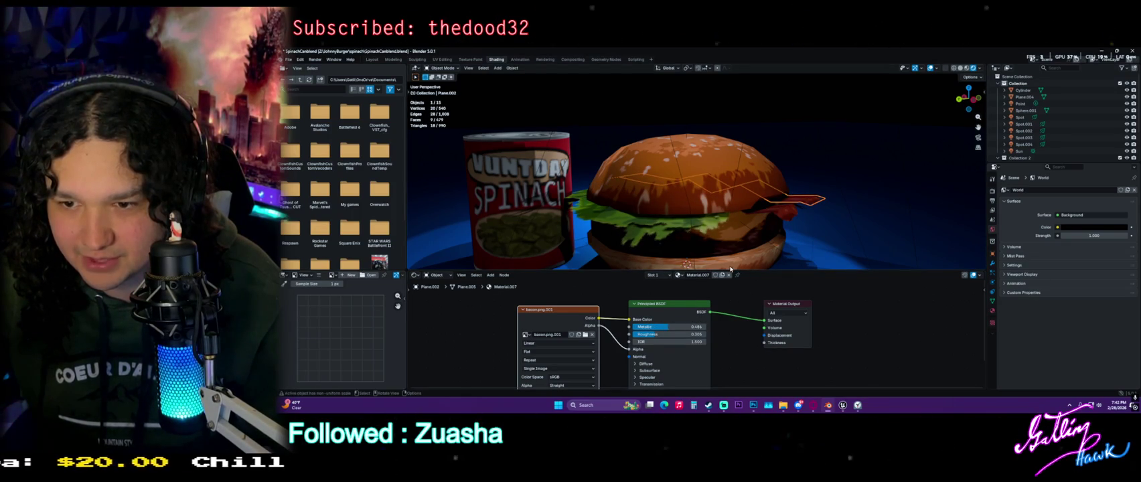
{"action": "left_click", "coordinate": [684, 228]}
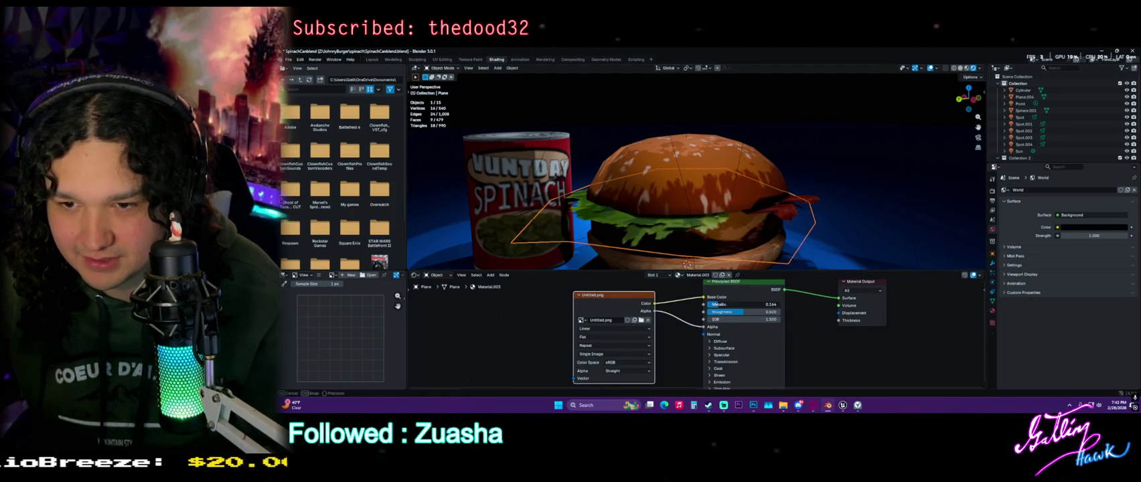
{"action": "left_click_drag", "start_coordinate": [770, 304], "coordinate": [718, 304]}
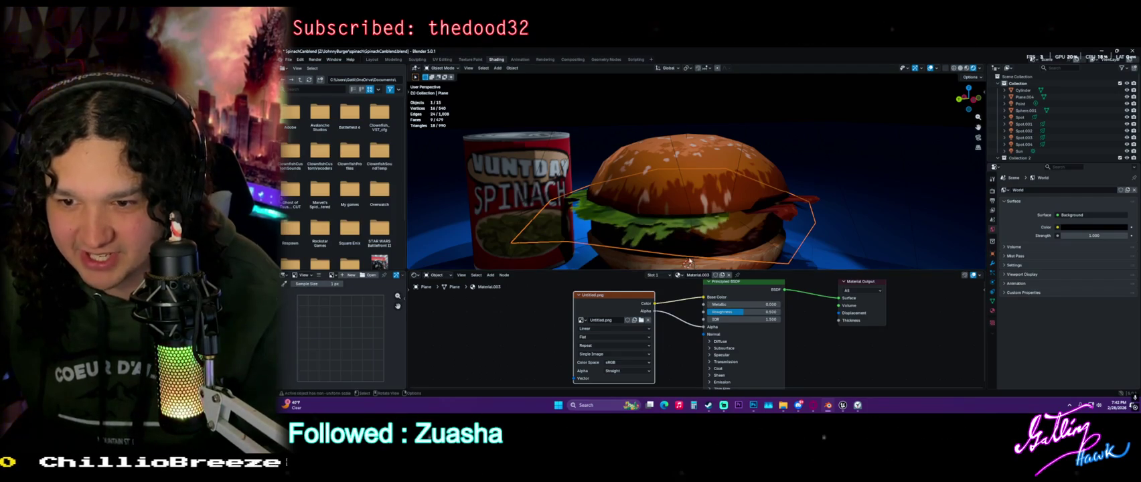
{"action": "scroll", "coordinate": [656, 223], "scroll_direction": "down", "scroll_amount": 2}
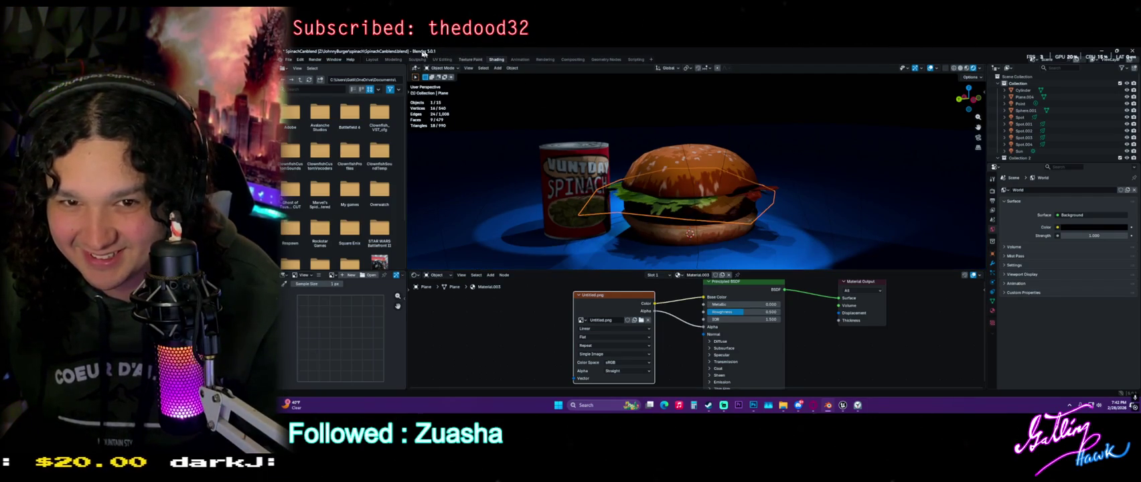
Set the spinach can's Metallic to 1.0 and the burger's Roughness to 0.659
{"action": "left_click", "coordinate": [372, 59]}
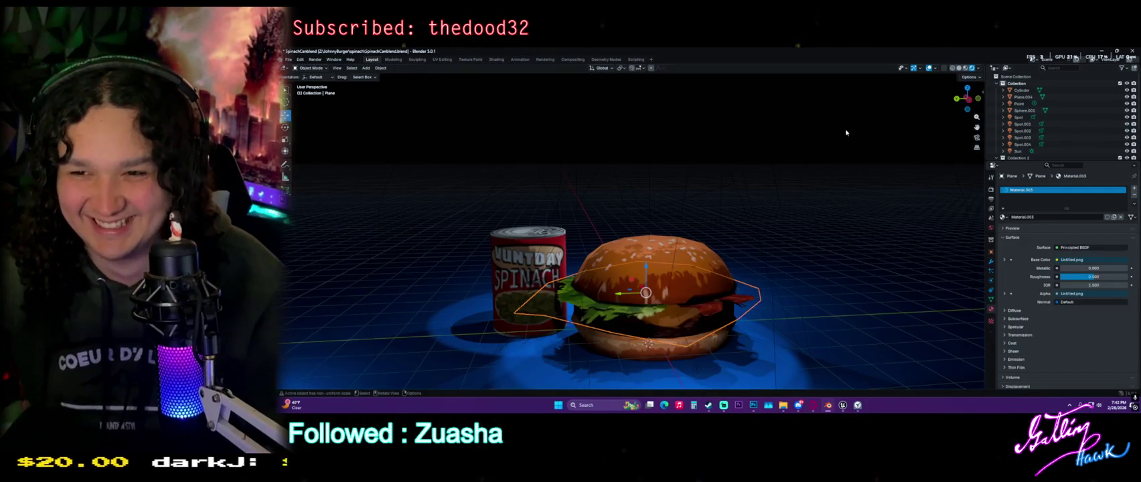
{"action": "middle_click_drag", "start_coordinate": [775, 213], "coordinate": [724, 257]}
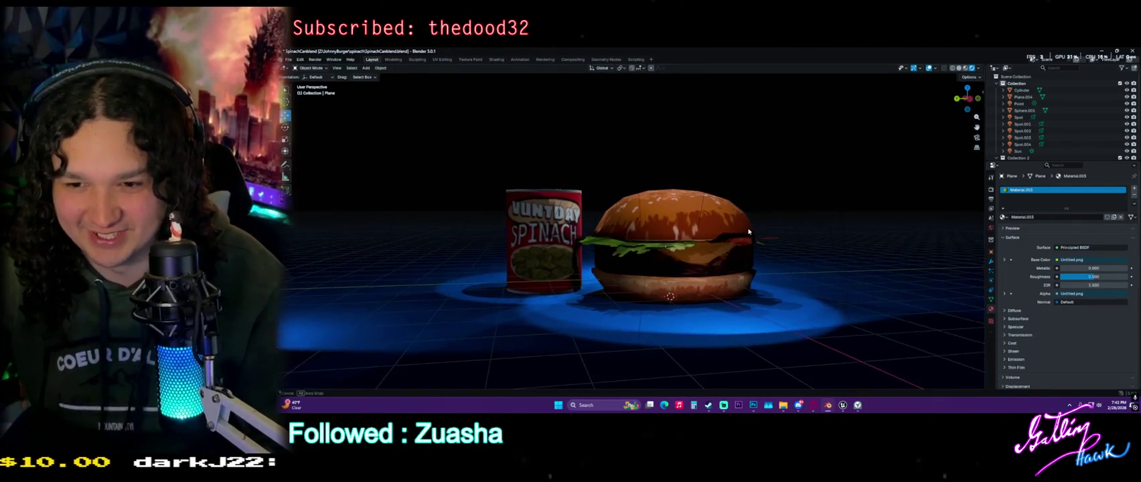
{"action": "left_click", "coordinate": [684, 274]}
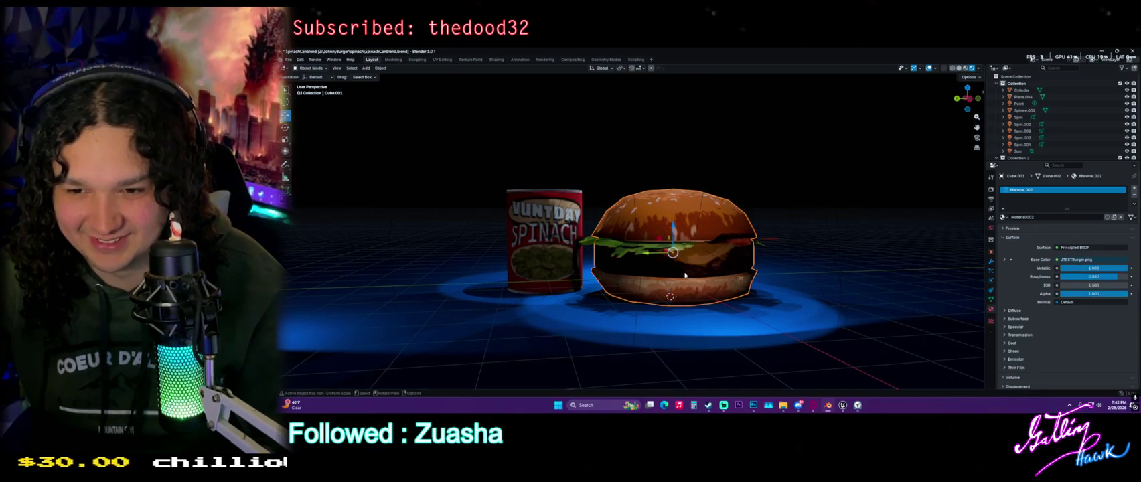
{"action": "left_click", "coordinate": [496, 60]}
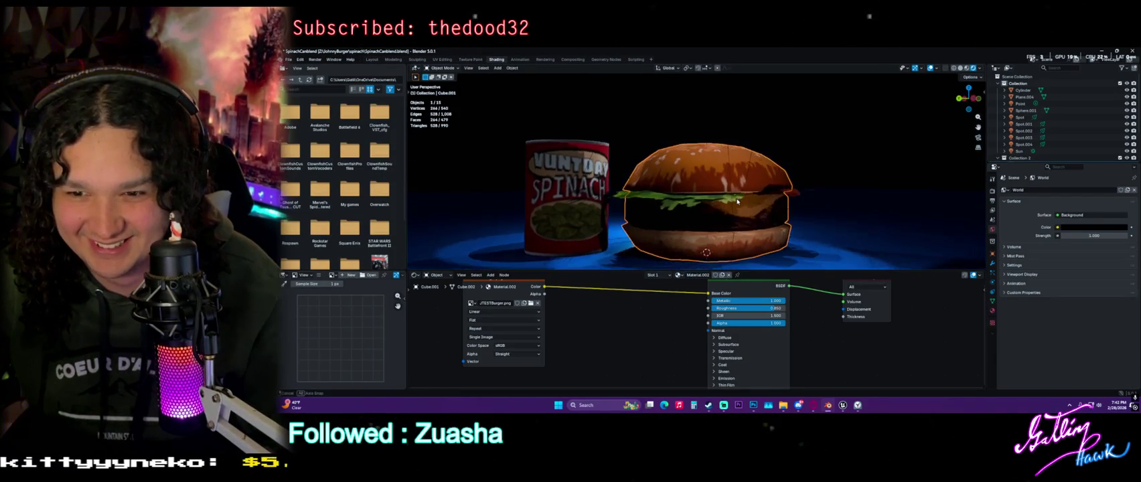
{"action": "left_click", "coordinate": [571, 202]}
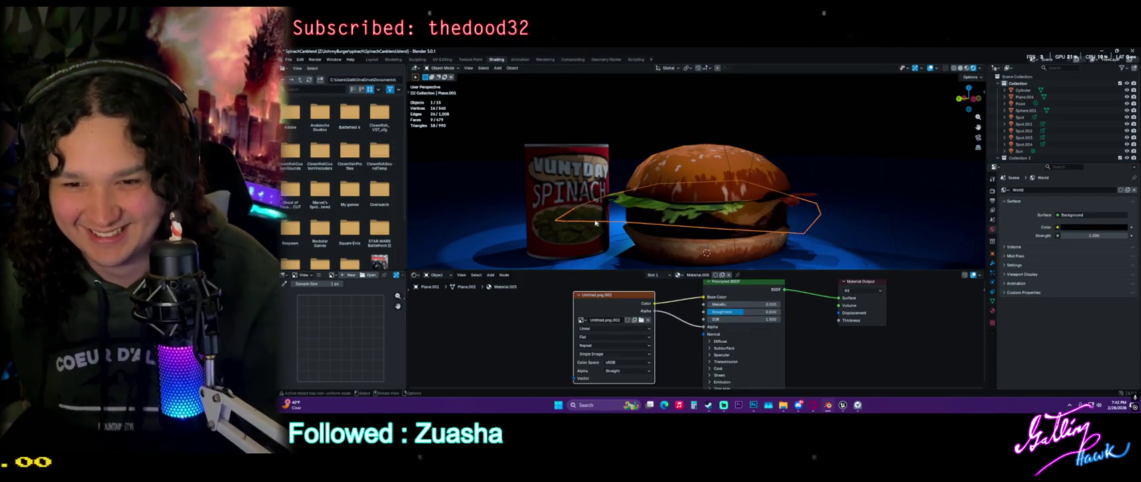
{"action": "mouse_move", "coordinate": [661, 320]}
{"action": "left_mouse_down"}
{"action": "mouse_move", "coordinate": [707, 320]}
{"action": "mouse_move", "coordinate": [689, 326]}
{"action": "left_mouse_up"}
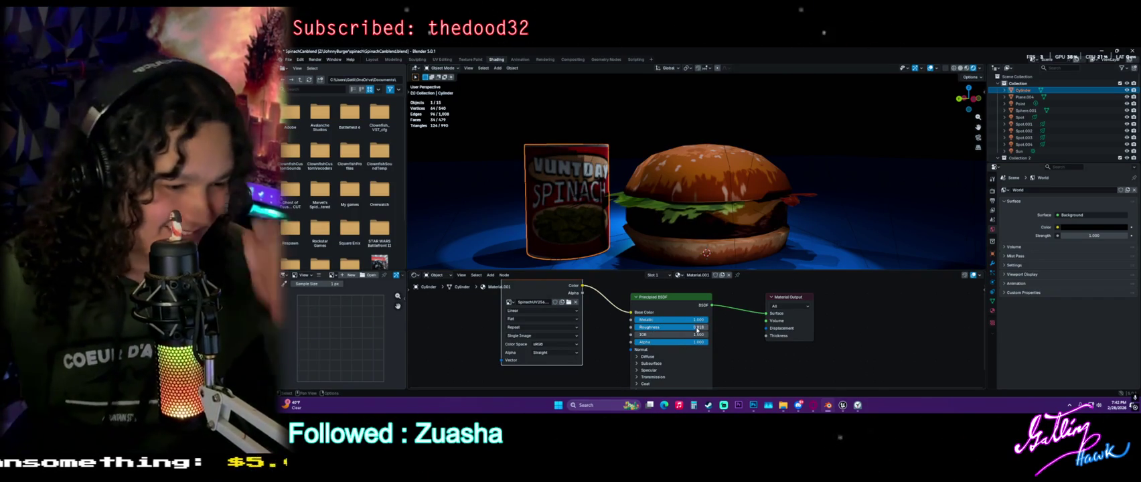
{"action": "left_click", "coordinate": [710, 242]}
{"action": "left_click_drag", "start_coordinate": [736, 308], "coordinate": [756, 308]}
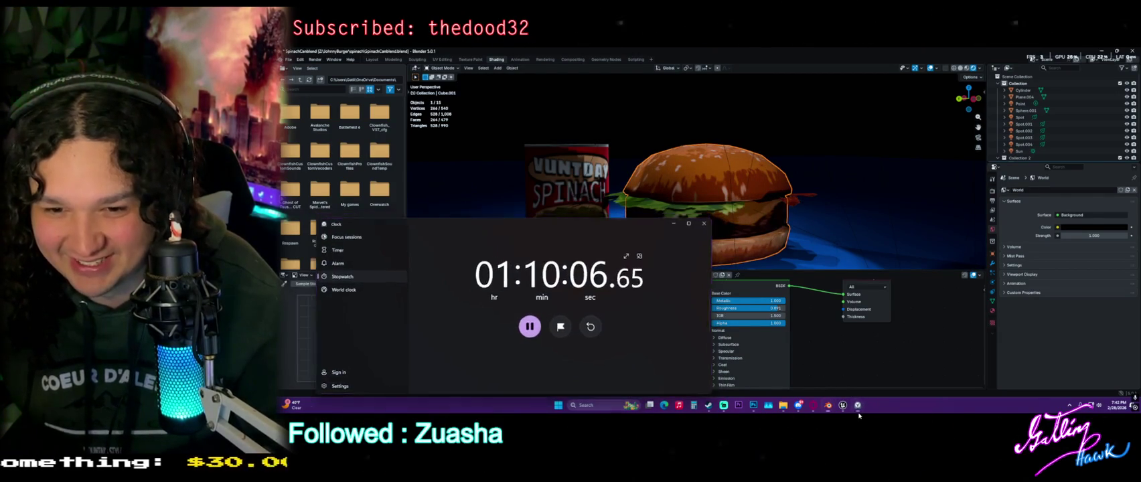
Drag the burger's Metallic value down to make it less metallic
{"action": "mouse_move", "coordinate": [743, 301]}
{"action": "left_mouse_down"}
{"action": "mouse_move", "coordinate": [696, 300]}
{"action": "mouse_move", "coordinate": [762, 308]}
{"action": "left_mouse_up"}
{"action": "middle_click_drag", "start_coordinate": [751, 256], "coordinate": [761, 203]}
{"action": "middle_click_drag", "start_coordinate": [834, 155], "coordinate": [834, 165]}
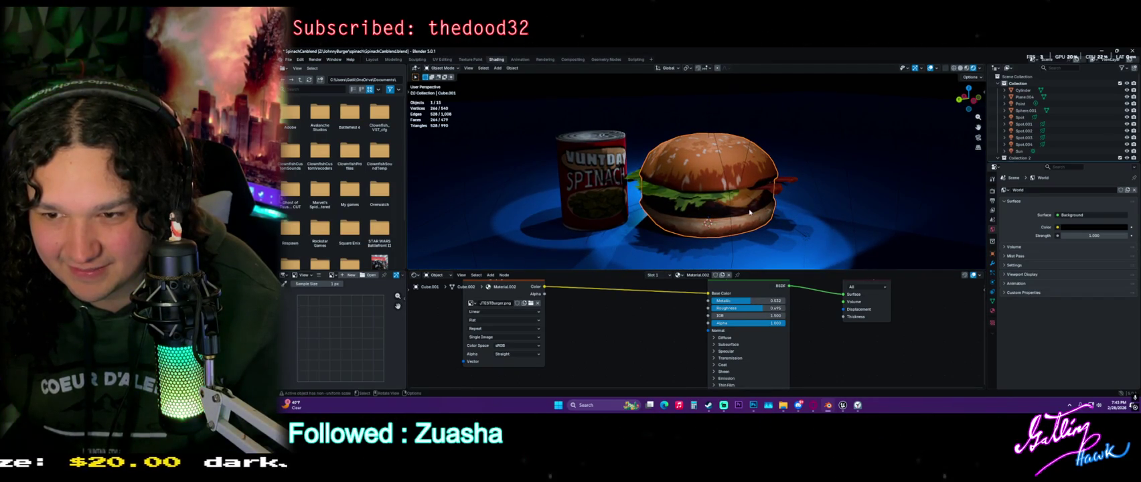
Deselect the burger and add a camera via the Shift+A menu
{"action": "left_click", "coordinate": [873, 104]}
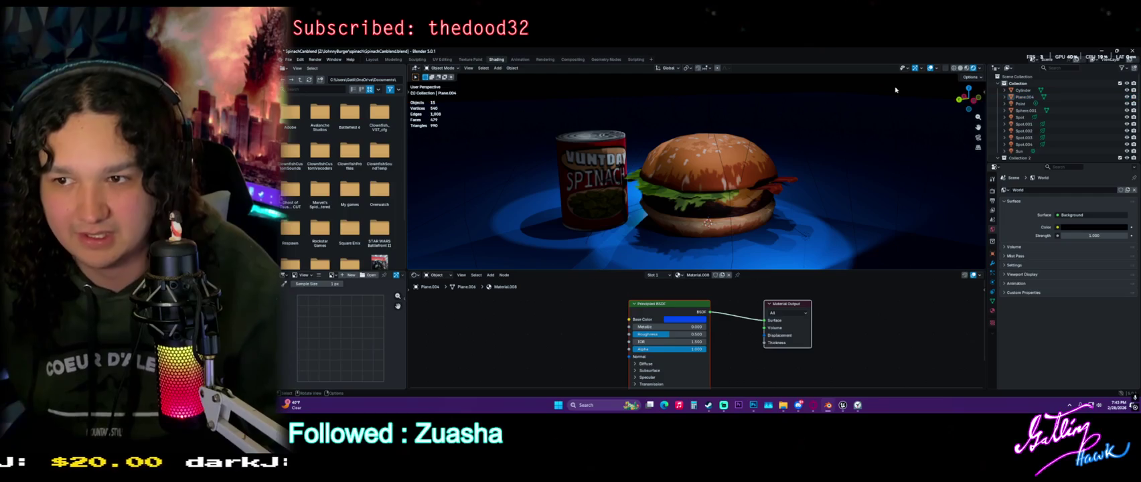
{"action": "key", "text": "shift+a"}
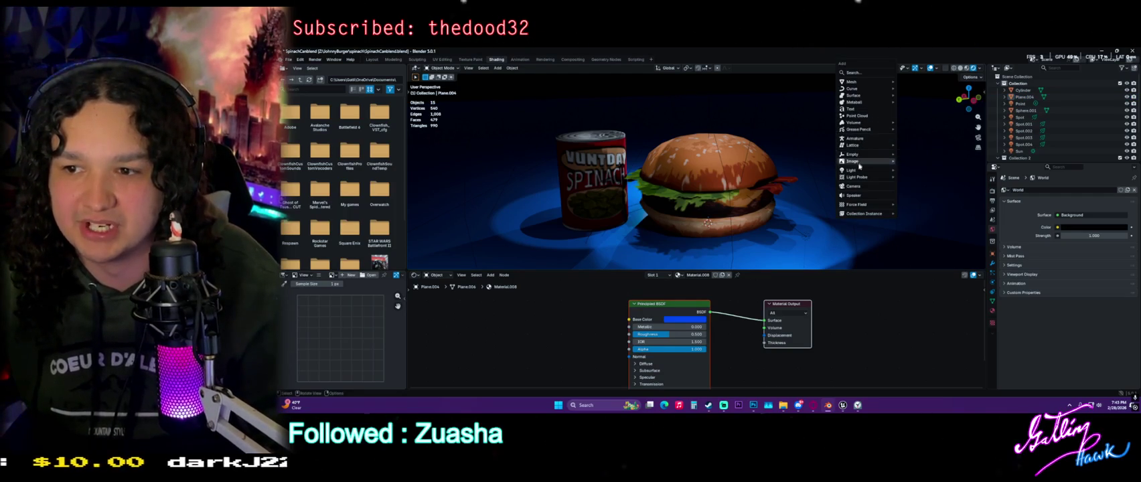
{"action": "mouse_move", "coordinate": [852, 82]}
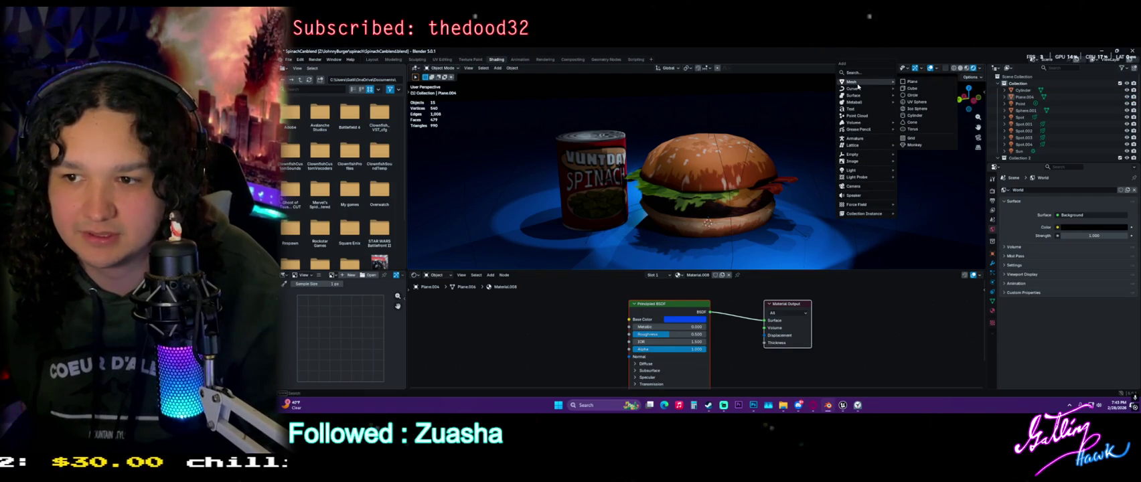
{"action": "left_click", "coordinate": [853, 186]}
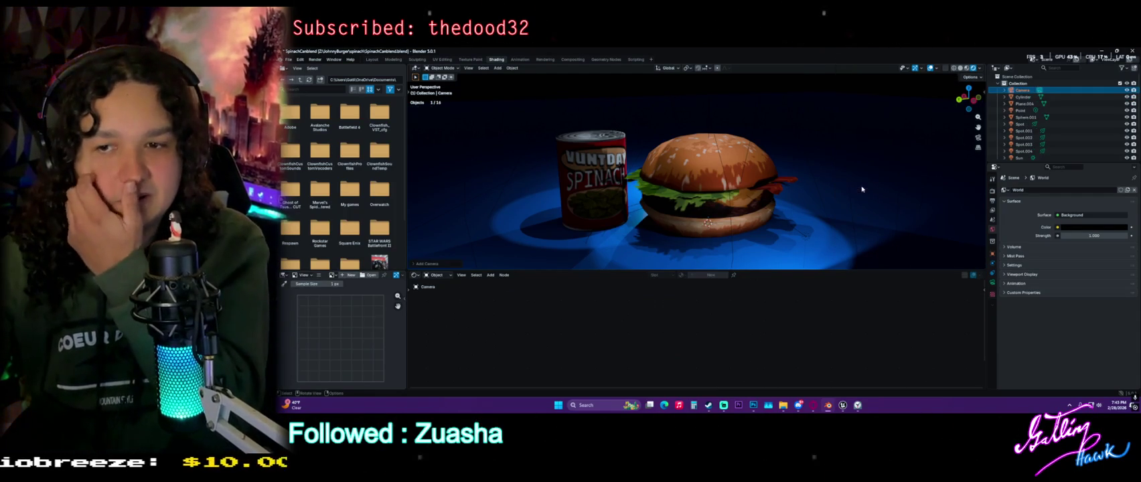
Move the new camera up and left of the burger and look through it
{"action": "scroll", "coordinate": [645, 217], "scroll_direction": "down", "scroll_amount": 5}
{"action": "middle_click_drag", "start_coordinate": [644, 216], "coordinate": [675, 189]}
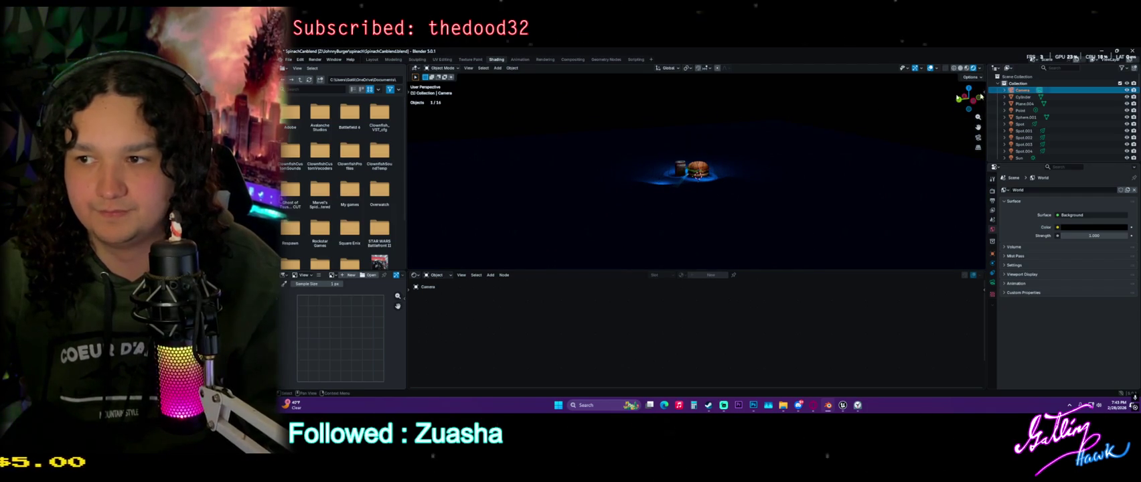
{"action": "scroll", "coordinate": [759, 141], "scroll_direction": "up", "scroll_amount": 4}
{"action": "scroll", "coordinate": [737, 154], "scroll_direction": "up", "scroll_amount": 4}
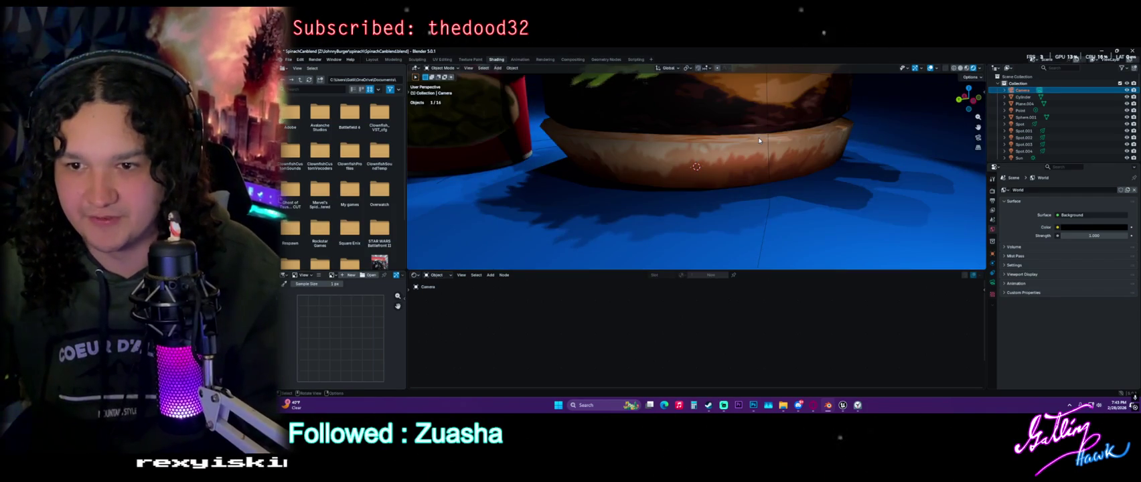
{"action": "scroll", "coordinate": [704, 167], "scroll_direction": "down", "scroll_amount": 2}
{"action": "left_click", "coordinate": [372, 59]}
{"action": "middle_click_drag", "start_coordinate": [602, 221], "coordinate": [628, 277]}
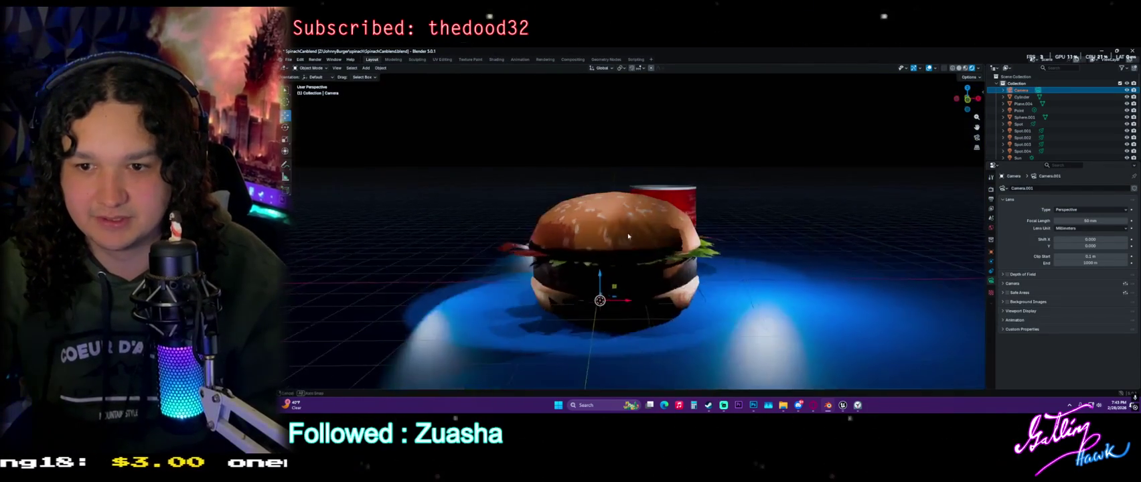
{"action": "left_click_drag", "start_coordinate": [638, 286], "coordinate": [516, 238]}
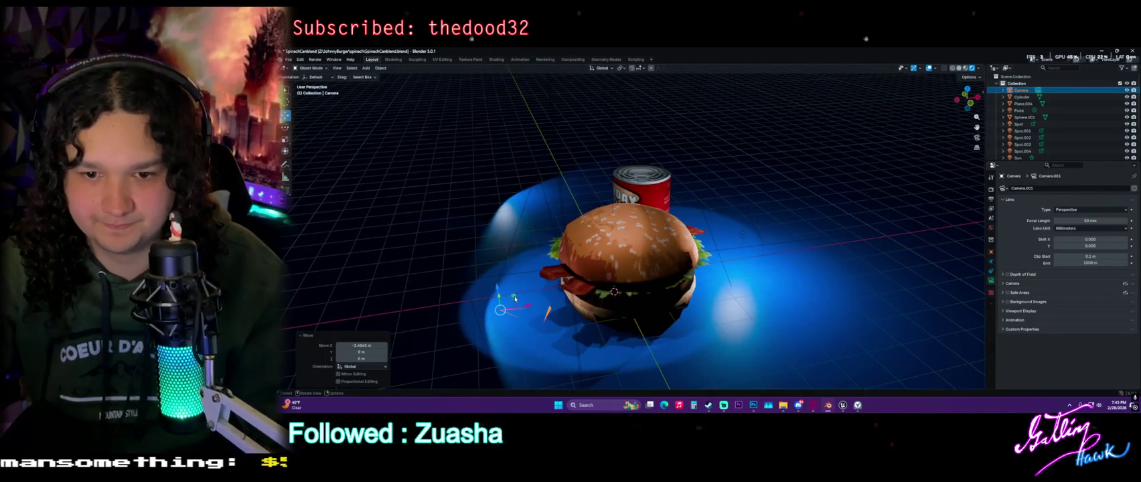
{"action": "middle_click_drag", "start_coordinate": [515, 237], "coordinate": [513, 241]}
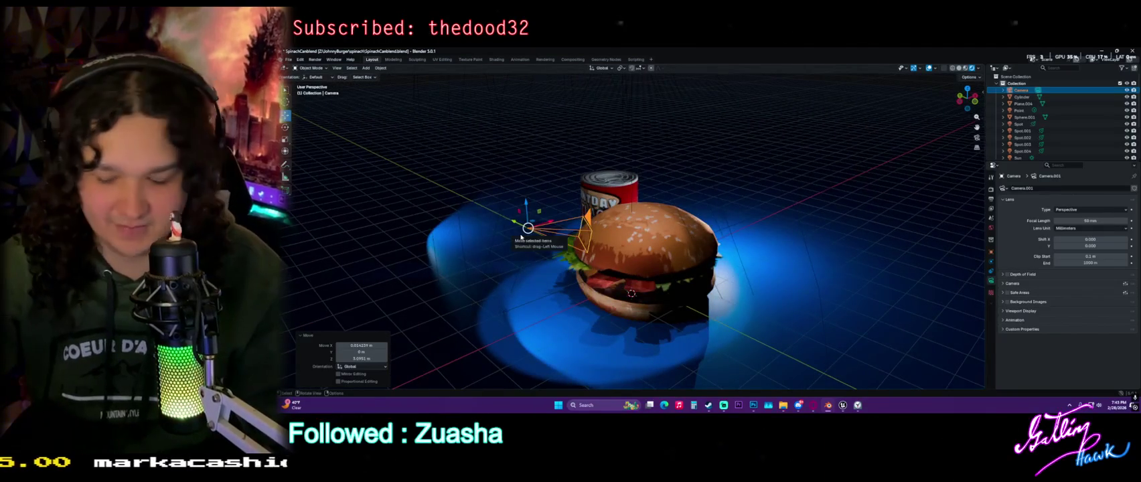
{"action": "key", "text": "KP_0"}
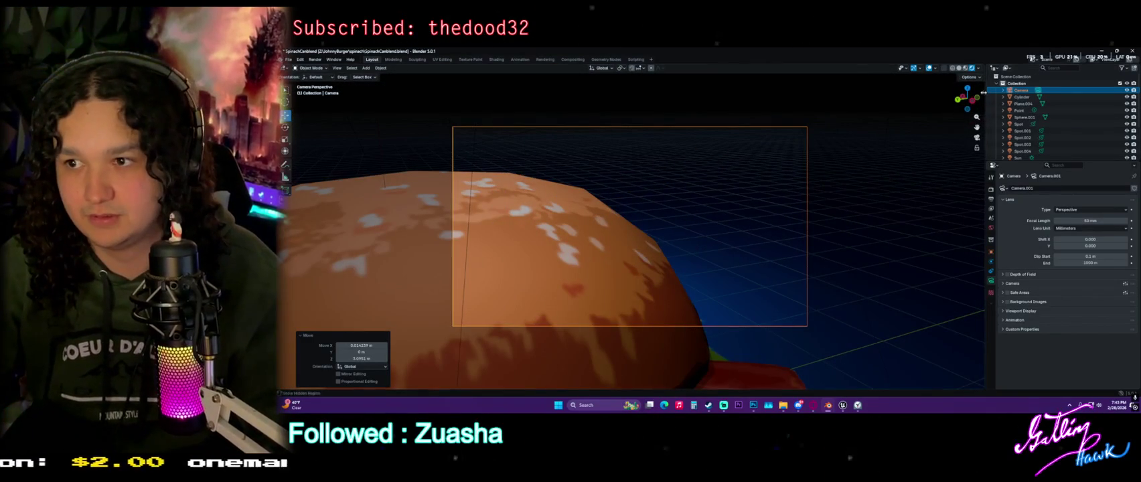
Enable Lock Camera to View in the side panel's View tab
{"action": "left_click", "coordinate": [983, 93]}
{"action": "left_click", "coordinate": [979, 121]}
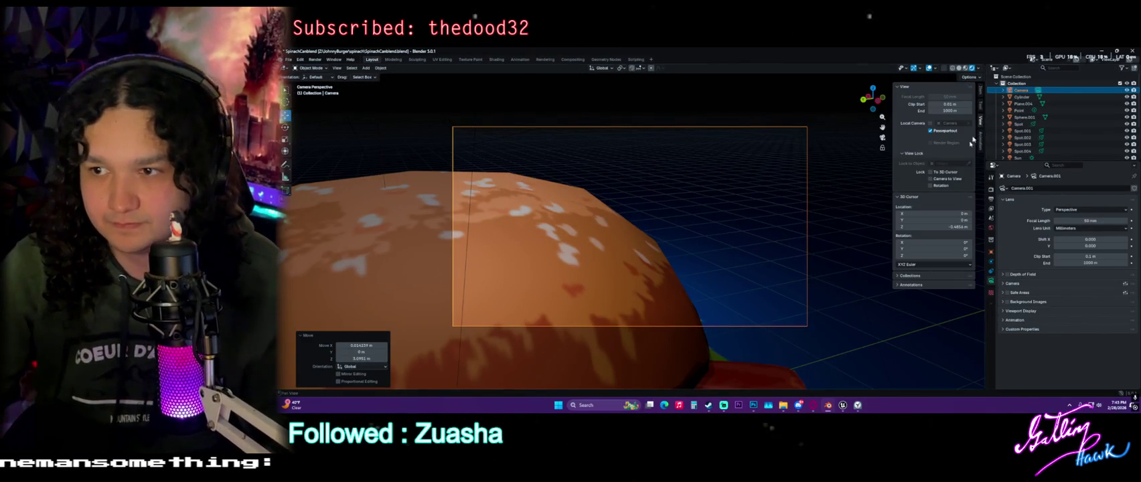
{"action": "left_click", "coordinate": [930, 172]}
{"action": "mouse_move", "coordinate": [743, 179]}
{"action": "middle_mouse_down"}
{"action": "mouse_move", "coordinate": [682, 196]}
{"action": "mouse_move", "coordinate": [822, 167]}
{"action": "middle_mouse_up"}
{"action": "key", "text": "KP_0"}
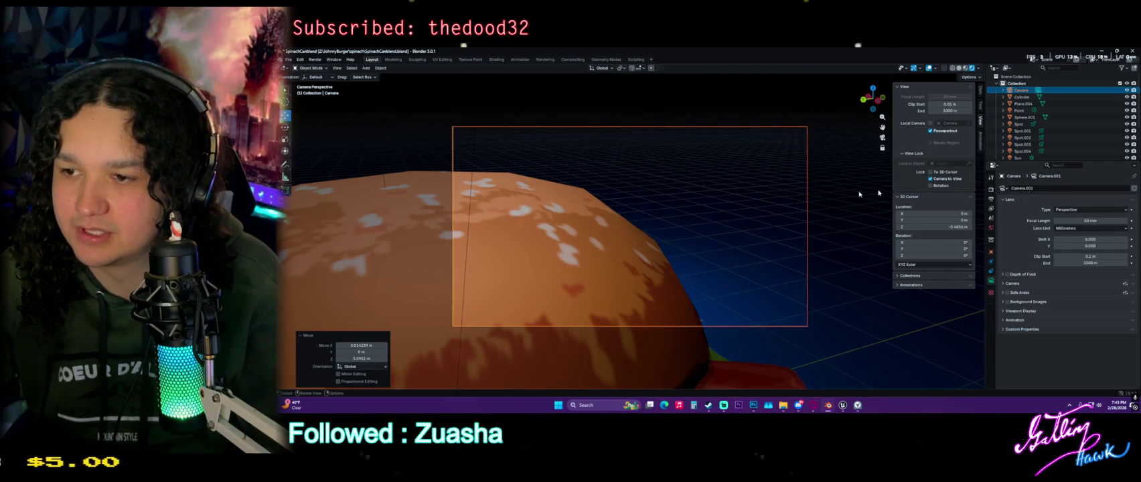
Zoom and tilt the locked camera to frame the burger and can from higher
{"action": "scroll", "coordinate": [705, 194], "scroll_direction": "down", "scroll_amount": 2}
{"action": "scroll", "coordinate": [683, 201], "scroll_direction": "down", "scroll_amount": 3}
{"action": "scroll", "coordinate": [710, 211], "scroll_direction": "down", "scroll_amount": 3}
{"action": "scroll", "coordinate": [694, 206], "scroll_direction": "down", "scroll_amount": 2}
{"action": "mouse_move", "coordinate": [694, 206]}
{"action": "middle_mouse_down"}
{"action": "mouse_move", "coordinate": [725, 220]}
{"action": "mouse_move", "coordinate": [718, 247]}
{"action": "middle_mouse_up"}
{"action": "left_click", "coordinate": [715, 258]}
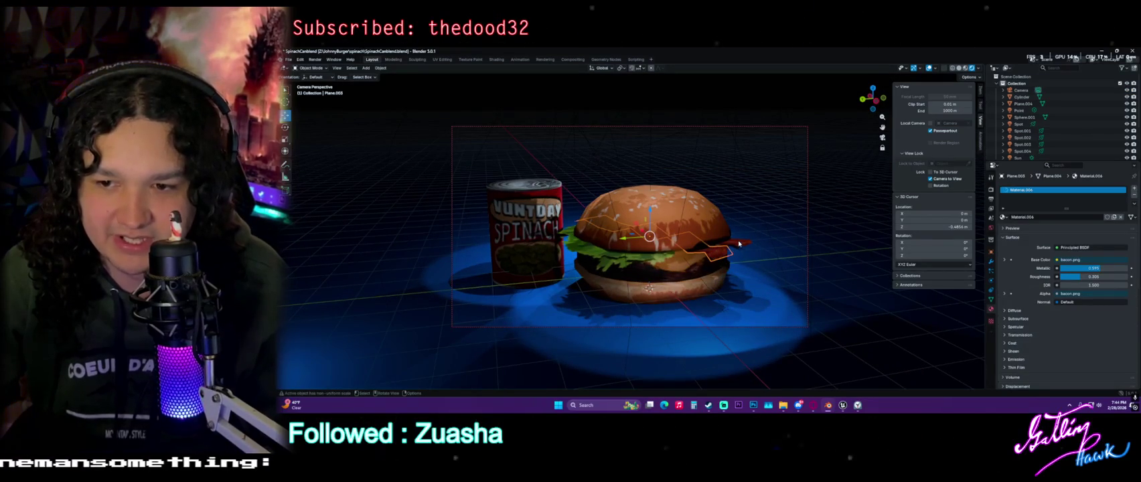
{"action": "middle_click_drag", "start_coordinate": [731, 206], "coordinate": [671, 199]}
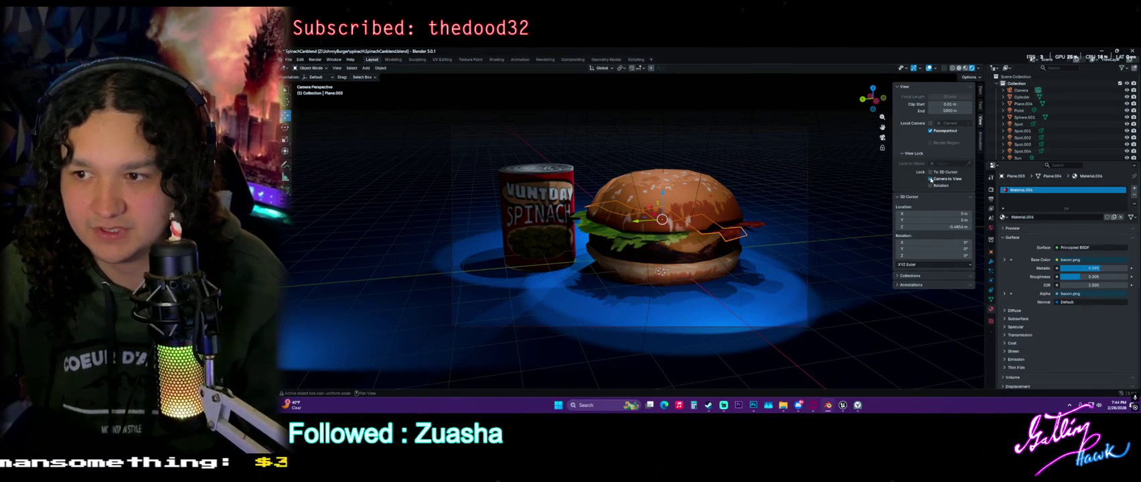
{"action": "middle_click_drag", "start_coordinate": [670, 241], "coordinate": [640, 238]}
{"action": "scroll", "coordinate": [640, 237], "scroll_direction": "down", "scroll_amount": 3}
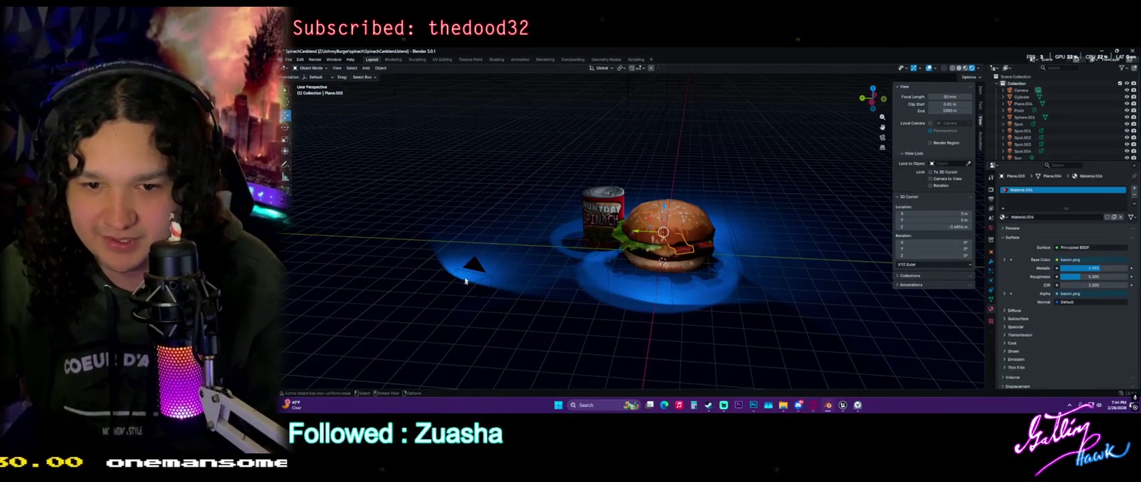
Re-aim the side spot light, set its blend to 0.670, and move it toward the burger
{"action": "left_click", "coordinate": [445, 254]}
{"action": "middle_click_drag", "start_coordinate": [543, 162], "coordinate": [535, 196]}
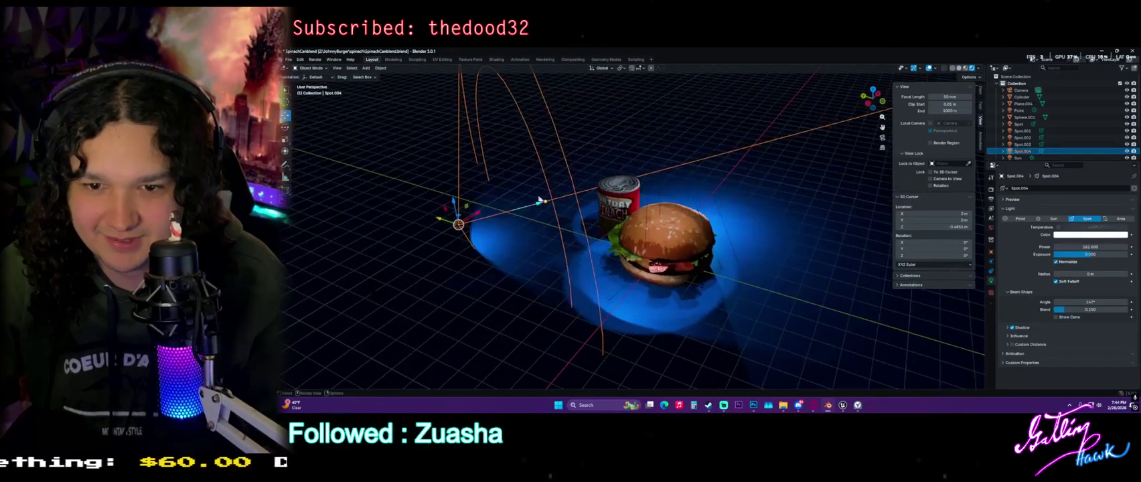
{"action": "mouse_move", "coordinate": [546, 201]}
{"action": "left_mouse_down"}
{"action": "mouse_move", "coordinate": [588, 202]}
{"action": "mouse_move", "coordinate": [588, 171]}
{"action": "left_mouse_up"}
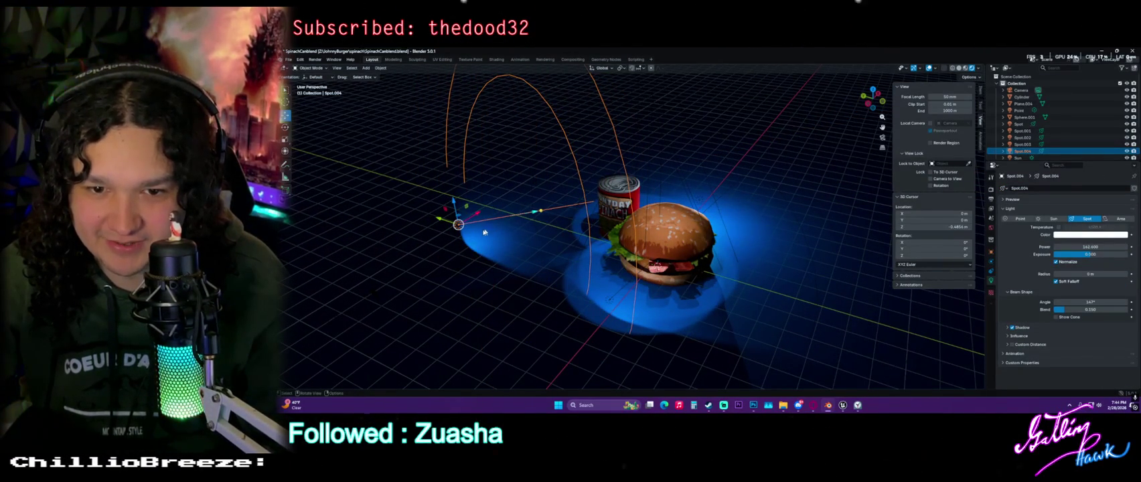
{"action": "left_click_drag", "start_coordinate": [472, 230], "coordinate": [492, 223]}
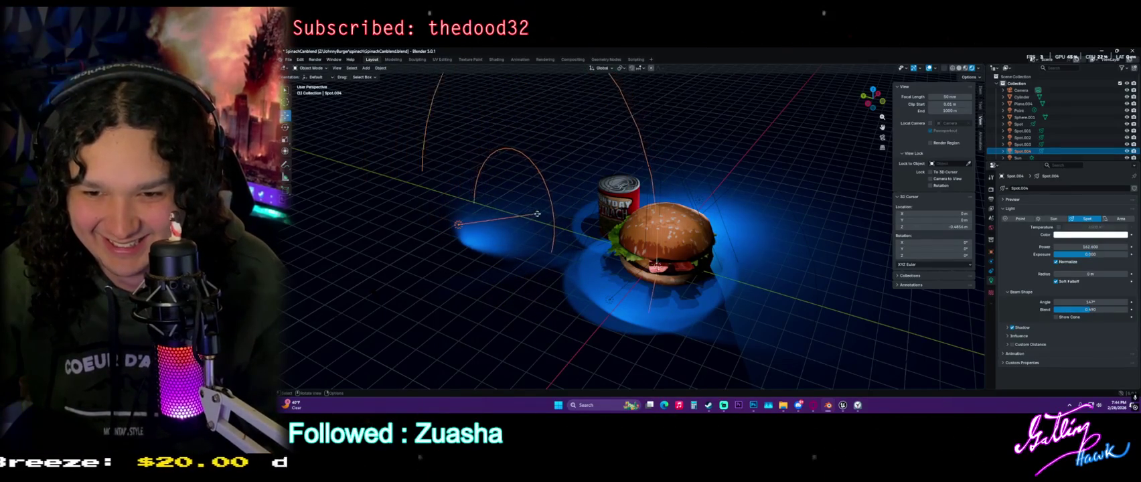
{"action": "middle_click_drag", "start_coordinate": [535, 213], "coordinate": [686, 215]}
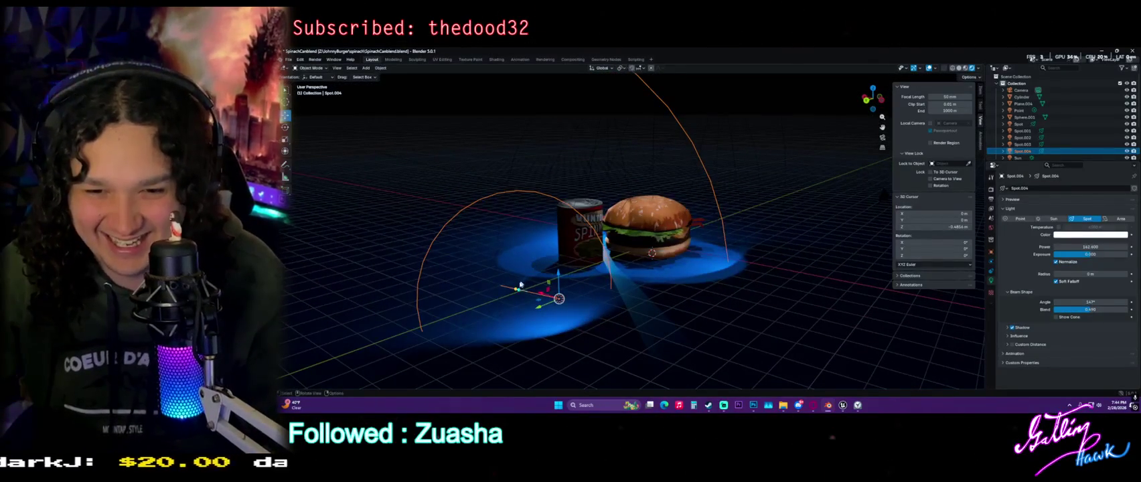
{"action": "left_click_drag", "start_coordinate": [522, 283], "coordinate": [656, 257]}
{"action": "mouse_move", "coordinate": [666, 258]}
{"action": "middle_mouse_down"}
{"action": "mouse_move", "coordinate": [624, 281]}
{"action": "mouse_move", "coordinate": [657, 268]}
{"action": "middle_mouse_up"}
Paste a copy of spot light Spot.001, then move, rotate and raise it
{"action": "left_click", "coordinate": [623, 282]}
{"action": "key", "text": "ctrl+v"}
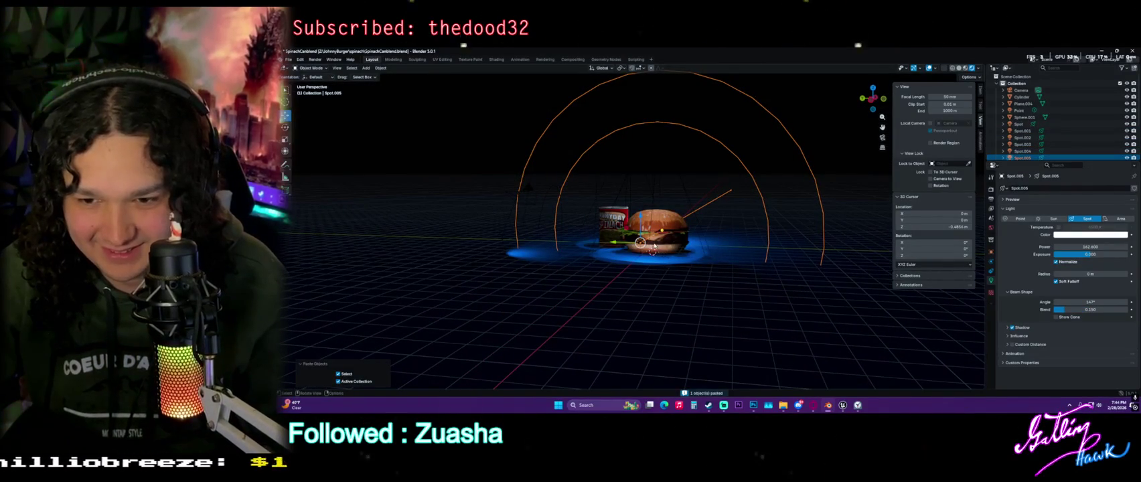
{"action": "key", "text": "g"}
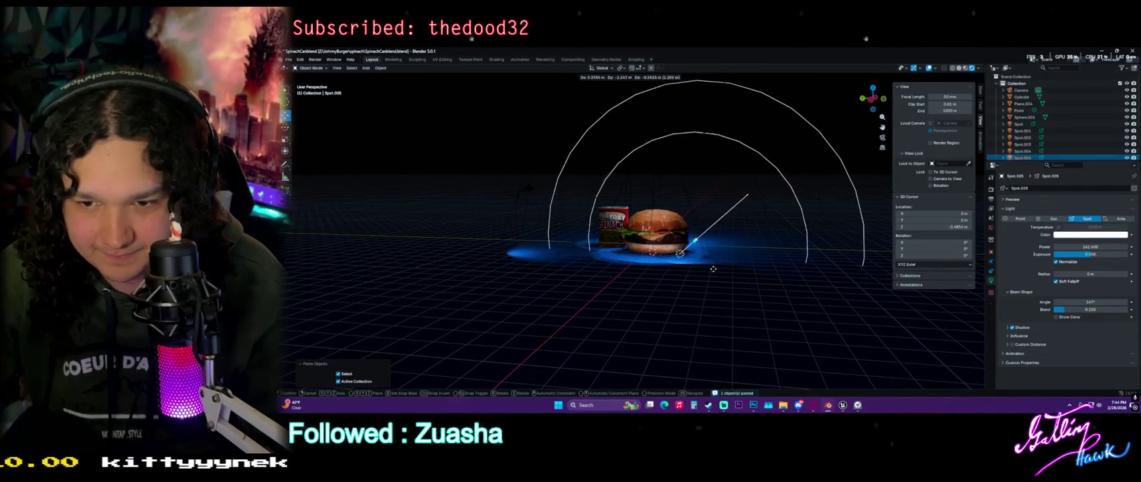
{"action": "left_click", "coordinate": [715, 269]}
{"action": "middle_click_drag", "start_coordinate": [716, 272], "coordinate": [692, 301]}
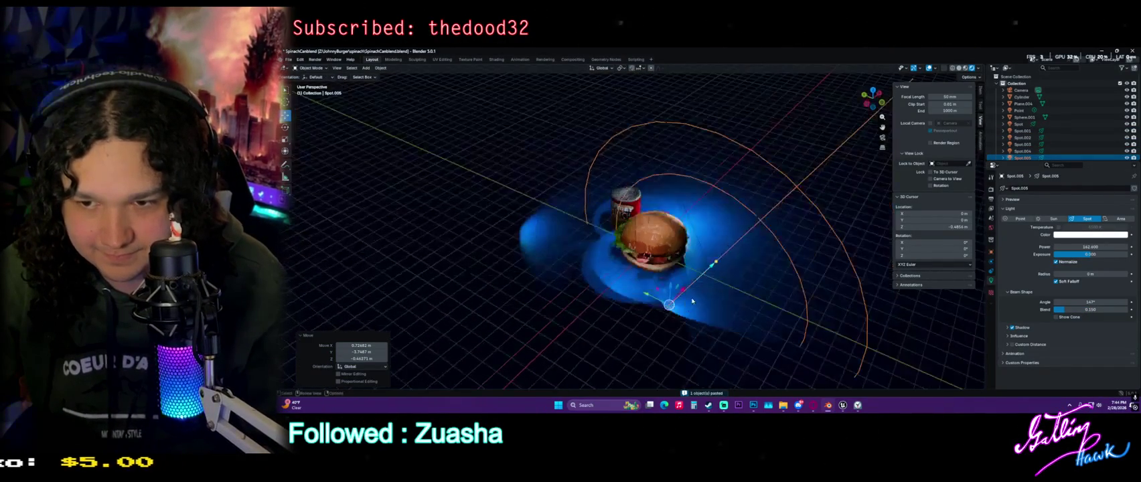
{"action": "key", "text": "r"}
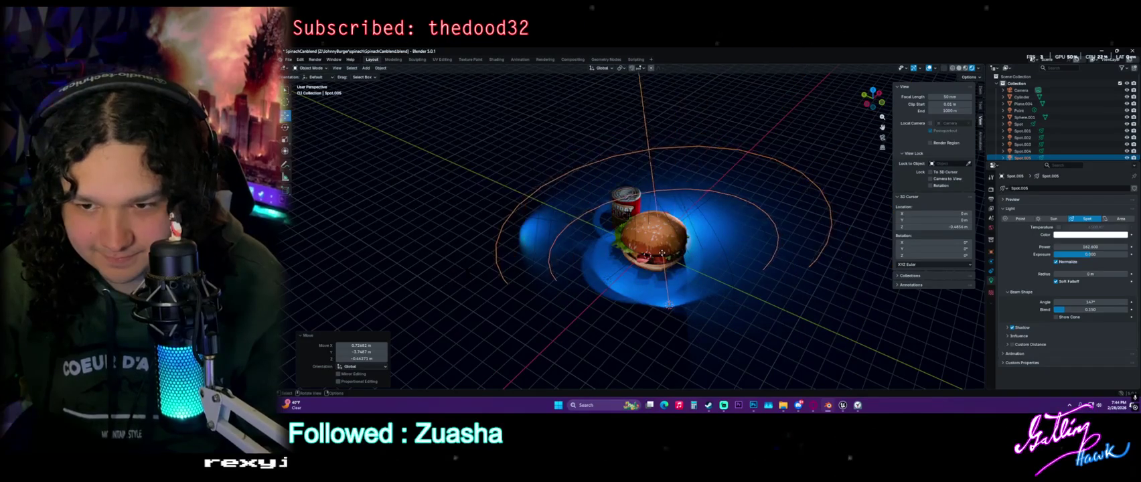
{"action": "middle_click_drag", "start_coordinate": [648, 277], "coordinate": [694, 249]}
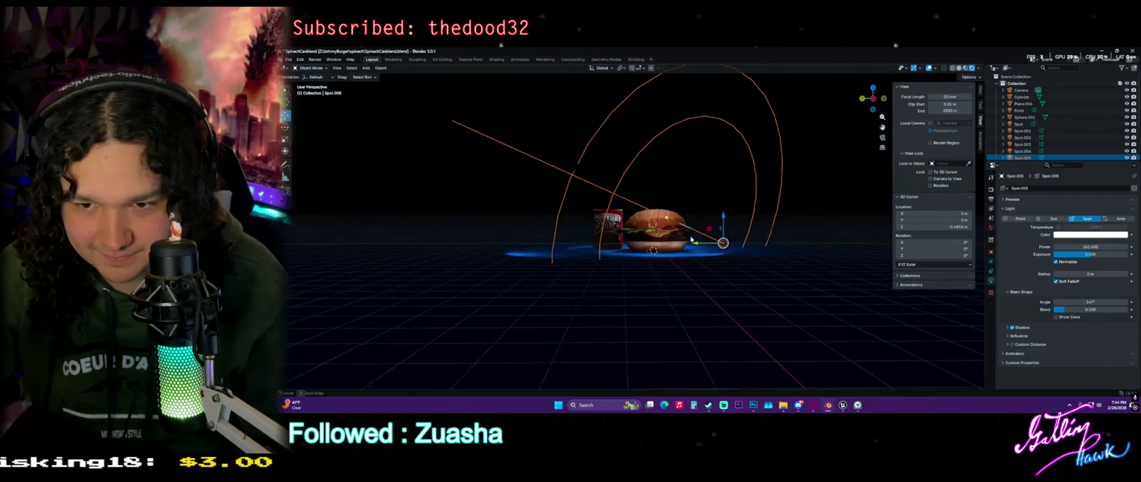
{"action": "scroll", "coordinate": [694, 249], "scroll_direction": "up", "scroll_amount": 3}
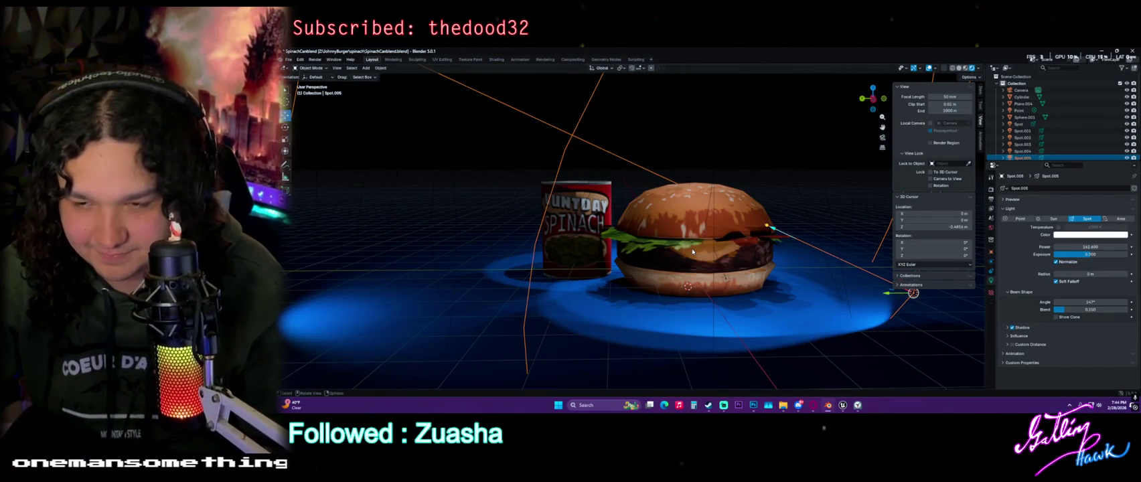
{"action": "middle_click_drag", "start_coordinate": [693, 251], "coordinate": [790, 281]}
{"action": "key", "text": "g"}
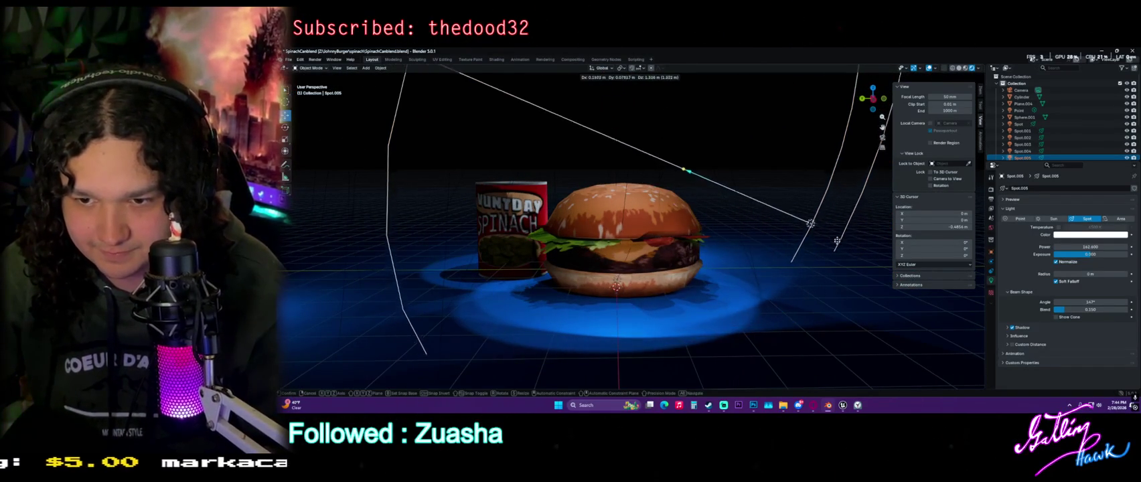
{"action": "left_click", "coordinate": [807, 193]}
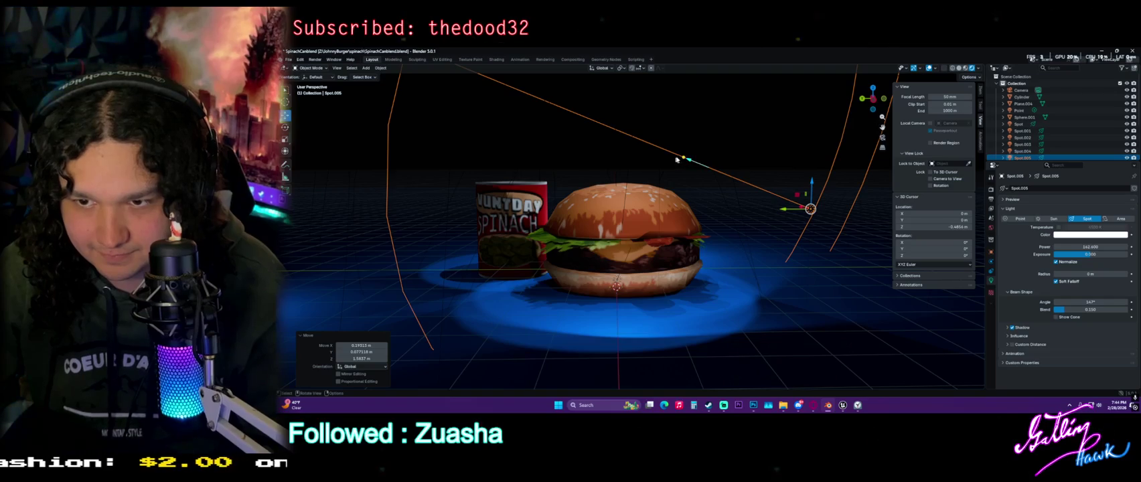
Narrow the spotlight's cone from 124° to 112° and rotate it 21.4°
{"action": "left_click_drag", "start_coordinate": [676, 159], "coordinate": [670, 171]}
{"action": "middle_click_drag", "start_coordinate": [670, 170], "coordinate": [623, 189]}
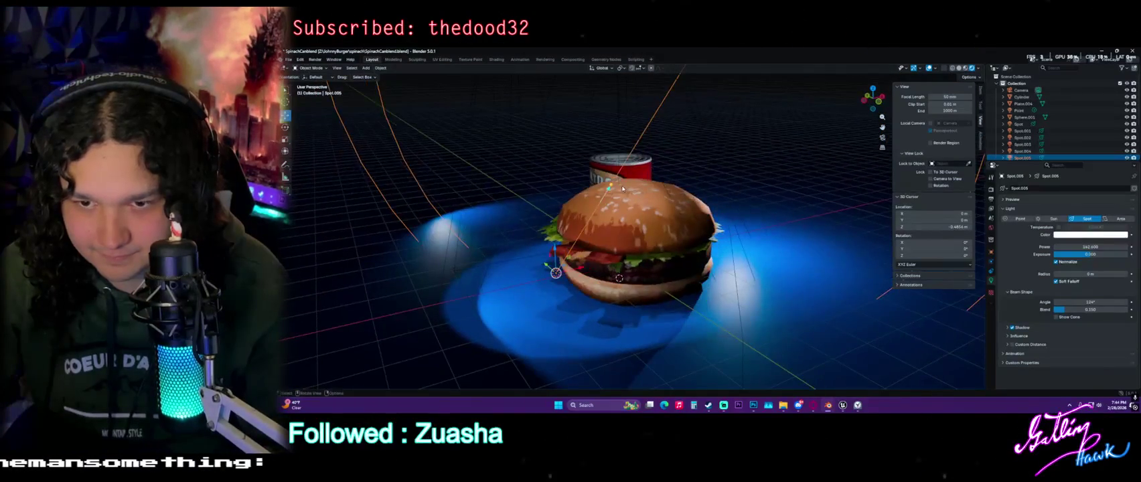
{"action": "left_click_drag", "start_coordinate": [624, 189], "coordinate": [619, 201]}
{"action": "middle_click_drag", "start_coordinate": [620, 201], "coordinate": [602, 247]}
{"action": "key", "text": "r"}
{"action": "left_click", "coordinate": [514, 259]}
{"action": "mouse_move", "coordinate": [513, 258]}
{"action": "middle_mouse_down"}
{"action": "mouse_move", "coordinate": [496, 261]}
{"action": "mouse_move", "coordinate": [497, 219]}
{"action": "middle_mouse_up"}
{"action": "key", "text": "shift+space"}
{"action": "key", "text": "r"}
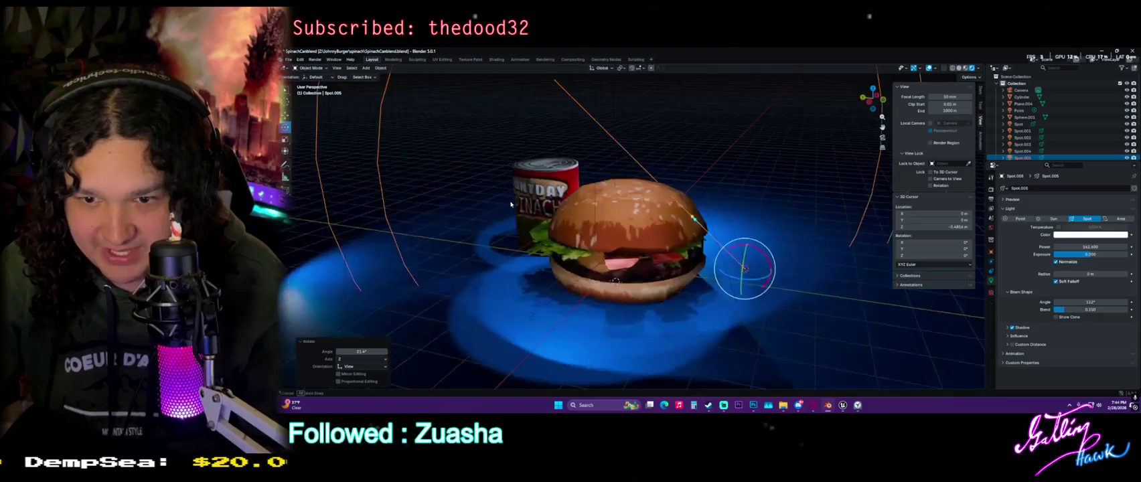
{"action": "left_click_drag", "start_coordinate": [644, 300], "coordinate": [653, 281]}
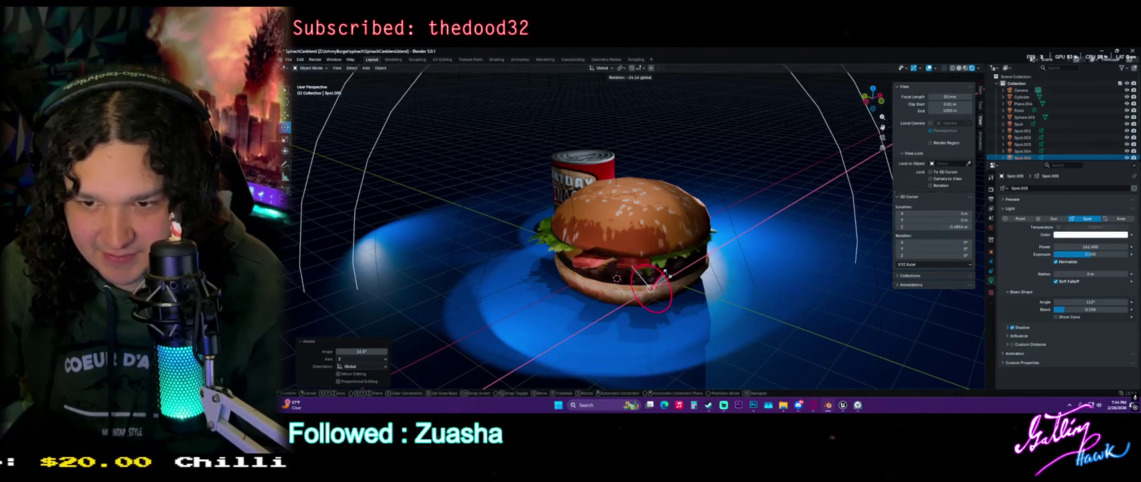
Tilt the spotlight −48.5° on X, place it above the burger, and render from the camera
{"action": "key", "text": "g"}
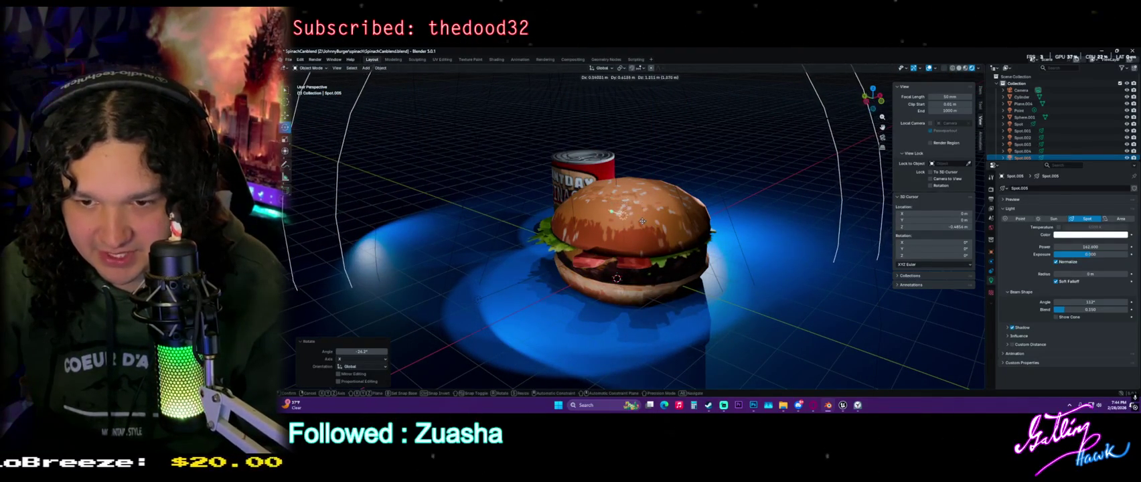
{"action": "left_click", "coordinate": [710, 214]}
{"action": "middle_click_drag", "start_coordinate": [669, 208], "coordinate": [741, 202]}
{"action": "left_click_drag", "start_coordinate": [766, 164], "coordinate": [763, 194]}
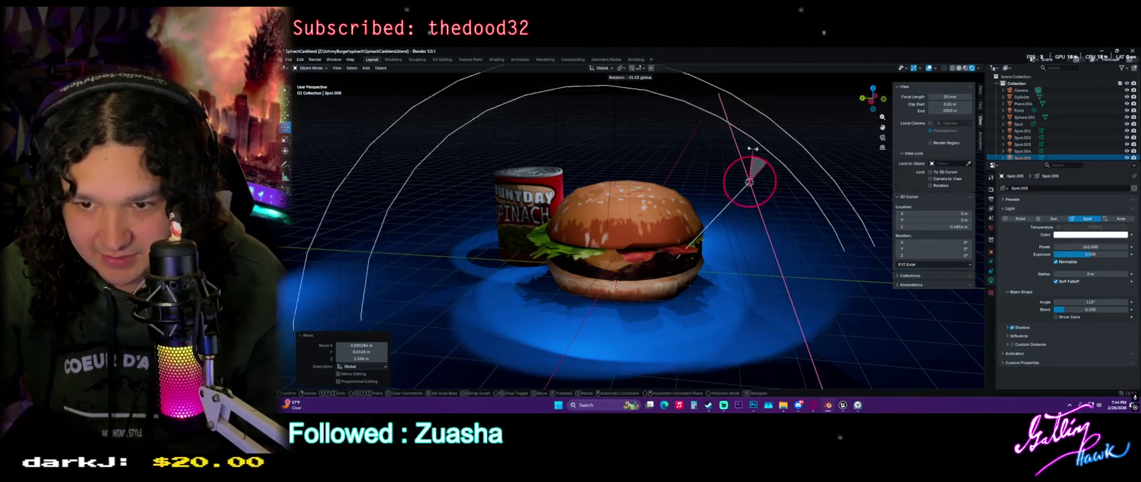
{"action": "key", "text": "g"}
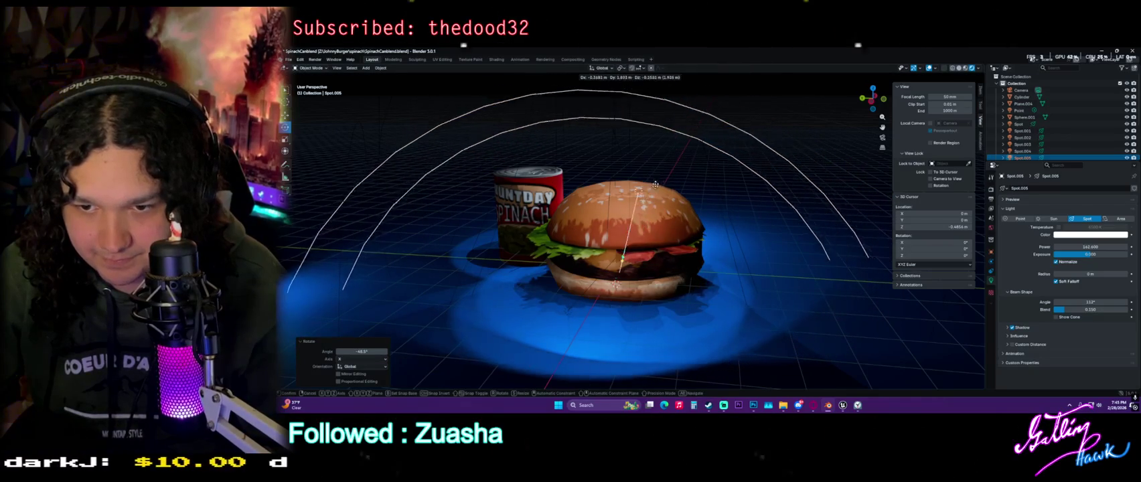
{"action": "left_click", "coordinate": [677, 229]}
{"action": "middle_click_drag", "start_coordinate": [677, 229], "coordinate": [764, 204]}
{"action": "key", "text": "g"}
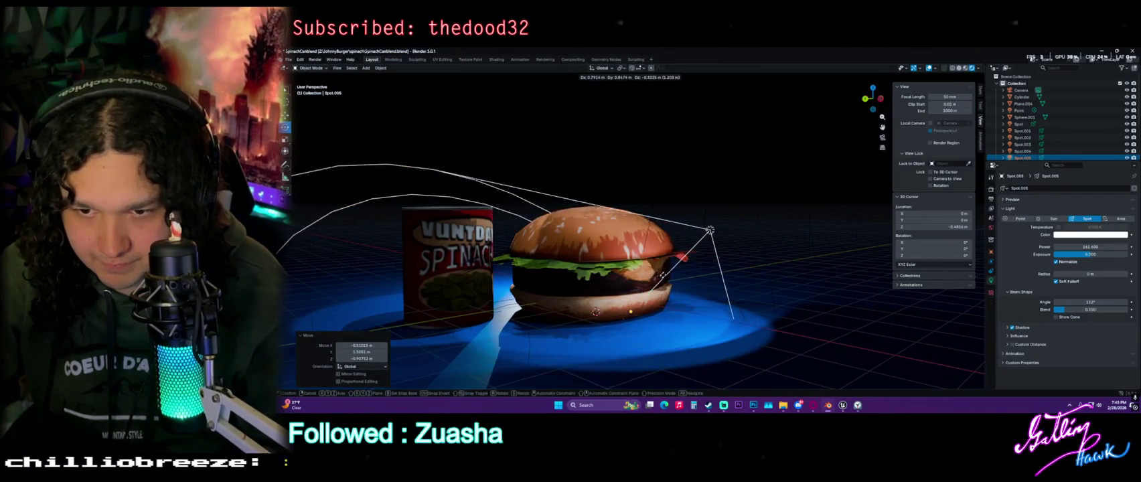
{"action": "left_click", "coordinate": [635, 278]}
{"action": "middle_click_drag", "start_coordinate": [635, 277], "coordinate": [633, 284]}
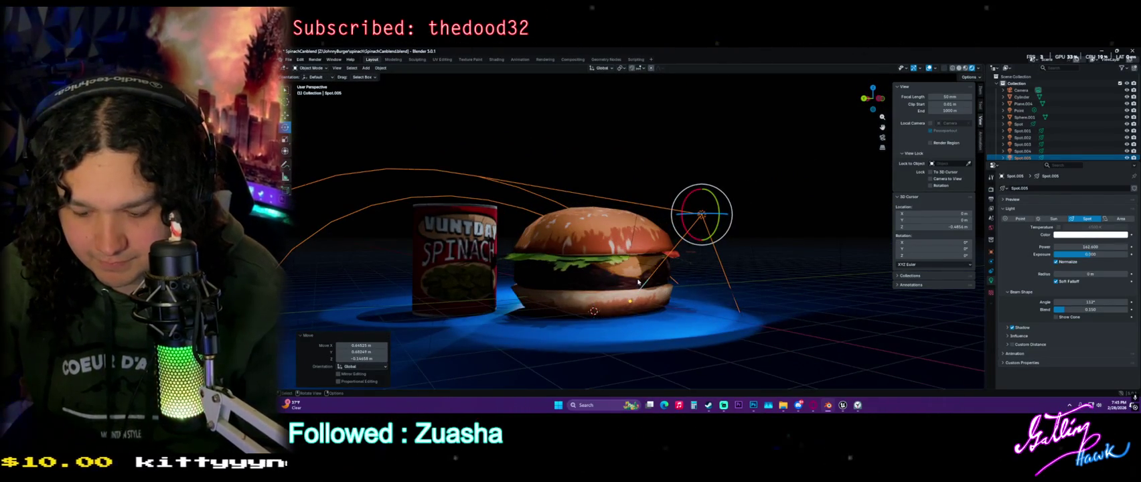
{"action": "key", "text": "KP_0"}
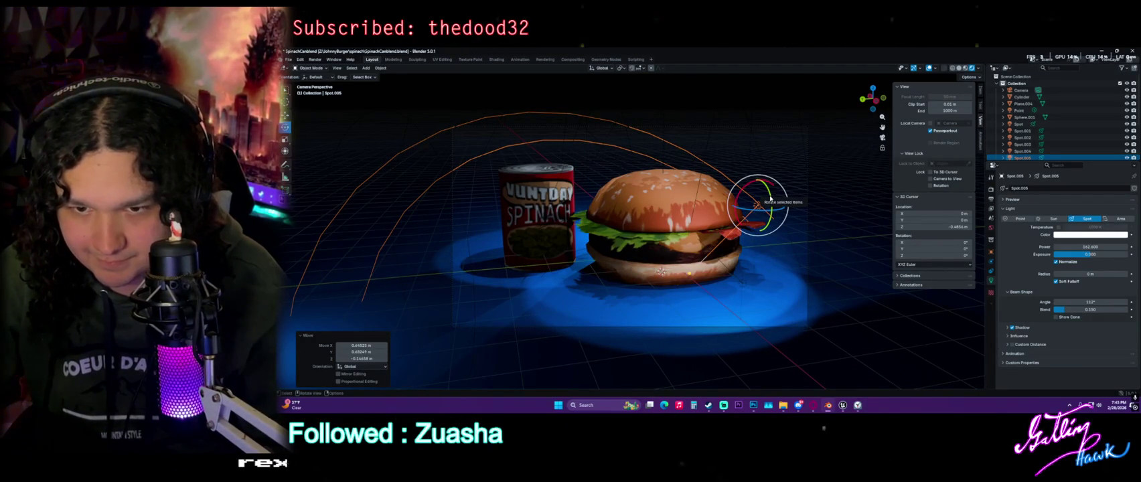
{"action": "key", "text": "F12"}
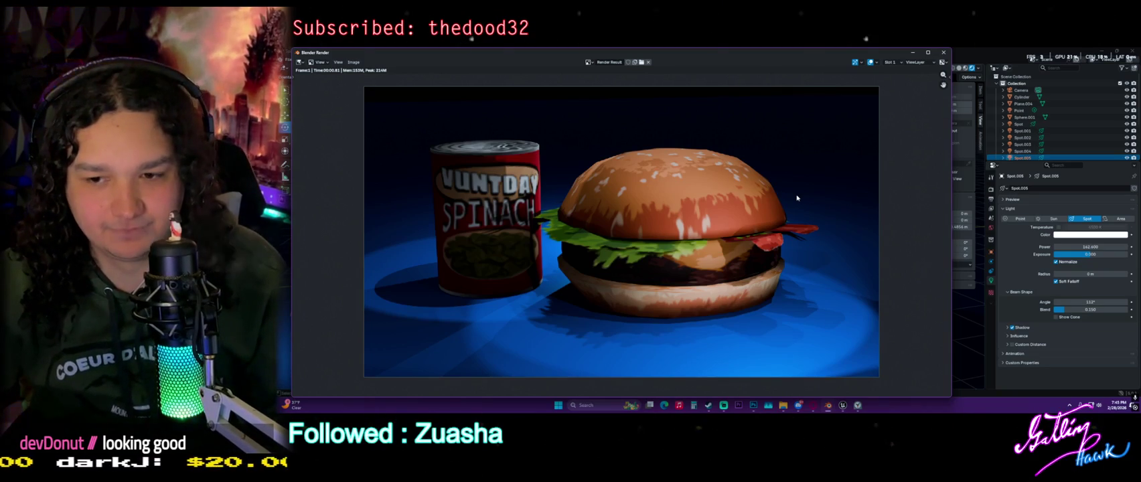
Zoom the finished render in its window, then switch over to Photoshop
{"action": "scroll", "coordinate": [696, 284], "scroll_direction": "up", "scroll_amount": 1}
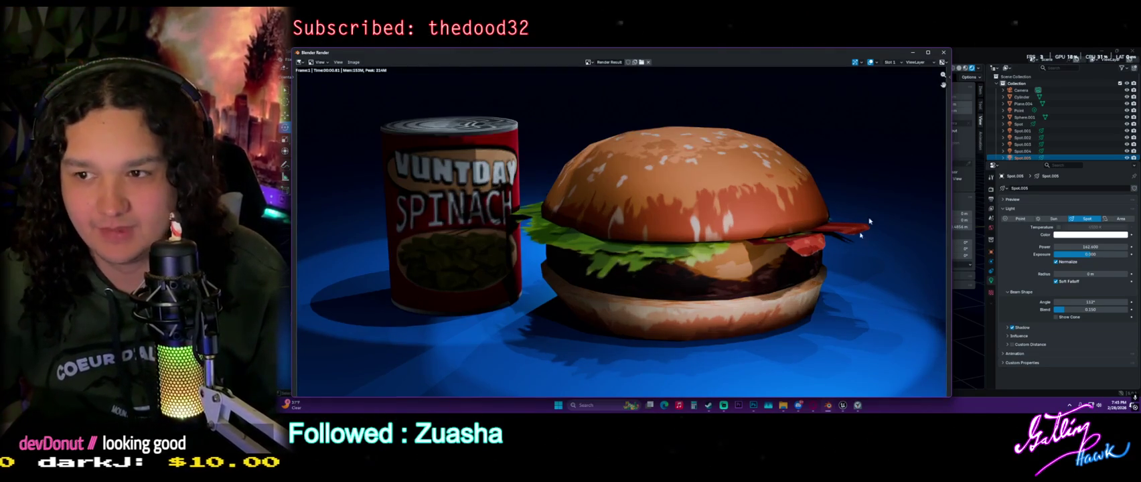
{"action": "scroll", "coordinate": [870, 201], "scroll_direction": "down", "scroll_amount": 3}
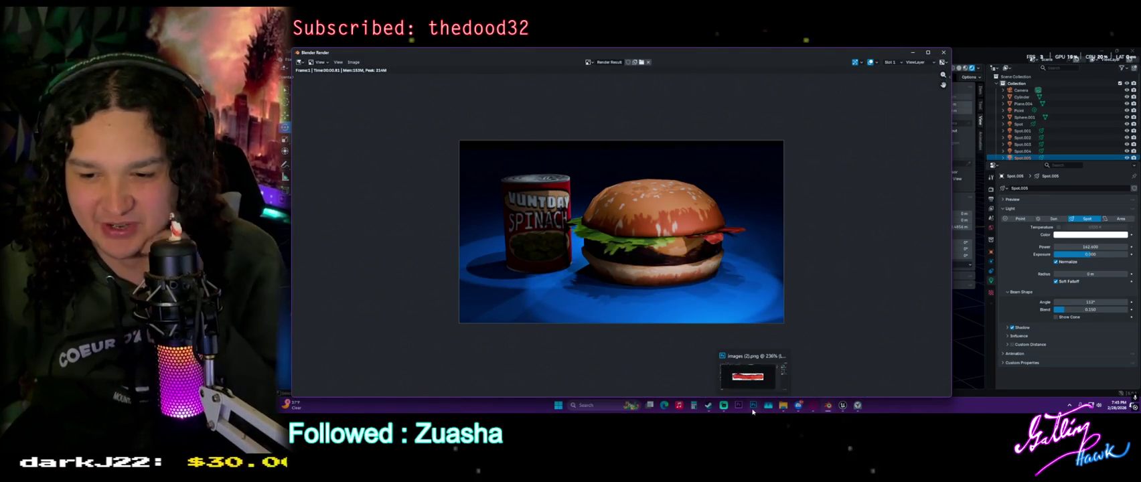
{"action": "left_click", "coordinate": [753, 410]}
Browse the open document tabs and select the whole JBurger burger texture canvas
{"action": "left_click", "coordinate": [583, 72]}
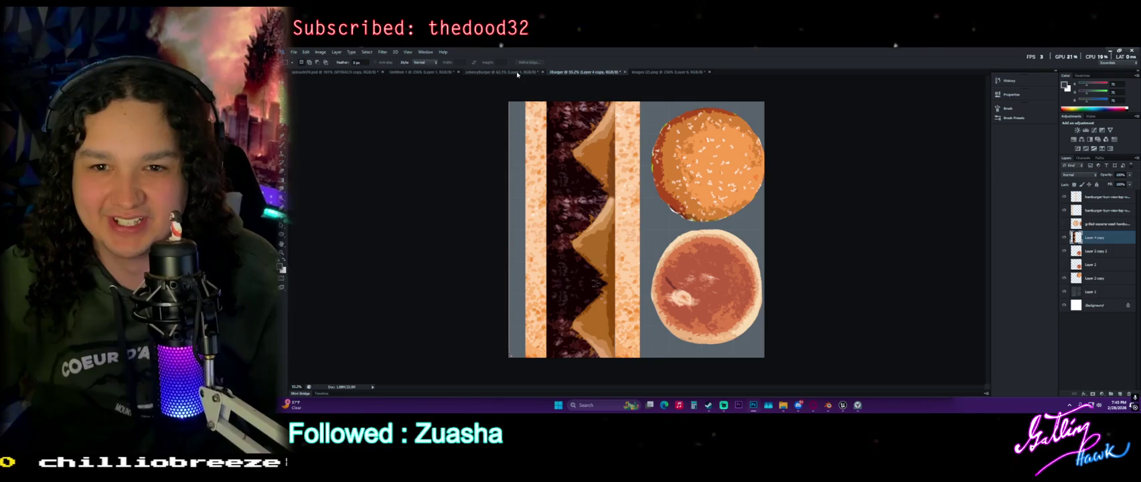
{"action": "left_click", "coordinate": [472, 72]}
{"action": "left_click", "coordinate": [422, 72]}
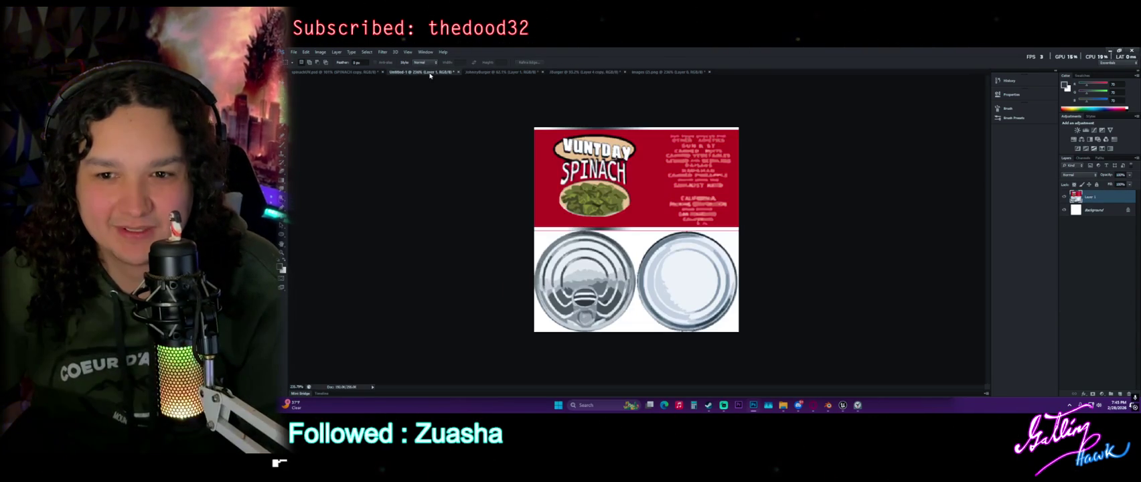
{"action": "left_click", "coordinate": [442, 72]}
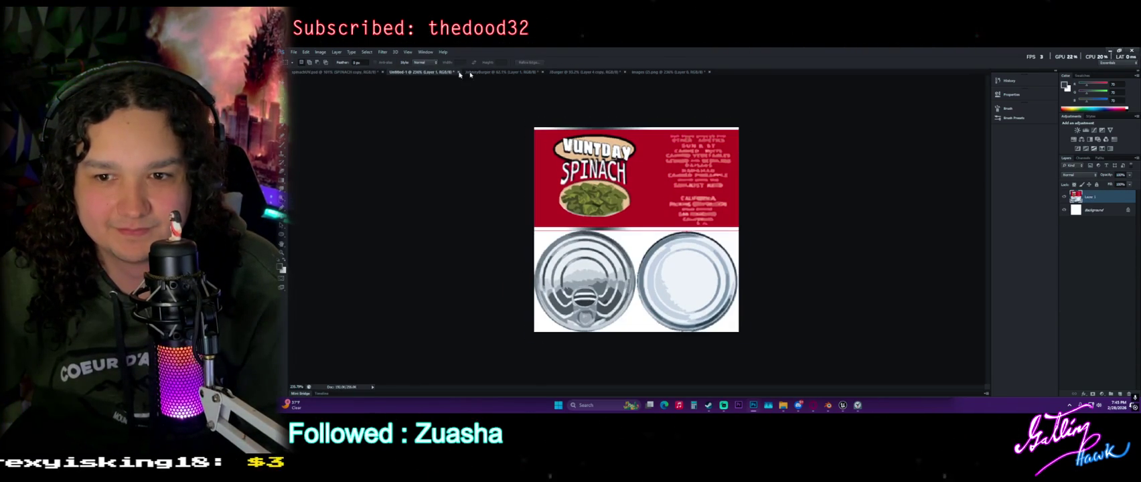
{"action": "left_click", "coordinate": [559, 72]}
{"action": "left_click", "coordinate": [651, 72]}
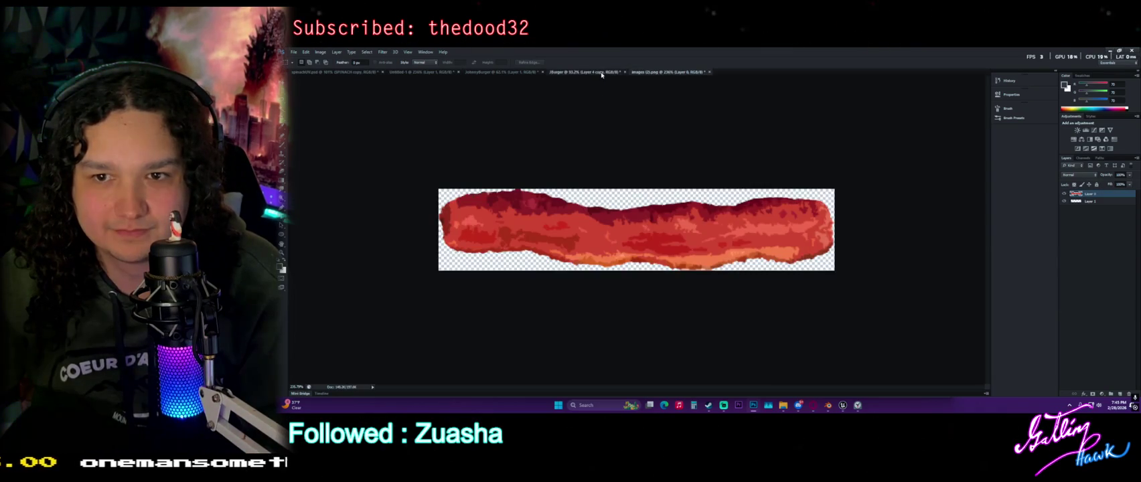
{"action": "left_click", "coordinate": [601, 72]}
{"action": "left_click_drag", "start_coordinate": [837, 344], "coordinate": [833, 365]}
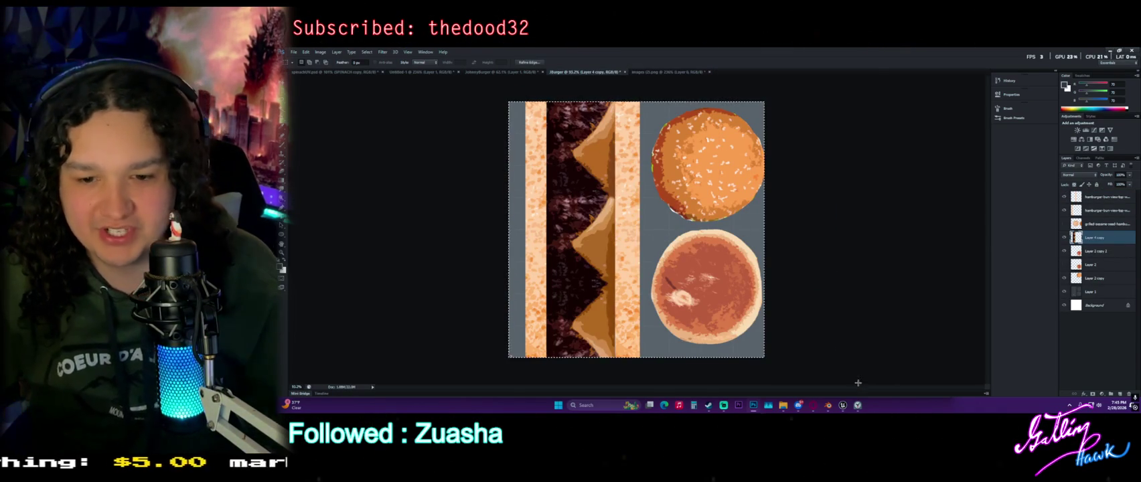
Create a 256 × 256 px document, trial-paste the burger texture, then undo it
{"action": "right_click", "coordinate": [742, 72]}
{"action": "left_click", "coordinate": [767, 106]}
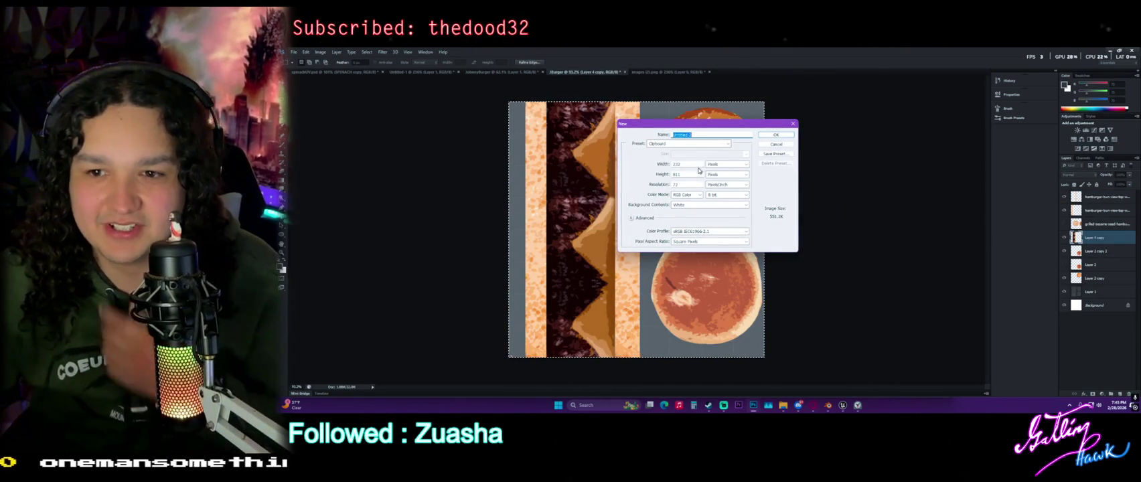
{"action": "type", "text": "256"}
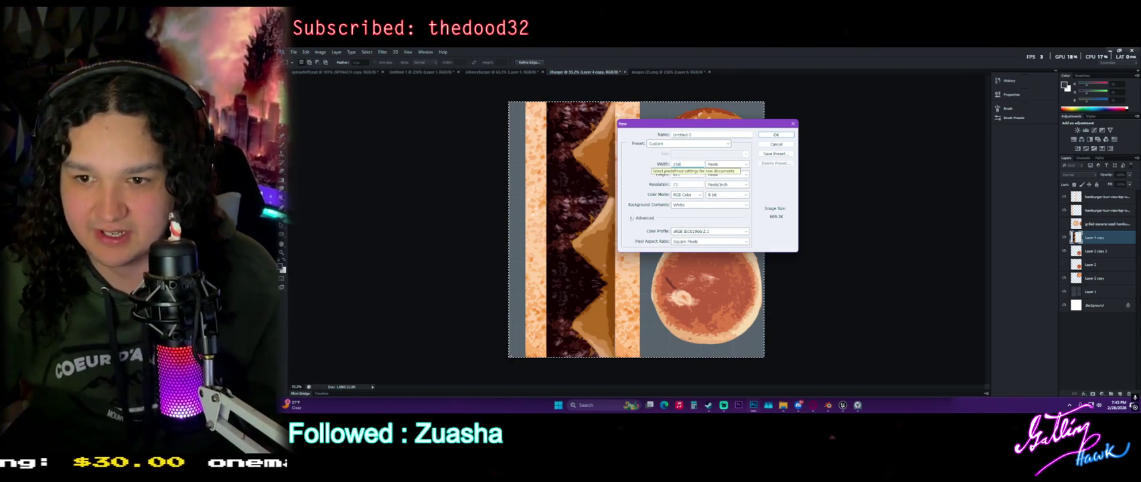
{"action": "key", "text": "Tab"}
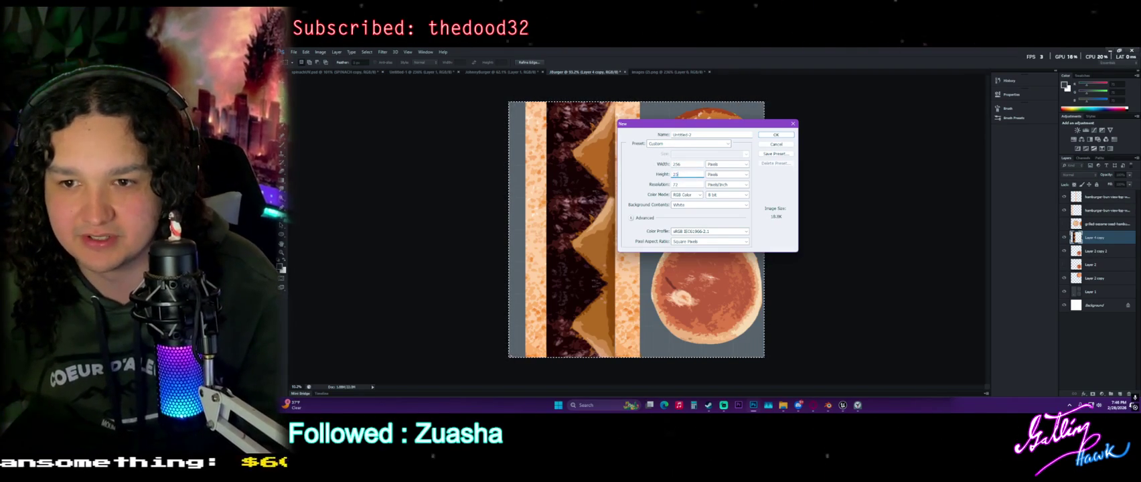
{"action": "key", "text": "Return"}
{"action": "key", "text": "ctrl+v"}
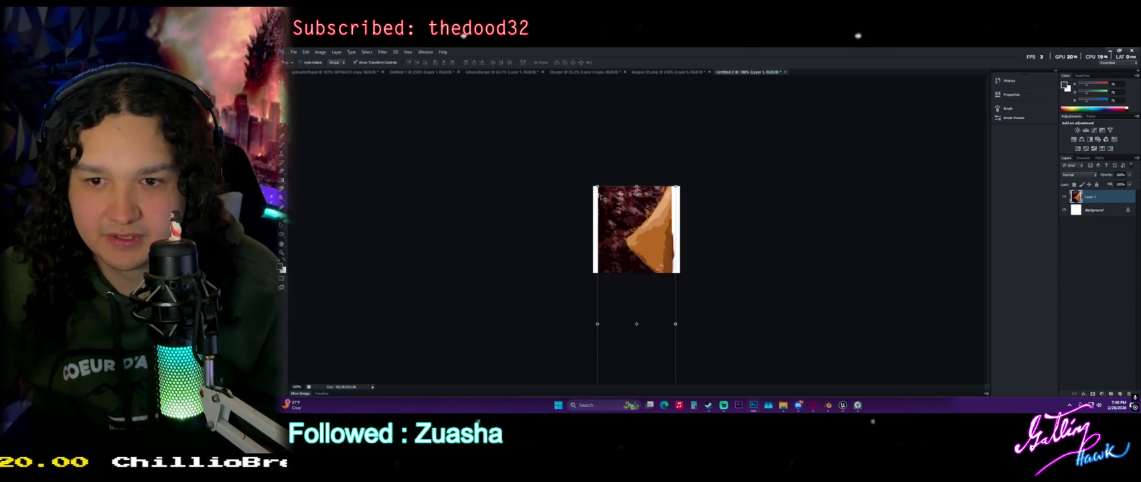
{"action": "key", "text": "ctrl+z"}
{"action": "left_click", "coordinate": [669, 74]}
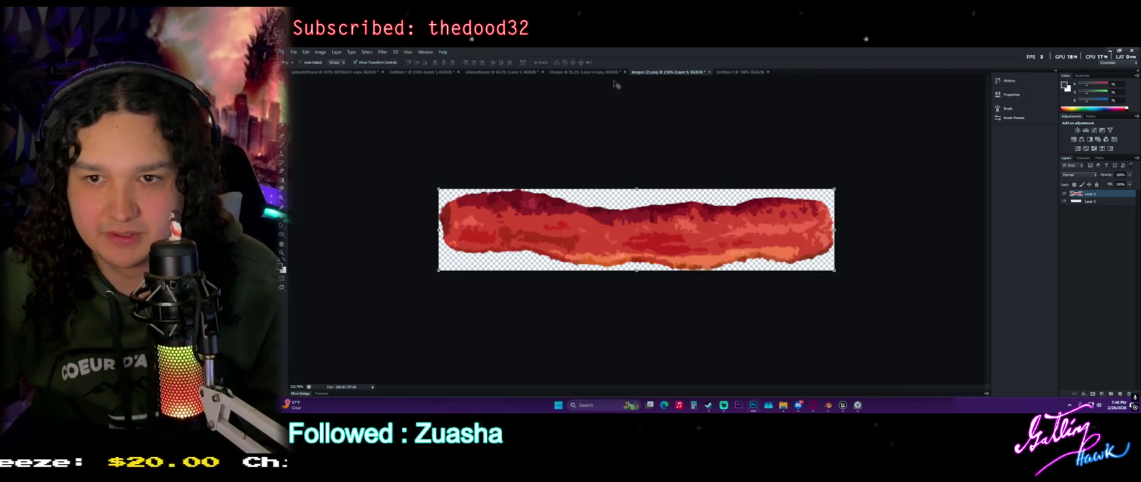